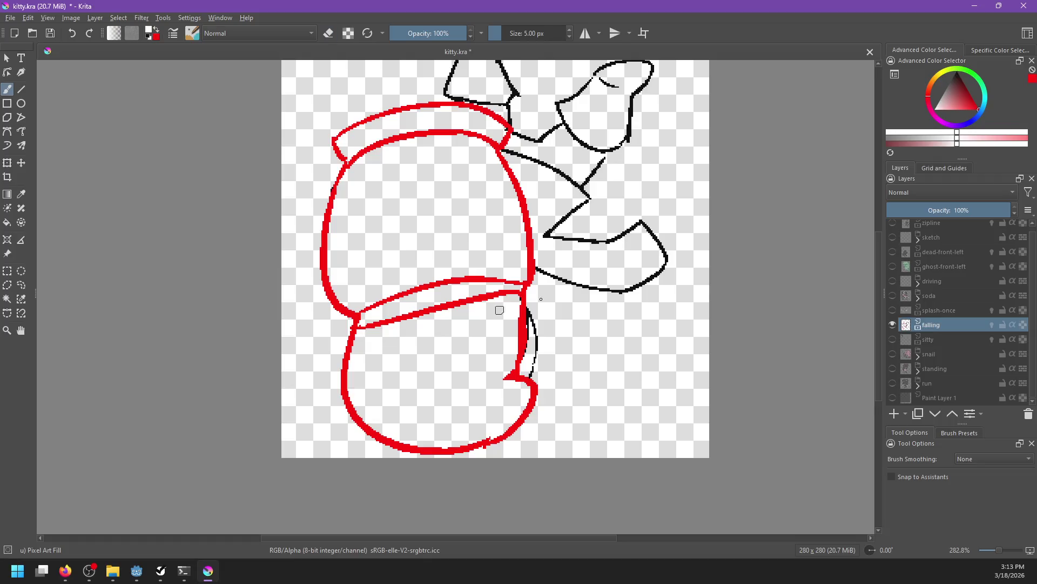
Step: Trace the top piece's left and bottom edges in red, undoing misplaced strokes
{"action": "scroll", "coordinate": [543, 247], "scroll_direction": "up", "scroll_amount": 3}
{"action": "left_click", "coordinate": [481, 176]}
{"action": "key", "text": "ctrl+z"}
{"action": "key", "text": "x"}
{"action": "left_click", "coordinate": [481, 176]}
{"action": "key", "text": "ctrl+z"}
{"action": "left_click", "coordinate": [461, 227]}
{"action": "key", "text": "ctrl+z"}
{"action": "left_click", "coordinate": [457, 230]}
{"action": "left_click_drag", "start_coordinate": [457, 231], "coordinate": [497, 242]}
Step: Trace the top piece's upper edge in red, retrying until the length fits
{"action": "left_click", "coordinate": [492, 173]}
{"action": "key", "text": "ctrl+z"}
{"action": "left_click", "coordinate": [481, 174]}
{"action": "key", "text": "ctrl+z"}
{"action": "left_click", "coordinate": [492, 173]}
{"action": "key", "text": "ctrl+z"}
{"action": "left_click", "coordinate": [508, 172]}
{"action": "key", "text": "ctrl+z"}
{"action": "left_click", "coordinate": [522, 174]}
{"action": "key", "text": "ctrl+z"}
{"action": "left_click", "coordinate": [523, 175]}
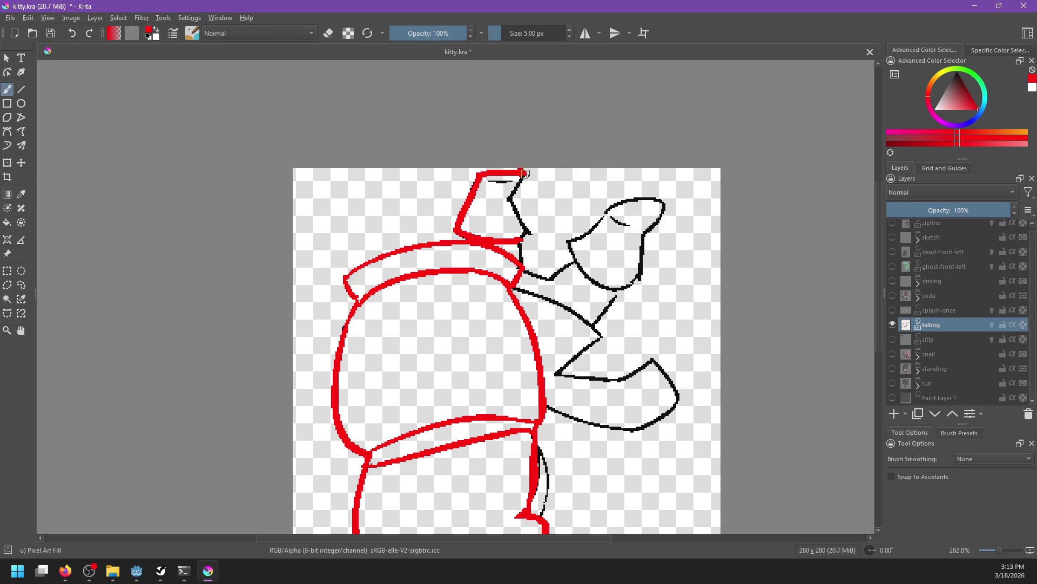
Step: Trace the top piece's right diagonal and upper-right corner in red
{"action": "left_click", "coordinate": [512, 196]}
{"action": "key", "text": "ctrl+z"}
{"action": "left_click", "coordinate": [511, 195]}
{"action": "left_click", "coordinate": [519, 189]}
{"action": "key", "text": "ctrl+z"}
{"action": "left_click", "coordinate": [518, 191]}
{"action": "key", "text": "ctrl+z"}
{"action": "left_click", "coordinate": [511, 198]}
{"action": "key", "text": "ctrl+z"}
{"action": "left_click", "coordinate": [525, 228]}
Step: Trace the neck connector between the top piece and head in red
{"action": "key", "text": "e"}
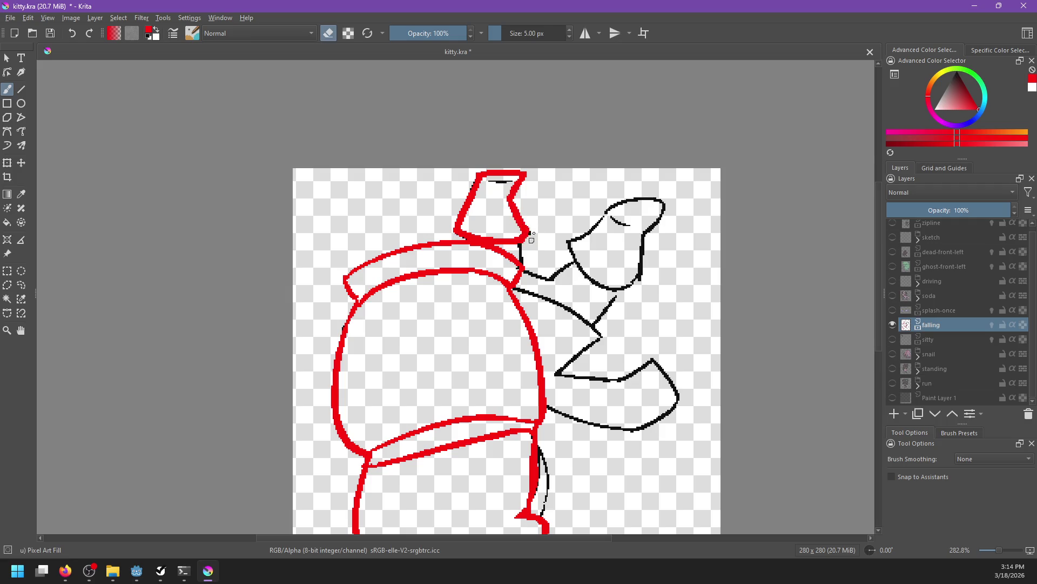
{"action": "key", "text": "e"}
{"action": "left_click_drag", "start_coordinate": [523, 244], "coordinate": [507, 216]}
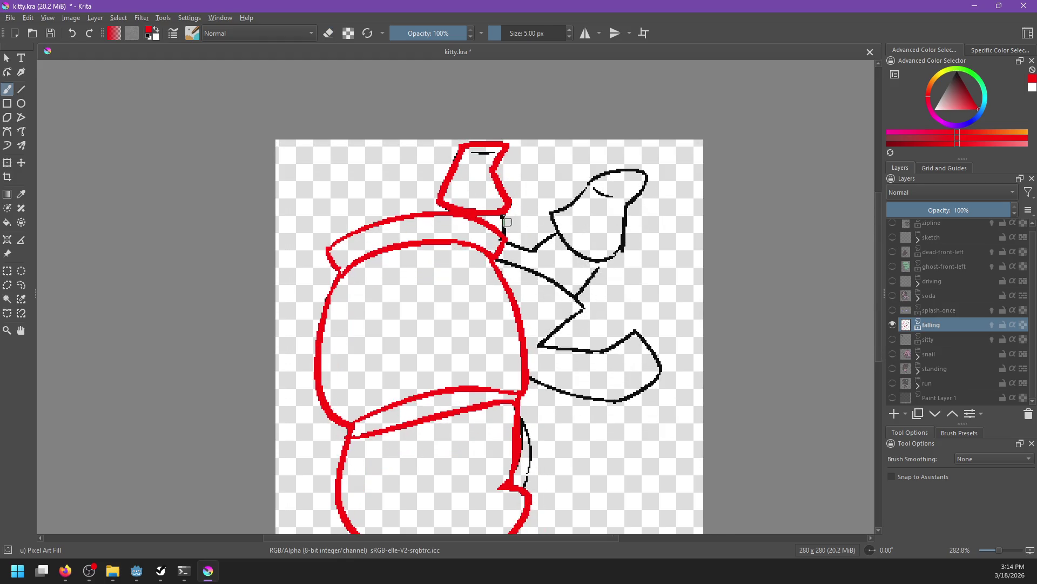
{"action": "key", "text": "e"}
{"action": "key", "text": "e"}
{"action": "mouse_move", "coordinate": [501, 243]}
{"action": "left_mouse_down"}
{"action": "mouse_move", "coordinate": [537, 250]}
{"action": "mouse_move", "coordinate": [525, 261]}
{"action": "left_mouse_up"}
{"action": "key", "text": "ctrl+z"}
{"action": "key", "text": "ctrl+z"}
Step: Trace the head's lower, left, top and right outlines in red to close it
{"action": "key", "text": "ctrl+z"}
{"action": "mouse_move", "coordinate": [559, 231]}
{"action": "left_mouse_down"}
{"action": "mouse_move", "coordinate": [528, 250]}
{"action": "mouse_move", "coordinate": [556, 230]}
{"action": "mouse_move", "coordinate": [575, 257]}
{"action": "mouse_move", "coordinate": [589, 253]}
{"action": "left_mouse_up"}
{"action": "key", "text": "ctrl+z"}
{"action": "key", "text": "ctrl+z"}
{"action": "key", "text": "ctrl+z"}
{"action": "mouse_move", "coordinate": [548, 213]}
{"action": "left_mouse_down"}
{"action": "mouse_move", "coordinate": [584, 254]}
{"action": "mouse_move", "coordinate": [617, 244]}
{"action": "left_mouse_up"}
{"action": "key", "text": "ctrl+z"}
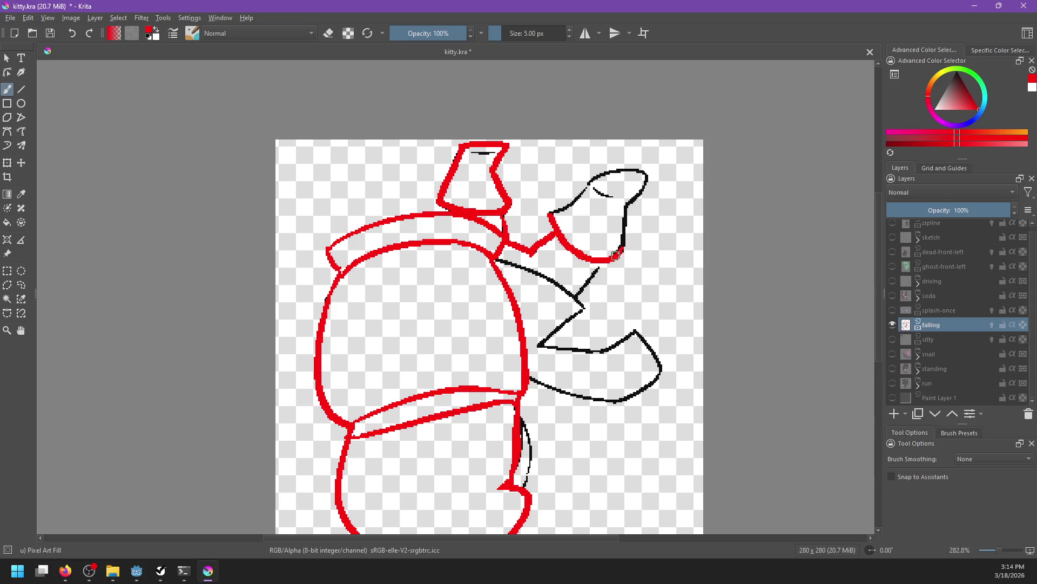
{"action": "left_click_drag", "start_coordinate": [585, 185], "coordinate": [562, 211]}
{"action": "key", "text": "ctrl+z"}
{"action": "left_click_drag", "start_coordinate": [586, 185], "coordinate": [569, 208]}
{"action": "key", "text": "ctrl+z"}
{"action": "left_click_drag", "start_coordinate": [587, 184], "coordinate": [598, 176]}
{"action": "key", "text": "ctrl+z"}
{"action": "left_click_drag", "start_coordinate": [587, 185], "coordinate": [623, 171]}
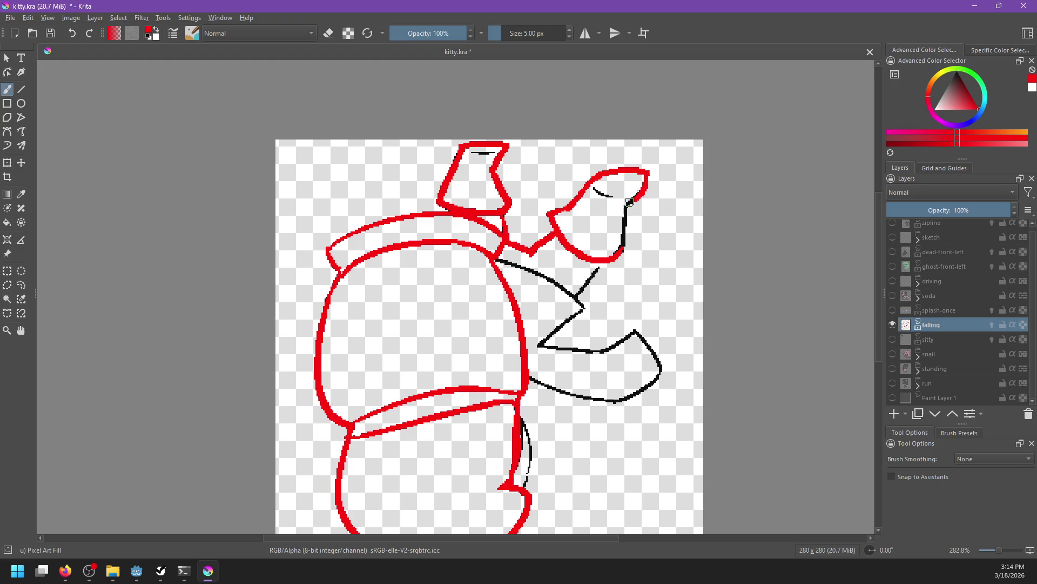
{"action": "mouse_move", "coordinate": [649, 172]}
{"action": "left_mouse_down"}
{"action": "mouse_move", "coordinate": [624, 202]}
{"action": "mouse_move", "coordinate": [625, 244]}
{"action": "mouse_move", "coordinate": [592, 259]}
{"action": "left_mouse_up"}
{"action": "key", "text": "ctrl+z"}
{"action": "key", "text": "ctrl+z"}
{"action": "key", "text": "ctrl+z"}
{"action": "key", "text": "ctrl+z"}
{"action": "scroll", "coordinate": [651, 239], "scroll_direction": "down", "scroll_amount": 2}
{"action": "key", "text": "ctrl+z"}
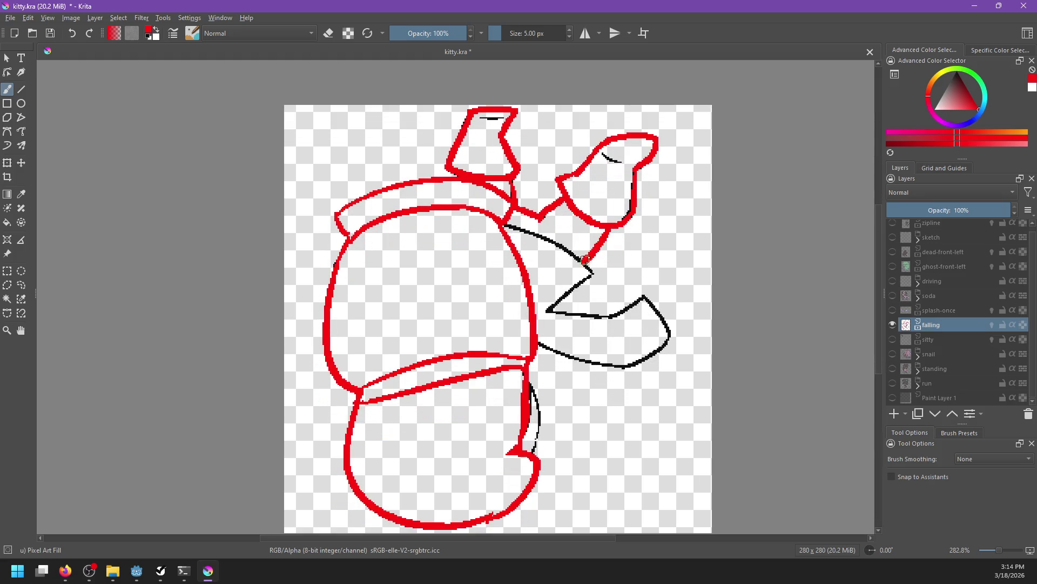
Step: Trace the arm's upper diagonal in red, redrawing until accurate
{"action": "left_click_drag", "start_coordinate": [509, 223], "coordinate": [532, 234]}
{"action": "key", "text": "ctrl+z"}
{"action": "key", "text": "ctrl+z"}
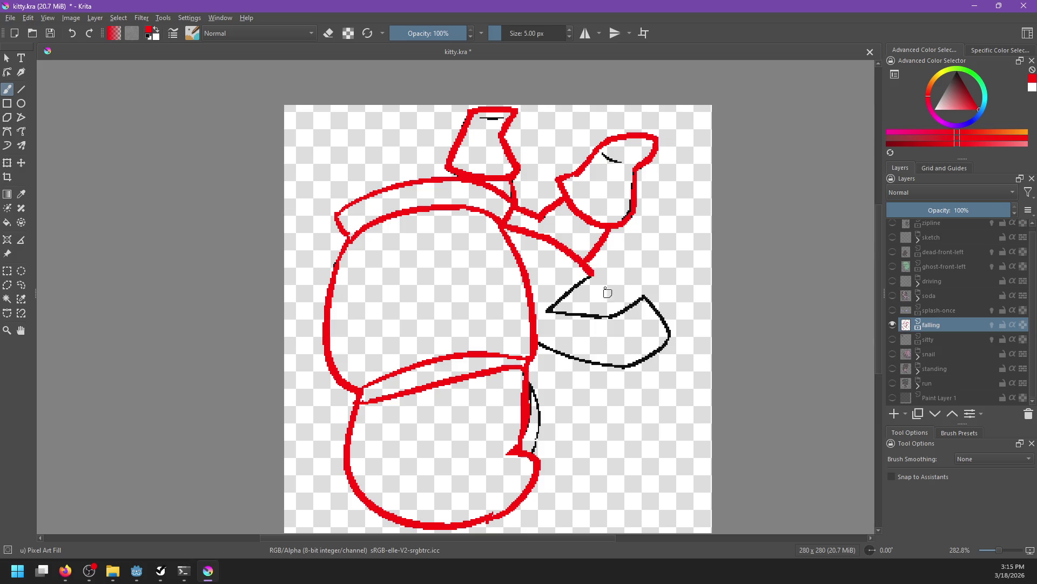
{"action": "left_click_drag", "start_coordinate": [594, 274], "coordinate": [552, 306]}
{"action": "key", "text": "ctrl+z"}
{"action": "key", "text": "ctrl+z"}
{"action": "left_click_drag", "start_coordinate": [594, 274], "coordinate": [556, 308]}
{"action": "key", "text": "ctrl+z"}
{"action": "left_click_drag", "start_coordinate": [596, 273], "coordinate": [557, 308]}
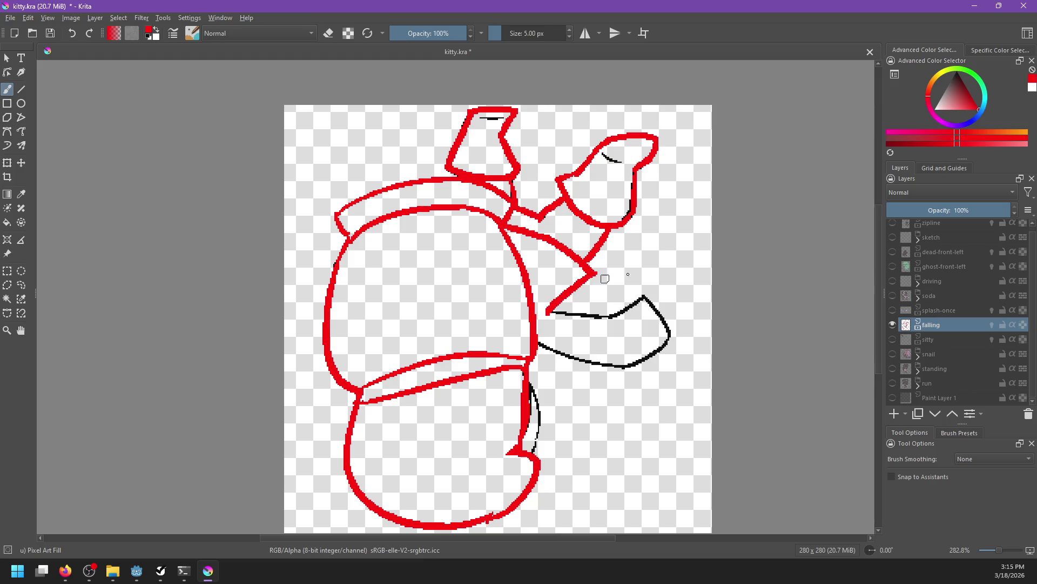
{"action": "left_click_drag", "start_coordinate": [595, 270], "coordinate": [553, 251]}
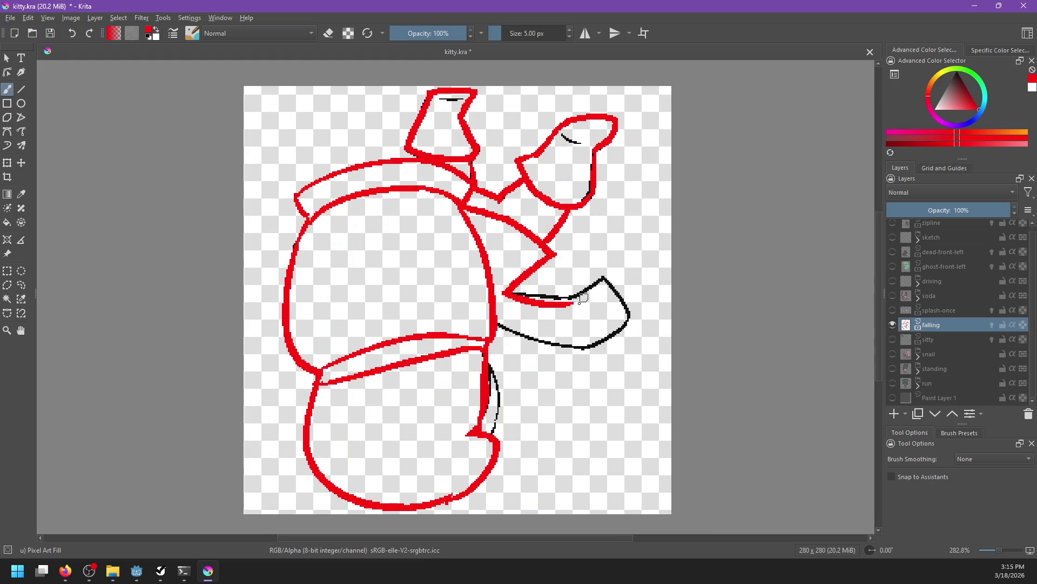
Step: Trace the arm's lower edge and the hand's curve in red
{"action": "mouse_move", "coordinate": [503, 293]}
{"action": "left_mouse_down"}
{"action": "mouse_move", "coordinate": [584, 297]}
{"action": "mouse_move", "coordinate": [547, 297]}
{"action": "mouse_move", "coordinate": [584, 296]}
{"action": "mouse_move", "coordinate": [601, 276]}
{"action": "mouse_move", "coordinate": [628, 322]}
{"action": "left_mouse_up"}
{"action": "key", "text": "ctrl+z"}
{"action": "key", "text": "ctrl+z"}
{"action": "key", "text": "ctrl+z"}
{"action": "key", "text": "ctrl+z"}
{"action": "key", "text": "ctrl+z"}
{"action": "left_click_drag", "start_coordinate": [600, 274], "coordinate": [627, 329]}
{"action": "key", "text": "ctrl+z"}
{"action": "left_click_drag", "start_coordinate": [601, 277], "coordinate": [629, 323]}
{"action": "key", "text": "ctrl+z"}
{"action": "left_click_drag", "start_coordinate": [601, 277], "coordinate": [631, 319]}
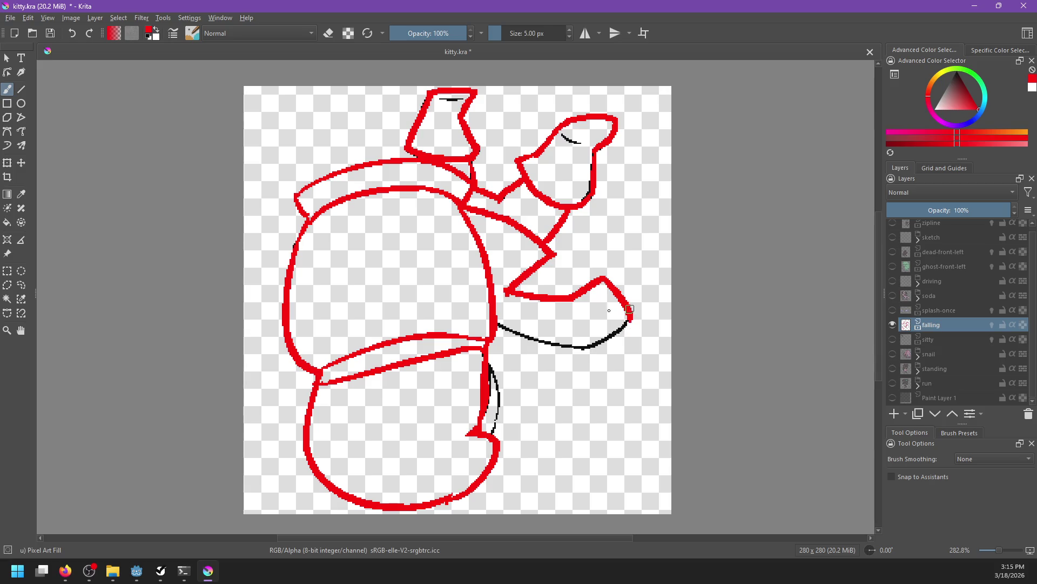
Step: Trace the hand's lower curve in red, shortening it to end earlier
{"action": "left_click_drag", "start_coordinate": [500, 324], "coordinate": [566, 346]}
{"action": "key", "text": "ctrl+z"}
{"action": "left_click_drag", "start_coordinate": [495, 322], "coordinate": [580, 348]}
{"action": "key", "text": "ctrl+z"}
{"action": "mouse_move", "coordinate": [495, 321]}
{"action": "left_mouse_down"}
{"action": "mouse_move", "coordinate": [567, 346]}
{"action": "mouse_move", "coordinate": [591, 348]}
{"action": "mouse_move", "coordinate": [511, 330]}
{"action": "mouse_move", "coordinate": [587, 340]}
{"action": "left_mouse_up"}
{"action": "key", "text": "ctrl+z"}
{"action": "key", "text": "ctrl+z"}
{"action": "left_click_drag", "start_coordinate": [496, 322], "coordinate": [570, 346]}
{"action": "mouse_move", "coordinate": [571, 345]}
{"action": "left_mouse_down"}
{"action": "mouse_move", "coordinate": [627, 323]}
{"action": "mouse_move", "coordinate": [606, 340]}
{"action": "mouse_move", "coordinate": [620, 297]}
{"action": "left_mouse_up"}
{"action": "key", "text": "ctrl+z"}
{"action": "key", "text": "ctrl+z"}
{"action": "key", "text": "ctrl+z"}
{"action": "key", "text": "ctrl+z"}
{"action": "key", "text": "ctrl+z"}
{"action": "key", "text": "ctrl+z"}
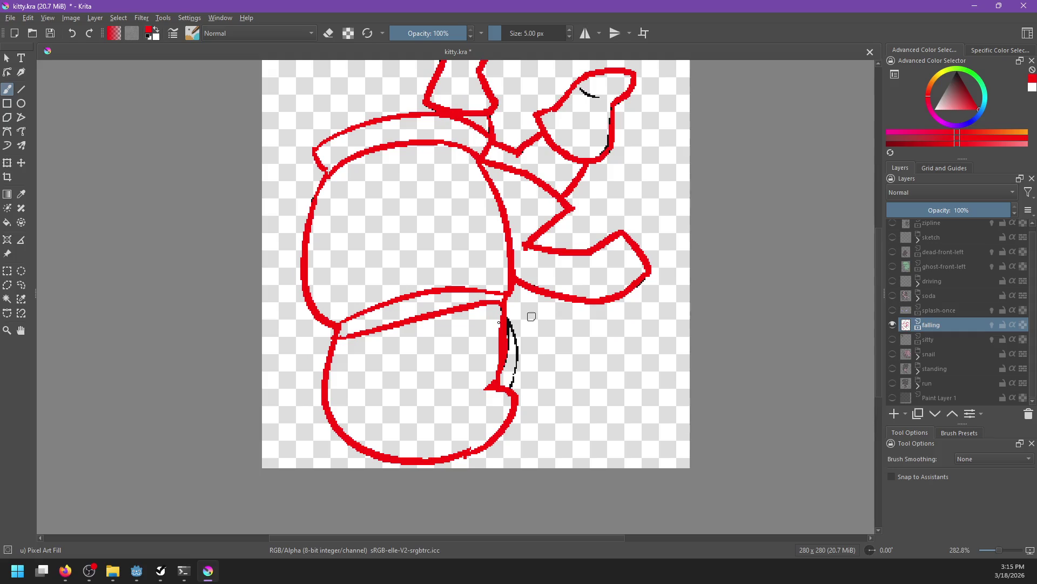
Step: Trace the remaining curve in red and alpha-lock the falling layer
{"action": "mouse_move", "coordinate": [534, 335]}
{"action": "left_mouse_down"}
{"action": "mouse_move", "coordinate": [555, 428]}
{"action": "mouse_move", "coordinate": [551, 359]}
{"action": "left_mouse_up"}
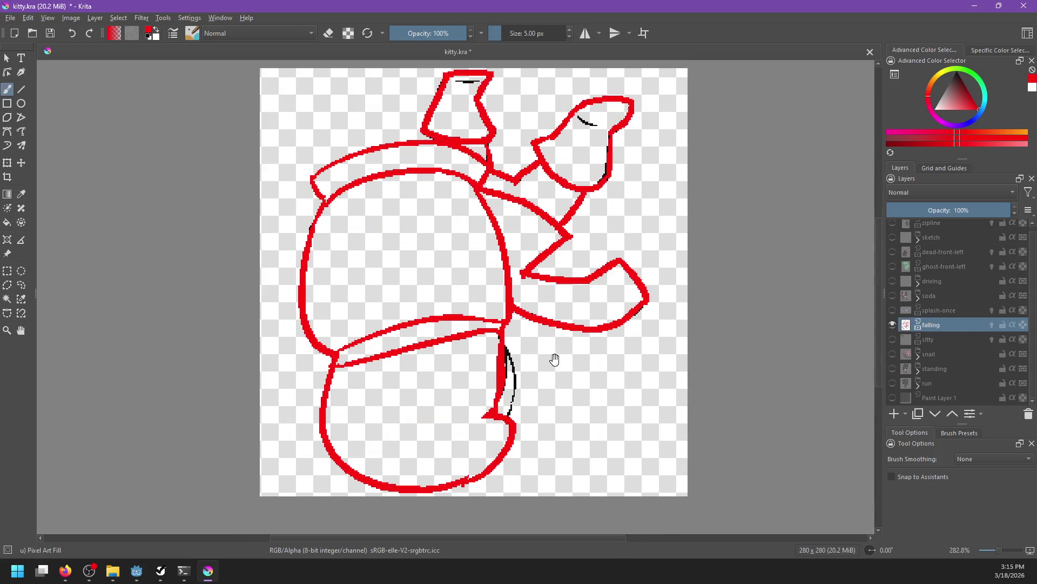
{"action": "key", "text": "e"}
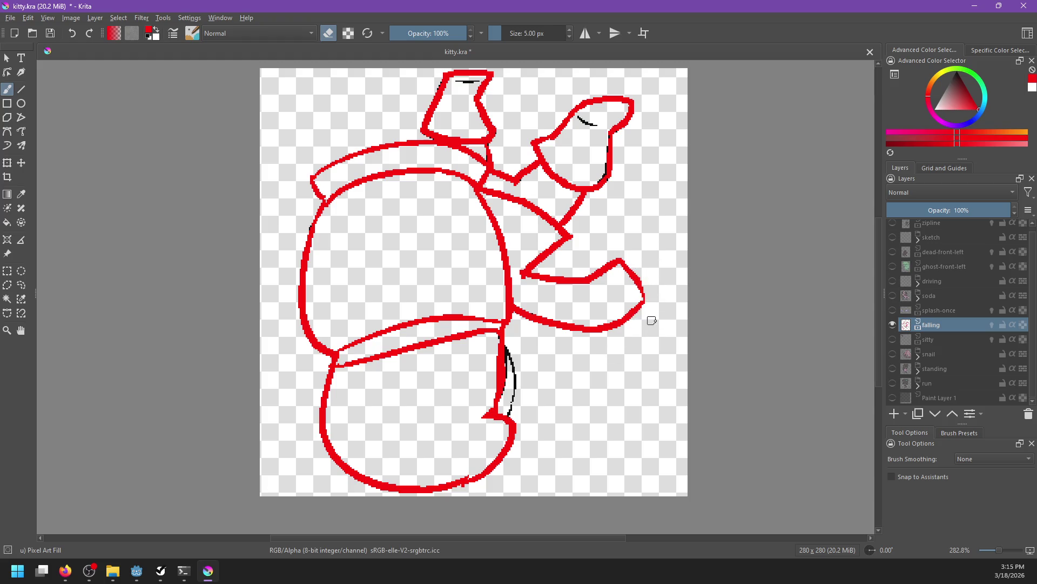
{"action": "key", "text": "e"}
{"action": "key", "text": "e"}
{"action": "key", "text": "e"}
{"action": "left_click_drag", "start_coordinate": [506, 346], "coordinate": [512, 424]}
{"action": "key", "text": "ctrl+z"}
{"action": "key", "text": "e"}
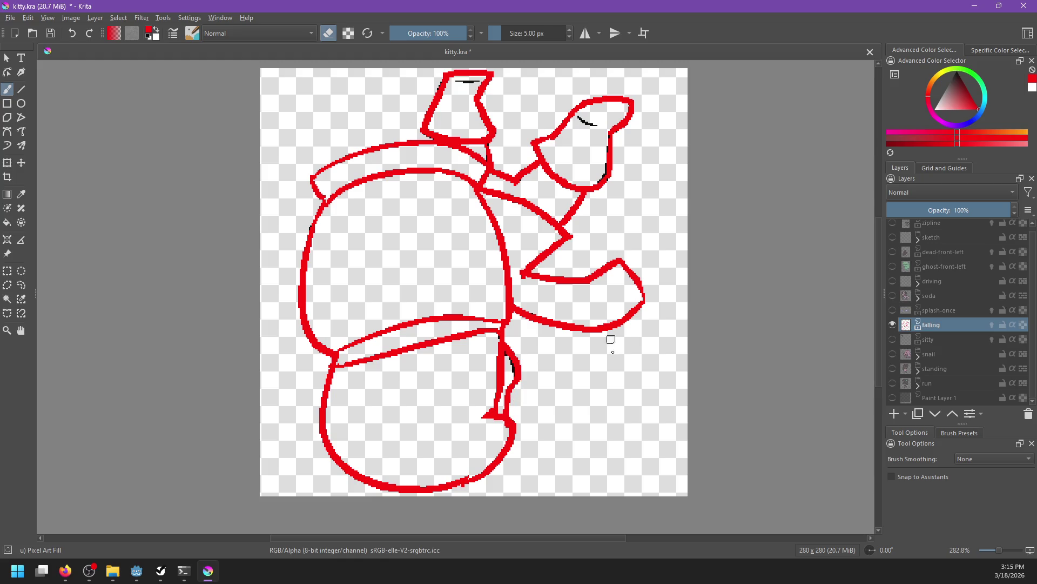
{"action": "left_click", "coordinate": [1023, 325]}
Step: Recolour all the falling pose's outlines black and save the file
{"action": "key", "text": "d"}
{"action": "key", "text": "e"}
{"action": "key", "text": "shift+BackSpace"}
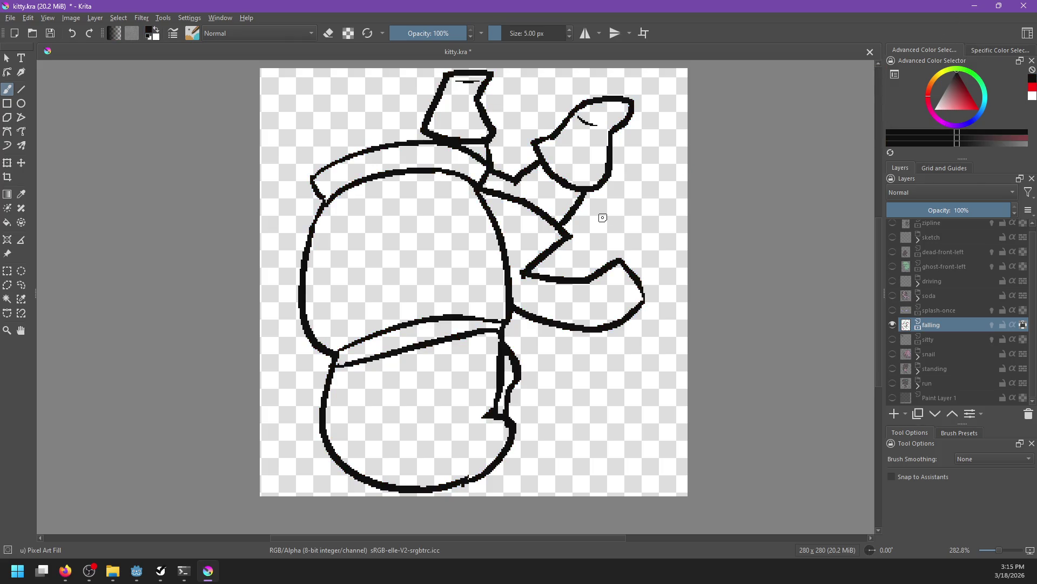
{"action": "scroll", "coordinate": [502, 211], "scroll_direction": "down", "scroll_amount": 4}
{"action": "scroll", "coordinate": [454, 267], "scroll_direction": "up", "scroll_amount": 4}
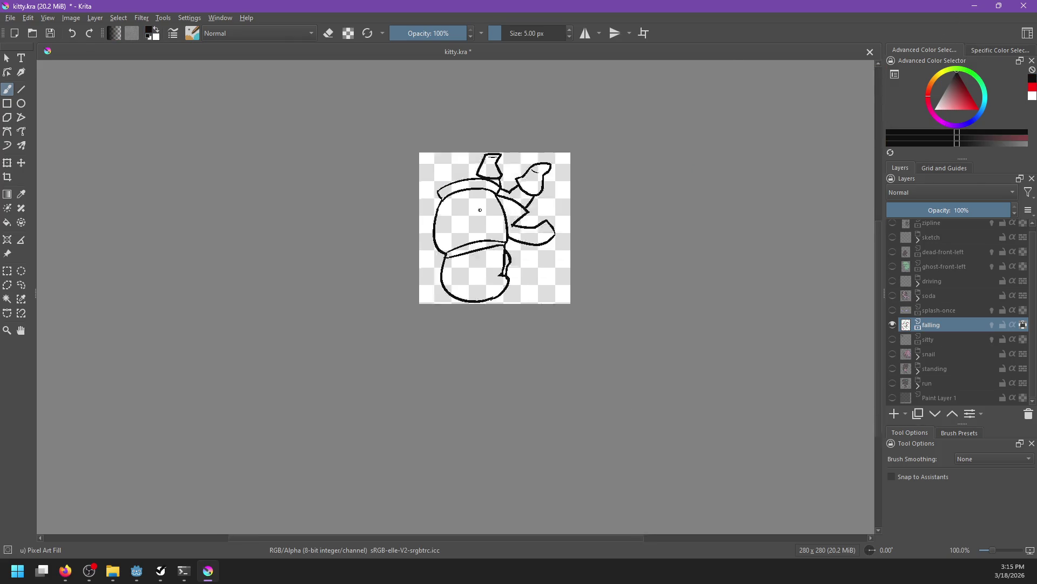
{"action": "key", "text": "f"}
{"action": "key", "text": "ctrl+s"}
Step: Sample dark brown from the run pose, fill the lower-body gap, and unlock transparency
{"action": "left_click", "coordinate": [892, 383]}
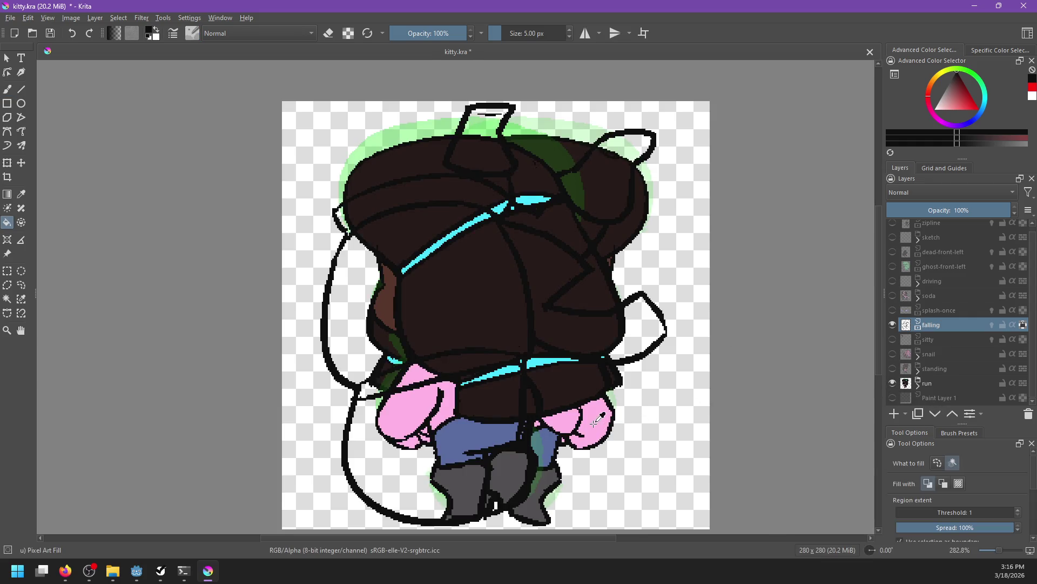
{"action": "left_click", "coordinate": [387, 299], "text": "ctrl"}
{"action": "left_click", "coordinate": [397, 310], "text": "ctrl"}
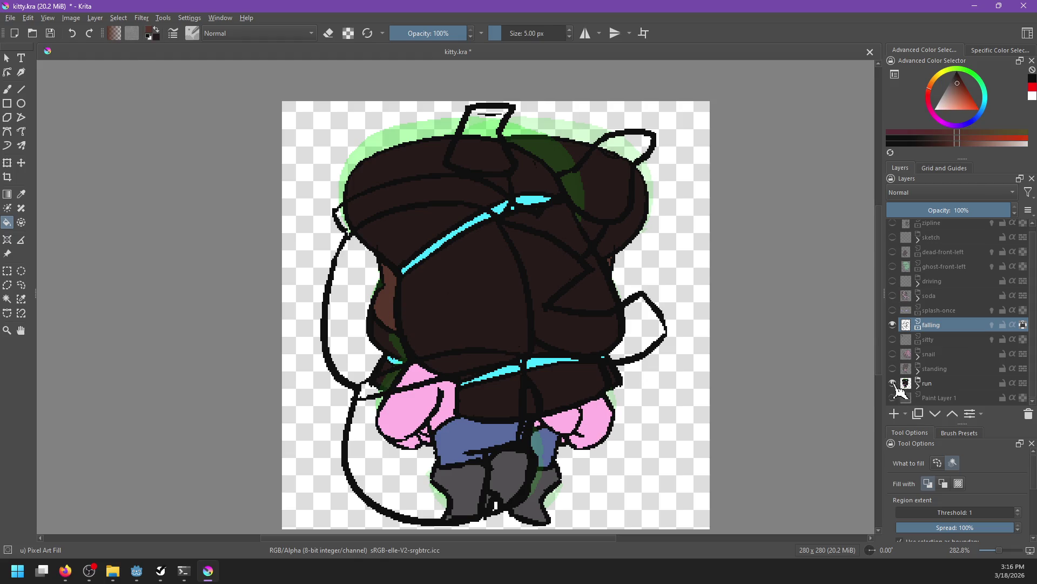
{"action": "left_click", "coordinate": [893, 383]}
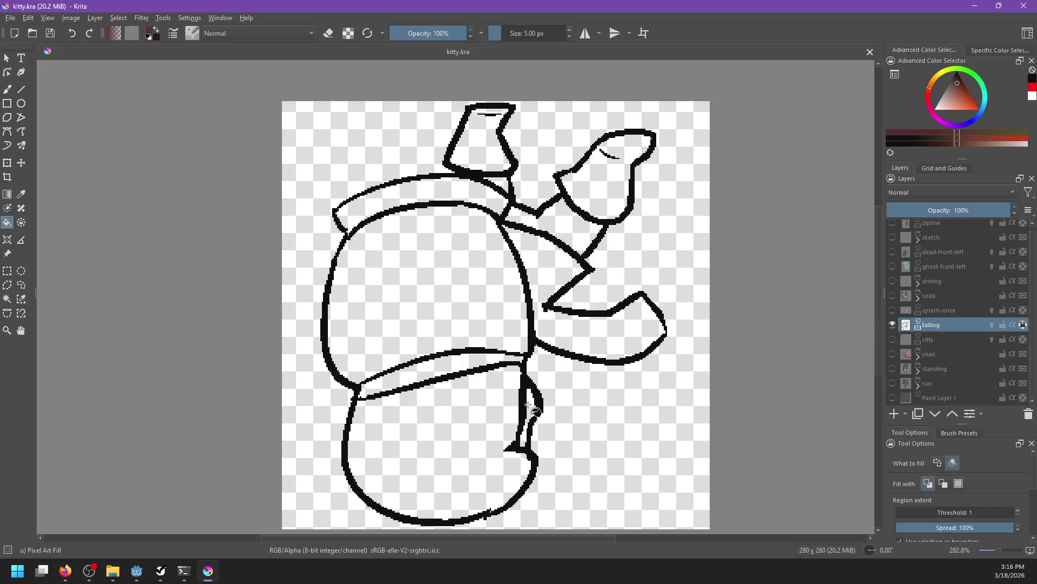
{"action": "left_click", "coordinate": [531, 404]}
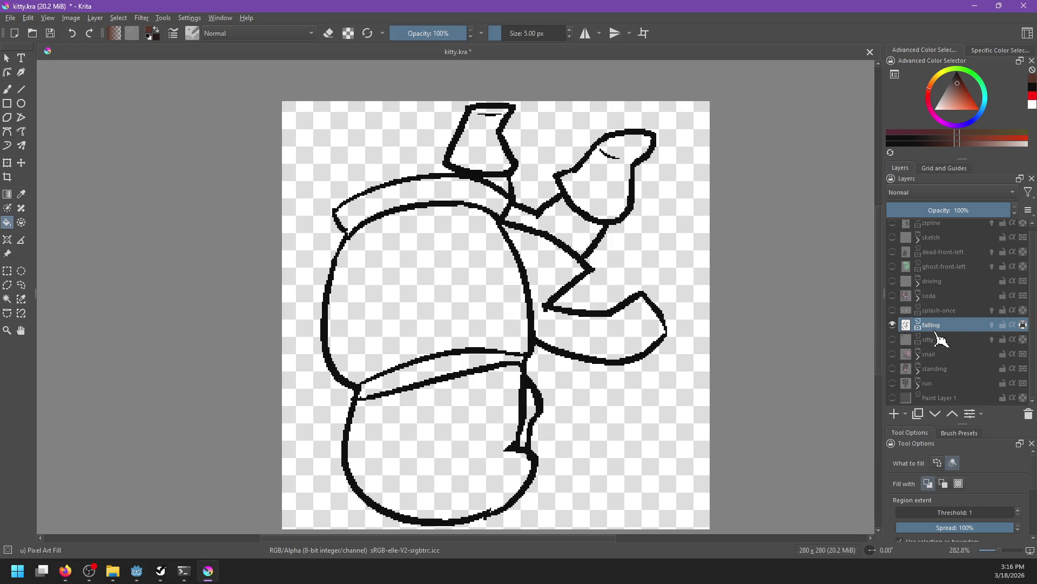
{"action": "left_click", "coordinate": [1023, 325]}
Step: Fill the right-edge sliver and the lower and upper body dark brown
{"action": "left_click", "coordinate": [534, 413]}
{"action": "key", "text": "k"}
{"action": "left_click", "coordinate": [475, 428]}
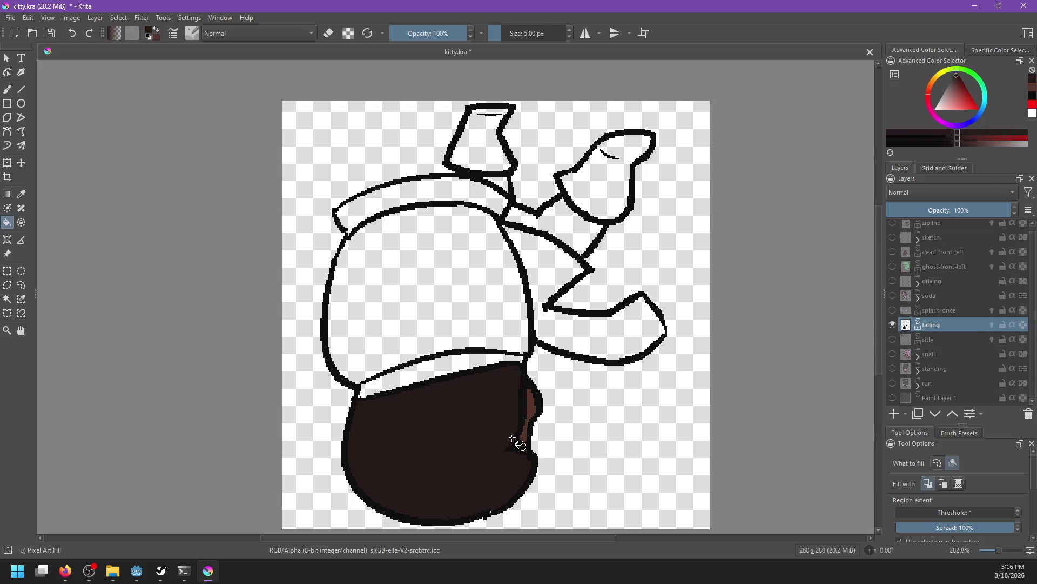
{"action": "left_click", "coordinate": [446, 329]}
Step: Draw a black line along the body's top edge with the brush
{"action": "key", "text": "b"}
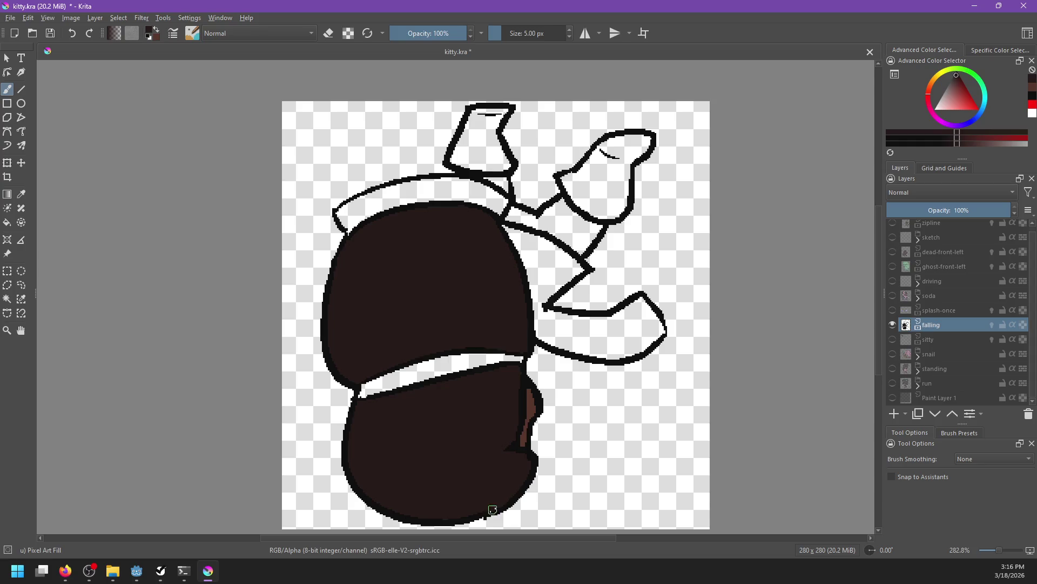
{"action": "left_click_drag", "start_coordinate": [531, 463], "coordinate": [542, 479]}
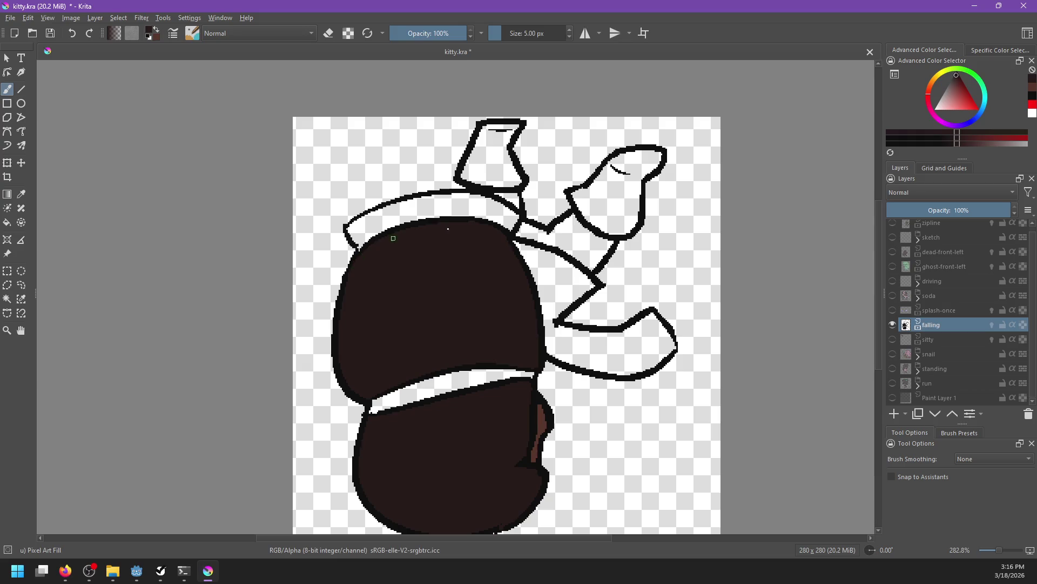
{"action": "left_click", "coordinate": [369, 241], "text": "ctrl"}
{"action": "mouse_move", "coordinate": [349, 265]}
{"action": "left_mouse_down"}
{"action": "mouse_move", "coordinate": [394, 246]}
{"action": "mouse_move", "coordinate": [486, 236]}
{"action": "left_mouse_up"}
{"action": "key", "text": "ctrl+z"}
{"action": "left_click_drag", "start_coordinate": [347, 262], "coordinate": [519, 236]}
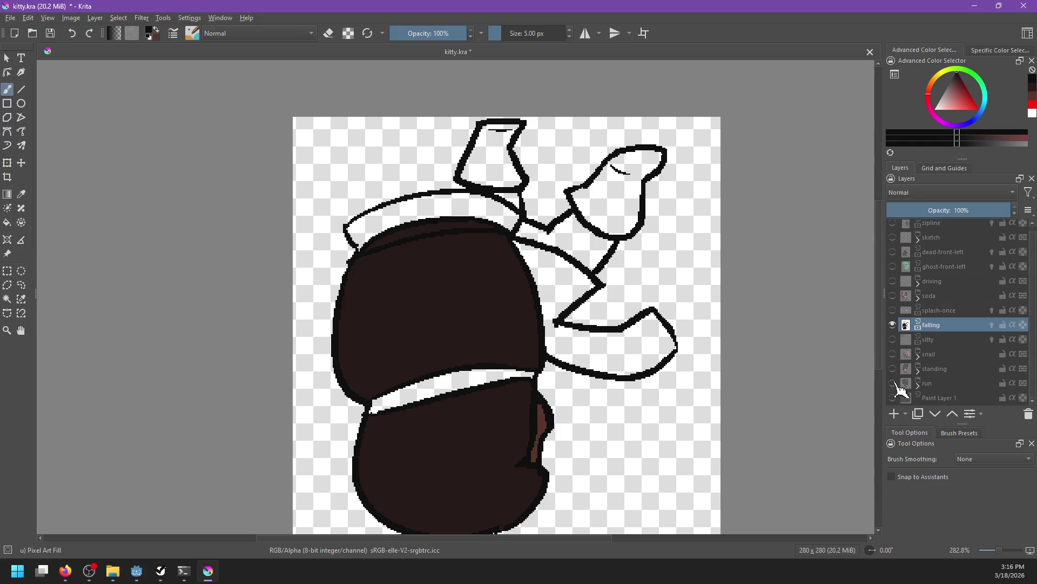
Step: Sample cyan from the standing pose and fill the bands atop the body
{"action": "left_click", "coordinate": [892, 368]}
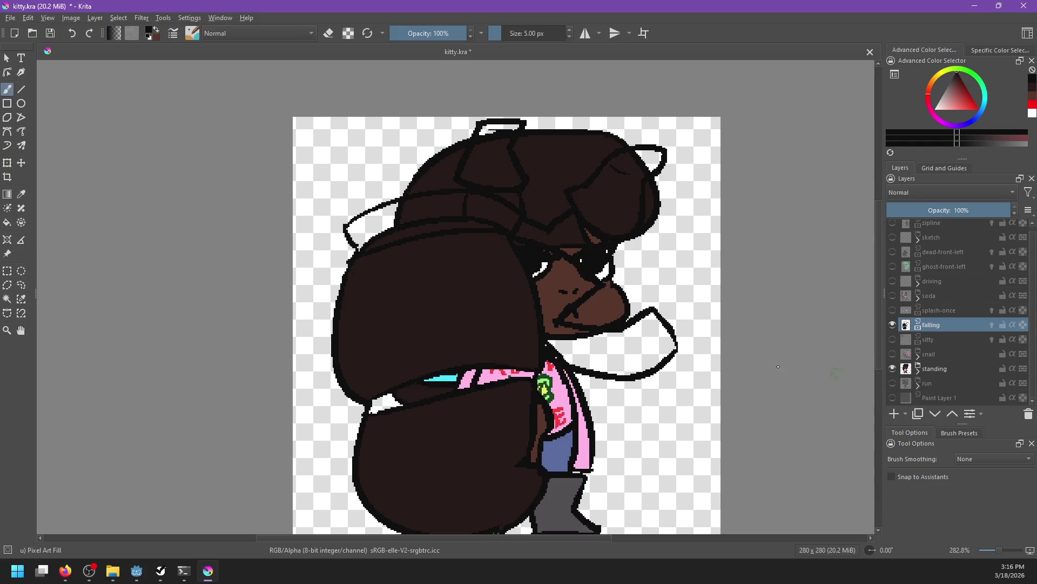
{"action": "left_click", "coordinate": [444, 377], "text": "ctrl"}
{"action": "key", "text": "f"}
{"action": "left_click", "coordinate": [425, 231]}
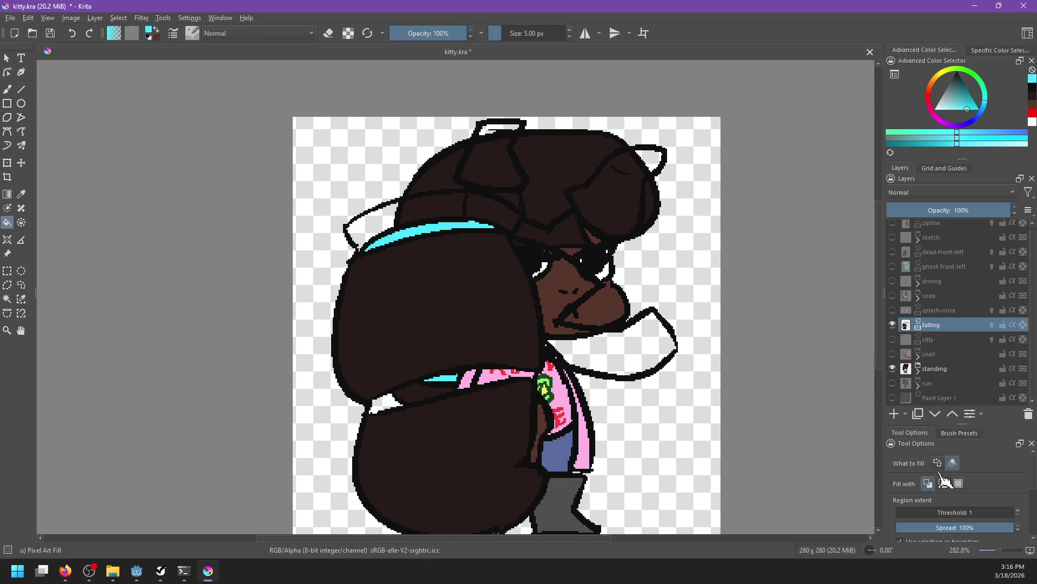
{"action": "left_click_drag", "start_coordinate": [1033, 476], "coordinate": [1033, 488]}
{"action": "scroll", "coordinate": [1033, 488], "scroll_direction": "down", "scroll_amount": 3}
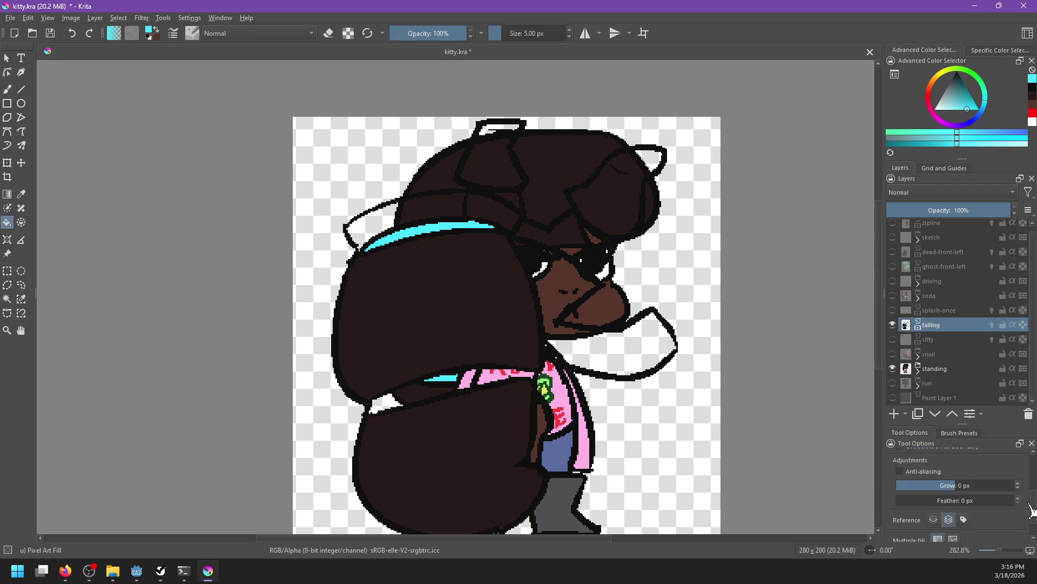
{"action": "key", "text": "ctrl+z"}
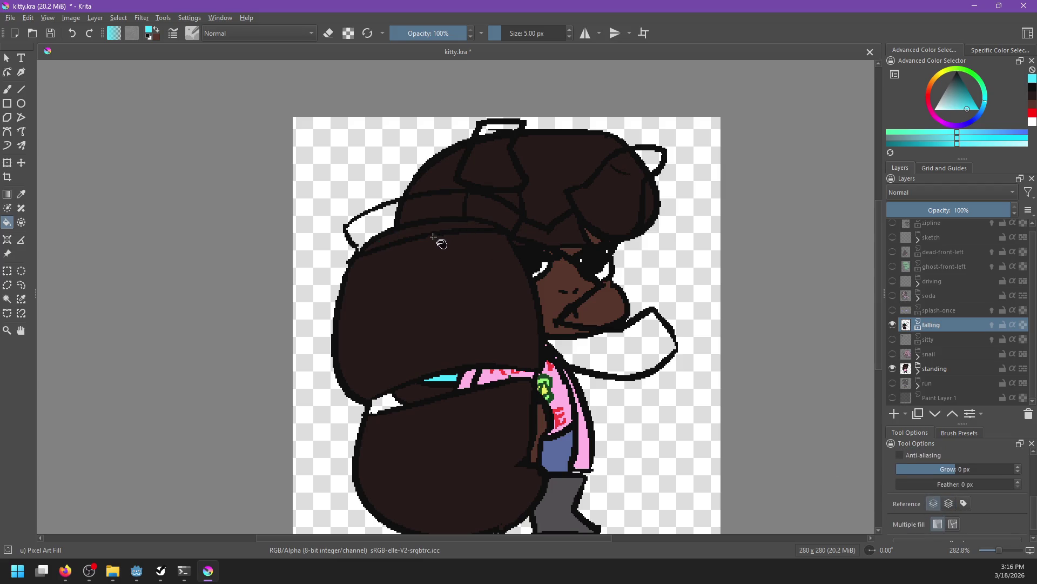
{"action": "left_click", "coordinate": [432, 233]}
{"action": "left_click", "coordinate": [441, 213], "text": "ctrl"}
Step: Fill the patch beside the head dark brown, the lower band cyan, and the scarf pink
{"action": "left_click", "coordinate": [441, 213]}
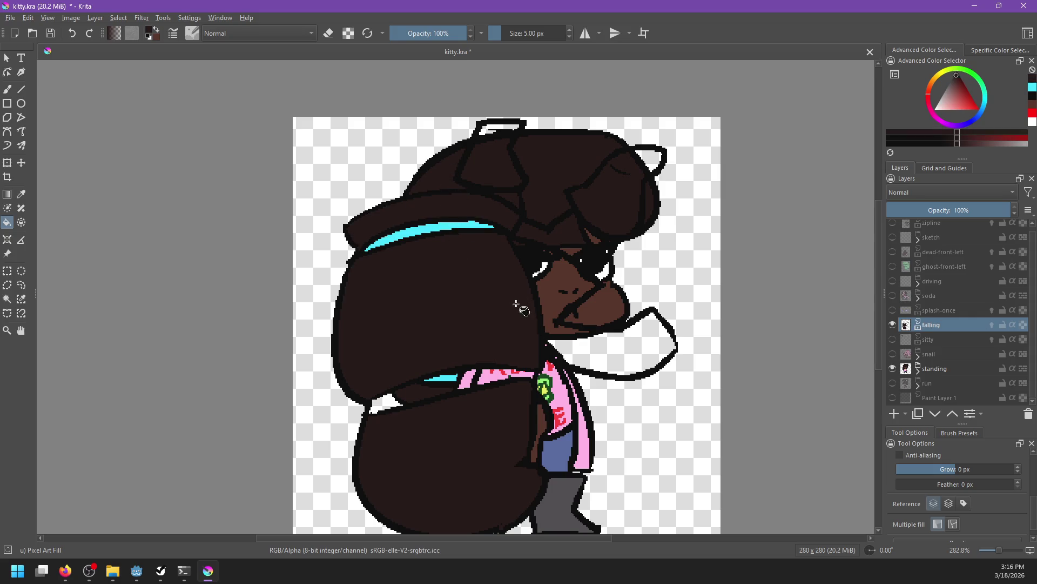
{"action": "left_click_drag", "start_coordinate": [584, 395], "coordinate": [565, 369]}
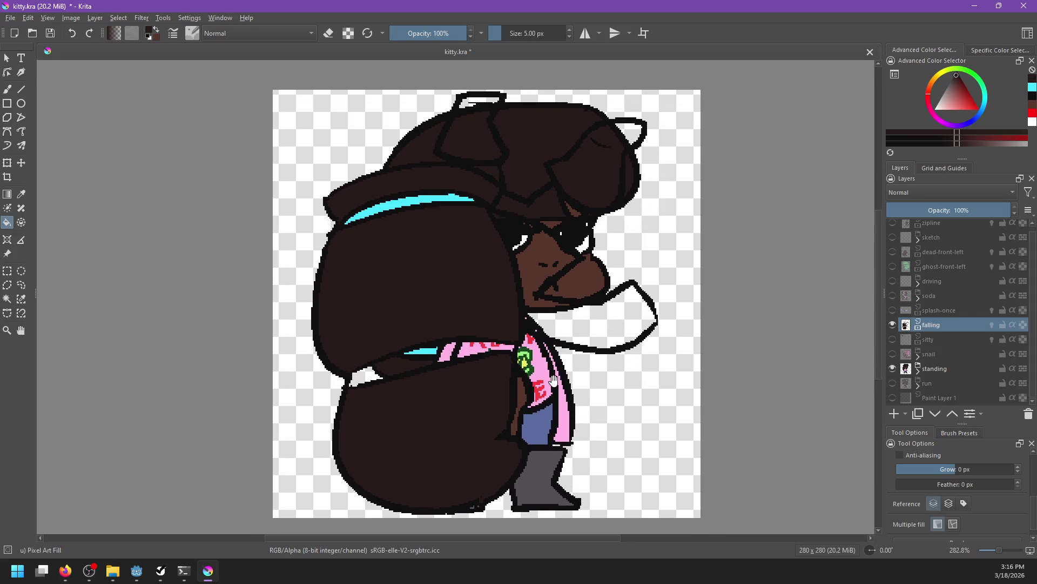
{"action": "left_click", "coordinate": [415, 203], "text": "ctrl"}
{"action": "left_click", "coordinate": [493, 360]}
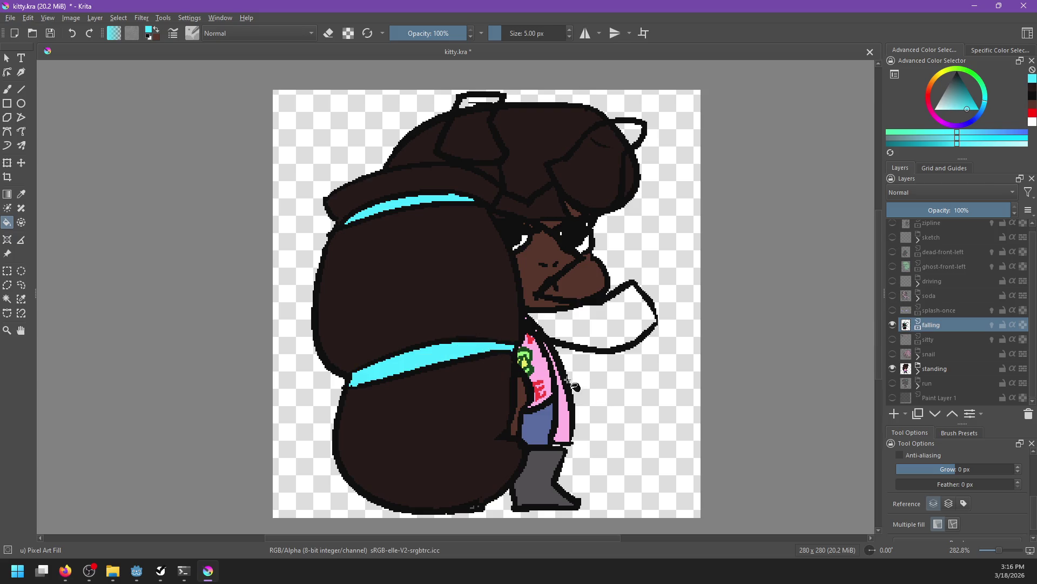
{"action": "left_click", "coordinate": [546, 358], "text": "ctrl"}
{"action": "left_click", "coordinate": [594, 335]}
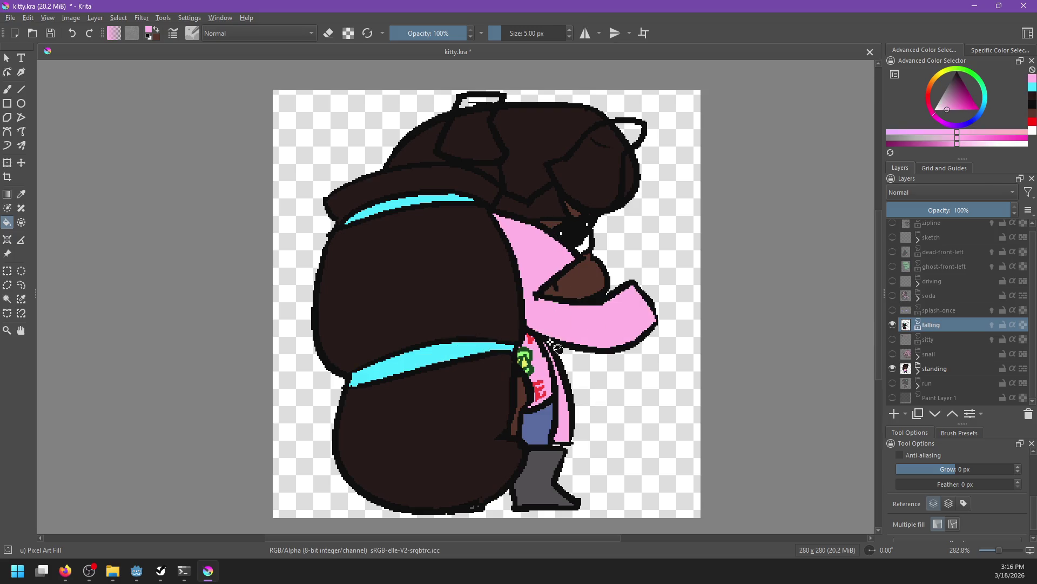
Step: Fill the legs blue-grey and the boot dark grey, then save
{"action": "left_click", "coordinate": [547, 474], "text": "ctrl"}
{"action": "key", "text": "x"}
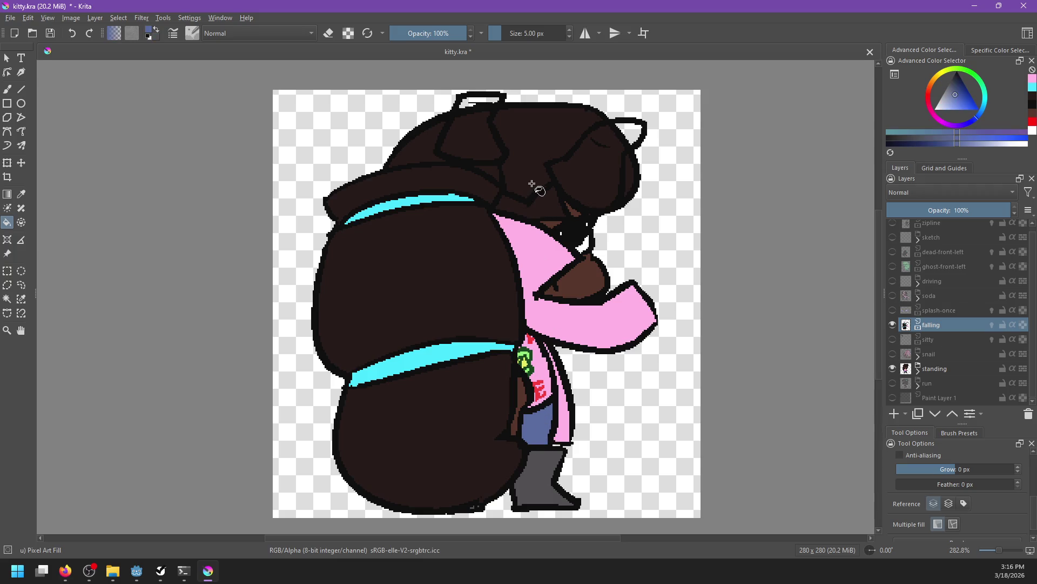
{"action": "left_click", "coordinate": [554, 219]}
{"action": "key", "text": "x"}
{"action": "left_click", "coordinate": [583, 176]}
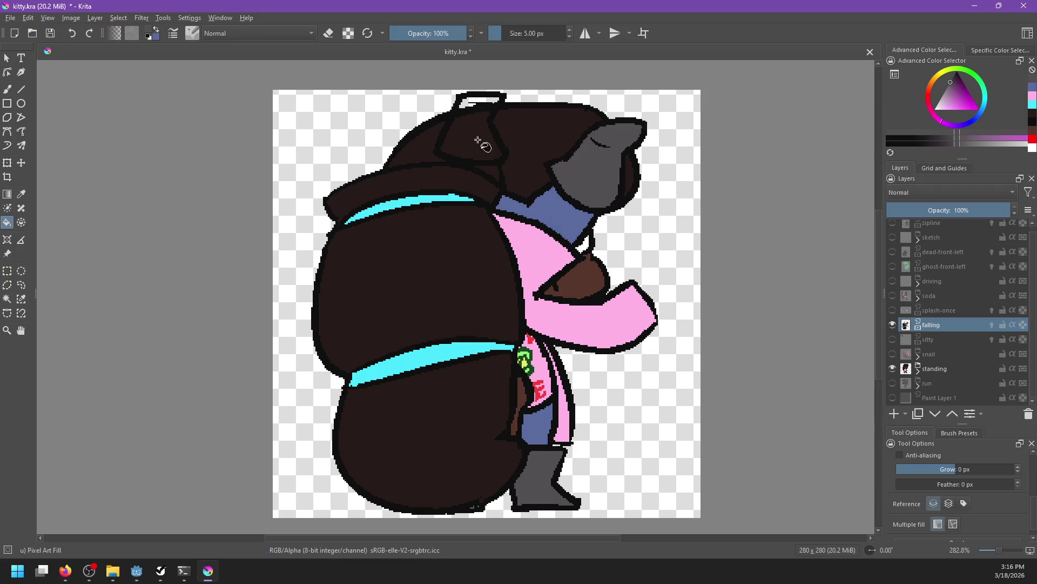
{"action": "left_click", "coordinate": [478, 140]}
{"action": "mouse_move", "coordinate": [635, 298]}
{"action": "left_mouse_down"}
{"action": "mouse_move", "coordinate": [615, 387]}
{"action": "mouse_move", "coordinate": [685, 359]}
{"action": "left_mouse_up"}
{"action": "key", "text": "ctrl+s"}
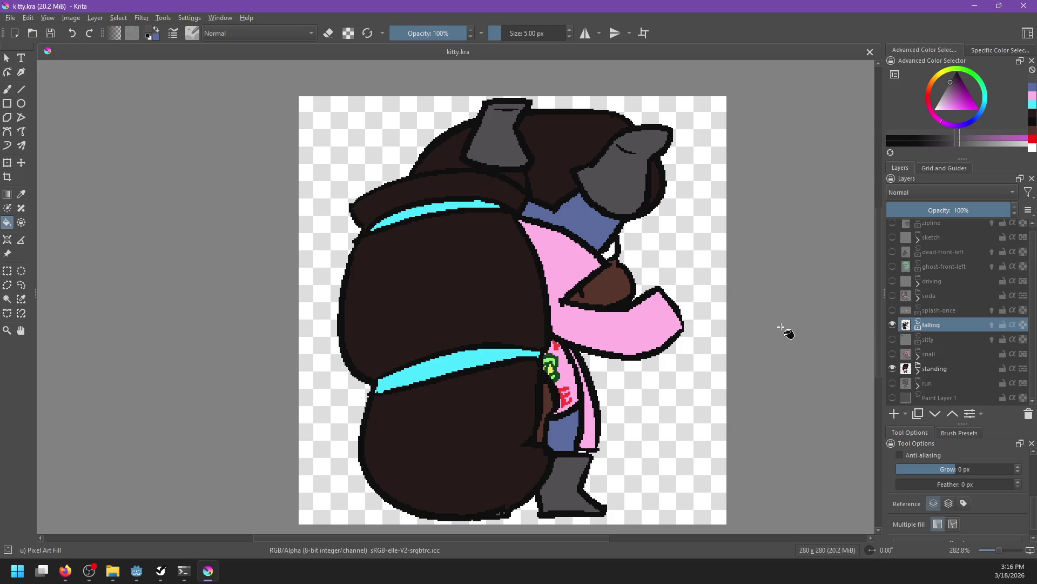
{"action": "left_click", "coordinate": [578, 215], "text": "ctrl"}
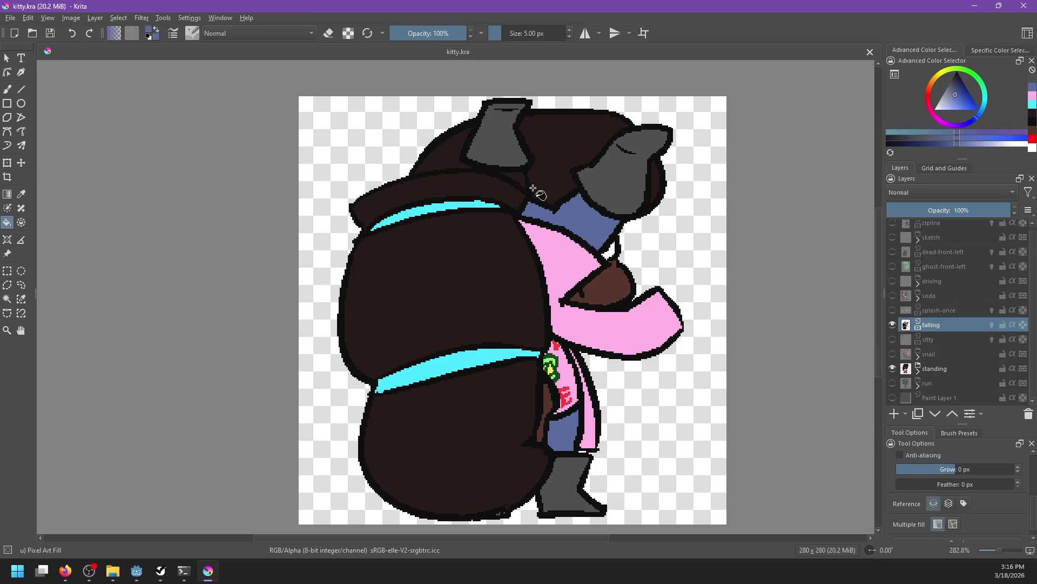
Step: Hide the standing layer and save kitty.kra
{"action": "left_click", "coordinate": [893, 369]}
{"action": "key", "text": "ctrl+s"}
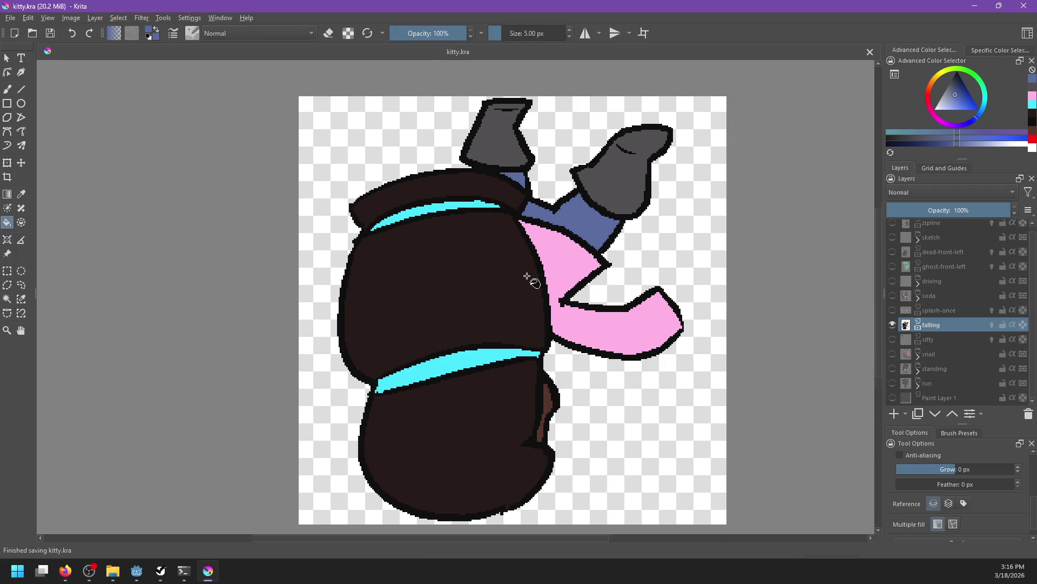
{"action": "scroll", "coordinate": [535, 274], "scroll_direction": "down", "scroll_amount": 6}
{"action": "scroll", "coordinate": [560, 270], "scroll_direction": "up", "scroll_amount": 6}
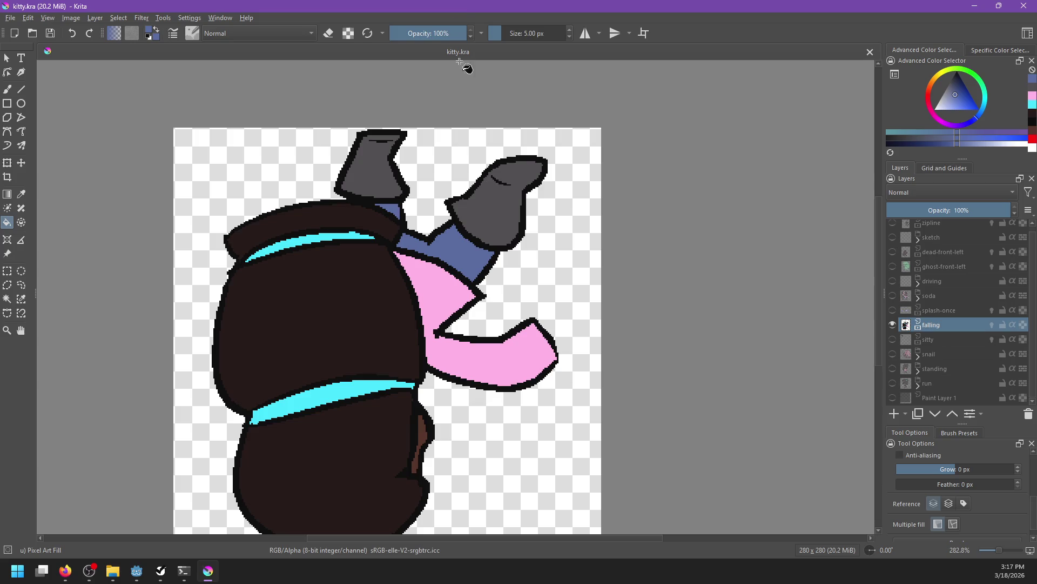
Step: Zoom the canvas to 200% and duplicate the falling layer
{"action": "key", "text": "minus"}
{"action": "key", "text": "minus"}
{"action": "key", "text": "plus"}
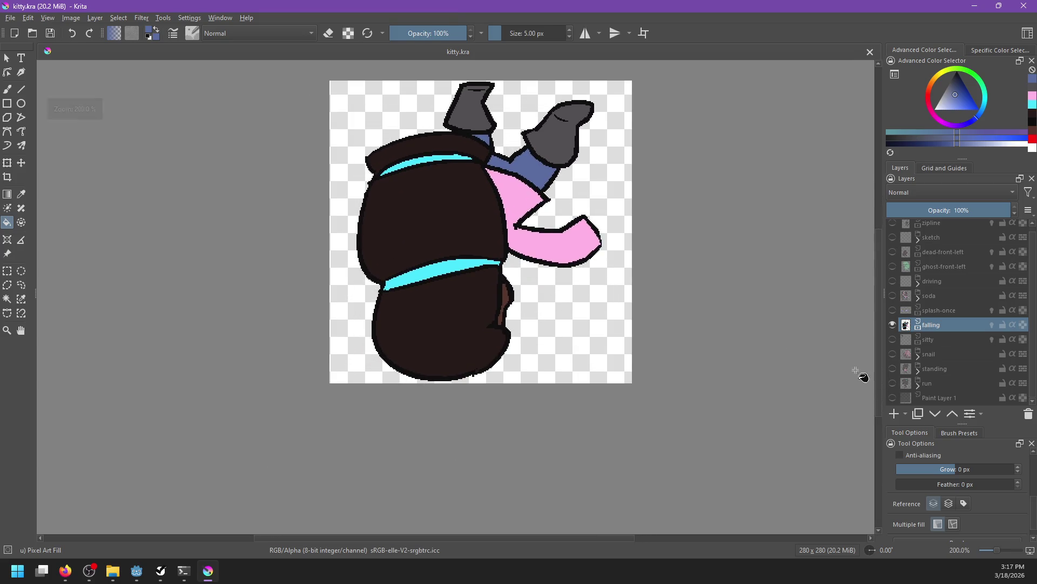
{"action": "left_click", "coordinate": [918, 414]}
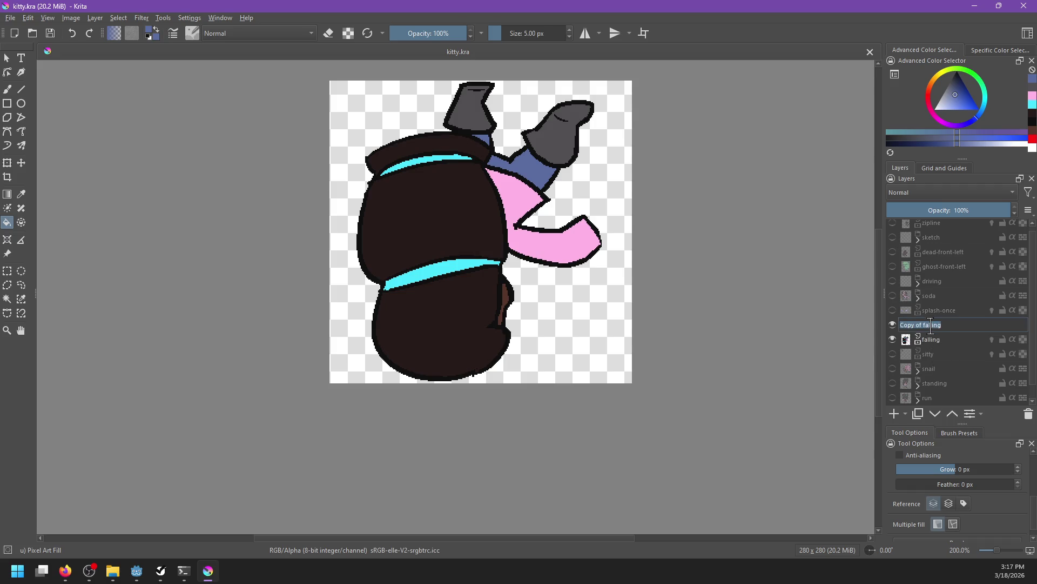
Step: Rename the copied layer to 'splat' and hide the falling layer
{"action": "double_click", "coordinate": [930, 325]}
{"action": "type", "text": "splat"}
{"action": "key", "text": "Return"}
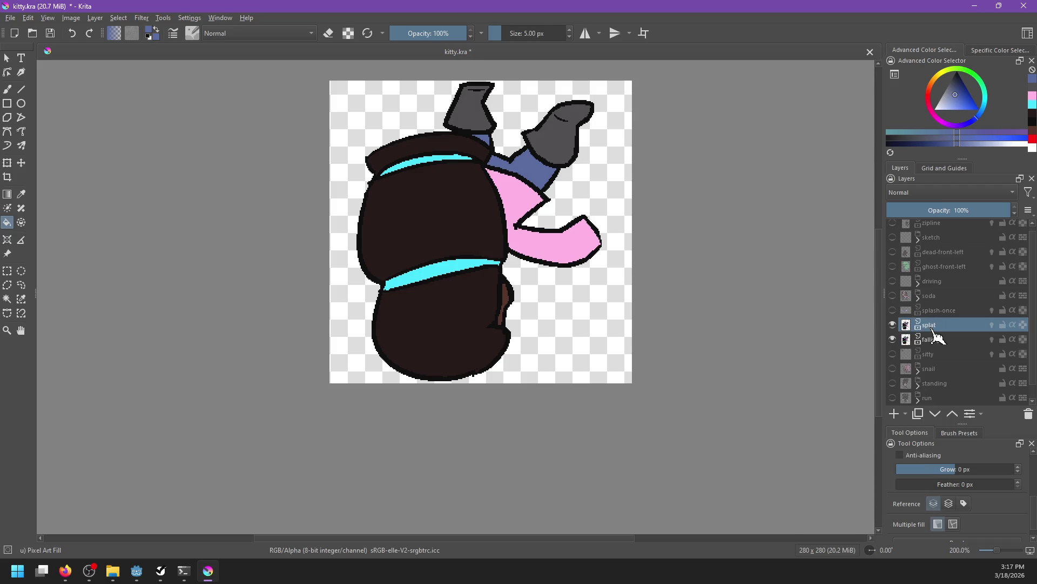
{"action": "left_click", "coordinate": [892, 339]}
Step: Clear everything on the splat layer, deselect, and try saving the document
{"action": "key", "text": "ctrl+a"}
{"action": "key", "text": "Delete"}
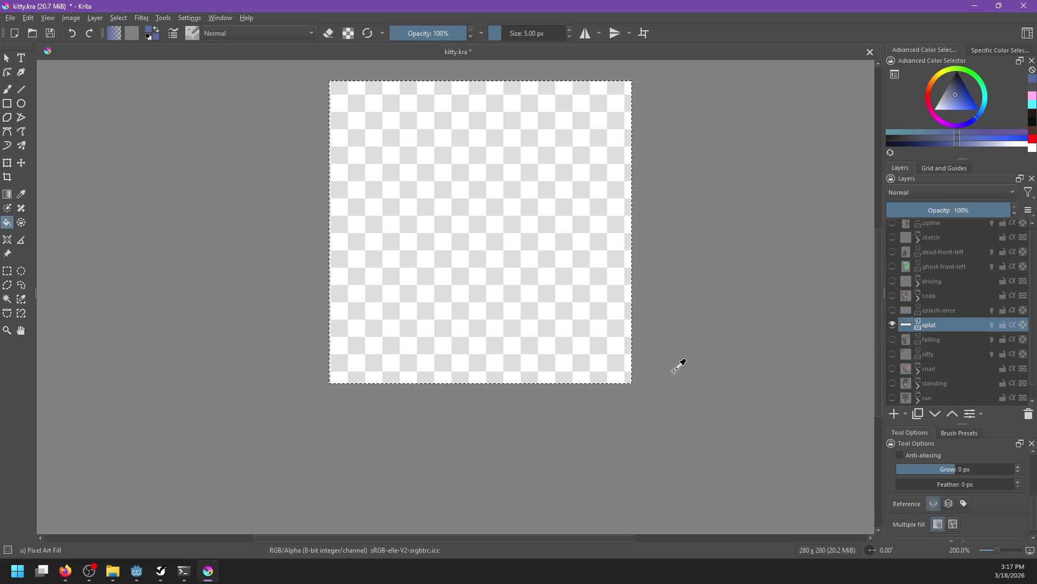
{"action": "key", "text": "ctrl+shift+a"}
{"action": "key", "text": "ctrl+s"}
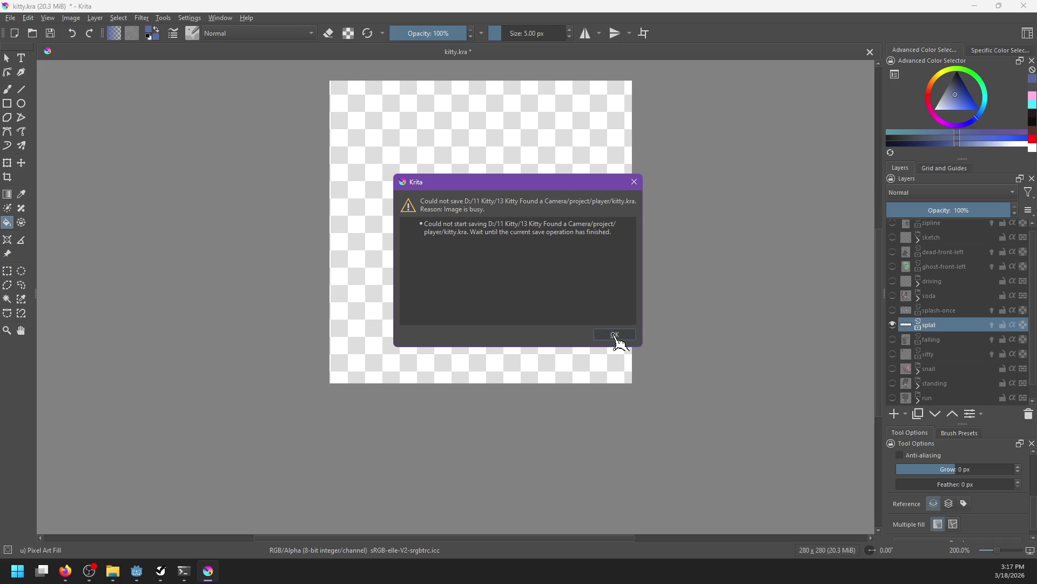
Step: Dismiss the 'Could not save' warning and open the Settings menu
{"action": "left_click", "coordinate": [615, 335]}
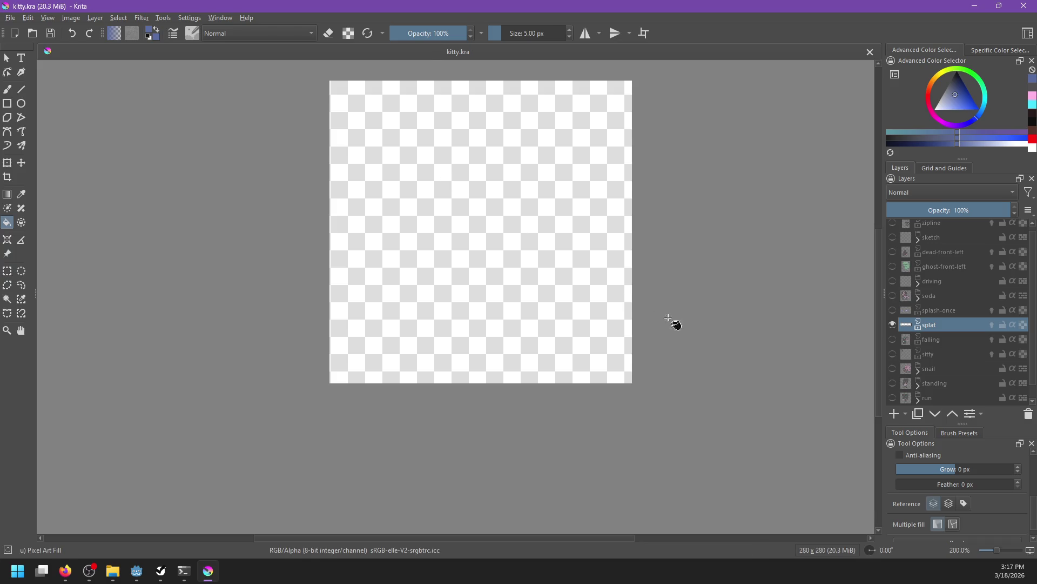
{"action": "left_click", "coordinate": [215, 19]}
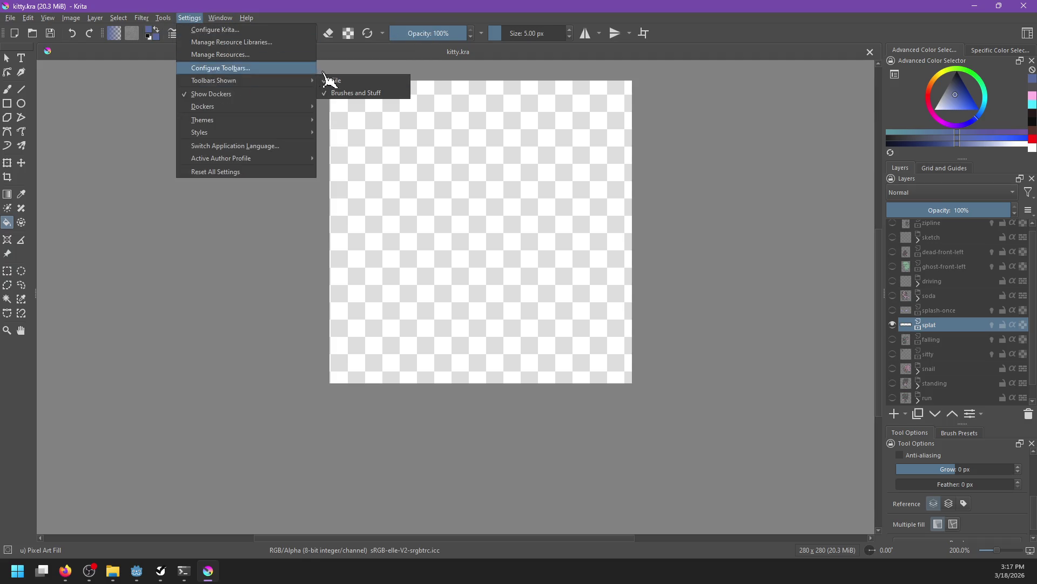
Step: Switch the window layout to the Sprite_Sheets workspace under Window > Workspace
{"action": "mouse_move", "coordinate": [305, 112]}
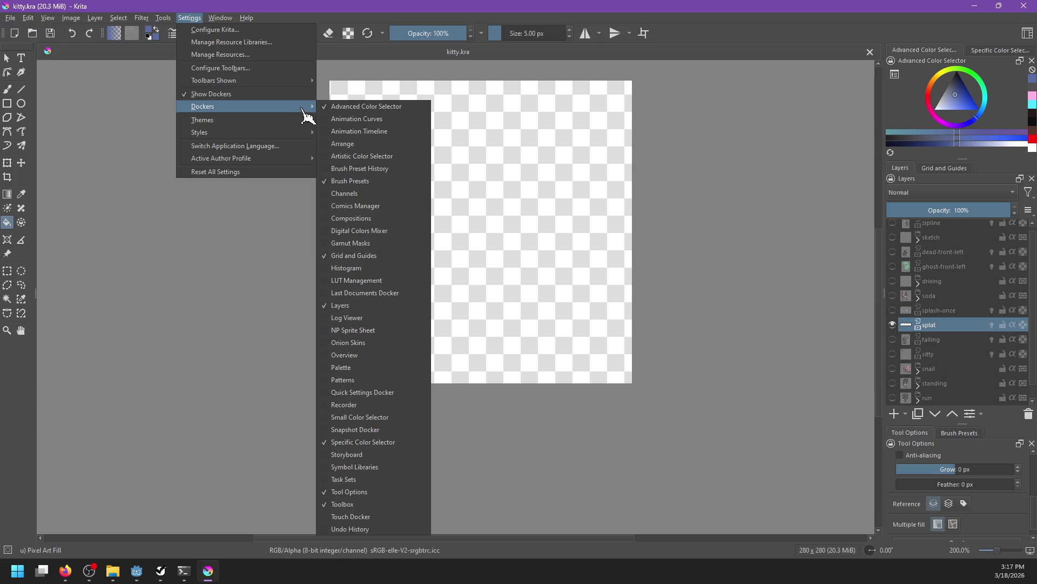
{"action": "mouse_move", "coordinate": [296, 82]}
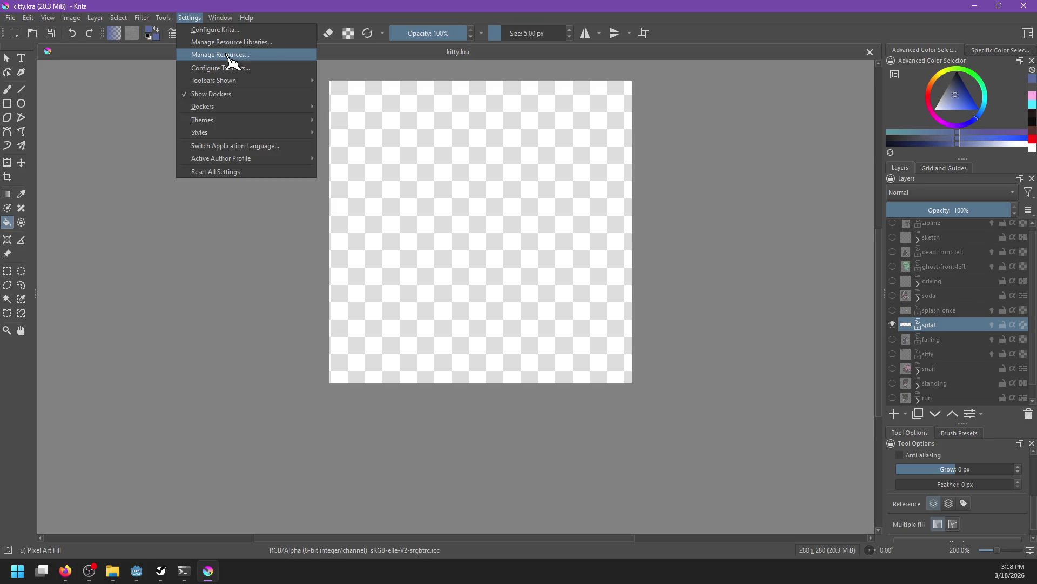
{"action": "mouse_move", "coordinate": [210, 18]}
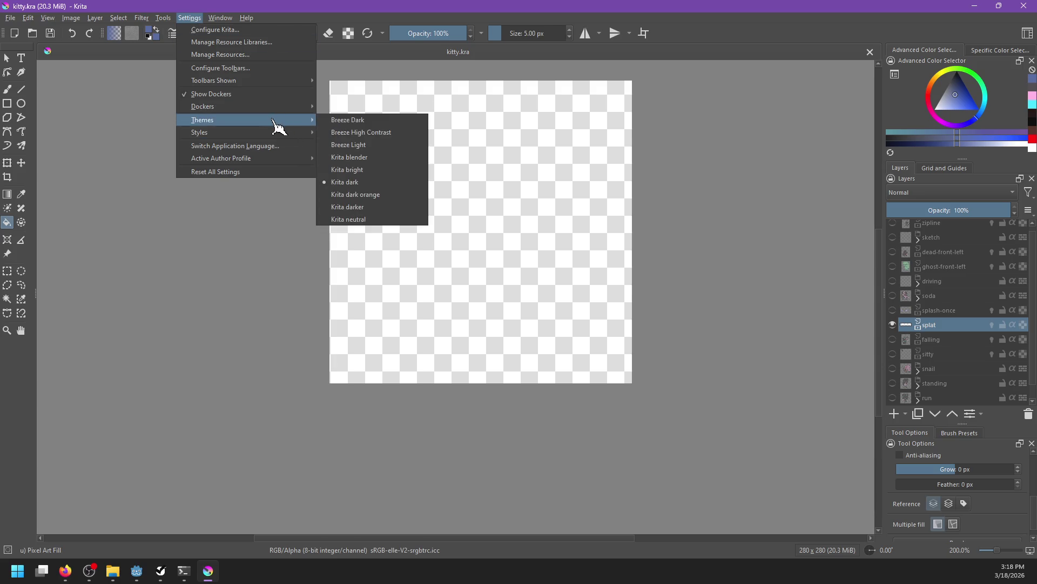
{"action": "mouse_move", "coordinate": [263, 133]}
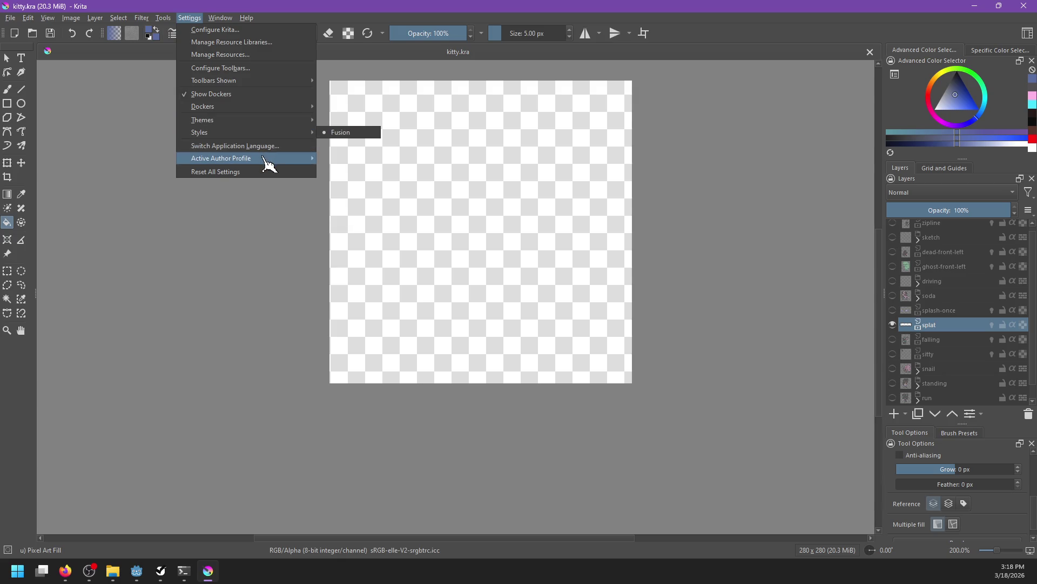
{"action": "mouse_move", "coordinate": [267, 161]}
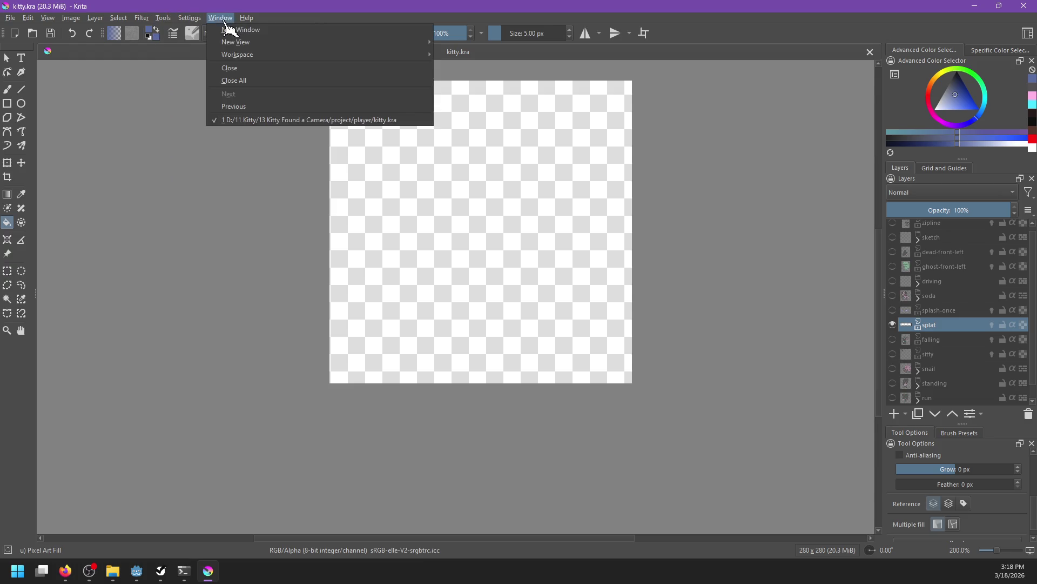
{"action": "mouse_move", "coordinate": [335, 59]}
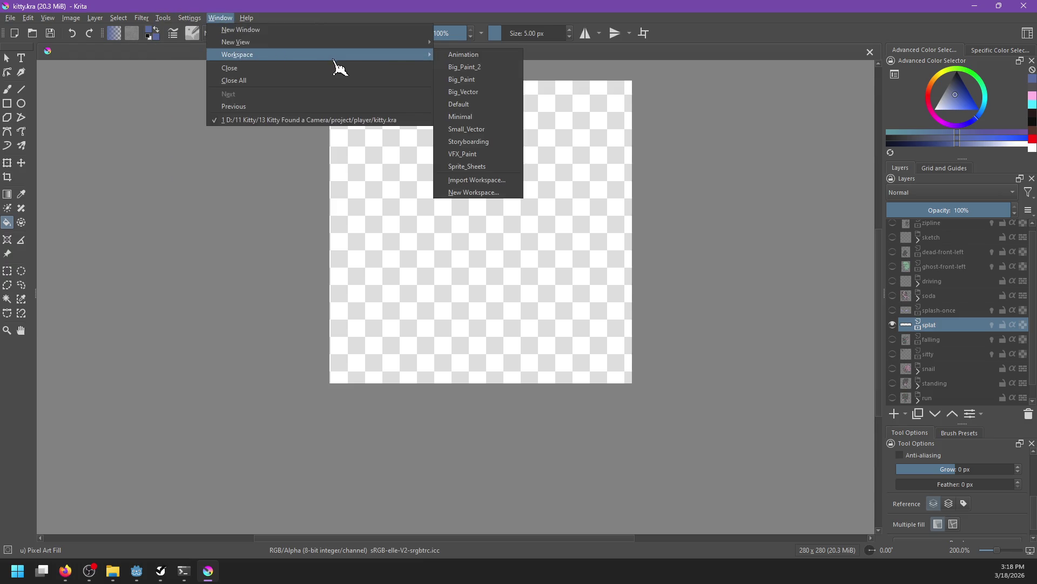
{"action": "left_click", "coordinate": [477, 167]}
Step: Make the soda layer visible in the Layers docker
{"action": "scroll", "coordinate": [582, 232], "scroll_direction": "down", "scroll_amount": 1}
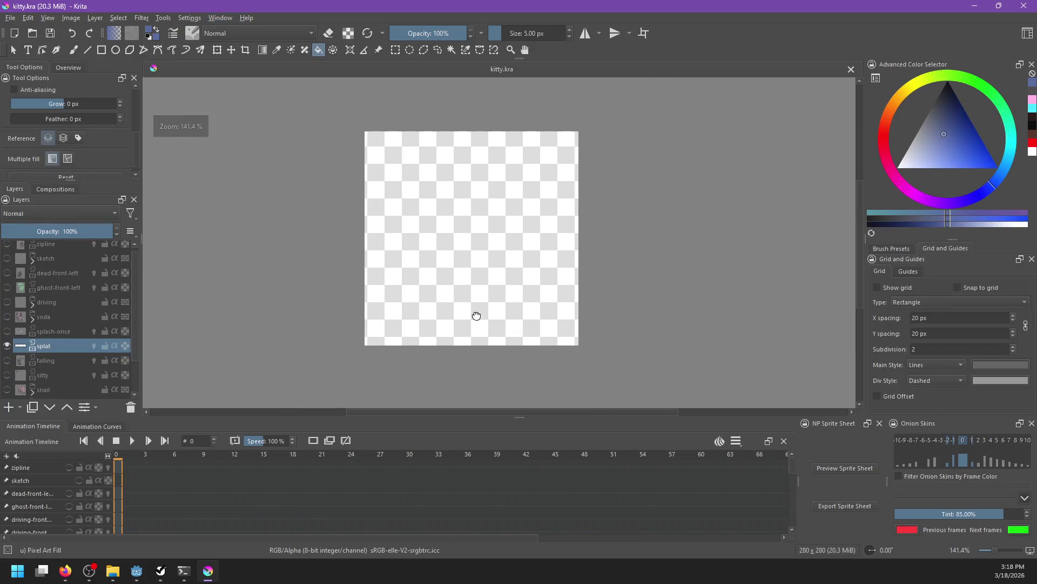
{"action": "scroll", "coordinate": [486, 253], "scroll_direction": "up", "scroll_amount": 2}
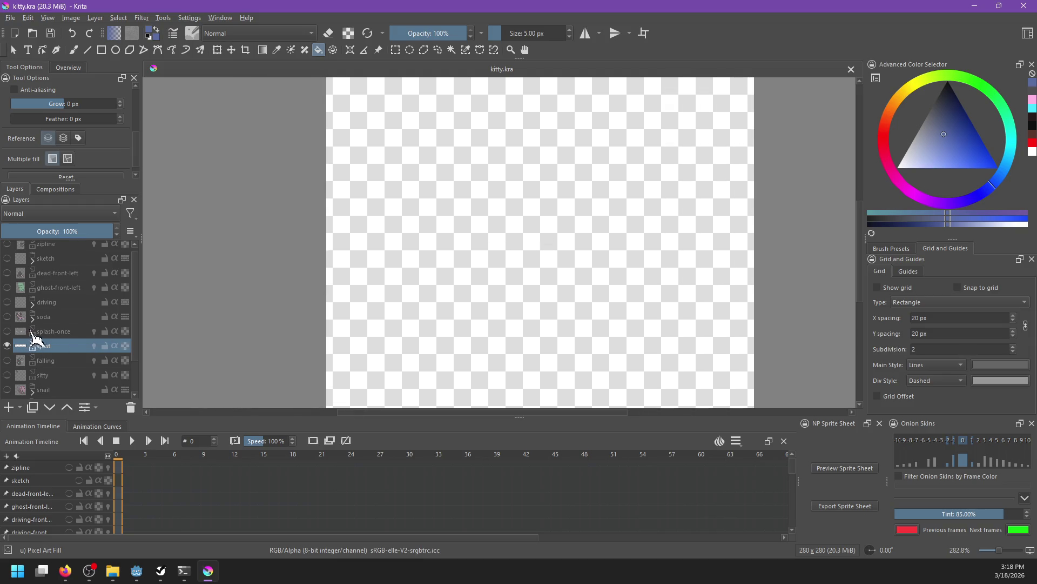
{"action": "scroll", "coordinate": [34, 338], "scroll_direction": "up", "scroll_amount": 1}
{"action": "scroll", "coordinate": [87, 301], "scroll_direction": "down", "scroll_amount": 1}
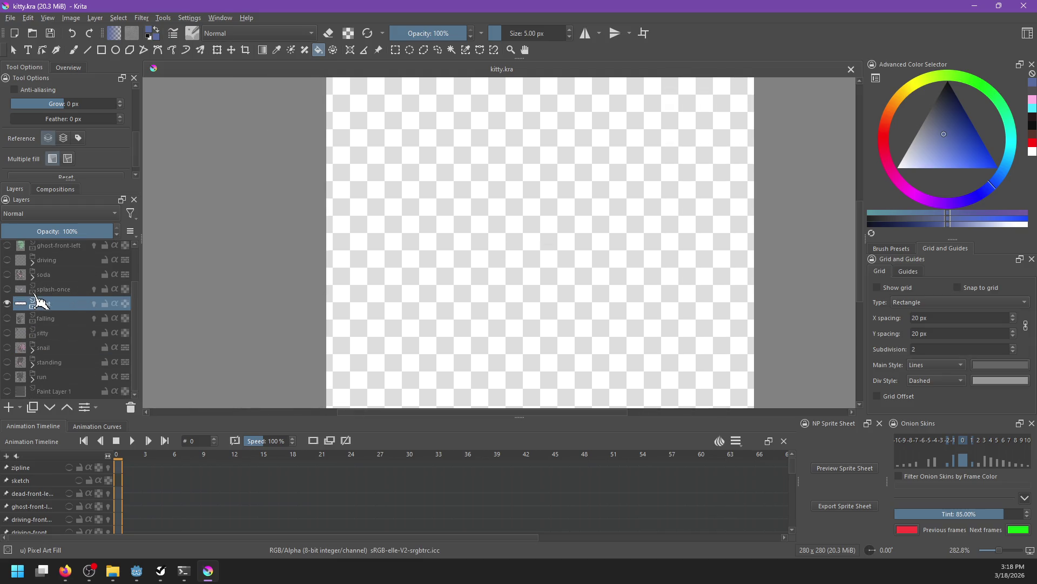
{"action": "left_click", "coordinate": [6, 274]}
Step: Test and undo a blue Freehand Brush stroke, then hide soda and show the standing layer
{"action": "scroll", "coordinate": [372, 275], "scroll_direction": "down", "scroll_amount": 3}
{"action": "scroll", "coordinate": [372, 275], "scroll_direction": "up", "scroll_amount": 2}
{"action": "scroll", "coordinate": [371, 276], "scroll_direction": "down", "scroll_amount": 1}
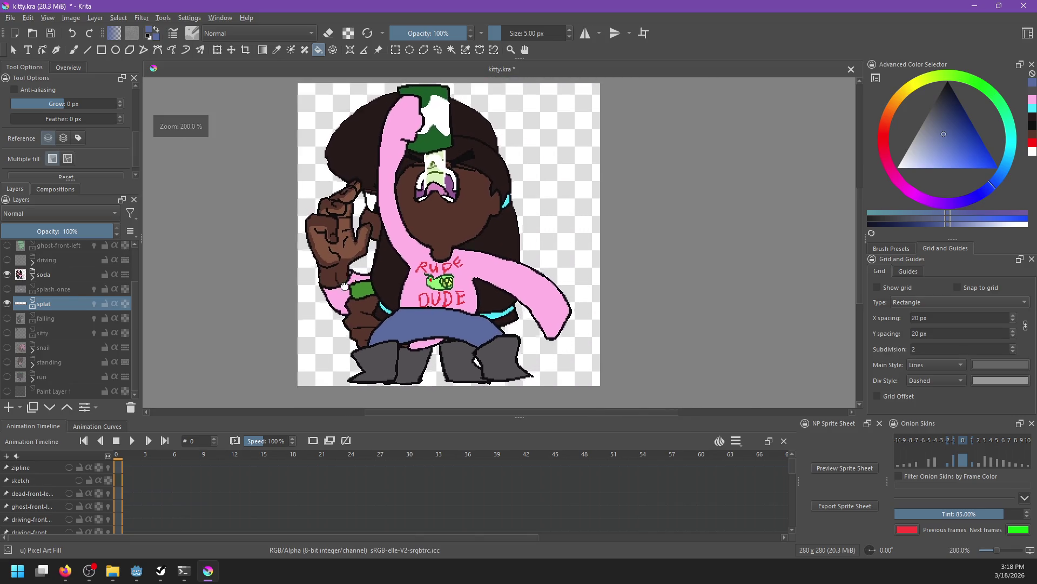
{"action": "scroll", "coordinate": [346, 281], "scroll_direction": "up", "scroll_amount": 1}
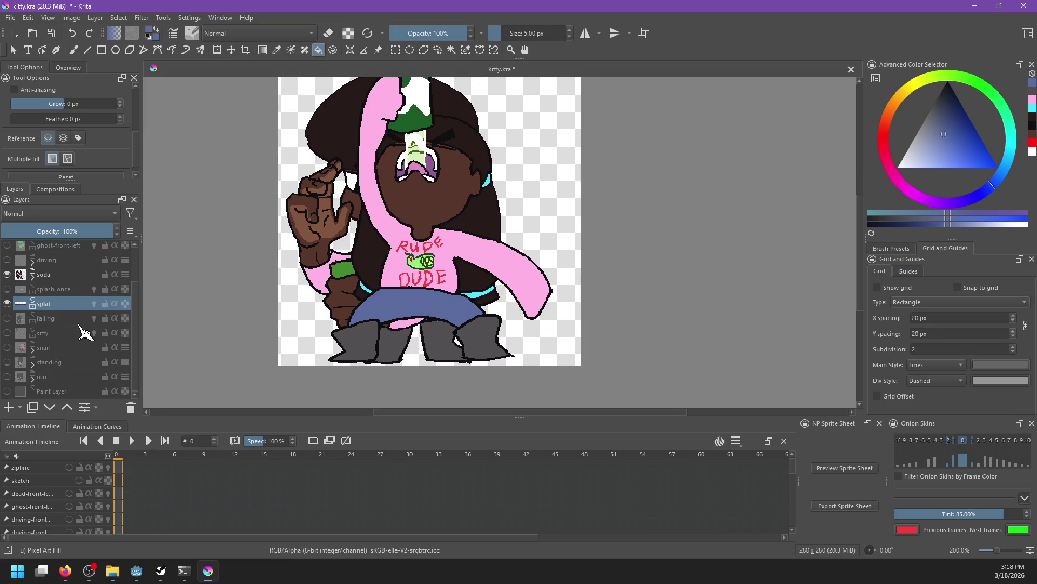
{"action": "mouse_move", "coordinate": [79, 326]}
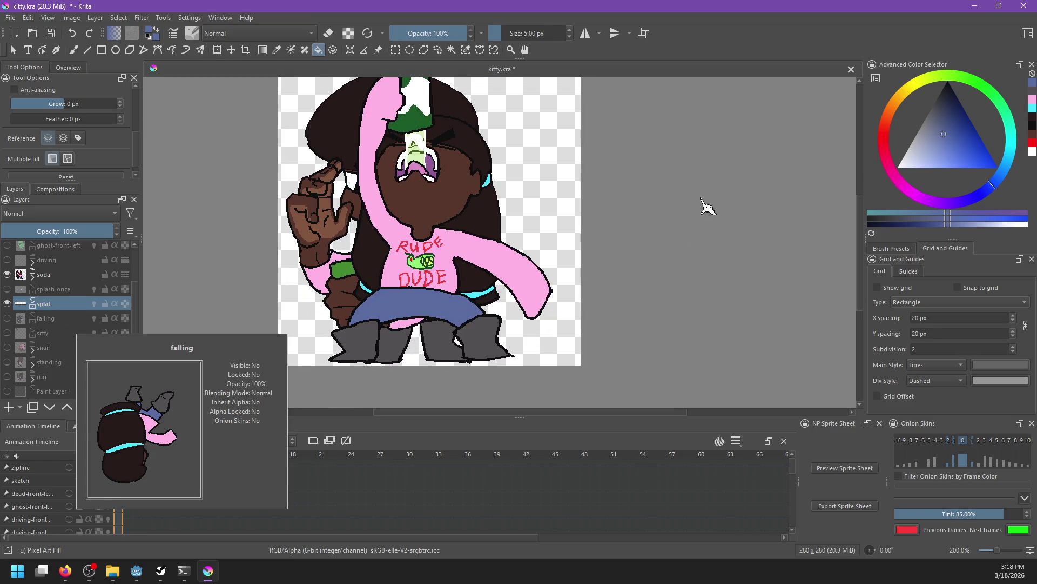
{"action": "key", "text": "b"}
{"action": "left_click_drag", "start_coordinate": [296, 333], "coordinate": [315, 290]}
{"action": "key", "text": "ctrl+z"}
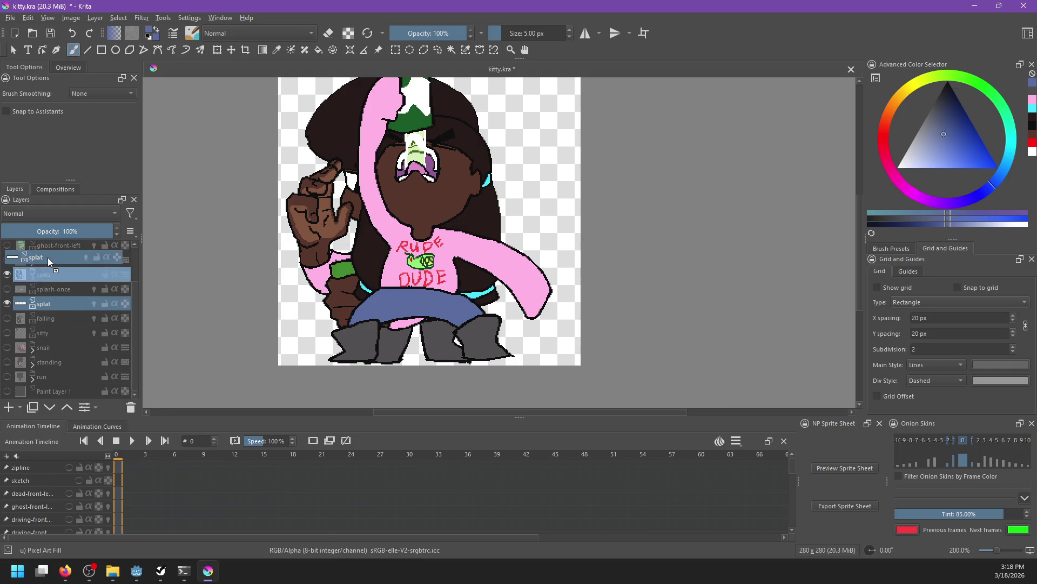
{"action": "left_click", "coordinate": [7, 274]}
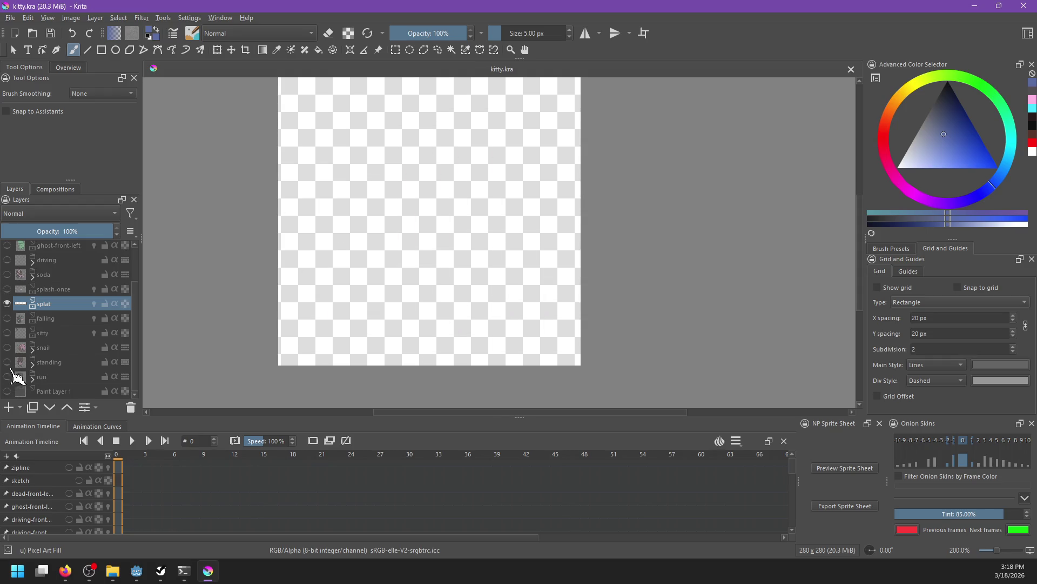
{"action": "left_click", "coordinate": [7, 362]}
Step: Fade the standing layer to 47% opacity and select the splat layer for drawing
{"action": "mouse_move", "coordinate": [363, 289]}
{"action": "left_mouse_down"}
{"action": "mouse_move", "coordinate": [404, 296]}
{"action": "mouse_move", "coordinate": [394, 308]}
{"action": "left_mouse_up"}
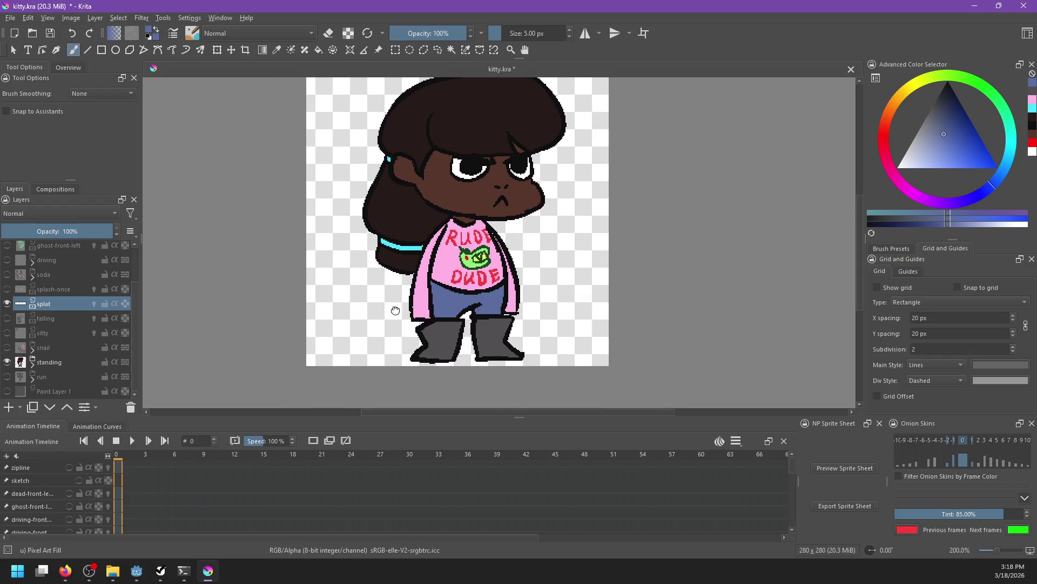
{"action": "left_click", "coordinate": [52, 362]}
{"action": "left_click_drag", "start_coordinate": [63, 228], "coordinate": [41, 228]}
{"action": "left_click", "coordinate": [54, 303]}
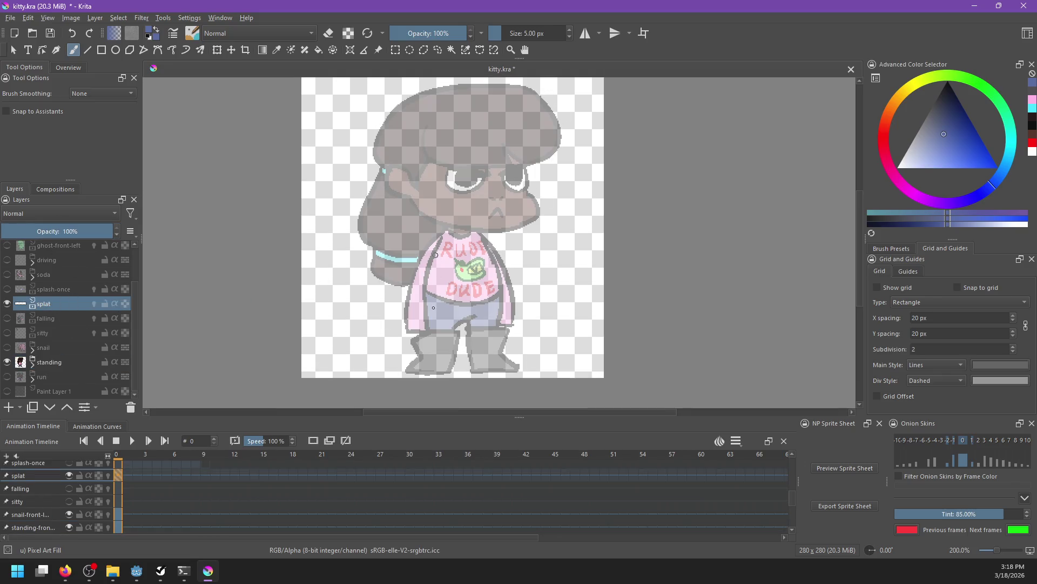
Step: Try several C-shaped and diagonal curves left of the character, undoing each
{"action": "left_click_drag", "start_coordinate": [343, 276], "coordinate": [345, 377]}
{"action": "key", "text": "ctrl+z"}
{"action": "key", "text": "ctrl+z"}
{"action": "mouse_move", "coordinate": [346, 256]}
{"action": "left_mouse_down"}
{"action": "mouse_move", "coordinate": [353, 376]}
{"action": "mouse_move", "coordinate": [361, 355]}
{"action": "left_mouse_up"}
{"action": "key", "text": "ctrl+z"}
{"action": "left_click_drag", "start_coordinate": [335, 264], "coordinate": [361, 375]}
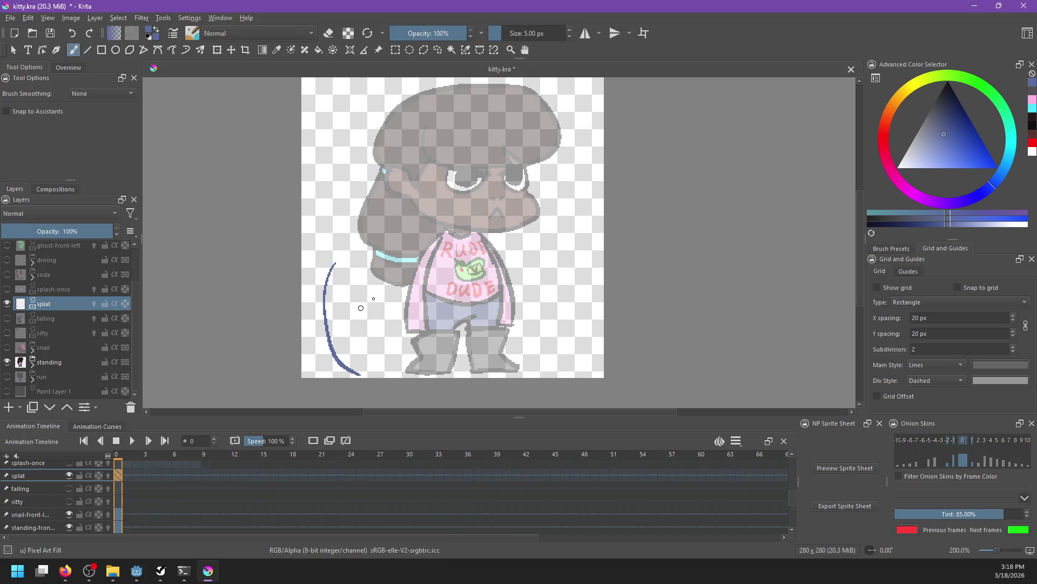
{"action": "key", "text": "ctrl+z"}
{"action": "left_click_drag", "start_coordinate": [343, 250], "coordinate": [306, 326]}
{"action": "key", "text": "ctrl+z"}
{"action": "mouse_move", "coordinate": [366, 240]}
{"action": "left_mouse_down"}
{"action": "mouse_move", "coordinate": [306, 346]}
{"action": "mouse_move", "coordinate": [312, 367]}
{"action": "left_mouse_up"}
{"action": "key", "text": "ctrl+z"}
Step: Draw a blue curve from hair level down-left, trying and undoing strokes across shirt, boots and shorts
{"action": "mouse_move", "coordinate": [396, 236]}
{"action": "left_mouse_down"}
{"action": "mouse_move", "coordinate": [326, 306]}
{"action": "mouse_move", "coordinate": [315, 349]}
{"action": "mouse_move", "coordinate": [341, 367]}
{"action": "mouse_move", "coordinate": [395, 362]}
{"action": "left_mouse_up"}
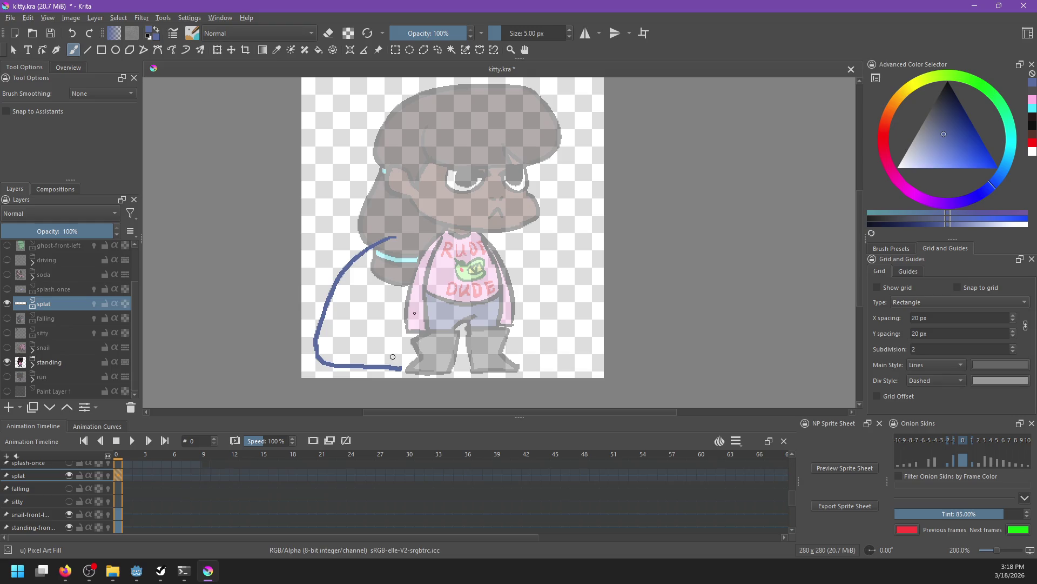
{"action": "mouse_move", "coordinate": [403, 236]}
{"action": "left_mouse_down"}
{"action": "mouse_move", "coordinate": [459, 257]}
{"action": "mouse_move", "coordinate": [576, 257]}
{"action": "mouse_move", "coordinate": [587, 268]}
{"action": "left_mouse_up"}
{"action": "key", "text": "ctrl+z"}
{"action": "mouse_move", "coordinate": [378, 320]}
{"action": "left_mouse_down"}
{"action": "mouse_move", "coordinate": [365, 363]}
{"action": "mouse_move", "coordinate": [399, 368]}
{"action": "left_mouse_up"}
{"action": "key", "text": "ctrl+z"}
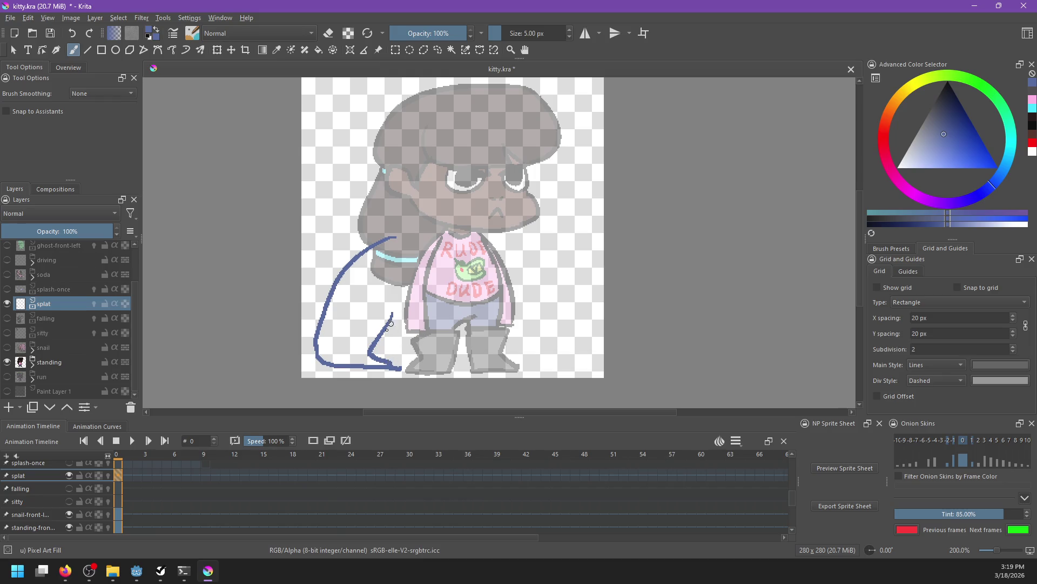
{"action": "key", "text": "ctrl+z"}
{"action": "mouse_move", "coordinate": [401, 368]}
{"action": "left_mouse_down"}
{"action": "mouse_move", "coordinate": [446, 368]}
{"action": "mouse_move", "coordinate": [441, 325]}
{"action": "left_mouse_up"}
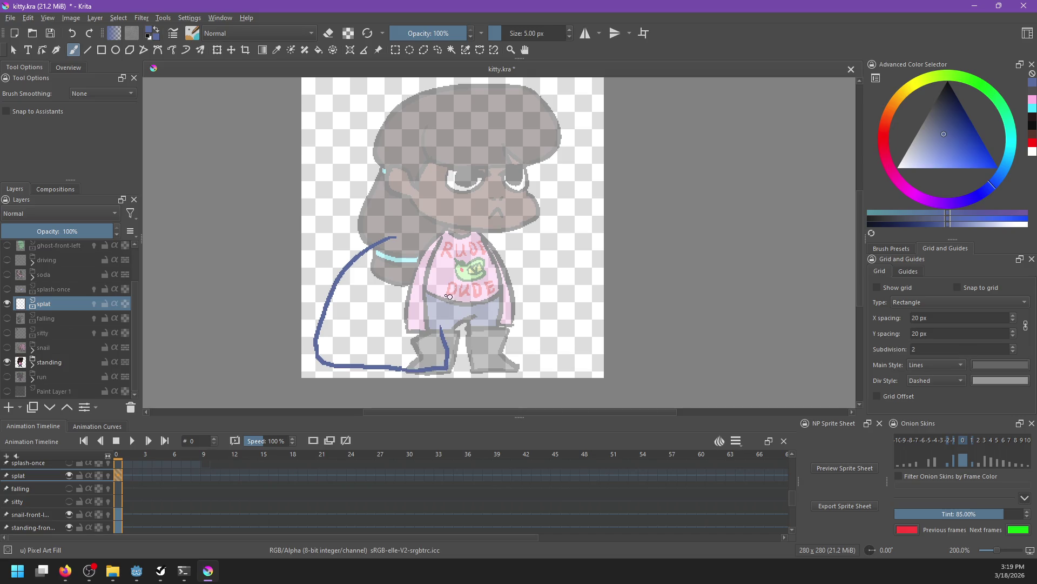
{"action": "key", "text": "ctrl+z"}
{"action": "key", "text": "ctrl+z"}
{"action": "key", "text": "ctrl+z"}
{"action": "mouse_move", "coordinate": [397, 330]}
{"action": "left_mouse_down"}
{"action": "mouse_move", "coordinate": [571, 309]}
{"action": "mouse_move", "coordinate": [508, 313]}
{"action": "mouse_move", "coordinate": [472, 298]}
{"action": "mouse_move", "coordinate": [544, 309]}
{"action": "left_mouse_up"}
{"action": "key", "text": "ctrl+z"}
{"action": "key", "text": "ctrl+z"}
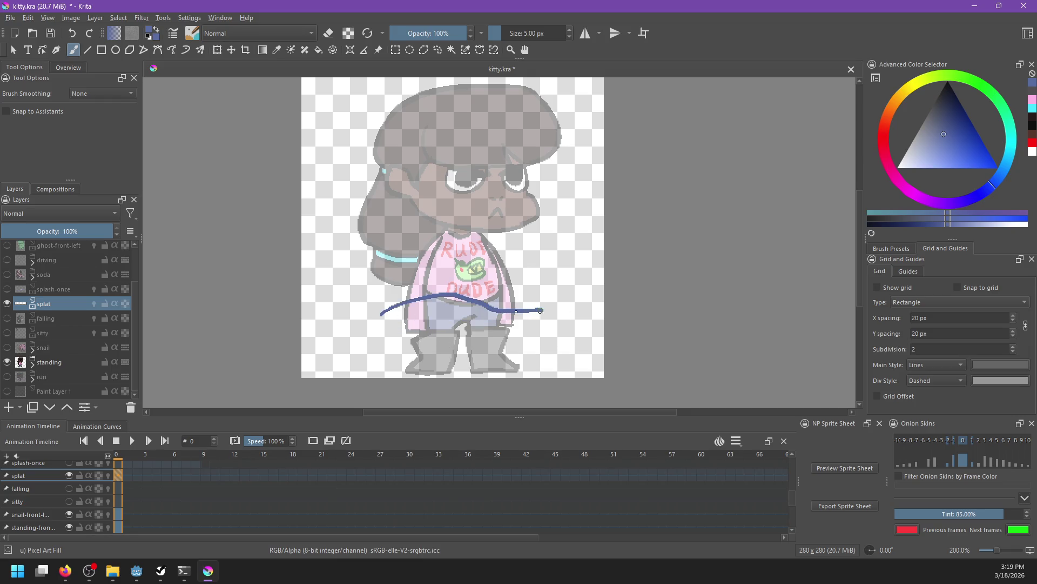
Step: Draw a blue curve across the legs with a straighter tail down-right from the peak
{"action": "key", "text": "ctrl+z"}
{"action": "mouse_move", "coordinate": [386, 338]}
{"action": "left_mouse_down"}
{"action": "mouse_move", "coordinate": [478, 314]}
{"action": "mouse_move", "coordinate": [543, 331]}
{"action": "mouse_move", "coordinate": [545, 359]}
{"action": "mouse_move", "coordinate": [552, 316]}
{"action": "mouse_move", "coordinate": [595, 341]}
{"action": "mouse_move", "coordinate": [593, 369]}
{"action": "left_mouse_up"}
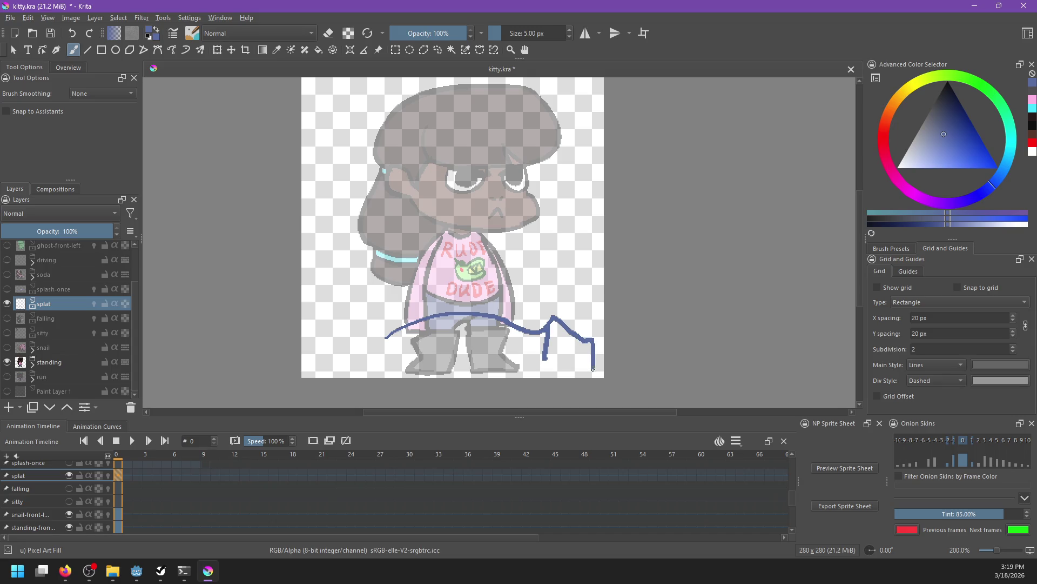
{"action": "key", "text": "ctrl+z"}
{"action": "left_click_drag", "start_coordinate": [552, 321], "coordinate": [595, 343]}
{"action": "key", "text": "ctrl+z"}
{"action": "key", "text": "ctrl+z"}
{"action": "key", "text": "ctrl+shift+z"}
Step: Clean up the stroke by erasing a thin streak with the E eraser toggle
{"action": "key", "text": "ctrl+z"}
{"action": "mouse_move", "coordinate": [554, 323]}
{"action": "left_mouse_down"}
{"action": "mouse_move", "coordinate": [604, 371]}
{"action": "mouse_move", "coordinate": [546, 354]}
{"action": "mouse_move", "coordinate": [532, 371]}
{"action": "mouse_move", "coordinate": [600, 371]}
{"action": "left_mouse_up"}
{"action": "key", "text": "e"}
{"action": "key", "text": "e"}
{"action": "key", "text": "ctrl+z"}
{"action": "key", "text": "t"}
{"action": "key", "text": "ctrl+z"}
{"action": "key", "text": "ctrl+z"}
{"action": "key", "text": "ctrl+z"}
{"action": "key", "text": "ctrl+z"}
{"action": "key", "text": "ctrl+z"}
{"action": "key", "text": "ctrl+z"}
{"action": "key", "text": "e"}
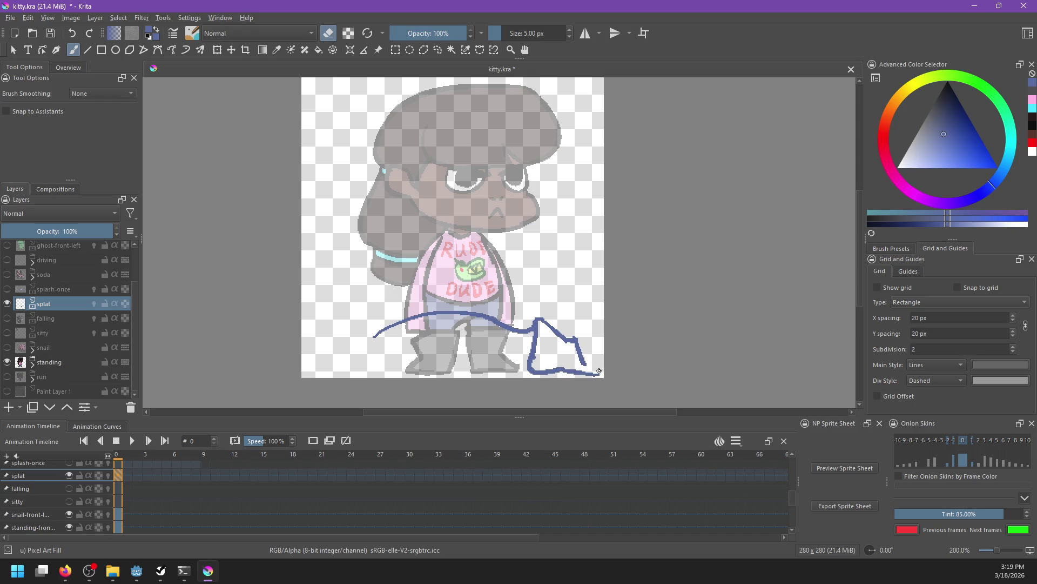
{"action": "key", "text": "e"}
{"action": "key", "text": "e"}
{"action": "key", "text": "e"}
{"action": "key", "text": "e"}
{"action": "key", "text": "e"}
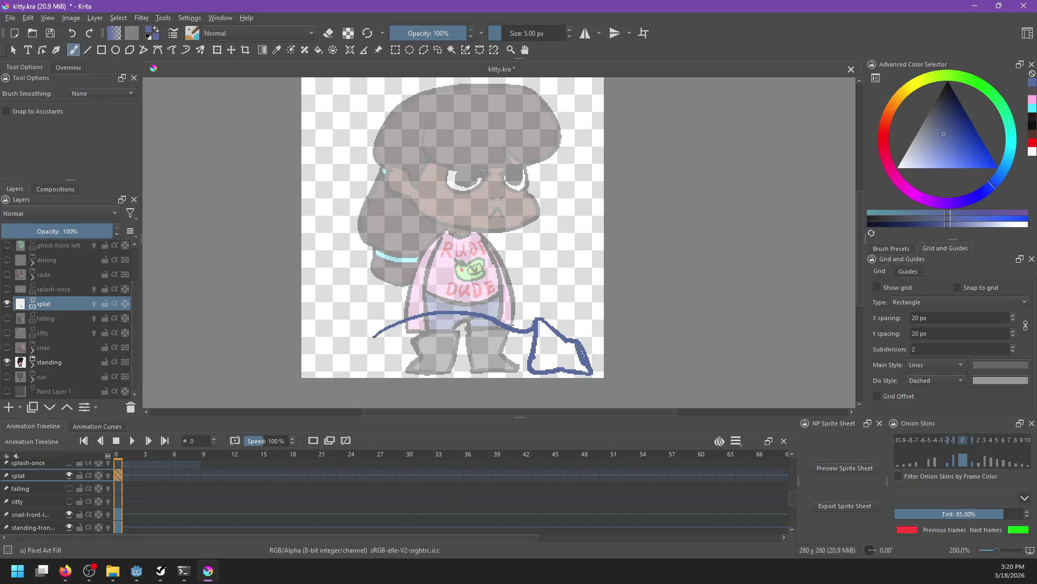
{"action": "key", "text": "e"}
{"action": "left_click_drag", "start_coordinate": [588, 370], "coordinate": [584, 354]}
{"action": "key", "text": "e"}
{"action": "left_click_drag", "start_coordinate": [583, 321], "coordinate": [623, 296]}
{"action": "key", "text": "e"}
{"action": "key", "text": "e"}
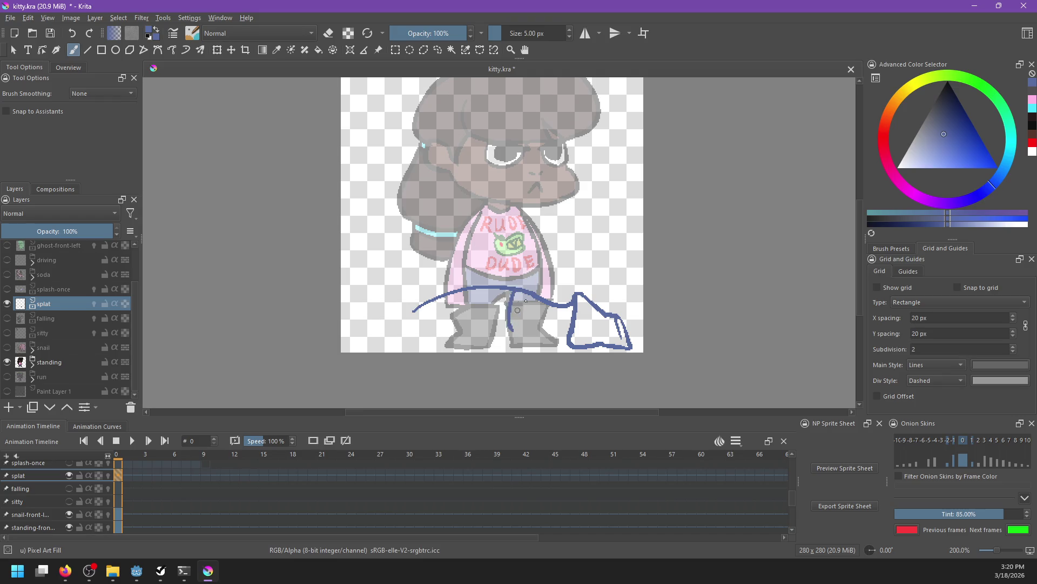
Step: Add the bottom line with a small curling hook, then shift the sketch right about 18 px
{"action": "left_click_drag", "start_coordinate": [510, 287], "coordinate": [512, 346]}
{"action": "key", "text": "ctrl+z"}
{"action": "mouse_move", "coordinate": [510, 290]}
{"action": "left_mouse_down"}
{"action": "mouse_move", "coordinate": [518, 341]}
{"action": "mouse_move", "coordinate": [576, 337]}
{"action": "left_mouse_up"}
{"action": "key", "text": "ctrl+z"}
{"action": "key", "text": "ctrl+z"}
{"action": "mouse_move", "coordinate": [680, 320]}
{"action": "left_mouse_down"}
{"action": "mouse_move", "coordinate": [691, 318]}
{"action": "mouse_move", "coordinate": [642, 342]}
{"action": "left_mouse_up"}
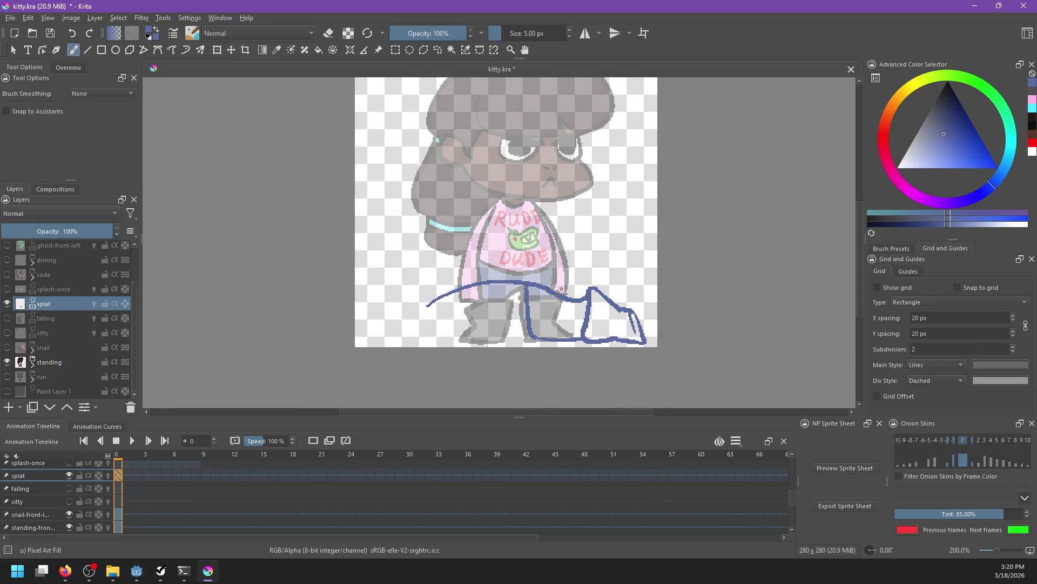
{"action": "left_click_drag", "start_coordinate": [564, 295], "coordinate": [594, 291]}
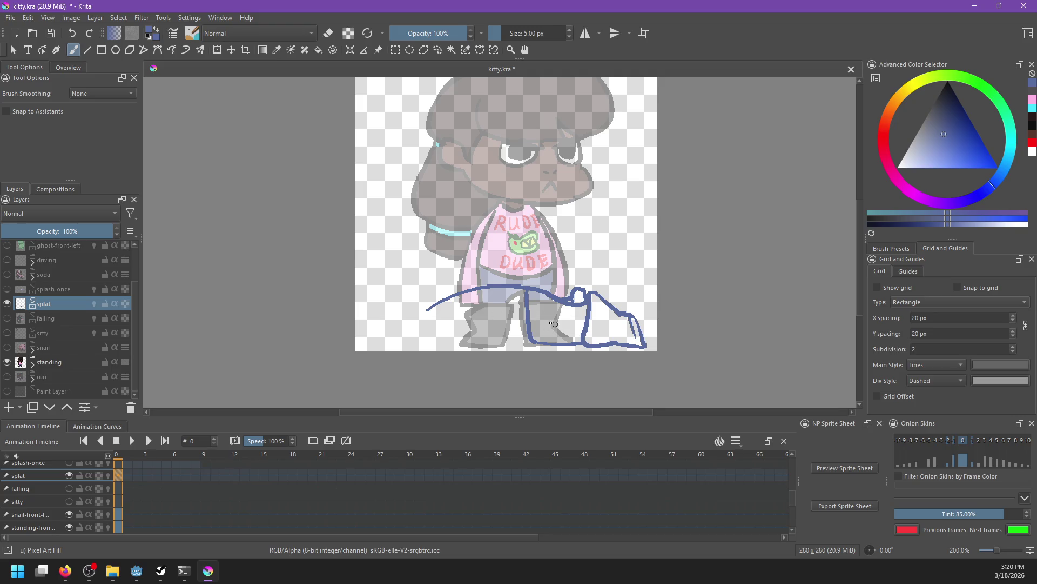
{"action": "key", "text": "t"}
{"action": "left_click_drag", "start_coordinate": [550, 319], "coordinate": [560, 324]}
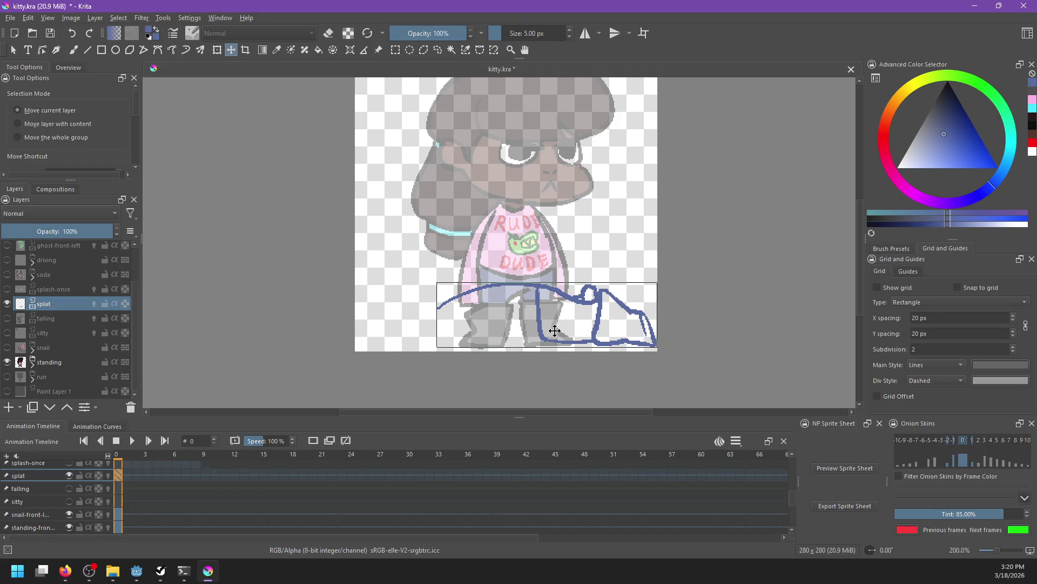
Step: Nudge the splat sketch's layer content slightly up and right
{"action": "key", "text": "b"}
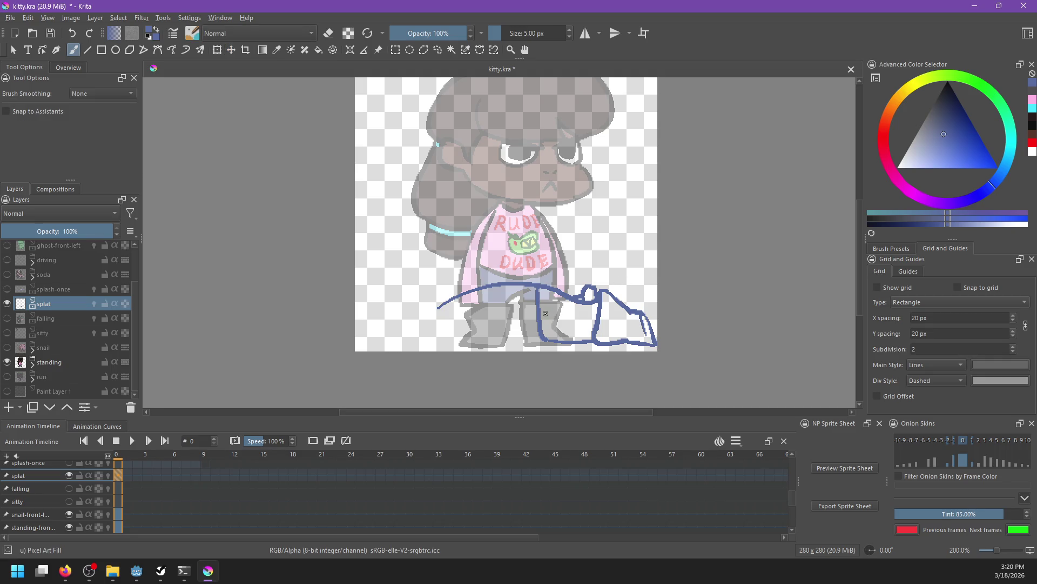
{"action": "key", "text": "t"}
{"action": "mouse_move", "coordinate": [546, 314]}
{"action": "left_mouse_down"}
{"action": "mouse_move", "coordinate": [549, 224]}
{"action": "mouse_move", "coordinate": [550, 317]}
{"action": "mouse_move", "coordinate": [548, 307]}
{"action": "left_mouse_up"}
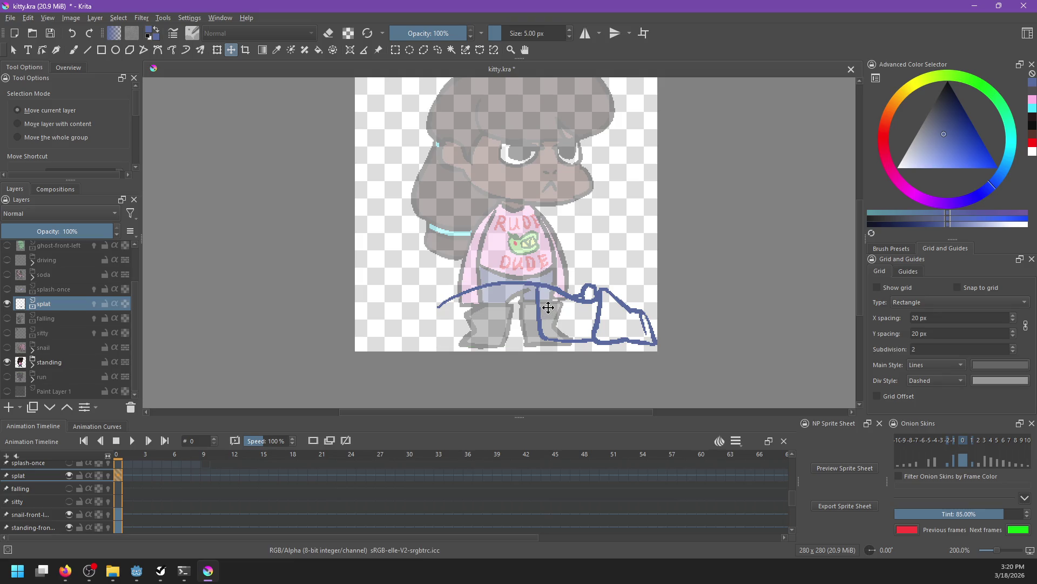
{"action": "scroll", "coordinate": [560, 278], "scroll_direction": "down", "scroll_amount": 3}
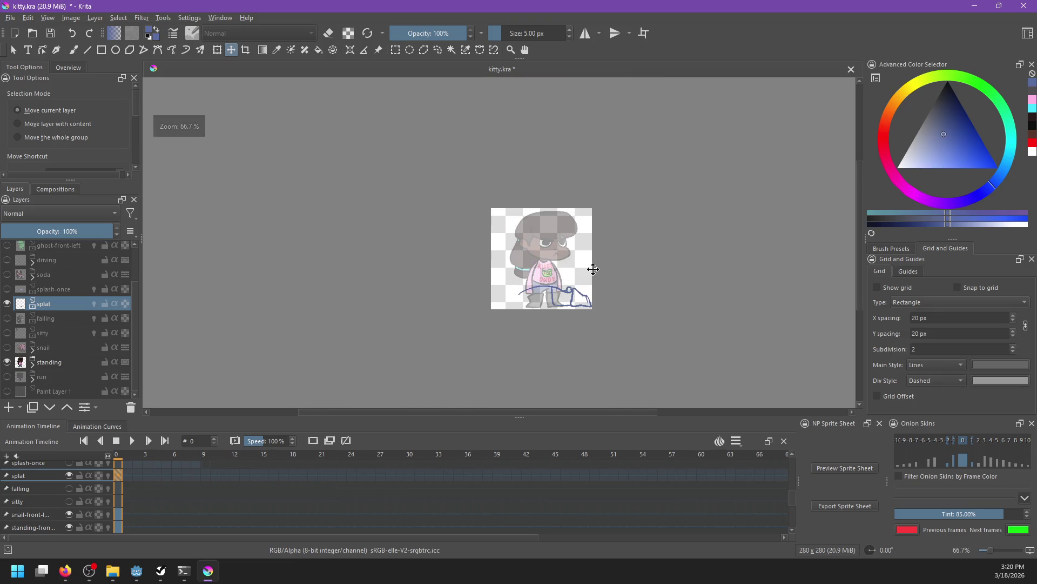
{"action": "scroll", "coordinate": [590, 269], "scroll_direction": "up", "scroll_amount": 3}
Step: Try several curved and looping strokes on the sketch's left, undoing each attempt
{"action": "key", "text": "b"}
{"action": "left_click_drag", "start_coordinate": [590, 269], "coordinate": [670, 259]}
{"action": "left_click_drag", "start_coordinate": [435, 204], "coordinate": [393, 305]}
{"action": "key", "text": "ctrl+z"}
{"action": "mouse_move", "coordinate": [453, 204]}
{"action": "left_mouse_down"}
{"action": "mouse_move", "coordinate": [383, 317]}
{"action": "mouse_move", "coordinate": [413, 341]}
{"action": "mouse_move", "coordinate": [513, 331]}
{"action": "mouse_move", "coordinate": [479, 276]}
{"action": "mouse_move", "coordinate": [540, 229]}
{"action": "left_mouse_up"}
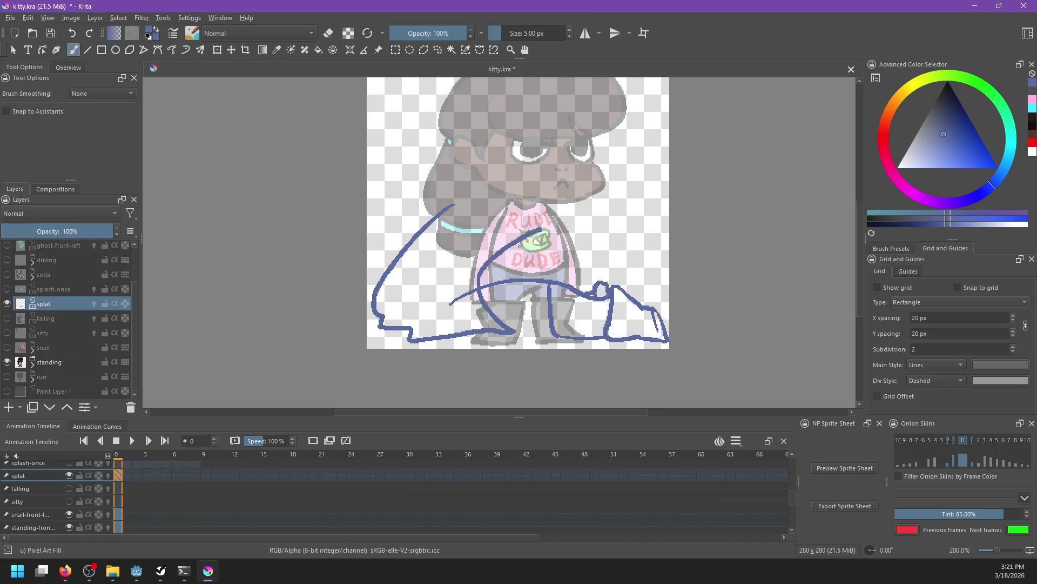
{"action": "key", "text": "ctrl+z"}
{"action": "mouse_move", "coordinate": [396, 255]}
{"action": "left_mouse_down"}
{"action": "mouse_move", "coordinate": [392, 338]}
{"action": "mouse_move", "coordinate": [394, 252]}
{"action": "left_mouse_up"}
{"action": "key", "text": "ctrl+z"}
{"action": "mouse_move", "coordinate": [402, 343]}
{"action": "left_mouse_down"}
{"action": "mouse_move", "coordinate": [427, 238]}
{"action": "mouse_move", "coordinate": [400, 338]}
{"action": "mouse_move", "coordinate": [435, 241]}
{"action": "mouse_move", "coordinate": [426, 334]}
{"action": "mouse_move", "coordinate": [451, 303]}
{"action": "left_mouse_up"}
{"action": "key", "text": "ctrl+z"}
{"action": "key", "text": "ctrl+z"}
{"action": "key", "text": "ctrl+z"}
{"action": "key", "text": "ctrl+z"}
{"action": "mouse_move", "coordinate": [421, 243]}
{"action": "left_mouse_down"}
{"action": "mouse_move", "coordinate": [450, 304]}
{"action": "mouse_move", "coordinate": [475, 282]}
{"action": "left_mouse_up"}
{"action": "key", "text": "ctrl+z"}
{"action": "key", "text": "ctrl+z"}
Step: Erase the old vertical leg stroke, the curve across the legs, and the shoe's inner stroke
{"action": "key", "text": "e"}
{"action": "mouse_move", "coordinate": [546, 284]}
{"action": "left_mouse_down"}
{"action": "mouse_move", "coordinate": [550, 325]}
{"action": "mouse_move", "coordinate": [564, 337]}
{"action": "mouse_move", "coordinate": [562, 283]}
{"action": "mouse_move", "coordinate": [562, 336]}
{"action": "left_mouse_up"}
{"action": "key", "text": "e"}
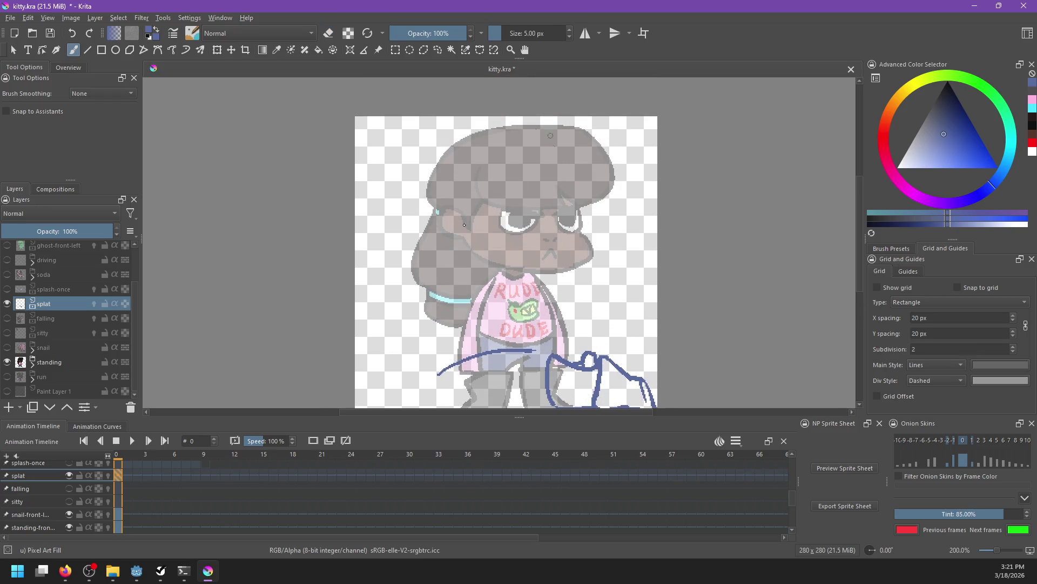
{"action": "key", "text": "e"}
{"action": "mouse_move", "coordinate": [530, 265]}
{"action": "left_mouse_down"}
{"action": "mouse_move", "coordinate": [487, 258]}
{"action": "mouse_move", "coordinate": [432, 270]}
{"action": "mouse_move", "coordinate": [444, 272]}
{"action": "left_mouse_up"}
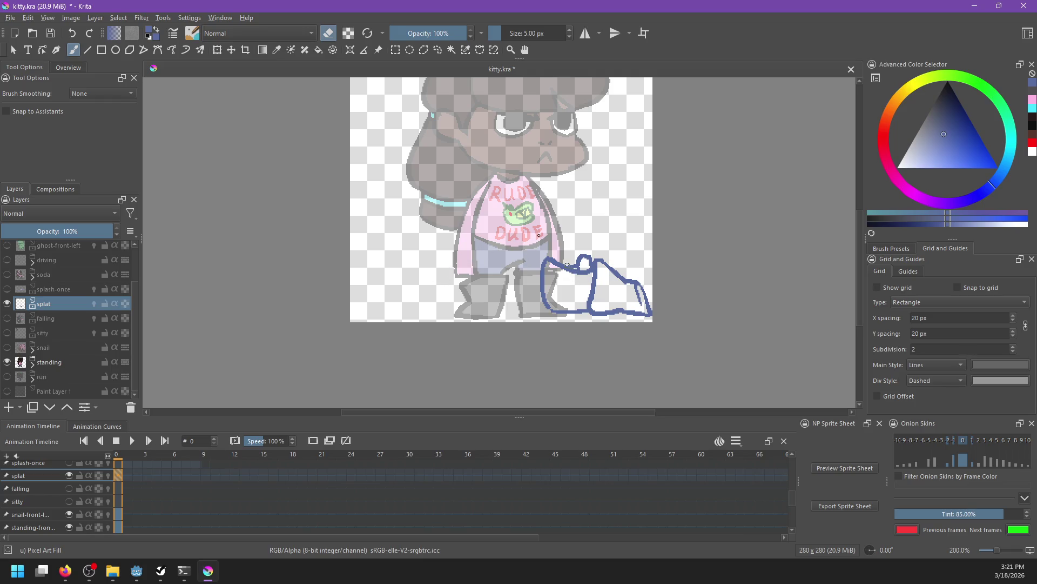
{"action": "mouse_move", "coordinate": [527, 125]}
{"action": "left_mouse_down"}
{"action": "mouse_move", "coordinate": [544, 133]}
{"action": "mouse_move", "coordinate": [582, 297]}
{"action": "mouse_move", "coordinate": [566, 260]}
{"action": "left_mouse_up"}
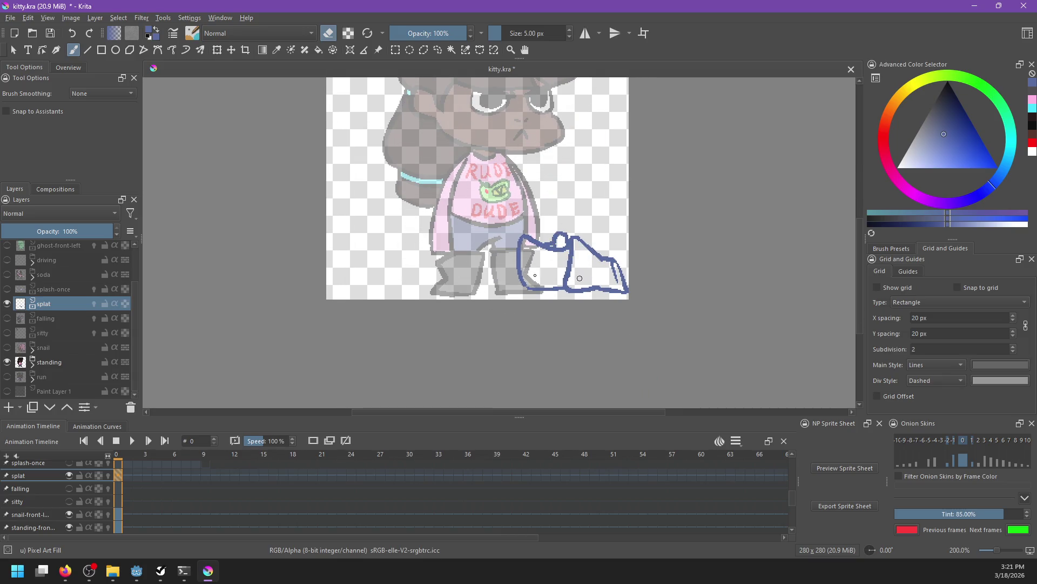
{"action": "mouse_move", "coordinate": [572, 237]}
{"action": "left_mouse_down"}
{"action": "mouse_move", "coordinate": [567, 286]}
{"action": "mouse_move", "coordinate": [578, 237]}
{"action": "mouse_move", "coordinate": [564, 246]}
{"action": "mouse_move", "coordinate": [567, 228]}
{"action": "mouse_move", "coordinate": [547, 263]}
{"action": "mouse_move", "coordinate": [520, 254]}
{"action": "mouse_move", "coordinate": [528, 241]}
{"action": "mouse_move", "coordinate": [535, 286]}
{"action": "mouse_move", "coordinate": [573, 279]}
{"action": "mouse_move", "coordinate": [560, 288]}
{"action": "left_mouse_up"}
{"action": "key", "text": "e"}
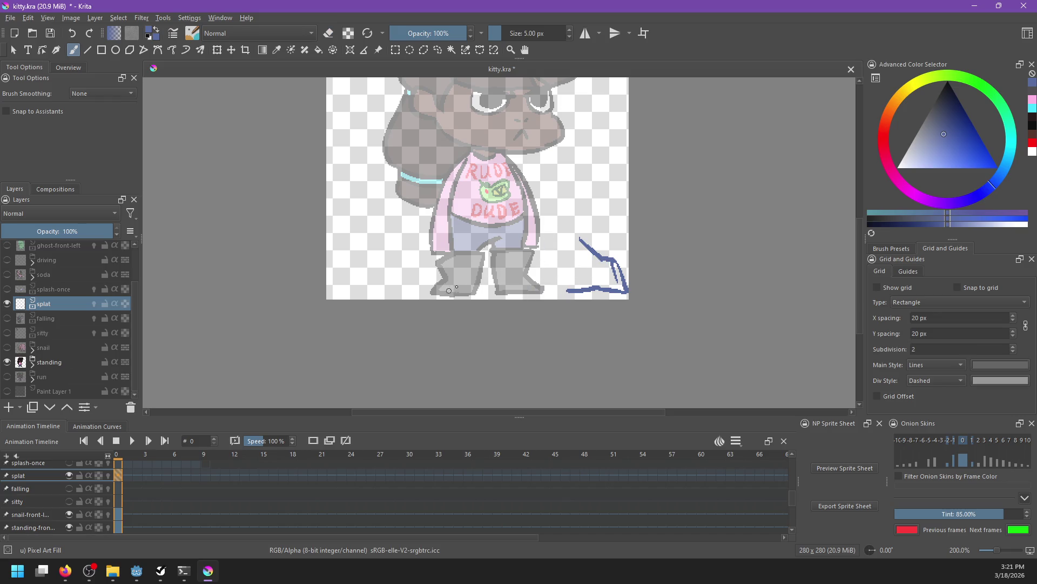
Step: Compare the erased blue mark using undo/redo, then erase the stroke's top end and bottom tick
{"action": "key", "text": "ctrl+z"}
{"action": "key", "text": "ctrl+shift+z"}
{"action": "key", "text": "ctrl+z"}
{"action": "key", "text": "ctrl+shift+z"}
{"action": "key", "text": "ctrl+shift+z"}
{"action": "key", "text": "ctrl+shift+z"}
{"action": "key", "text": "ctrl+z"}
{"action": "key", "text": "ctrl+z"}
{"action": "key", "text": "ctrl+shift+z"}
{"action": "key", "text": "ctrl+shift+z"}
{"action": "key", "text": "ctrl+z"}
{"action": "key", "text": "ctrl+z"}
{"action": "key", "text": "ctrl+shift+z"}
{"action": "key", "text": "e"}
{"action": "left_click_drag", "start_coordinate": [581, 238], "coordinate": [583, 243]}
{"action": "left_click_drag", "start_coordinate": [573, 292], "coordinate": [582, 294]}
{"action": "key", "text": "e"}
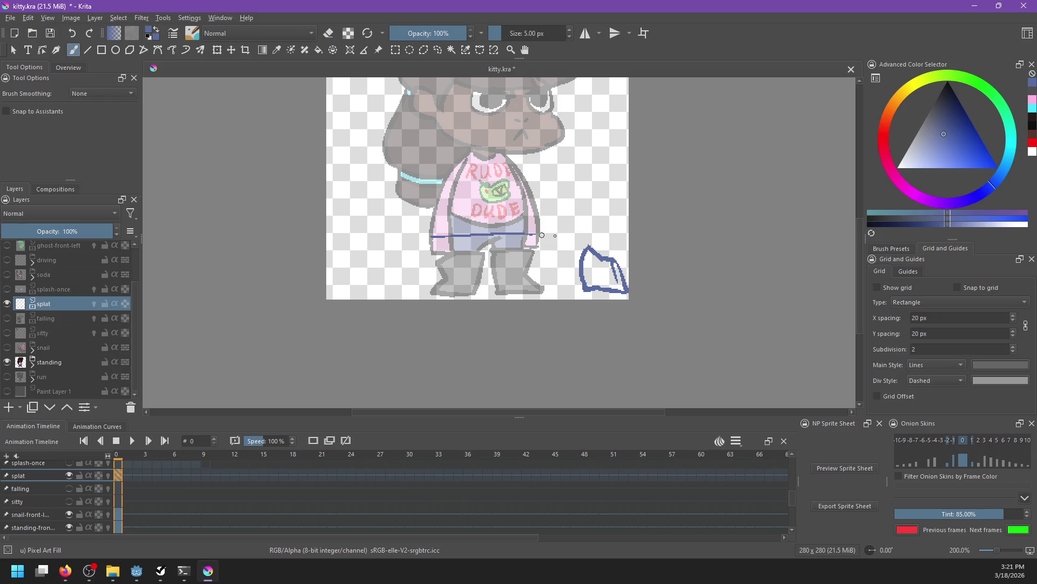
Step: Redraw the arc over the legs reaching toward the pillow, retrying until it fits
{"action": "mouse_move", "coordinate": [472, 234]}
{"action": "left_mouse_down"}
{"action": "mouse_move", "coordinate": [508, 265]}
{"action": "mouse_move", "coordinate": [495, 236]}
{"action": "mouse_move", "coordinate": [538, 281]}
{"action": "mouse_move", "coordinate": [535, 254]}
{"action": "mouse_move", "coordinate": [549, 244]}
{"action": "left_mouse_up"}
{"action": "key", "text": "ctrl+z"}
{"action": "key", "text": "ctrl+z"}
{"action": "key", "text": "ctrl+z"}
{"action": "key", "text": "ctrl+z"}
{"action": "left_click_drag", "start_coordinate": [459, 249], "coordinate": [581, 250]}
Step: Draw a slightly rising bottom line from the legs to the pillow
{"action": "key", "text": "ctrl+z"}
{"action": "key", "text": "ctrl+z"}
{"action": "left_click_drag", "start_coordinate": [461, 251], "coordinate": [562, 241]}
{"action": "key", "text": "ctrl+z"}
{"action": "left_click_drag", "start_coordinate": [456, 254], "coordinate": [585, 247]}
{"action": "key", "text": "ctrl+z"}
{"action": "left_click_drag", "start_coordinate": [469, 265], "coordinate": [562, 285]}
{"action": "key", "text": "ctrl+z"}
{"action": "mouse_move", "coordinate": [458, 288]}
{"action": "left_mouse_down"}
{"action": "mouse_move", "coordinate": [588, 290]}
{"action": "mouse_move", "coordinate": [582, 285]}
{"action": "left_mouse_up"}
{"action": "key", "text": "ctrl+z"}
{"action": "key", "text": "ctrl+z"}
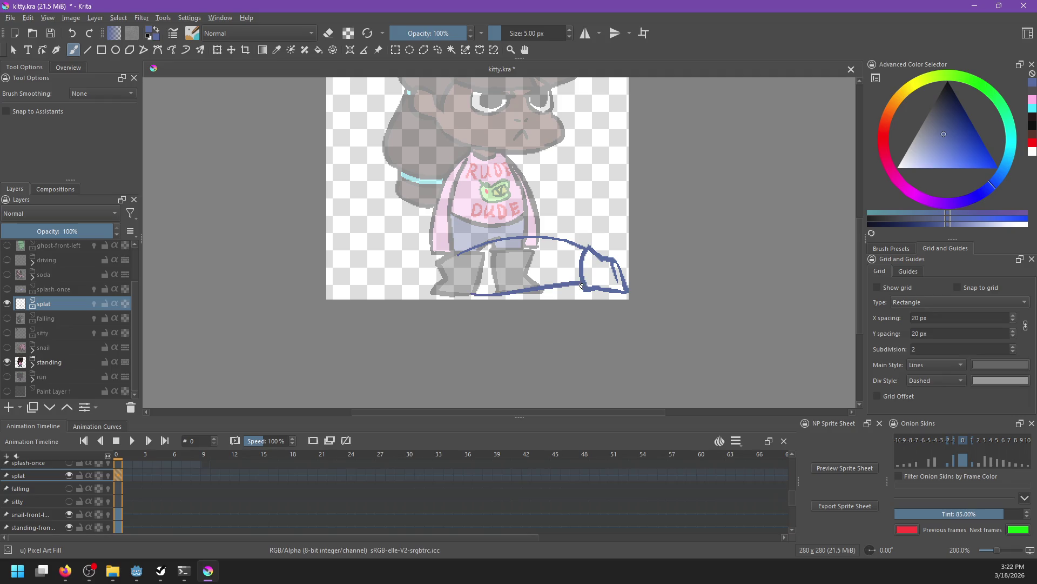
{"action": "key", "text": "ctrl+z"}
{"action": "left_click_drag", "start_coordinate": [464, 291], "coordinate": [579, 289]}
{"action": "key", "text": "ctrl+z"}
{"action": "left_click_drag", "start_coordinate": [457, 292], "coordinate": [582, 284]}
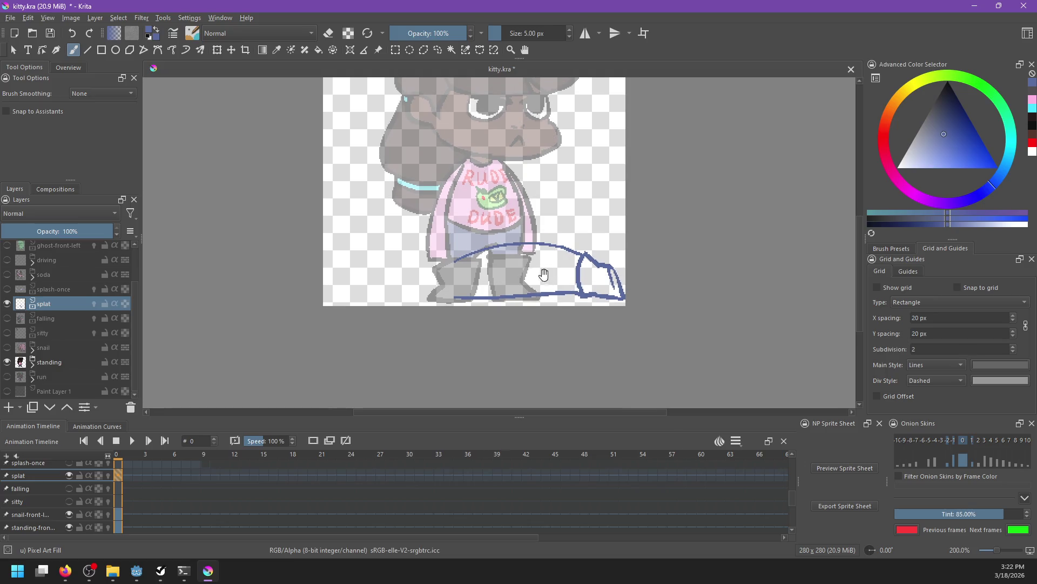
Step: Add a vertical stroke beside the right leg, retrying its position
{"action": "left_click_drag", "start_coordinate": [531, 243], "coordinate": [543, 297]}
{"action": "key", "text": "ctrl+z"}
{"action": "key", "text": "ctrl+z"}
{"action": "left_click_drag", "start_coordinate": [535, 239], "coordinate": [544, 289]}
{"action": "key", "text": "ctrl+z"}
{"action": "scroll", "coordinate": [463, 222], "scroll_direction": "down", "scroll_amount": 1}
Step: Try several curved strokes left of the figure, undoing each one
{"action": "left_click_drag", "start_coordinate": [413, 191], "coordinate": [352, 278]}
{"action": "key", "text": "ctrl+z"}
{"action": "left_click_drag", "start_coordinate": [386, 203], "coordinate": [365, 246]}
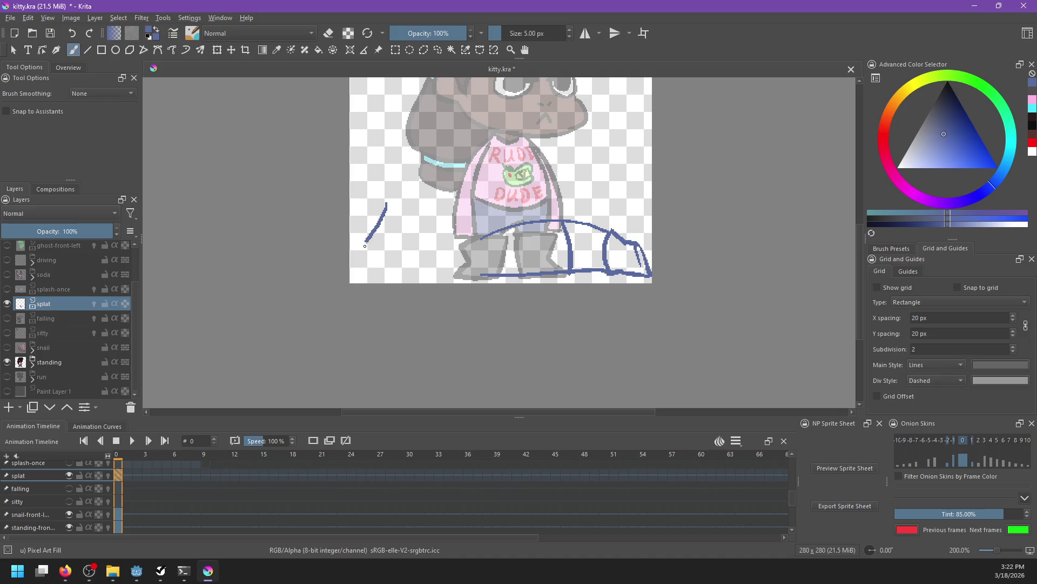
{"action": "key", "text": "ctrl+z"}
{"action": "mouse_move", "coordinate": [369, 205]}
{"action": "left_mouse_down"}
{"action": "mouse_move", "coordinate": [363, 252]}
{"action": "mouse_move", "coordinate": [382, 274]}
{"action": "left_mouse_up"}
{"action": "key", "text": "ctrl+z"}
{"action": "key", "text": "ctrl+shift+z"}
{"action": "key", "text": "ctrl+z"}
{"action": "left_click_drag", "start_coordinate": [405, 220], "coordinate": [399, 267]}
{"action": "key", "text": "ctrl+z"}
{"action": "left_click_drag", "start_coordinate": [393, 223], "coordinate": [403, 267]}
{"action": "key", "text": "ctrl+z"}
{"action": "mouse_move", "coordinate": [393, 224]}
{"action": "left_mouse_down"}
{"action": "mouse_move", "coordinate": [385, 265]}
{"action": "mouse_move", "coordinate": [420, 276]}
{"action": "mouse_move", "coordinate": [476, 272]}
{"action": "mouse_move", "coordinate": [490, 248]}
{"action": "mouse_move", "coordinate": [480, 272]}
{"action": "left_mouse_up"}
{"action": "key", "text": "ctrl+z"}
Step: Test strokes down the left leg and paint a darker wedge near the cat's nose
{"action": "scroll", "coordinate": [484, 242], "scroll_direction": "up", "scroll_amount": 1}
{"action": "key", "text": "ctrl+z"}
{"action": "left_click_drag", "start_coordinate": [474, 216], "coordinate": [481, 277]}
{"action": "left_click_drag", "start_coordinate": [399, 281], "coordinate": [419, 287]}
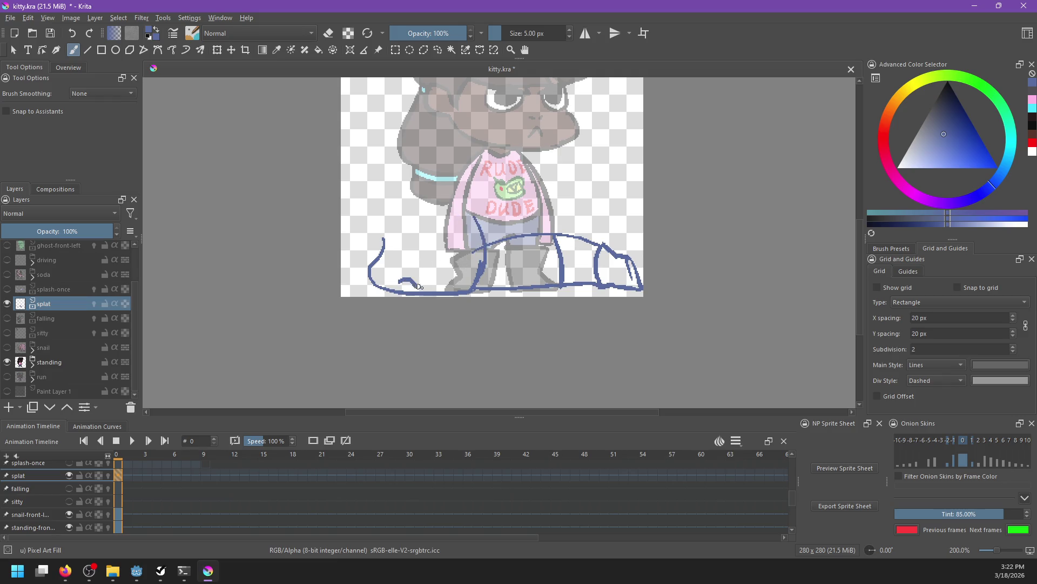
{"action": "key", "text": "ctrl+z"}
{"action": "key", "text": "ctrl+z"}
{"action": "mouse_move", "coordinate": [420, 249]}
{"action": "left_mouse_down"}
{"action": "mouse_move", "coordinate": [469, 248]}
{"action": "mouse_move", "coordinate": [393, 261]}
{"action": "mouse_move", "coordinate": [472, 251]}
{"action": "left_mouse_up"}
{"action": "key", "text": "ctrl+z"}
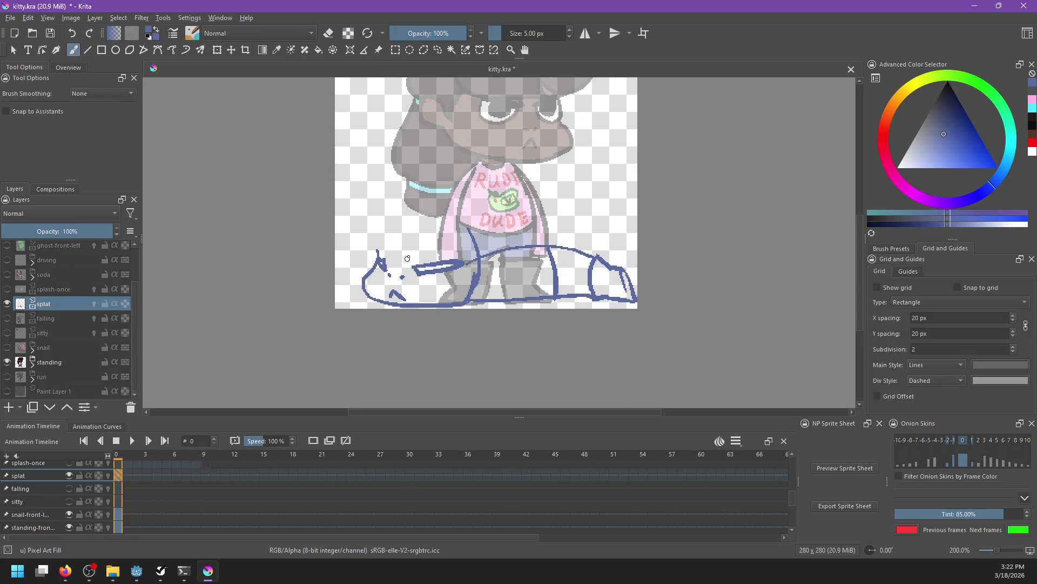
{"action": "mouse_move", "coordinate": [409, 262]}
{"action": "left_mouse_down"}
{"action": "mouse_move", "coordinate": [444, 252]}
{"action": "mouse_move", "coordinate": [387, 261]}
{"action": "left_mouse_up"}
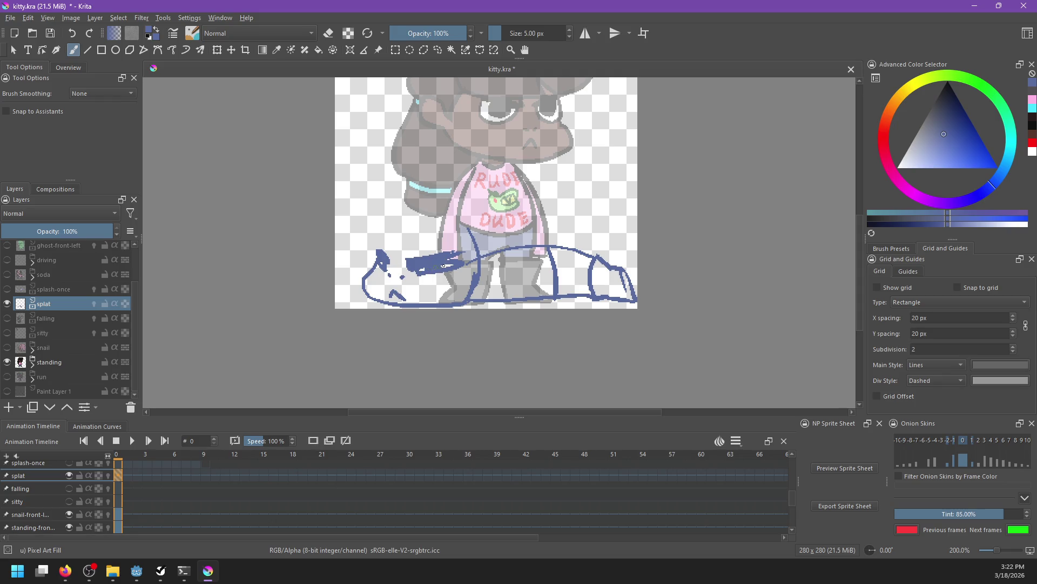
Step: Restore the sketch's blue paint colour and erase the stray marks near the cat's head
{"action": "left_click_drag", "start_coordinate": [454, 276], "coordinate": [446, 237]}
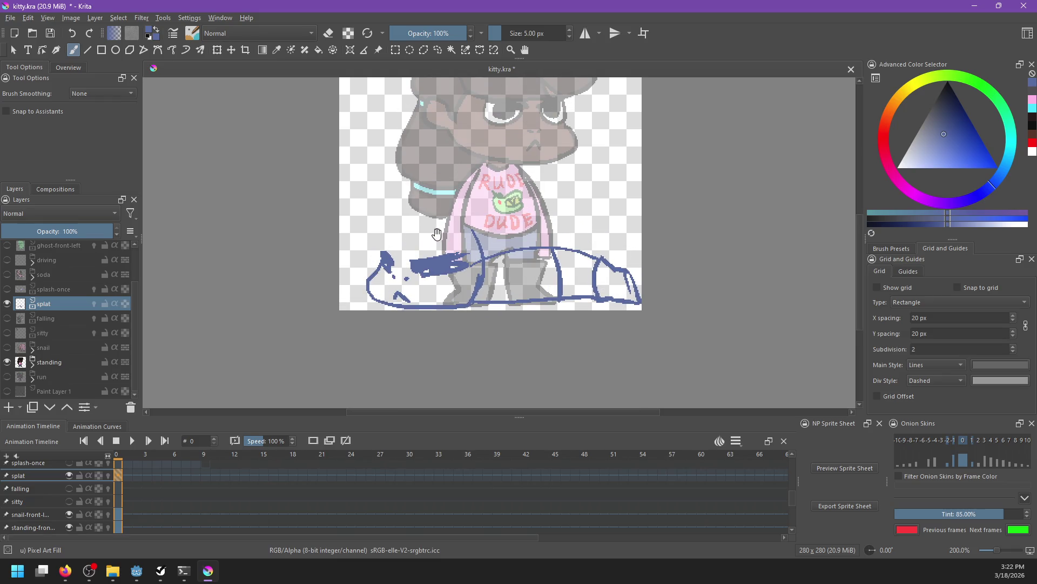
{"action": "key", "text": "e"}
{"action": "key", "text": "d"}
{"action": "mouse_move", "coordinate": [419, 264]}
{"action": "left_mouse_down"}
{"action": "mouse_move", "coordinate": [413, 256]}
{"action": "mouse_move", "coordinate": [412, 269]}
{"action": "mouse_move", "coordinate": [462, 259]}
{"action": "mouse_move", "coordinate": [449, 272]}
{"action": "mouse_move", "coordinate": [468, 261]}
{"action": "left_mouse_up"}
{"action": "key", "text": "ctrl+z"}
{"action": "left_click", "coordinate": [417, 265], "text": "ctrl"}
{"action": "key", "text": "e"}
{"action": "left_click_drag", "start_coordinate": [386, 268], "coordinate": [385, 249]}
{"action": "key", "text": "e"}
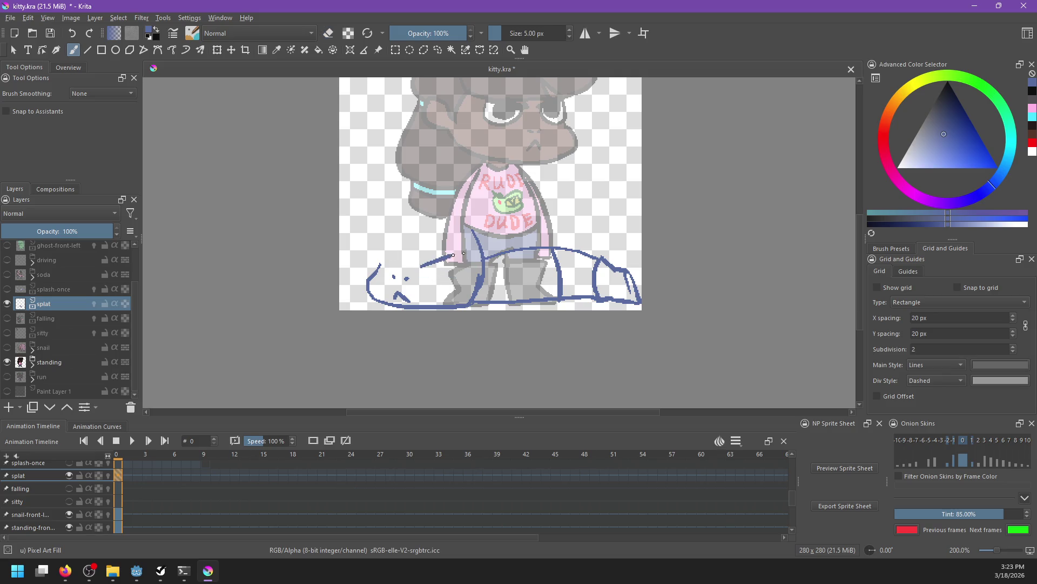
Step: Draw a thin looped stroke over the cat's head, replacing the diagonal trial lines
{"action": "left_click_drag", "start_coordinate": [464, 253], "coordinate": [425, 267]}
{"action": "mouse_move", "coordinate": [462, 260]}
{"action": "left_mouse_down"}
{"action": "mouse_move", "coordinate": [429, 272]}
{"action": "mouse_move", "coordinate": [383, 247]}
{"action": "mouse_move", "coordinate": [386, 270]}
{"action": "left_mouse_up"}
{"action": "key", "text": "ctrl+z"}
{"action": "key", "text": "ctrl+z"}
{"action": "key", "text": "ctrl+z"}
{"action": "mouse_move", "coordinate": [454, 273]}
{"action": "left_mouse_down"}
{"action": "mouse_move", "coordinate": [417, 251]}
{"action": "mouse_move", "coordinate": [453, 277]}
{"action": "mouse_move", "coordinate": [467, 273]}
{"action": "mouse_move", "coordinate": [418, 269]}
{"action": "left_mouse_up"}
{"action": "key", "text": "ctrl+z"}
{"action": "key", "text": "ctrl+z"}
{"action": "key", "text": "ctrl+z"}
{"action": "key", "text": "ctrl+z"}
{"action": "key", "text": "ctrl+z"}
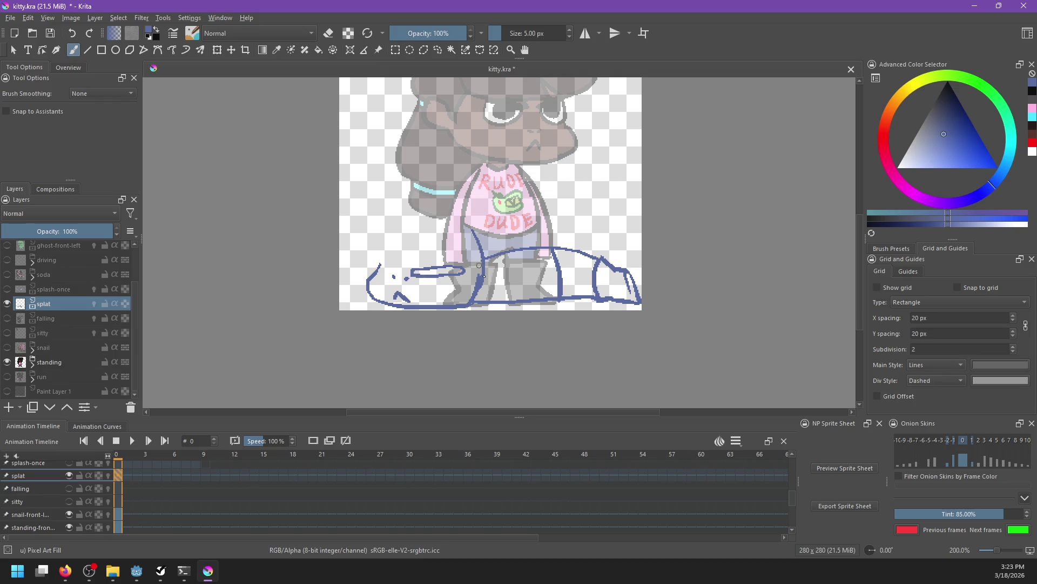
{"action": "scroll", "coordinate": [508, 298], "scroll_direction": "down", "scroll_amount": 2}
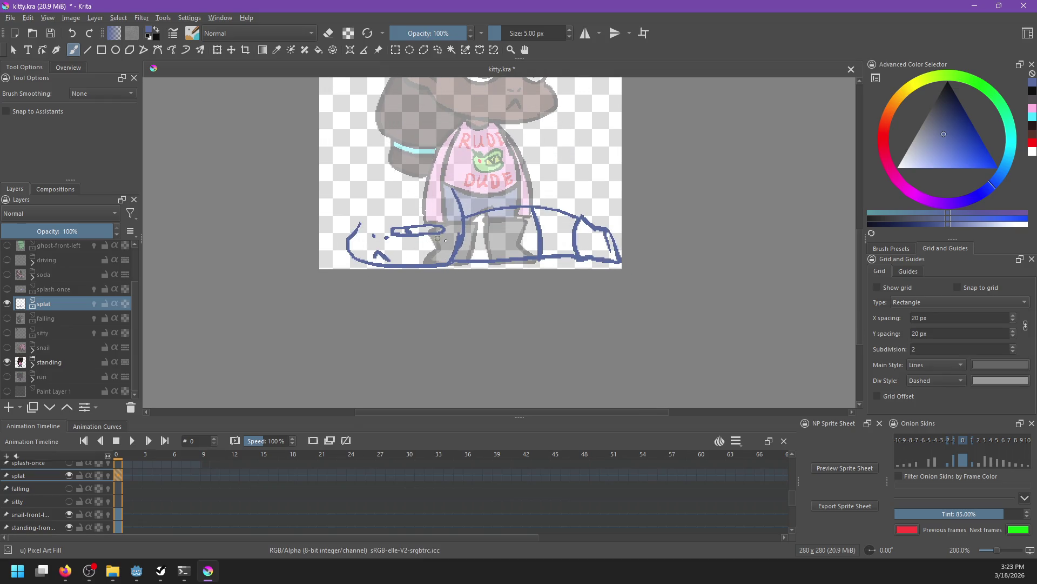
Step: Fill a dark blue patch on the cat's head and touch up its lower edge
{"action": "left_click_drag", "start_coordinate": [412, 230], "coordinate": [418, 229]}
{"action": "scroll", "coordinate": [470, 265], "scroll_direction": "up", "scroll_amount": 2}
{"action": "mouse_move", "coordinate": [390, 252]}
{"action": "left_mouse_down"}
{"action": "mouse_move", "coordinate": [425, 246]}
{"action": "mouse_move", "coordinate": [406, 250]}
{"action": "left_mouse_up"}
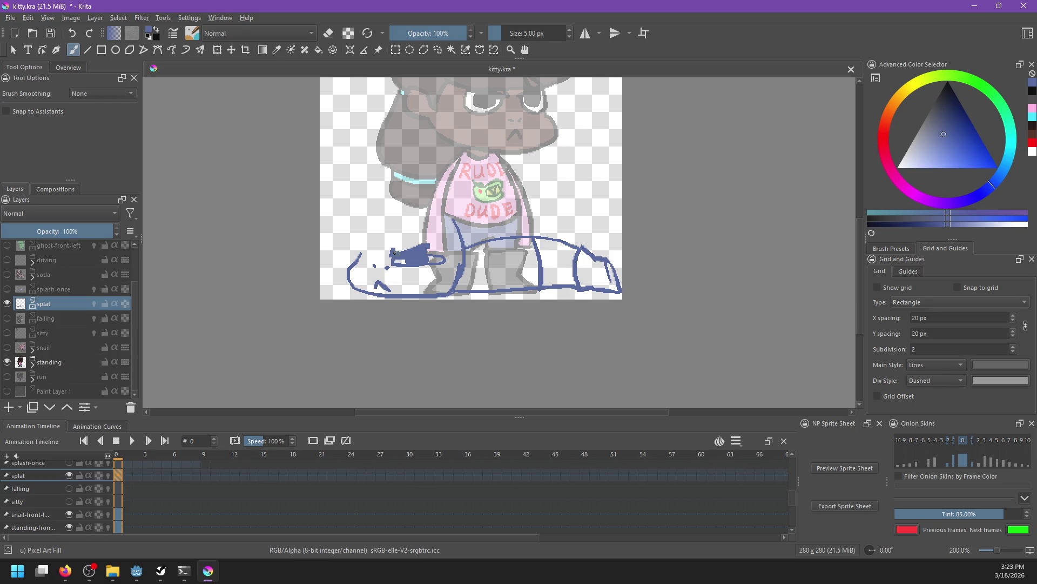
{"action": "key", "text": "e"}
{"action": "left_click_drag", "start_coordinate": [402, 262], "coordinate": [428, 259]}
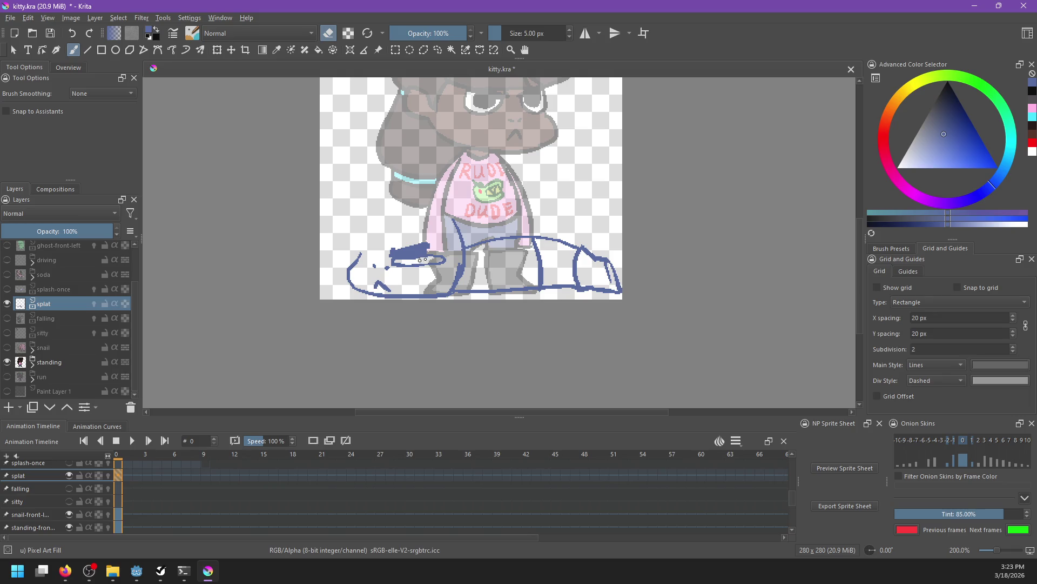
{"action": "key", "text": "e"}
{"action": "mouse_move", "coordinate": [403, 259]}
{"action": "left_mouse_down"}
{"action": "mouse_move", "coordinate": [415, 263]}
{"action": "mouse_move", "coordinate": [406, 259]}
{"action": "left_mouse_up"}
{"action": "left_click_drag", "start_coordinate": [413, 264], "coordinate": [402, 263]}
Step: Draw a long curve from the collar down the character's left side
{"action": "left_click_drag", "start_coordinate": [453, 241], "coordinate": [447, 269]}
{"action": "key", "text": "e"}
{"action": "key", "text": "e"}
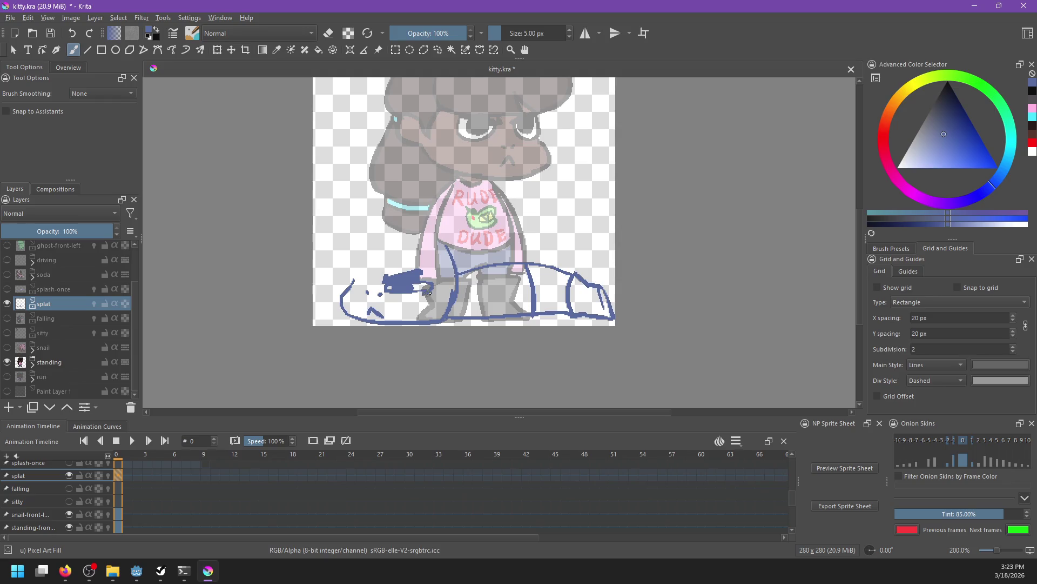
{"action": "key", "text": "e"}
{"action": "key", "text": "e"}
{"action": "mouse_move", "coordinate": [429, 194]}
{"action": "left_mouse_down"}
{"action": "mouse_move", "coordinate": [436, 232]}
{"action": "mouse_move", "coordinate": [443, 212]}
{"action": "left_mouse_up"}
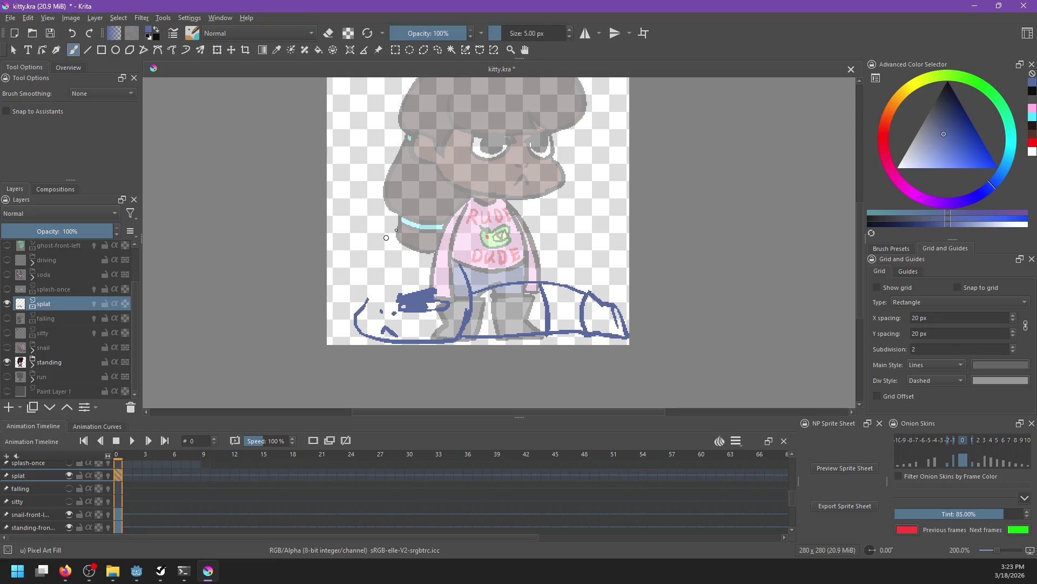
{"action": "left_click_drag", "start_coordinate": [377, 214], "coordinate": [349, 288]}
{"action": "key", "text": "ctrl+z"}
{"action": "mouse_move", "coordinate": [402, 223]}
{"action": "left_mouse_down"}
{"action": "mouse_move", "coordinate": [381, 233]}
{"action": "mouse_move", "coordinate": [371, 294]}
{"action": "mouse_move", "coordinate": [441, 287]}
{"action": "left_mouse_up"}
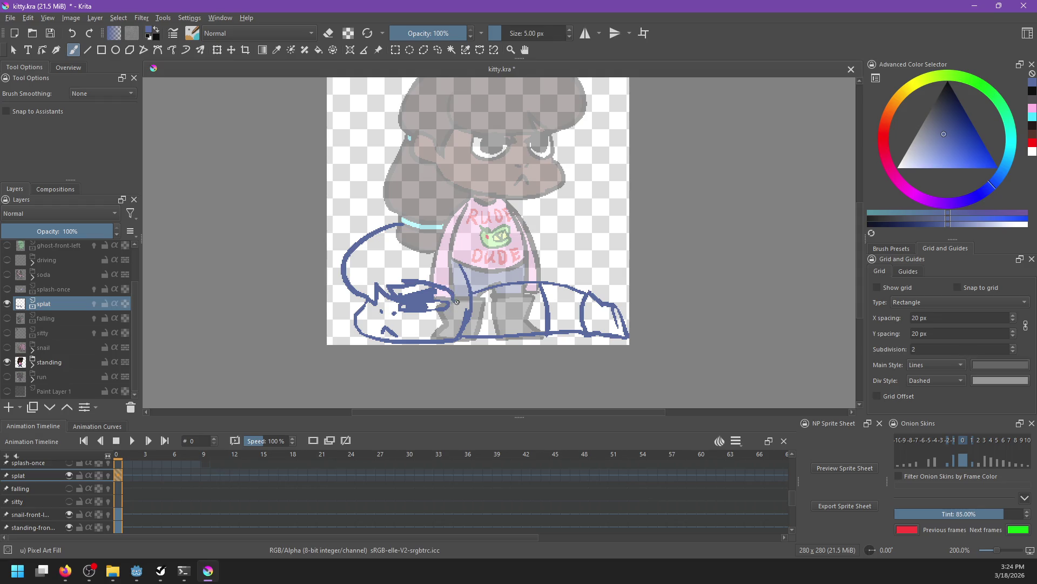
Step: Redraw the jagged ear outline into the dark head blob and add strokes near the hand
{"action": "key", "text": "ctrl+z"}
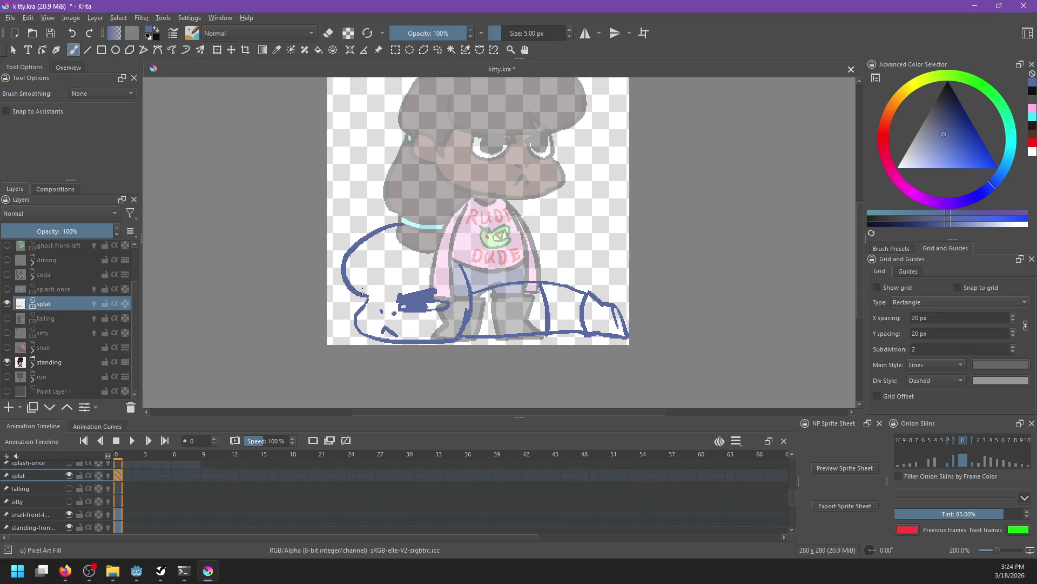
{"action": "mouse_move", "coordinate": [368, 284]}
{"action": "left_mouse_down"}
{"action": "mouse_move", "coordinate": [392, 301]}
{"action": "mouse_move", "coordinate": [451, 278]}
{"action": "left_mouse_up"}
{"action": "key", "text": "e"}
{"action": "key", "text": "e"}
{"action": "left_click_drag", "start_coordinate": [476, 197], "coordinate": [480, 222]}
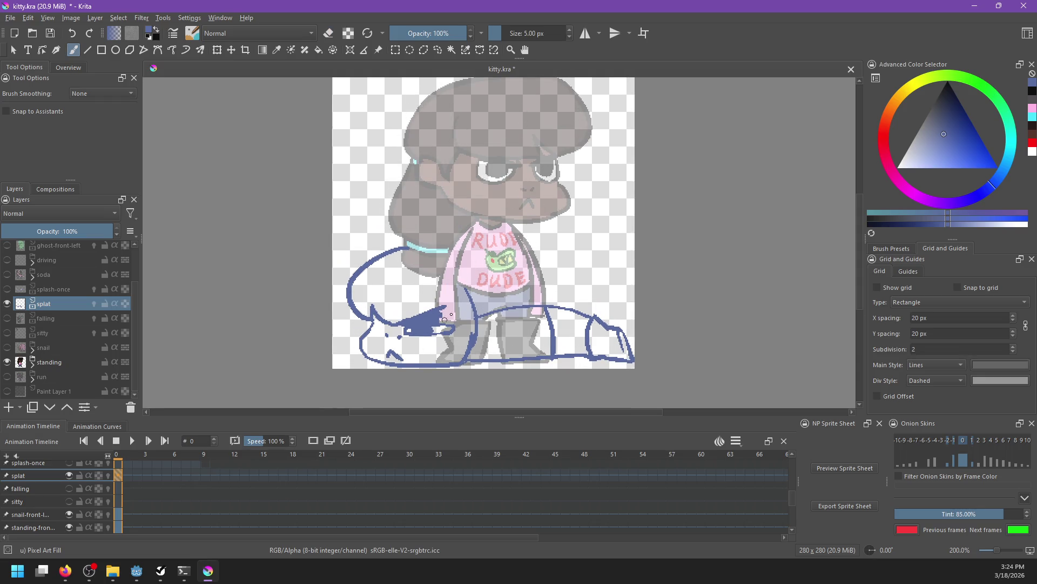
{"action": "left_click_drag", "start_coordinate": [447, 306], "coordinate": [483, 342]}
{"action": "key", "text": "e"}
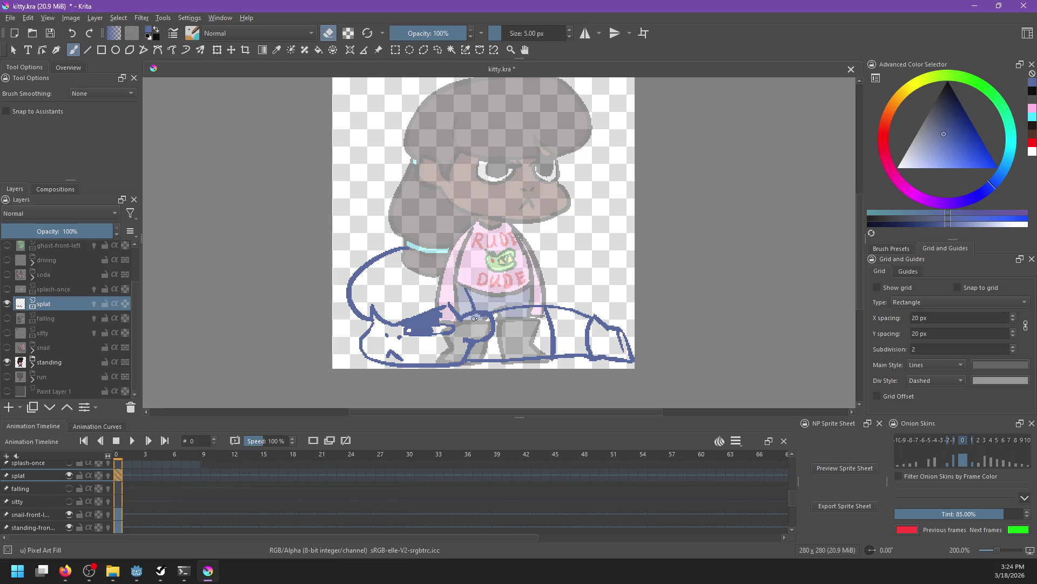
{"action": "key", "text": "e"}
{"action": "key", "text": "e"}
{"action": "key", "text": "e"}
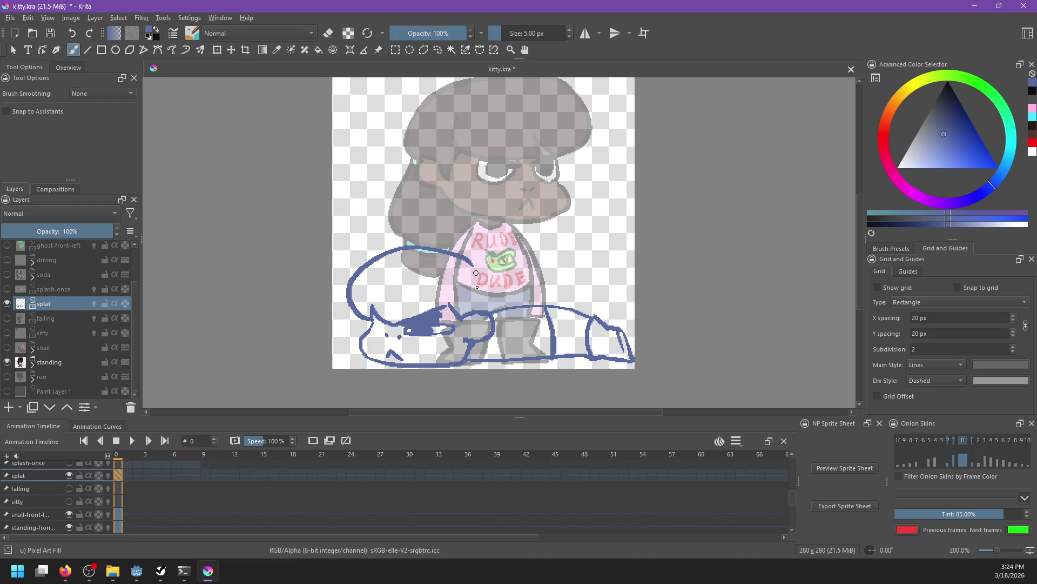
Step: Draw the cat's back as an arc from the collar rightward, retrying twice
{"action": "left_click_drag", "start_coordinate": [405, 250], "coordinate": [460, 290]}
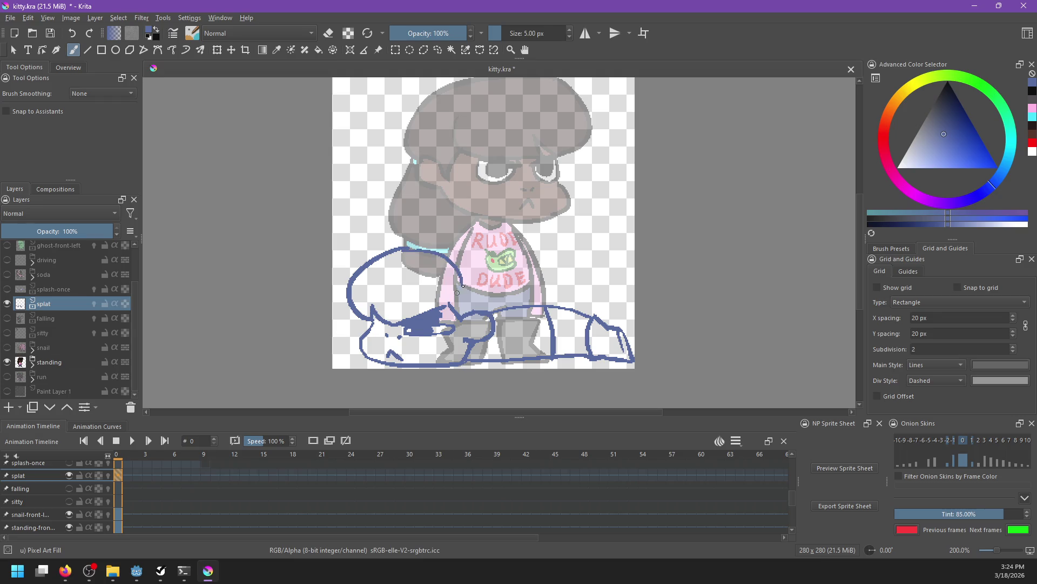
{"action": "key", "text": "ctrl+z"}
{"action": "left_click_drag", "start_coordinate": [402, 245], "coordinate": [483, 279]}
{"action": "key", "text": "ctrl+z"}
{"action": "left_click_drag", "start_coordinate": [403, 244], "coordinate": [468, 282]}
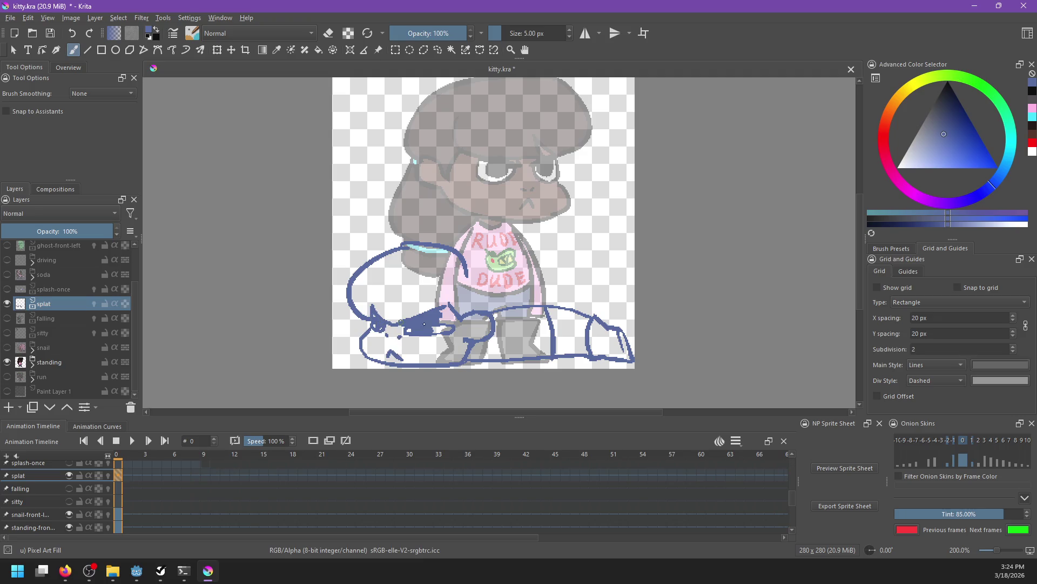
Step: Erase the extra curve running along the collar
{"action": "mouse_move", "coordinate": [533, 311]}
{"action": "left_mouse_down"}
{"action": "mouse_move", "coordinate": [512, 306]}
{"action": "mouse_move", "coordinate": [518, 290]}
{"action": "left_mouse_up"}
{"action": "key", "text": "e"}
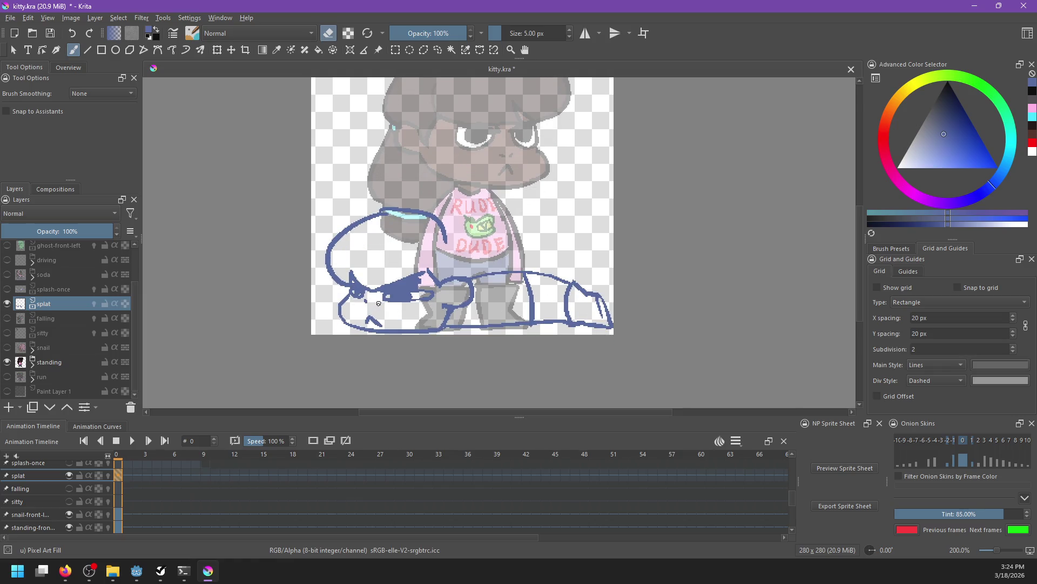
{"action": "key", "text": "e"}
{"action": "mouse_move", "coordinate": [460, 330]}
{"action": "left_mouse_down"}
{"action": "mouse_move", "coordinate": [447, 322]}
{"action": "mouse_move", "coordinate": [449, 366]}
{"action": "mouse_move", "coordinate": [452, 353]}
{"action": "left_mouse_up"}
{"action": "key", "text": "e"}
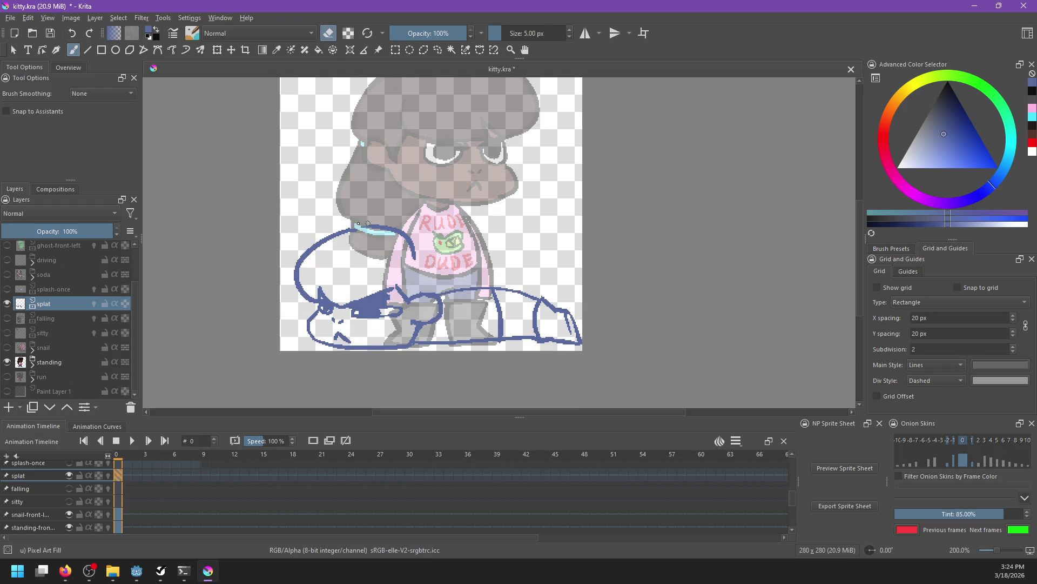
{"action": "mouse_move", "coordinate": [346, 227]}
{"action": "left_mouse_down"}
{"action": "mouse_move", "coordinate": [396, 228]}
{"action": "mouse_move", "coordinate": [410, 258]}
{"action": "left_mouse_up"}
Step: Extend the outline rightward along the collar and curve it down over the shirt
{"action": "key", "text": "e"}
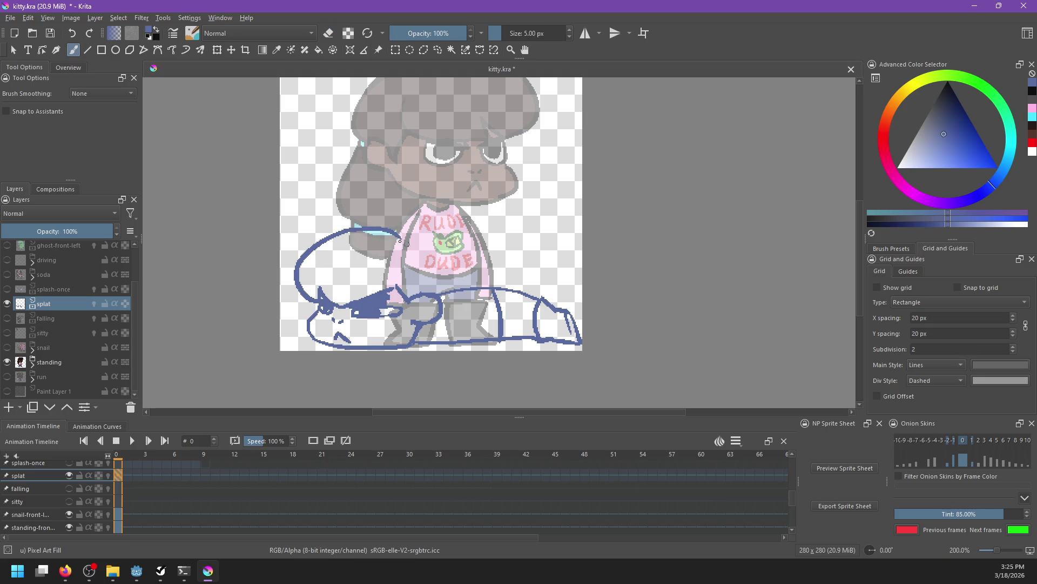
{"action": "left_click_drag", "start_coordinate": [342, 231], "coordinate": [398, 243]}
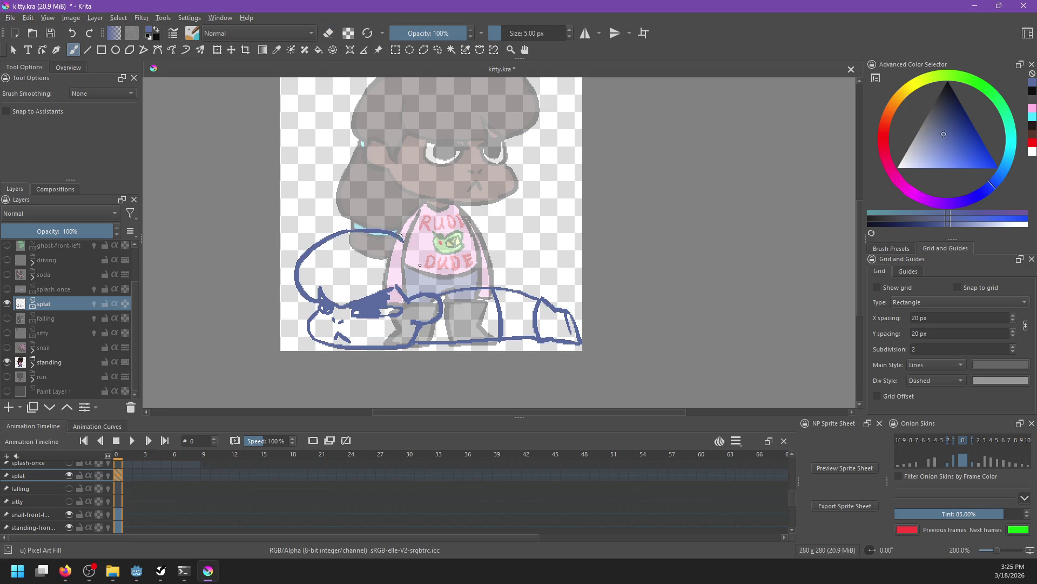
{"action": "left_click_drag", "start_coordinate": [398, 238], "coordinate": [431, 289]}
{"action": "key", "text": "ctrl+z"}
{"action": "left_click_drag", "start_coordinate": [416, 250], "coordinate": [419, 295]}
{"action": "key", "text": "ctrl+z"}
{"action": "key", "text": "ctrl+shift+z"}
{"action": "key", "text": "ctrl+z"}
{"action": "key", "text": "ctrl+shift+z"}
Step: Try several arcs across the shirt and down on the right, undoing the misses
{"action": "left_click_drag", "start_coordinate": [423, 251], "coordinate": [501, 287]}
{"action": "key", "text": "ctrl+z"}
{"action": "left_click_drag", "start_coordinate": [422, 242], "coordinate": [543, 297]}
{"action": "key", "text": "ctrl+z"}
{"action": "mouse_move", "coordinate": [410, 247]}
{"action": "left_mouse_down"}
{"action": "mouse_move", "coordinate": [459, 243]}
{"action": "mouse_move", "coordinate": [536, 287]}
{"action": "mouse_move", "coordinate": [533, 296]}
{"action": "left_mouse_up"}
{"action": "key", "text": "ctrl+z"}
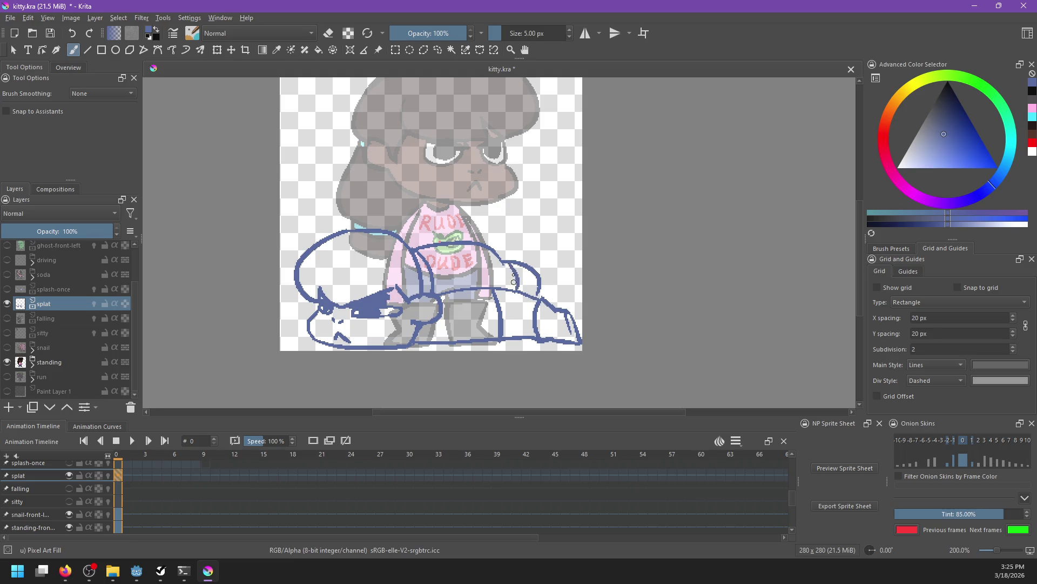
{"action": "left_click_drag", "start_coordinate": [507, 261], "coordinate": [515, 288]}
{"action": "key", "text": "ctrl+z"}
Step: Draw the bottom outline and a stroke across the lower body, retrying until it fits
{"action": "key", "text": "ctrl+z"}
{"action": "left_click_drag", "start_coordinate": [430, 334], "coordinate": [492, 344]}
{"action": "key", "text": "ctrl+z"}
{"action": "left_click_drag", "start_coordinate": [421, 329], "coordinate": [532, 350]}
{"action": "key", "text": "ctrl+z"}
{"action": "left_click_drag", "start_coordinate": [426, 340], "coordinate": [537, 350]}
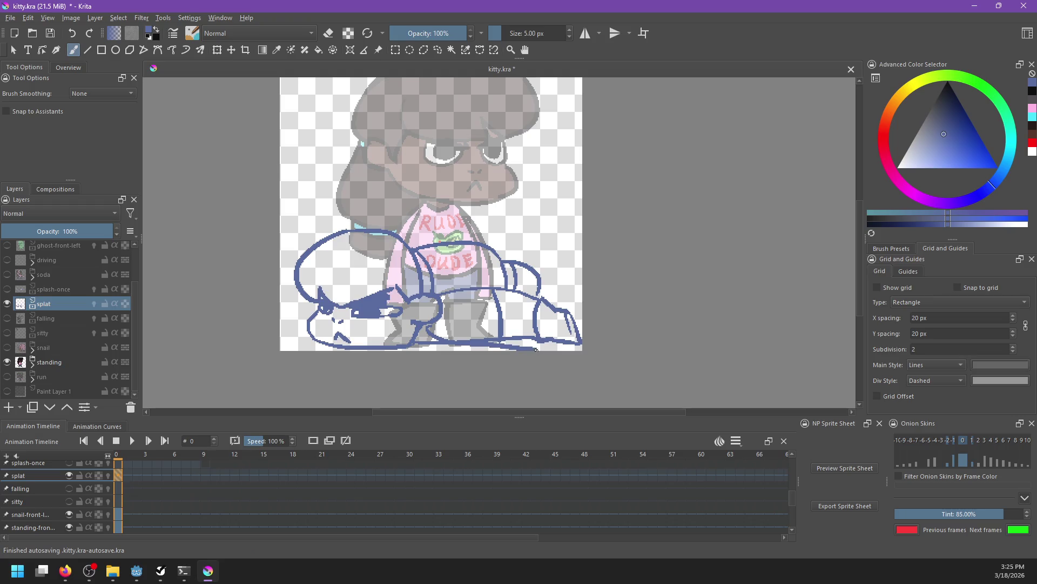
{"action": "left_click_drag", "start_coordinate": [445, 314], "coordinate": [526, 330]}
{"action": "key", "text": "ctrl+z"}
{"action": "mouse_move", "coordinate": [445, 306]}
{"action": "left_mouse_down"}
{"action": "mouse_move", "coordinate": [536, 324]}
{"action": "mouse_move", "coordinate": [544, 348]}
{"action": "left_mouse_up"}
{"action": "key", "text": "ctrl+z"}
{"action": "key", "text": "ctrl+z"}
{"action": "mouse_move", "coordinate": [440, 311]}
{"action": "left_mouse_down"}
{"action": "mouse_move", "coordinate": [537, 344]}
{"action": "mouse_move", "coordinate": [535, 328]}
{"action": "left_mouse_up"}
{"action": "key", "text": "ctrl+z"}
{"action": "key", "text": "ctrl+z"}
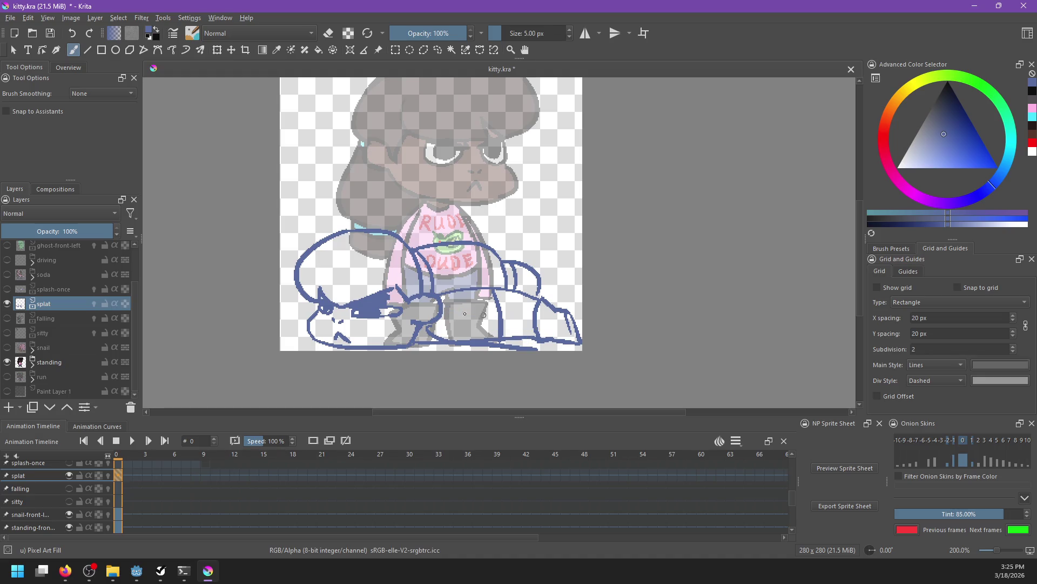
{"action": "mouse_move", "coordinate": [450, 309]}
{"action": "left_mouse_down"}
{"action": "mouse_move", "coordinate": [567, 347]}
{"action": "mouse_move", "coordinate": [487, 335]}
{"action": "left_mouse_up"}
{"action": "key", "text": "ctrl+z"}
Step: Erase stray marks near the drape tip and fill a small area inside the right outline
{"action": "key", "text": "e"}
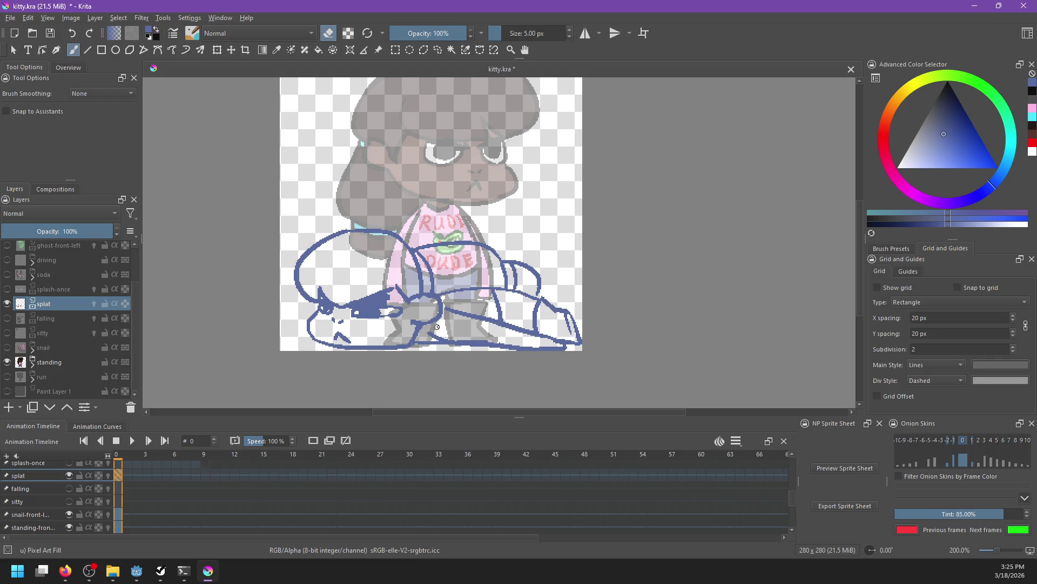
{"action": "key", "text": "e"}
{"action": "key", "text": "f"}
{"action": "left_click", "coordinate": [529, 318]}
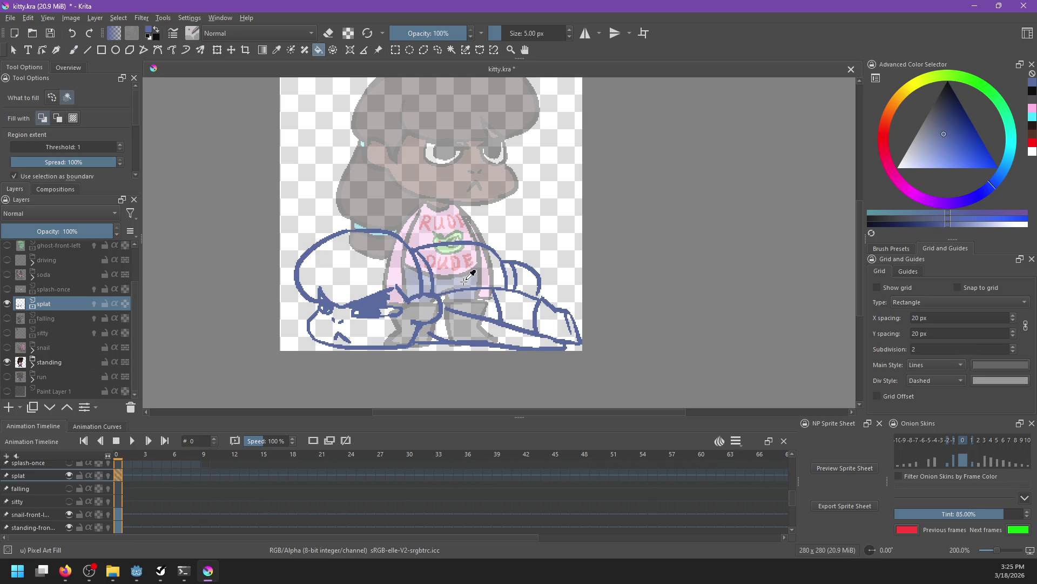
Step: Test bucket fills on the shell outline and head, undoing each stray fill
{"action": "left_click", "coordinate": [519, 312]}
{"action": "key", "text": "ctrl+z"}
{"action": "left_click", "coordinate": [516, 311]}
{"action": "left_click", "coordinate": [529, 316]}
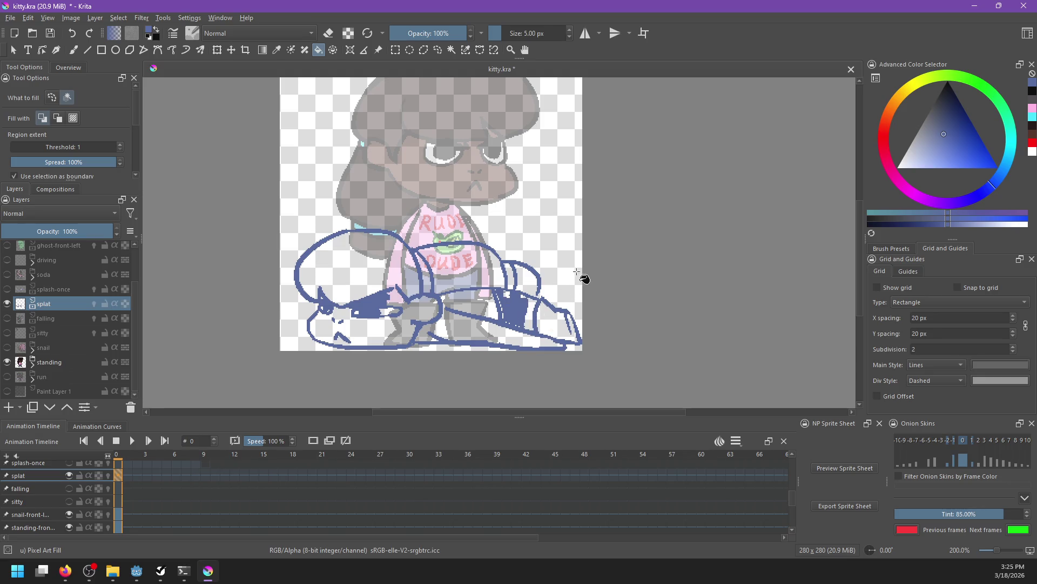
{"action": "key", "text": "ctrl+z"}
{"action": "key", "text": "ctrl+z"}
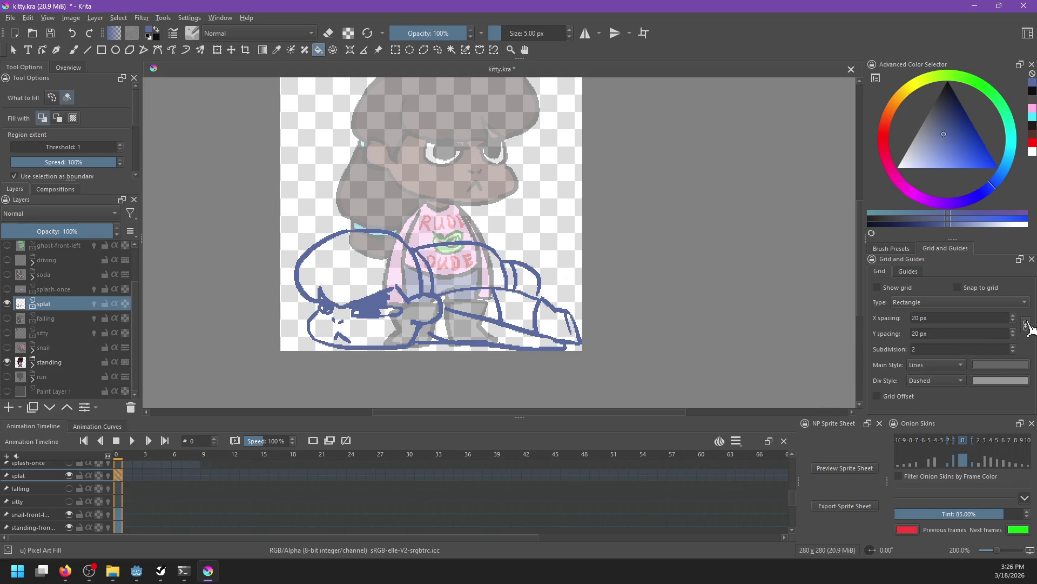
{"action": "left_click", "coordinate": [907, 250]}
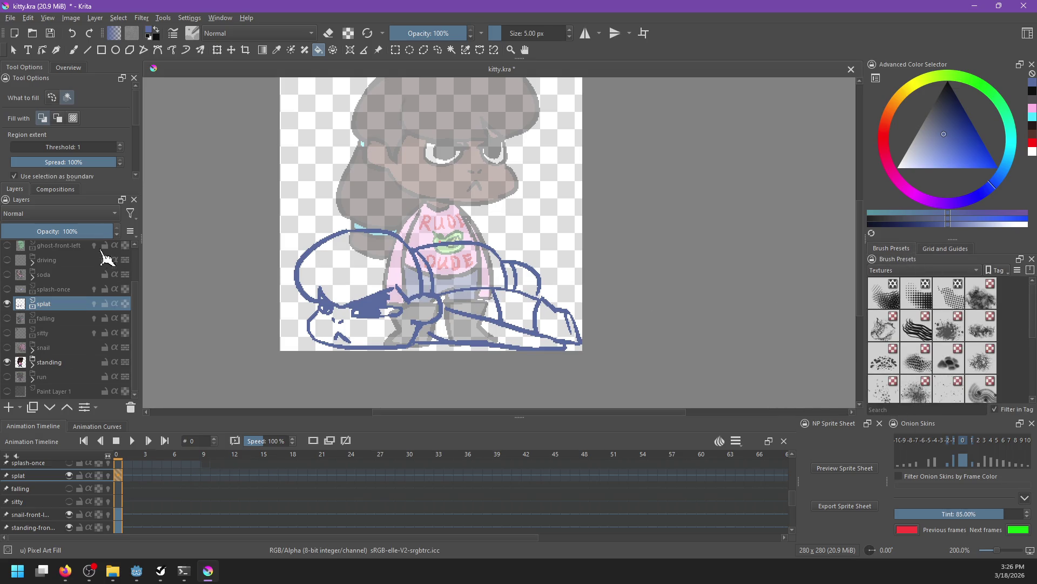
{"action": "scroll", "coordinate": [137, 116], "scroll_direction": "down", "scroll_amount": 1}
{"action": "scroll", "coordinate": [137, 119], "scroll_direction": "down", "scroll_amount": 5}
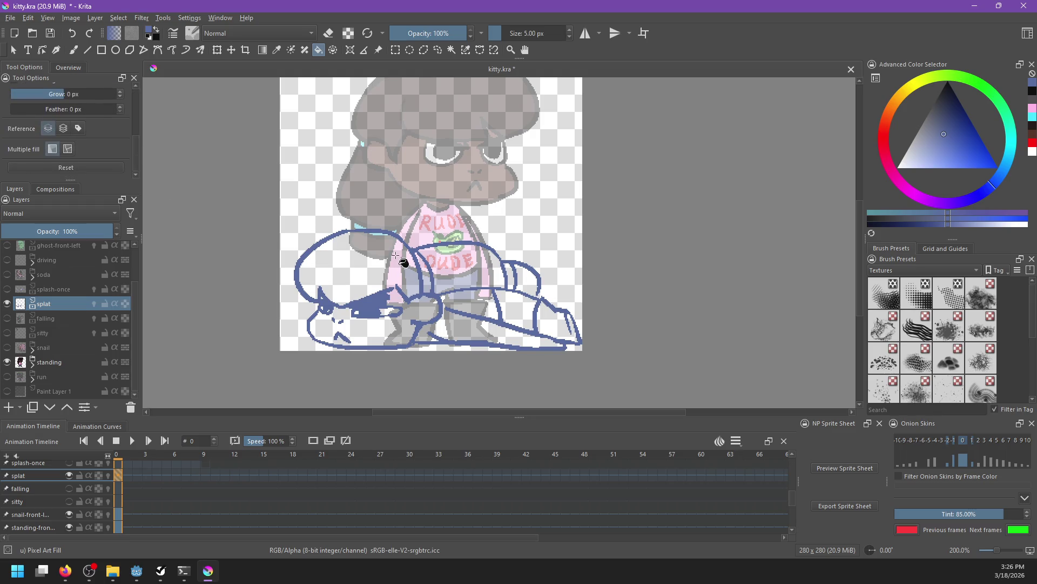
{"action": "left_click", "coordinate": [396, 256]}
{"action": "key", "text": "ctrl+z"}
Step: Sample pink from the reference figure's shirt and try filling the lower sprite, undoing misplaced fills
{"action": "left_click", "coordinate": [423, 238], "text": "ctrl"}
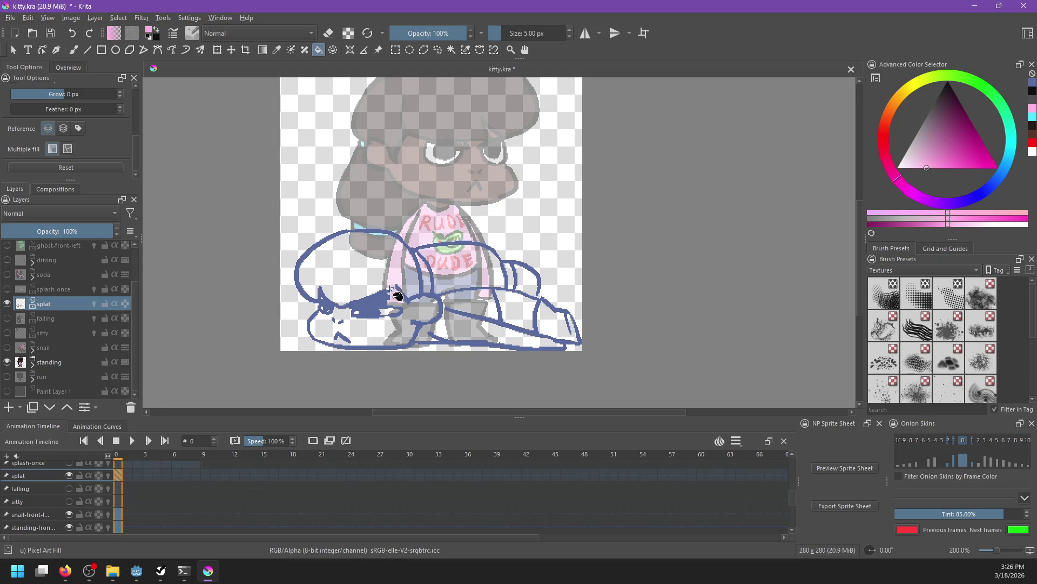
{"action": "left_click", "coordinate": [458, 330]}
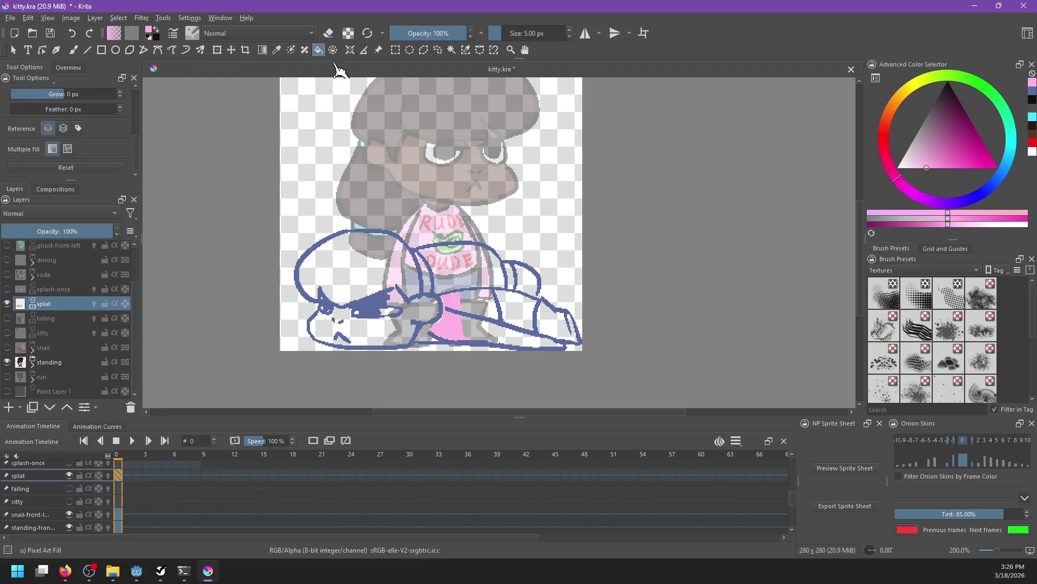
{"action": "left_click", "coordinate": [475, 330]}
{"action": "key", "text": "ctrl+z"}
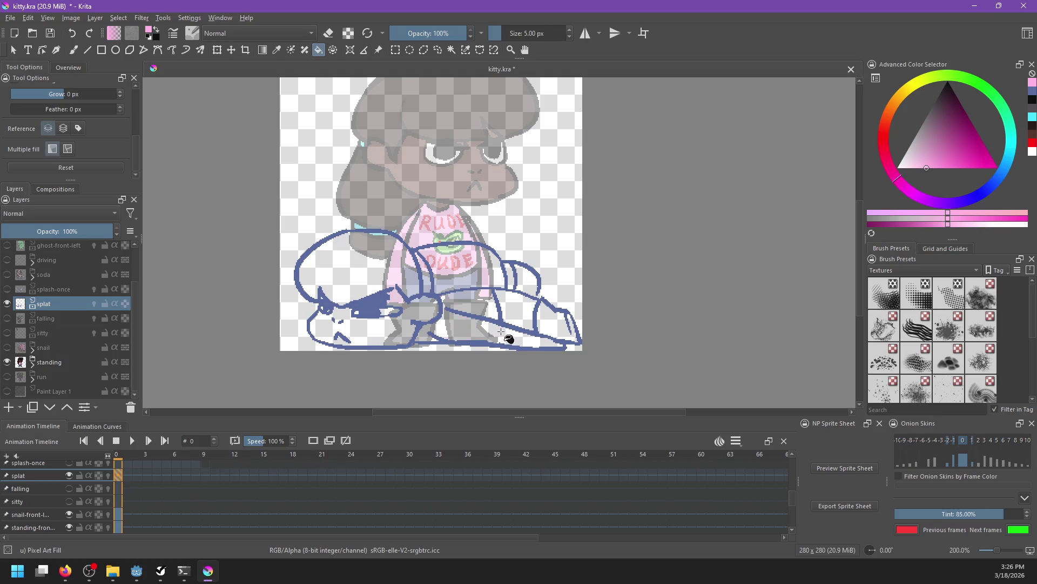
{"action": "scroll", "coordinate": [496, 342], "scroll_direction": "up", "scroll_amount": 1, "text": "ctrl"}
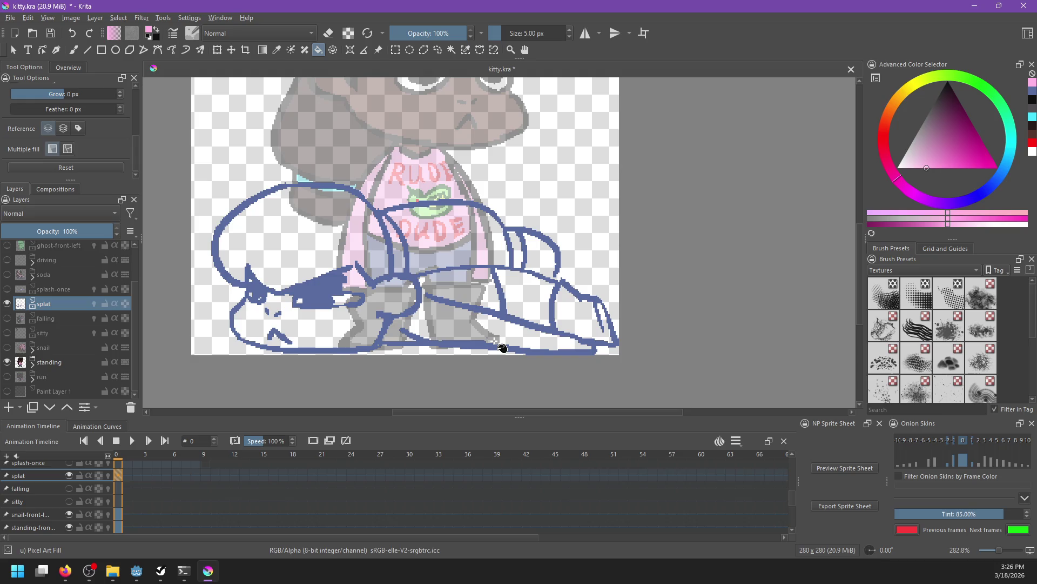
{"action": "left_click", "coordinate": [432, 331]}
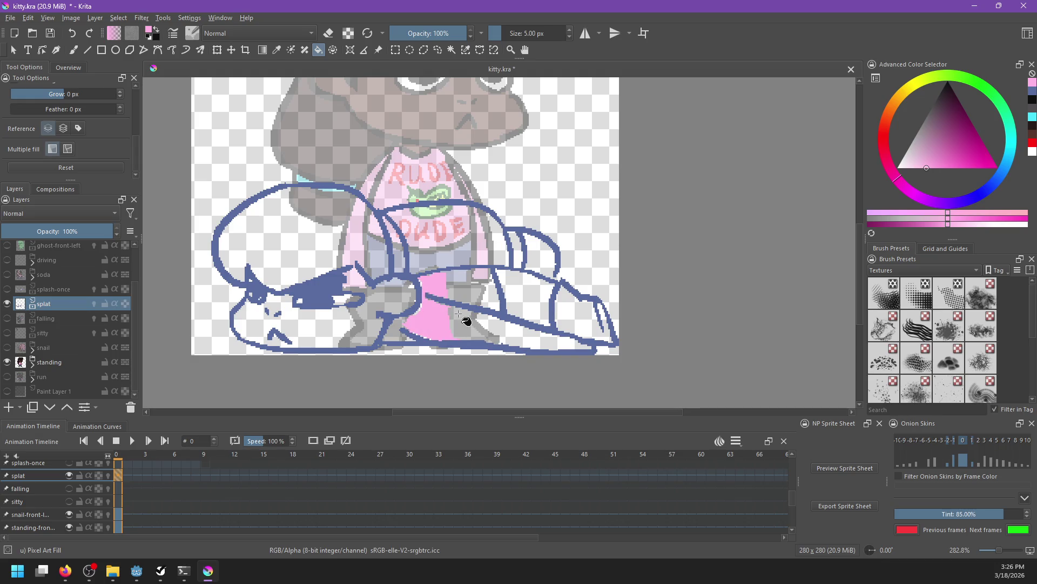
{"action": "key", "text": "ctrl+z"}
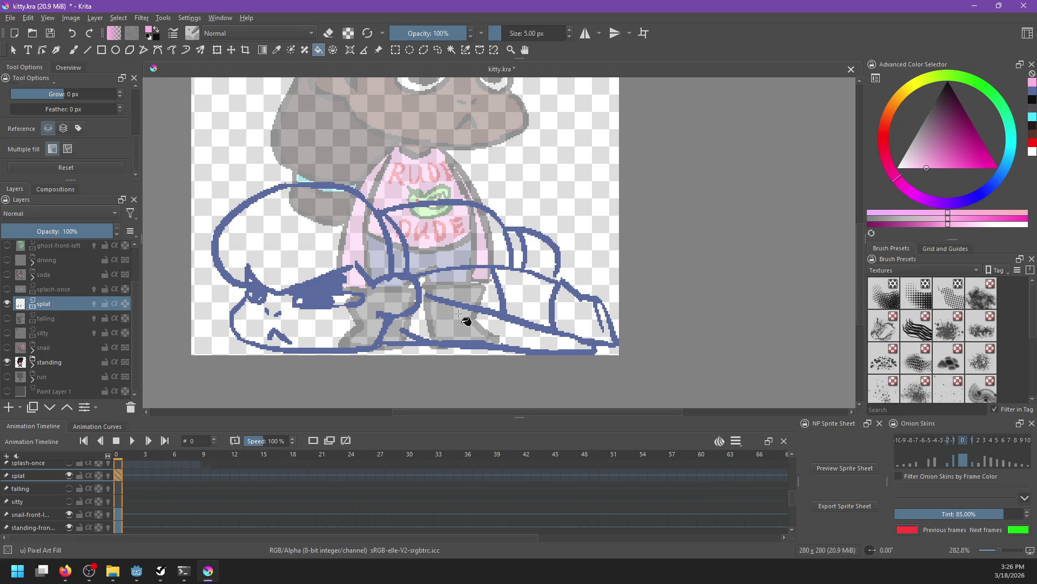
{"action": "scroll", "coordinate": [76, 131], "scroll_direction": "up", "scroll_amount": 5}
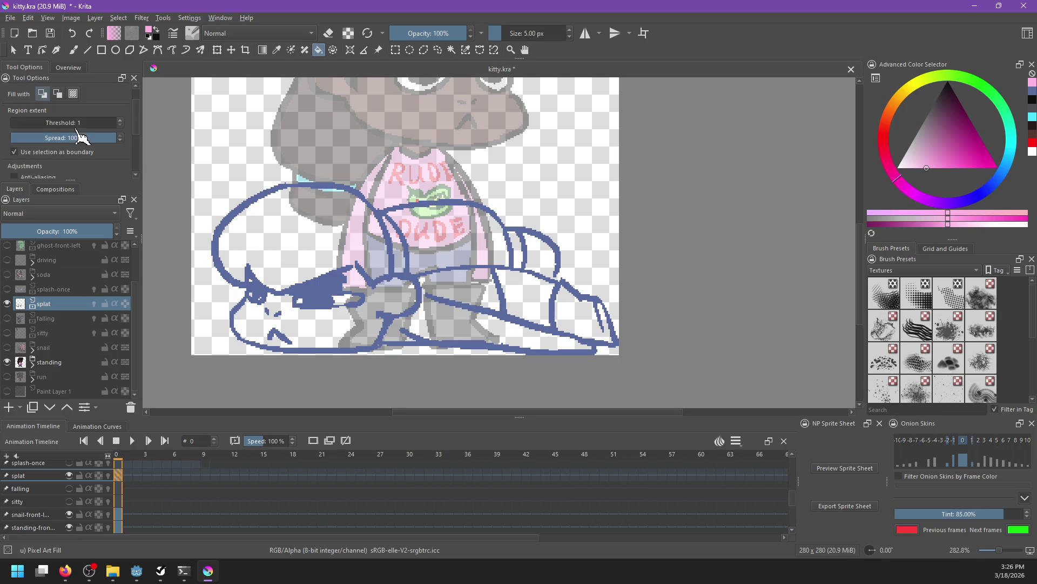
Step: Raise the fill threshold to 4 and fill the lower body pink
{"action": "left_click", "coordinate": [120, 120]}
{"action": "left_click", "coordinate": [120, 120]}
{"action": "left_click", "coordinate": [120, 120]}
{"action": "left_click", "coordinate": [311, 231]}
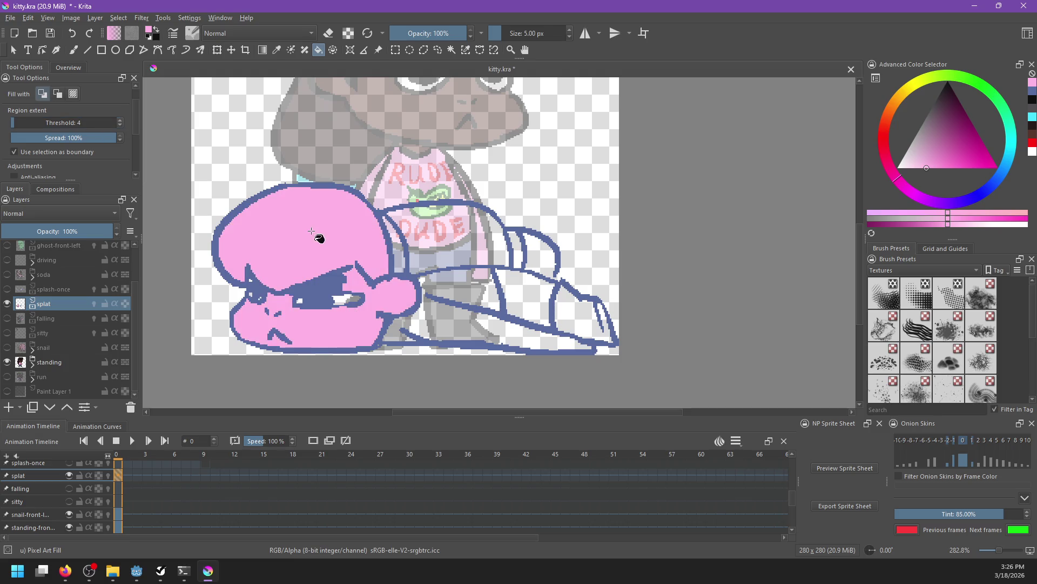
{"action": "key", "text": "ctrl+z"}
{"action": "left_click", "coordinate": [436, 324]}
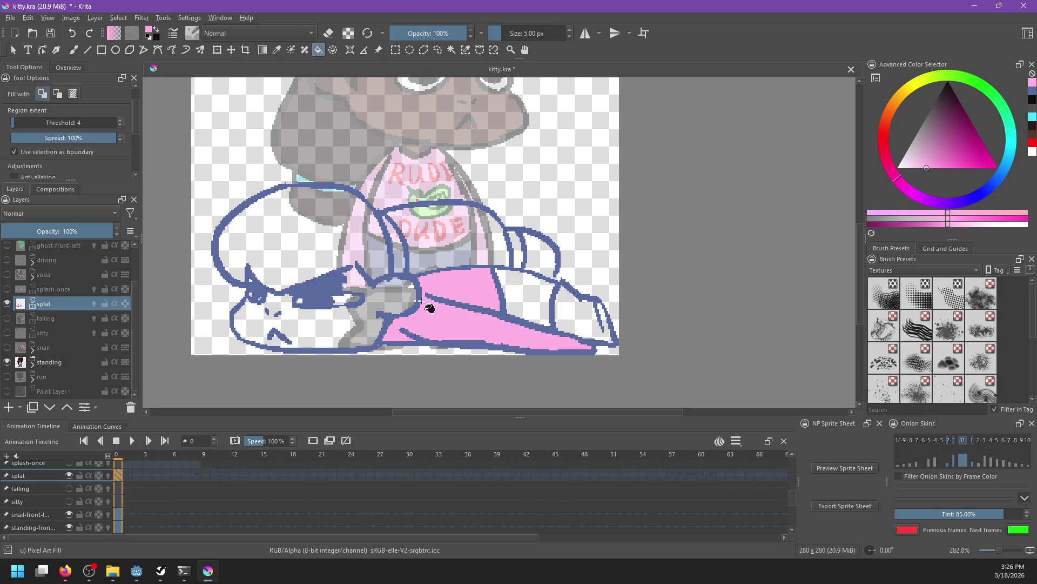
{"action": "scroll", "coordinate": [437, 297], "scroll_direction": "down", "scroll_amount": 3}
{"action": "scroll", "coordinate": [502, 287], "scroll_direction": "up", "scroll_amount": 5}
{"action": "left_click_drag", "start_coordinate": [416, 301], "coordinate": [586, 265]}
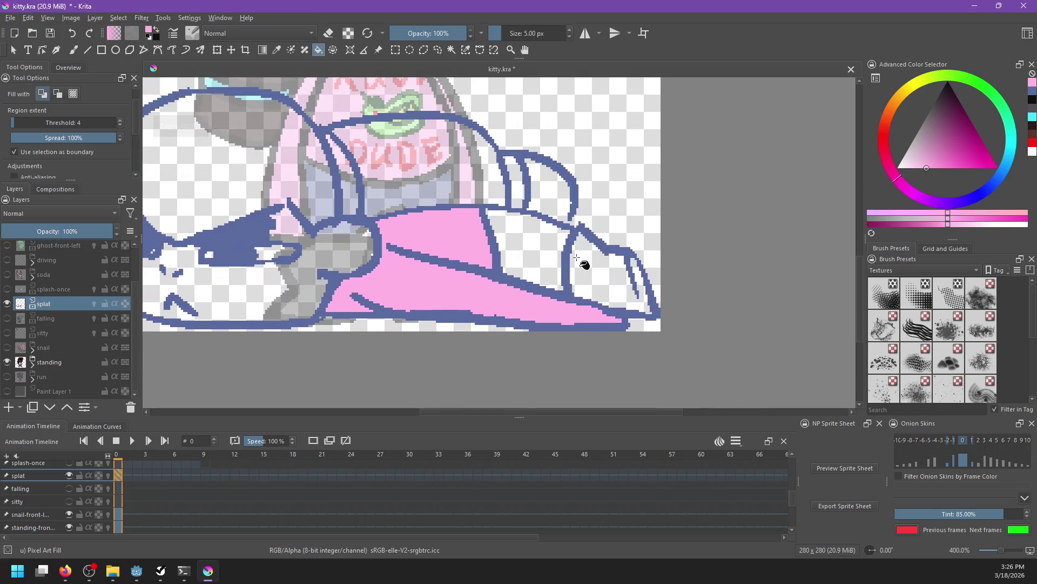
Step: Sample the blue line colour and try a blue fill right of the pink, then undo it
{"action": "key", "text": "b"}
{"action": "left_click", "coordinate": [571, 222], "text": "ctrl"}
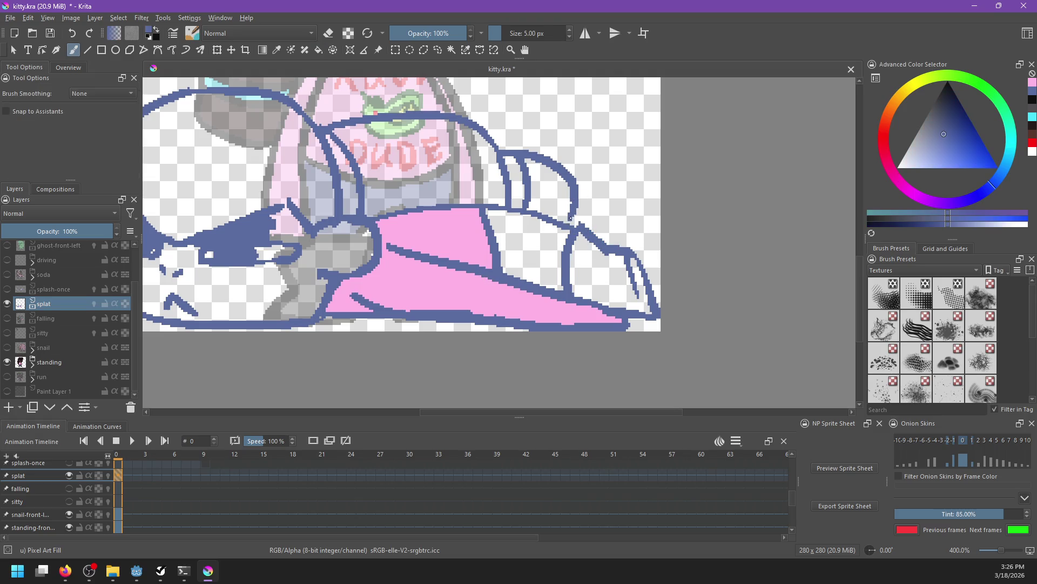
{"action": "left_click", "coordinate": [515, 299], "text": "ctrl"}
{"action": "key", "text": "f"}
{"action": "left_click_drag", "start_coordinate": [423, 186], "coordinate": [510, 277]}
{"action": "left_click", "coordinate": [526, 291], "text": "ctrl"}
{"action": "left_click", "coordinate": [621, 362]}
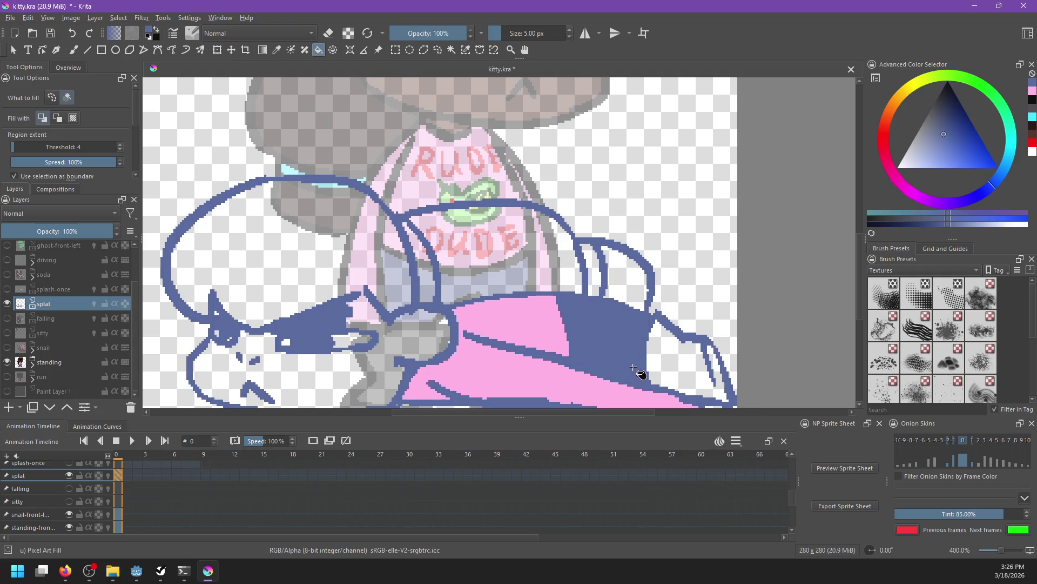
{"action": "left_click_drag", "start_coordinate": [641, 370], "coordinate": [591, 327]}
{"action": "key", "text": "ctrl+z"}
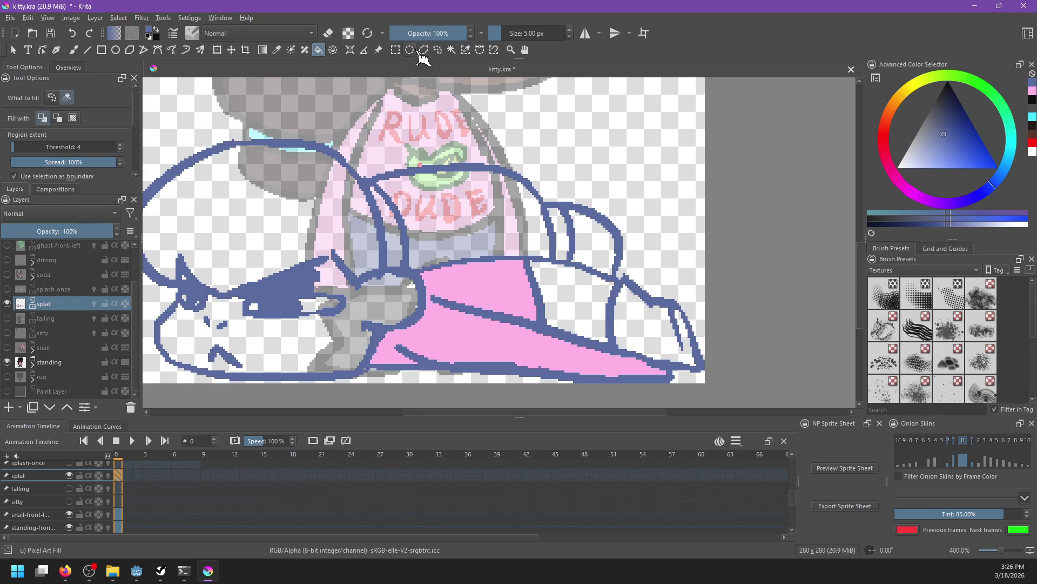
Step: Select the blue outline by similar colour, fill it black, and deselect
{"action": "left_click", "coordinate": [466, 49]}
{"action": "left_click", "coordinate": [381, 192]}
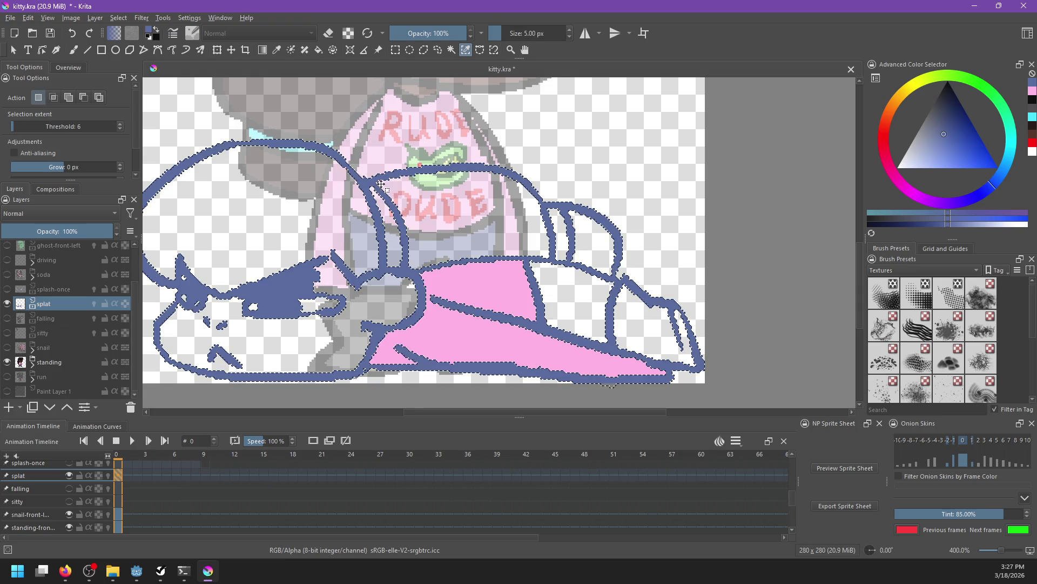
{"action": "key", "text": "shift+BackSpace"}
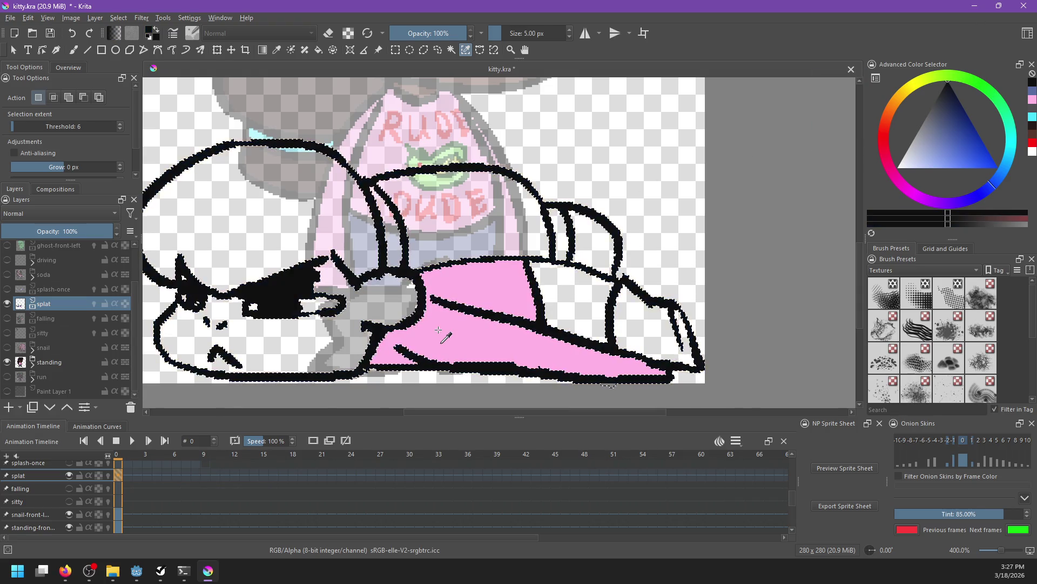
{"action": "key", "text": "ctrl+shift+a"}
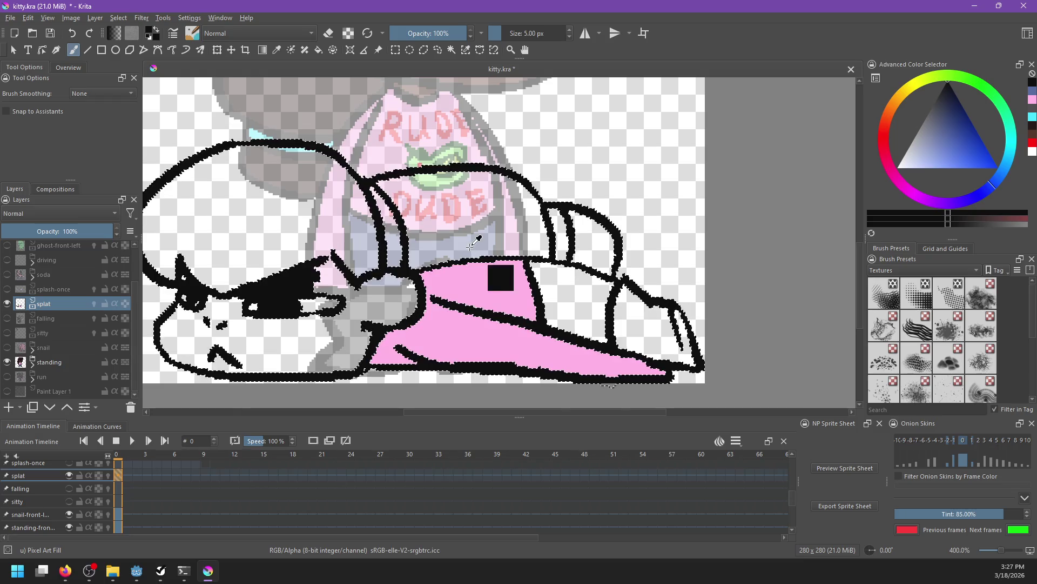
Step: Fill the trousers blue and the shoe with a grey sampled from the reference figure
{"action": "key", "text": "f"}
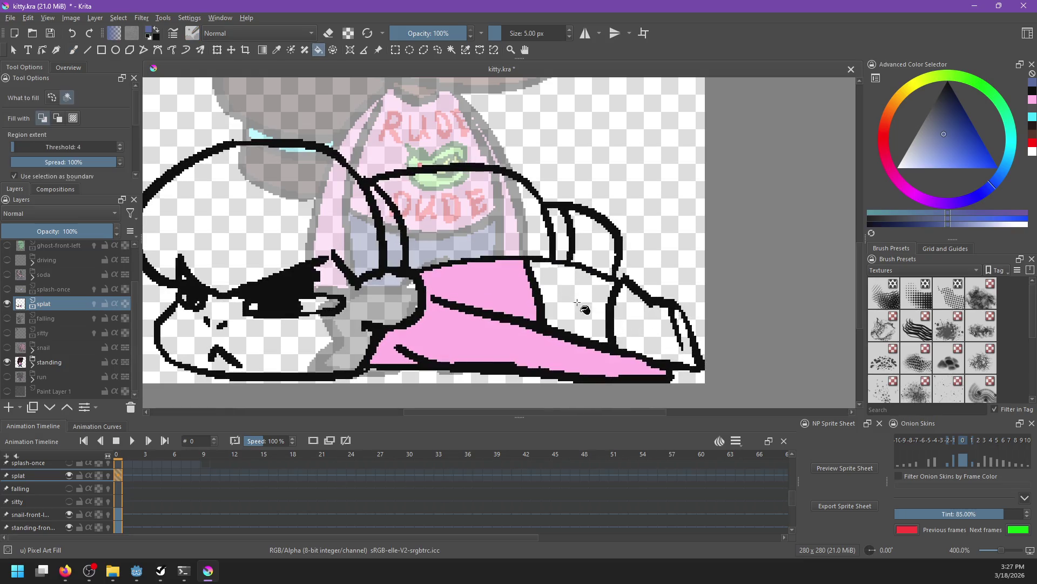
{"action": "left_click", "coordinate": [588, 309]}
{"action": "left_click_drag", "start_coordinate": [557, 286], "coordinate": [573, 316]}
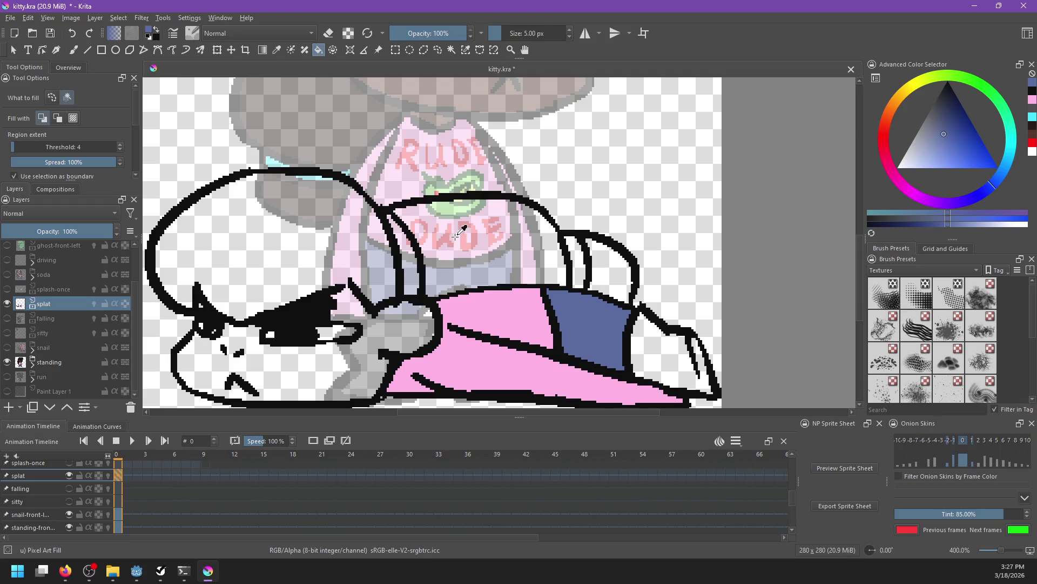
{"action": "left_click", "coordinate": [372, 350], "text": "ctrl"}
{"action": "left_click", "coordinate": [675, 352]}
Step: Sample dark brown, near-black and eye-highlight white while bringing the face into view
{"action": "left_click_drag", "start_coordinate": [486, 208], "coordinate": [562, 276]}
{"action": "left_click", "coordinate": [530, 121], "text": "ctrl"}
{"action": "left_click", "coordinate": [514, 120], "text": "ctrl"}
{"action": "left_click", "coordinate": [495, 92], "text": "ctrl"}
{"action": "left_click_drag", "start_coordinate": [401, 403], "coordinate": [466, 220]}
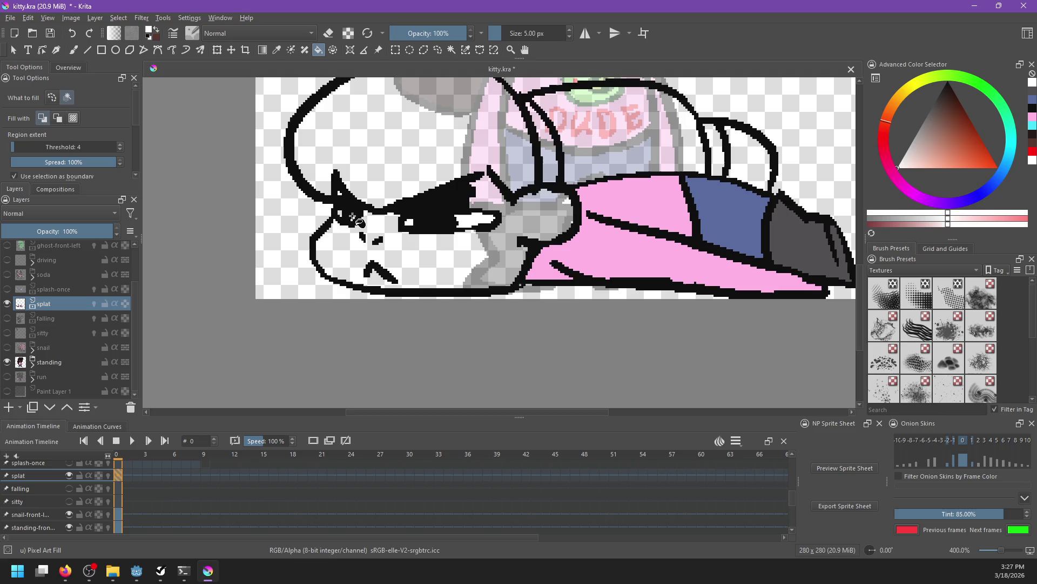
{"action": "scroll", "coordinate": [339, 207], "scroll_direction": "up", "scroll_amount": 5}
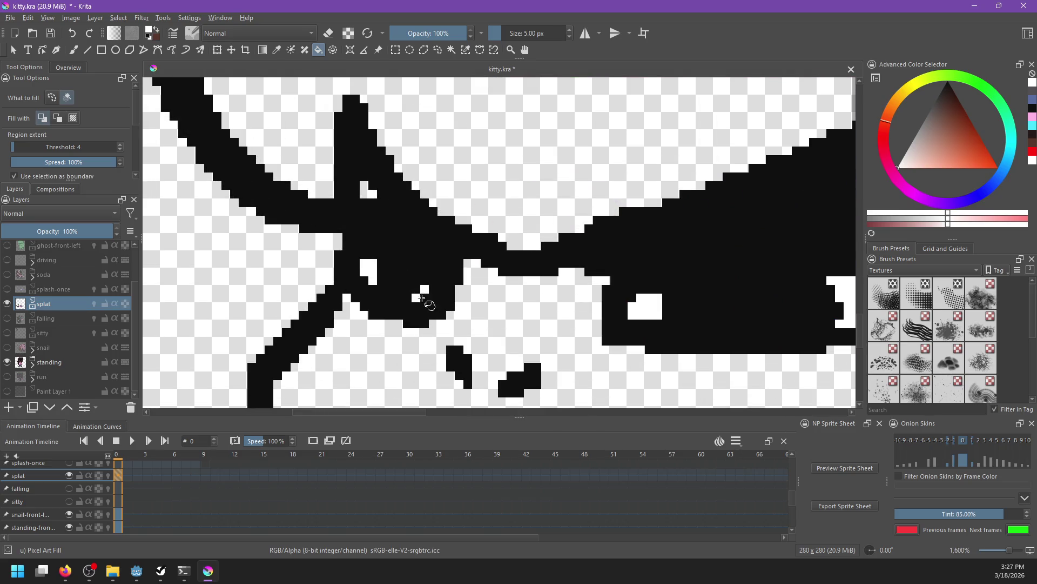
Step: Sample the brown skin colour and try brown fills near the eye, undoing them
{"action": "left_click", "coordinate": [950, 109]}
{"action": "left_click", "coordinate": [403, 162]}
{"action": "key", "text": "ctrl+z"}
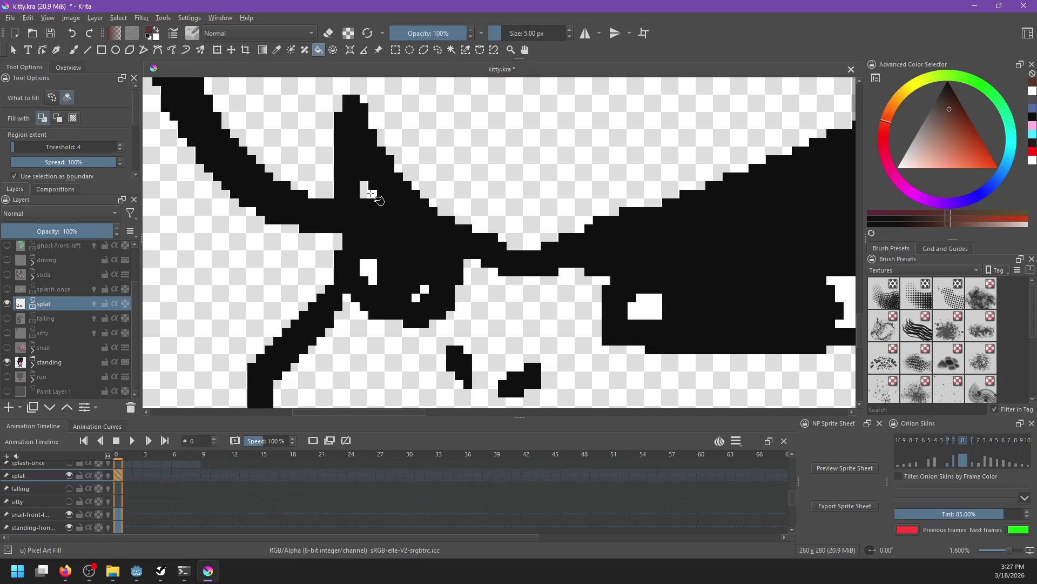
{"action": "scroll", "coordinate": [371, 194], "scroll_direction": "down", "scroll_amount": 5}
{"action": "key", "text": "b"}
{"action": "scroll", "coordinate": [702, 141], "scroll_direction": "up", "scroll_amount": 4}
{"action": "left_click", "coordinate": [717, 160]}
{"action": "key", "text": "ctrl+z"}
Step: Re-sample the skin brown and flood-fill the cat's face brown
{"action": "left_click", "coordinate": [722, 208], "text": "ctrl"}
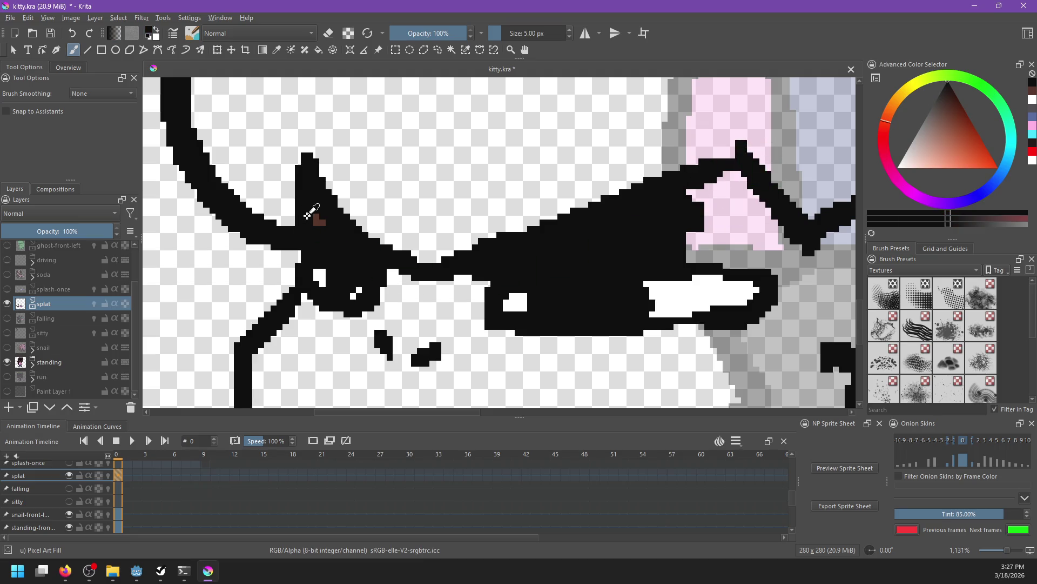
{"action": "left_click", "coordinate": [319, 220], "text": "ctrl"}
{"action": "key", "text": "f"}
{"action": "left_click", "coordinate": [435, 301]}
{"action": "scroll", "coordinate": [487, 259], "scroll_direction": "down", "scroll_amount": 5}
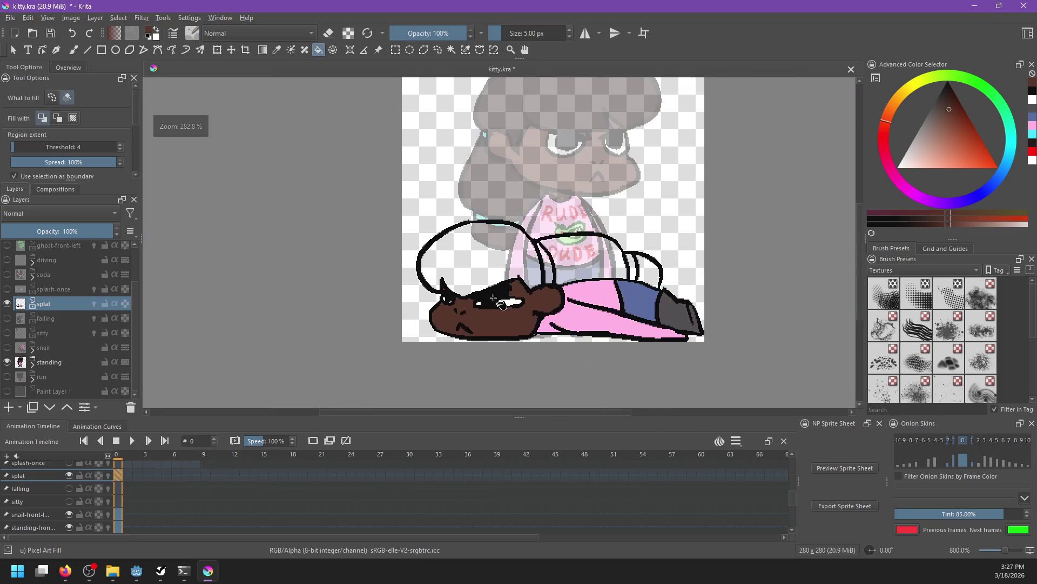
{"action": "scroll", "coordinate": [524, 251], "scroll_direction": "up", "scroll_amount": 4}
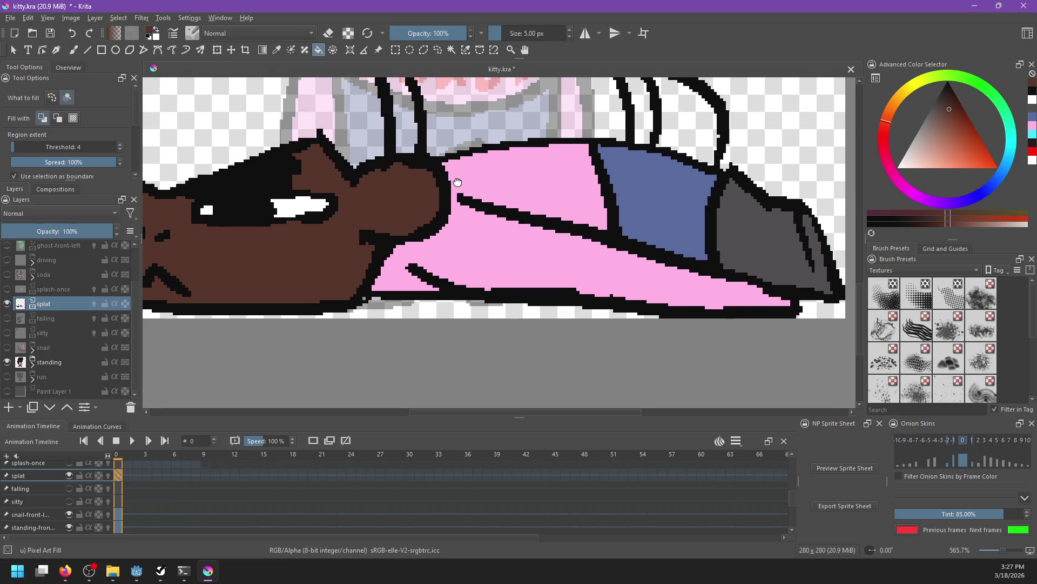
{"action": "scroll", "coordinate": [512, 207], "scroll_direction": "down", "scroll_amount": 3}
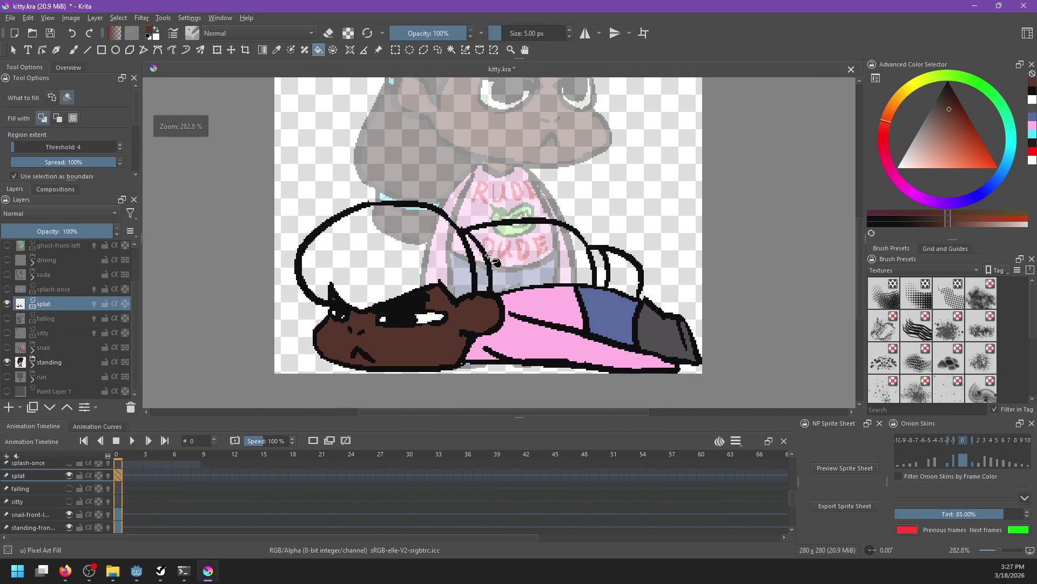
{"action": "left_click_drag", "start_coordinate": [485, 252], "coordinate": [526, 295]}
Step: Fill the hair and cap shape with a darker sampled brown
{"action": "left_click", "coordinate": [454, 174], "text": "ctrl"}
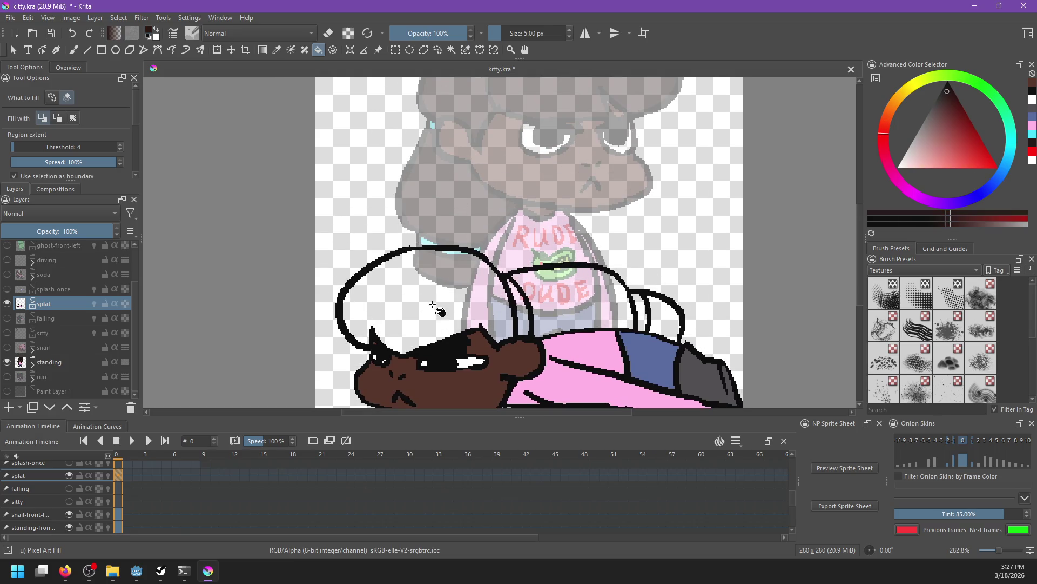
{"action": "left_click", "coordinate": [424, 314]}
{"action": "left_click", "coordinate": [596, 302]}
{"action": "left_click", "coordinate": [665, 322]}
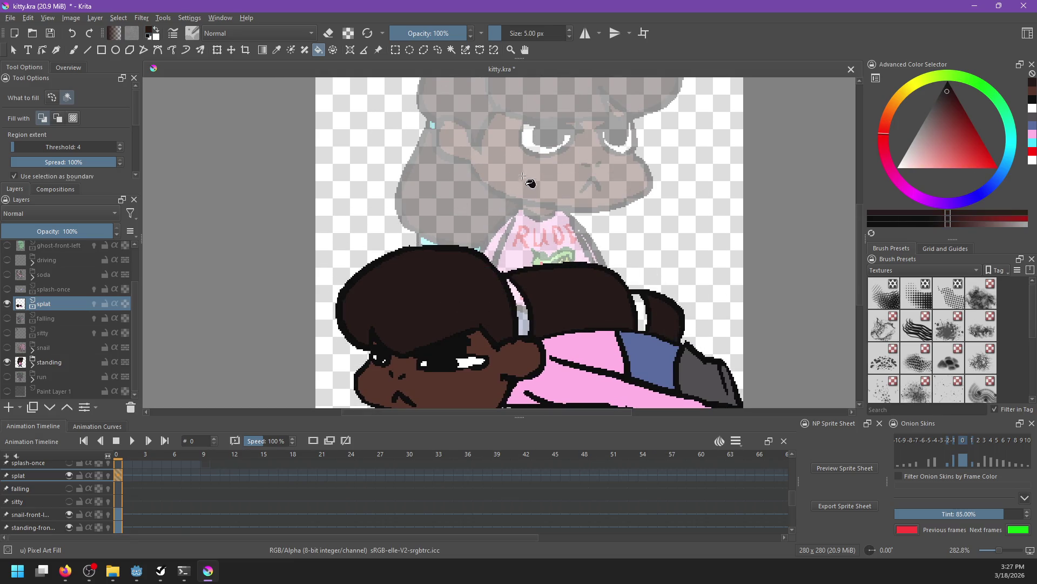
Step: Sample cyan from the reference figure and fill the white hair stripes cyan
{"action": "left_click", "coordinate": [433, 124], "text": "ctrl"}
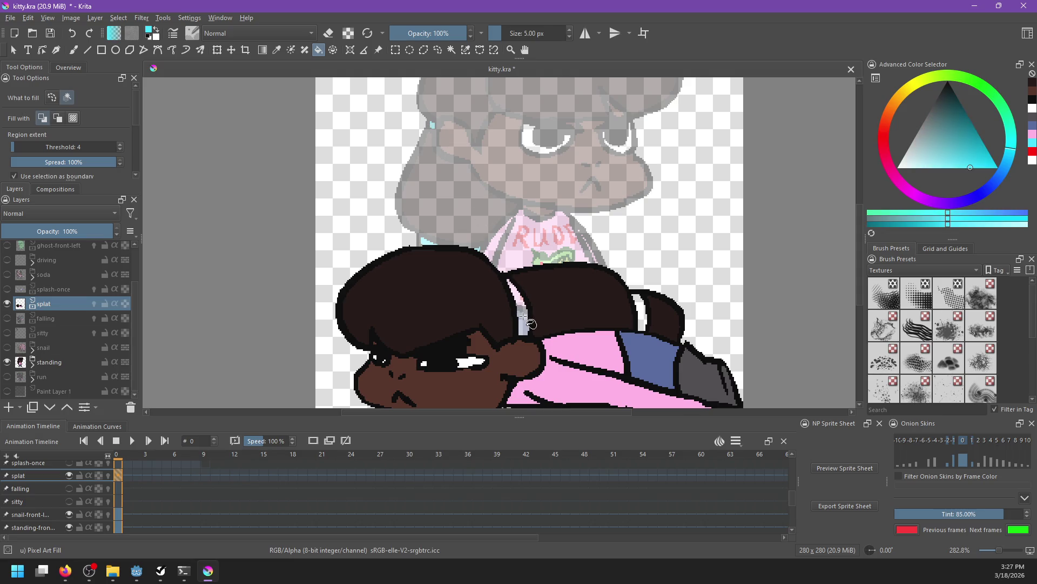
{"action": "left_click", "coordinate": [524, 318]}
{"action": "left_click", "coordinate": [642, 315]}
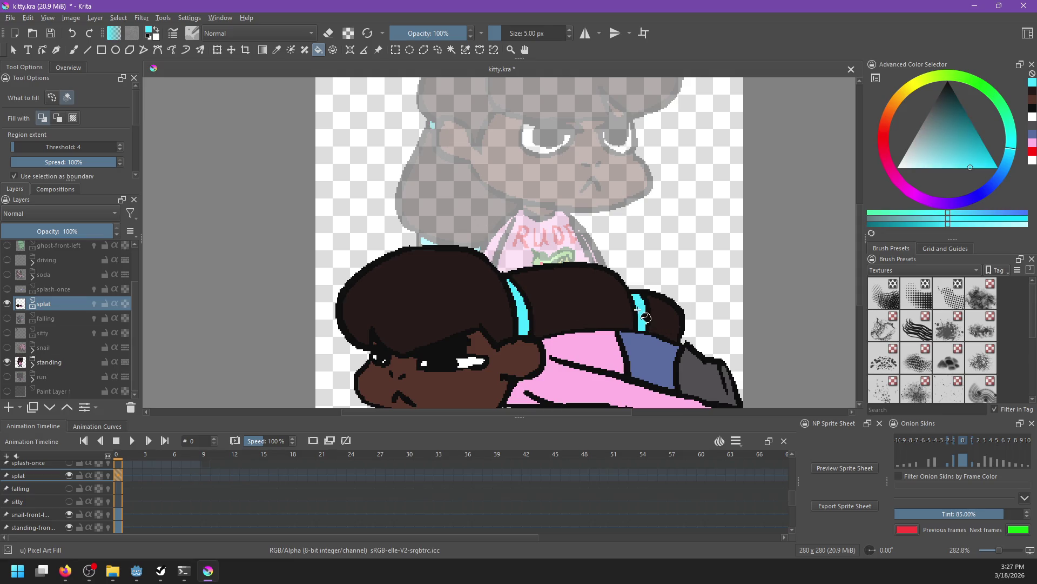
{"action": "scroll", "coordinate": [642, 315], "scroll_direction": "down", "scroll_amount": 3}
{"action": "scroll", "coordinate": [645, 300], "scroll_direction": "up", "scroll_amount": 1}
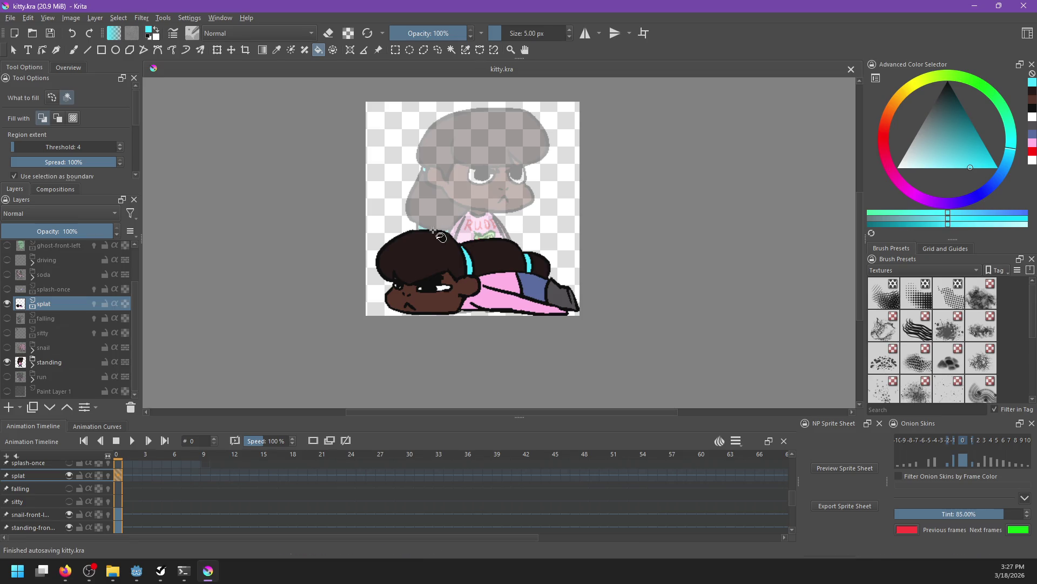
{"action": "scroll", "coordinate": [437, 230], "scroll_direction": "up", "scroll_amount": 2}
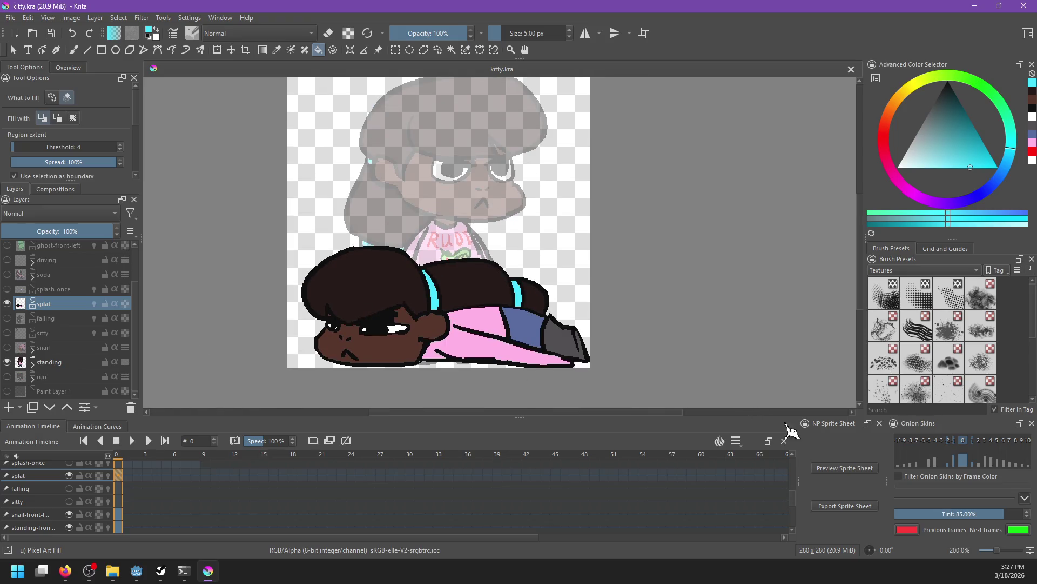
{"action": "left_click", "coordinate": [837, 510]}
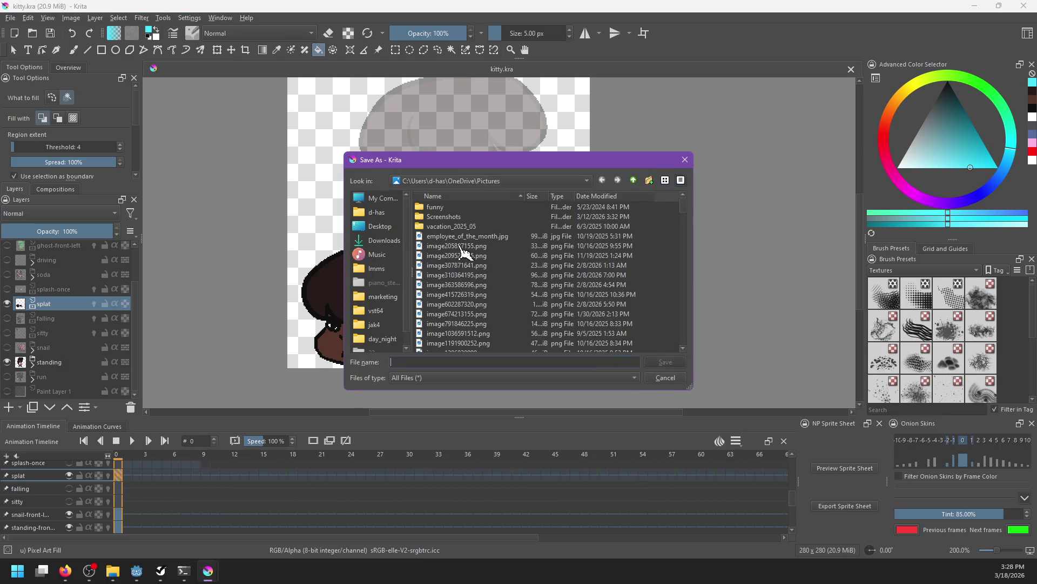
Step: In the export save dialog, navigate up to drive D
{"action": "scroll", "coordinate": [383, 277], "scroll_direction": "down", "scroll_amount": 1}
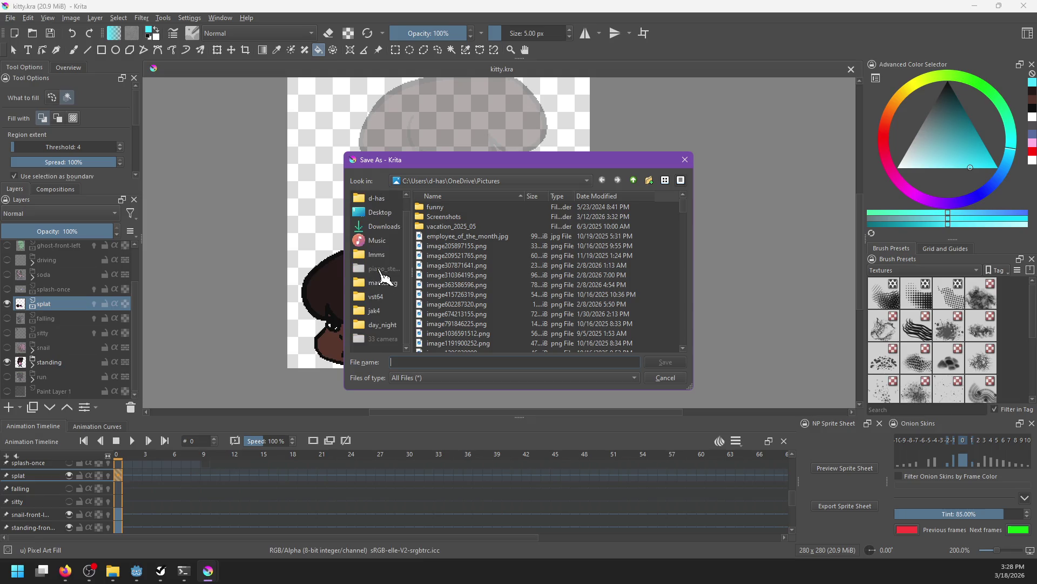
{"action": "scroll", "coordinate": [388, 278], "scroll_direction": "up", "scroll_amount": 1}
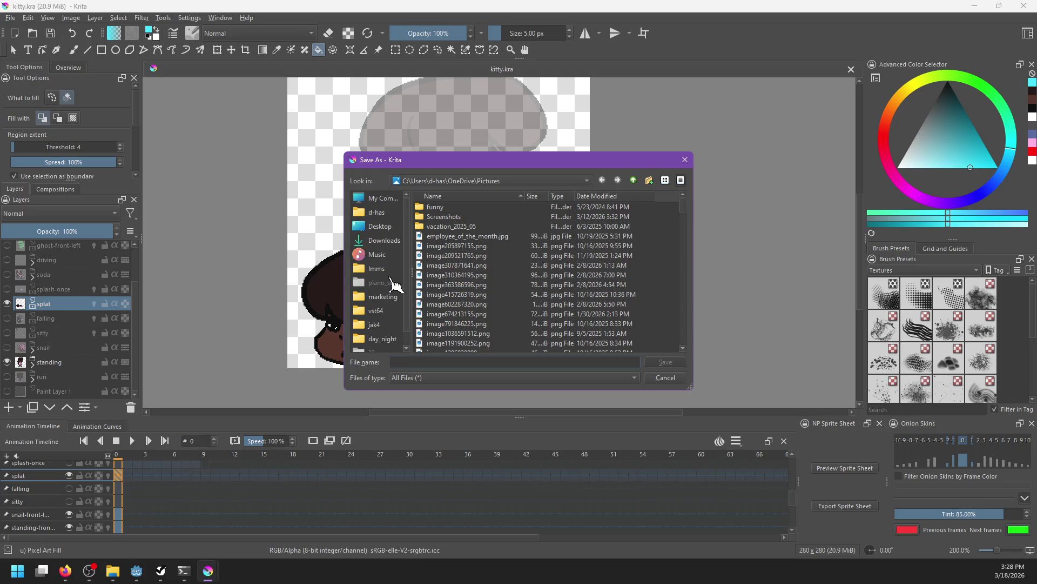
{"action": "scroll", "coordinate": [396, 285], "scroll_direction": "down", "scroll_amount": 1}
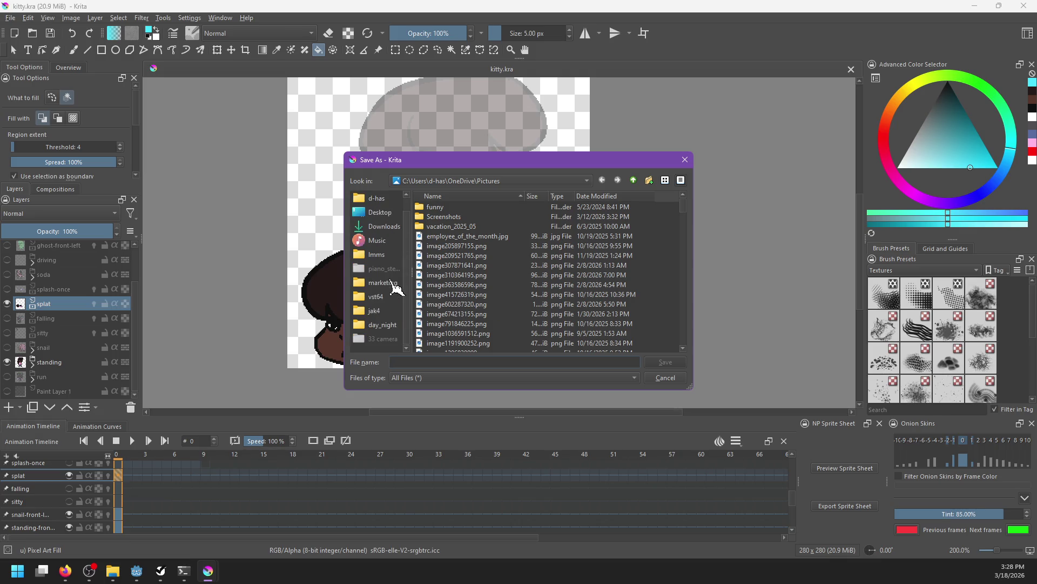
{"action": "scroll", "coordinate": [397, 324], "scroll_direction": "up", "scroll_amount": 1}
{"action": "left_click", "coordinate": [420, 183]}
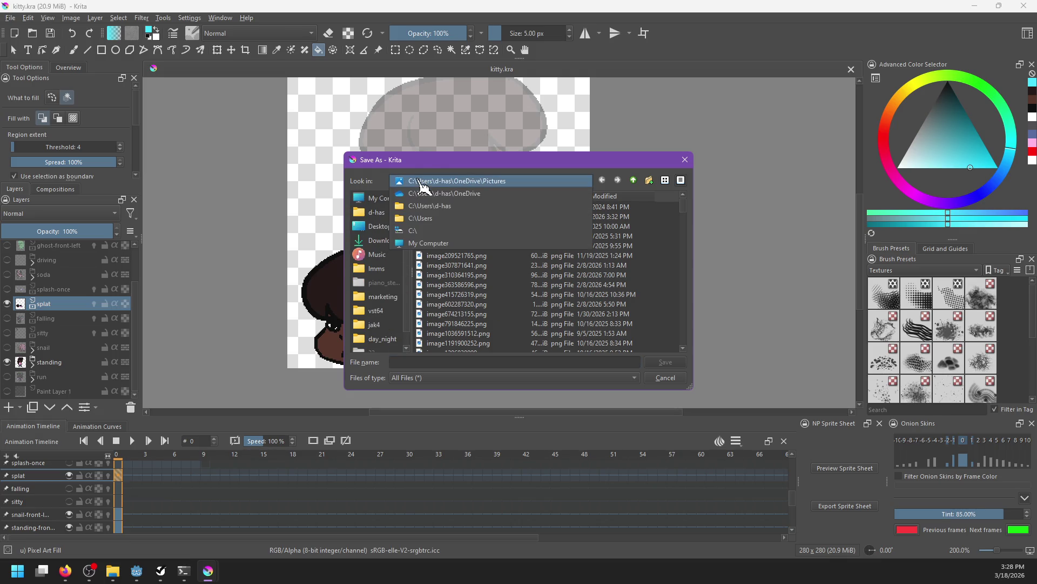
{"action": "left_click", "coordinate": [435, 243]}
{"action": "left_click", "coordinate": [456, 217]}
{"action": "double_click", "coordinate": [456, 218]}
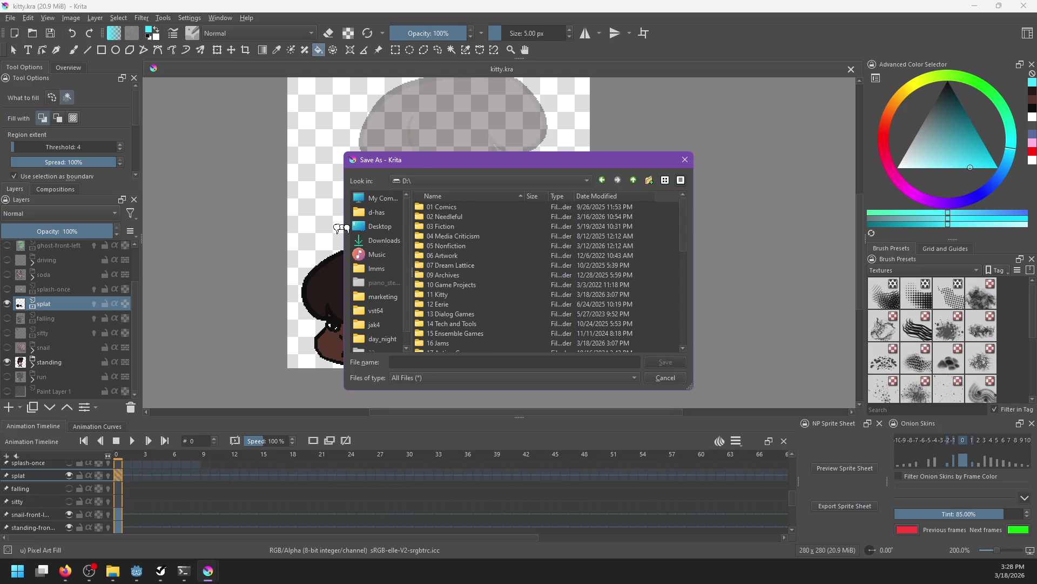
Step: Widen the save dialog and browse to D:\11 Kitty\13 Kitty Found a Camera\project\player
{"action": "left_click_drag", "start_coordinate": [341, 229], "coordinate": [269, 237]}
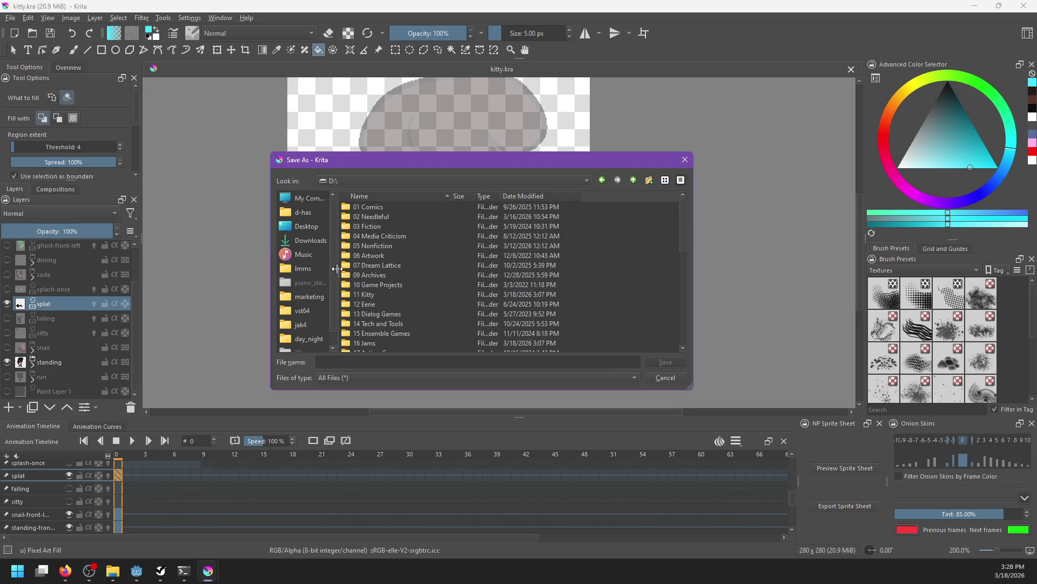
{"action": "left_click_drag", "start_coordinate": [336, 269], "coordinate": [387, 268]}
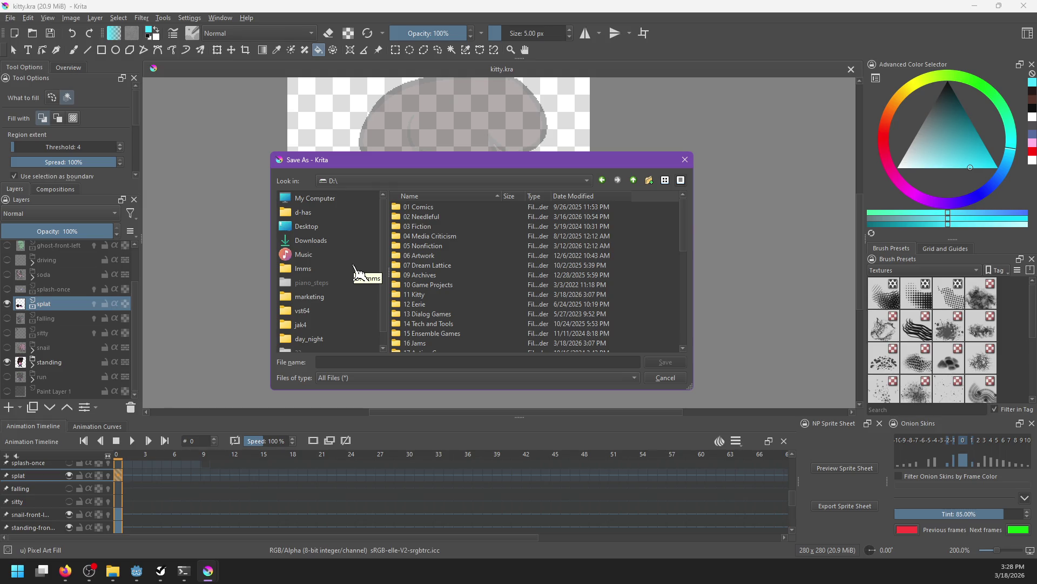
{"action": "left_click_drag", "start_coordinate": [387, 269], "coordinate": [372, 270]}
{"action": "scroll", "coordinate": [411, 278], "scroll_direction": "down", "scroll_amount": 5}
{"action": "scroll", "coordinate": [457, 285], "scroll_direction": "up", "scroll_amount": 5}
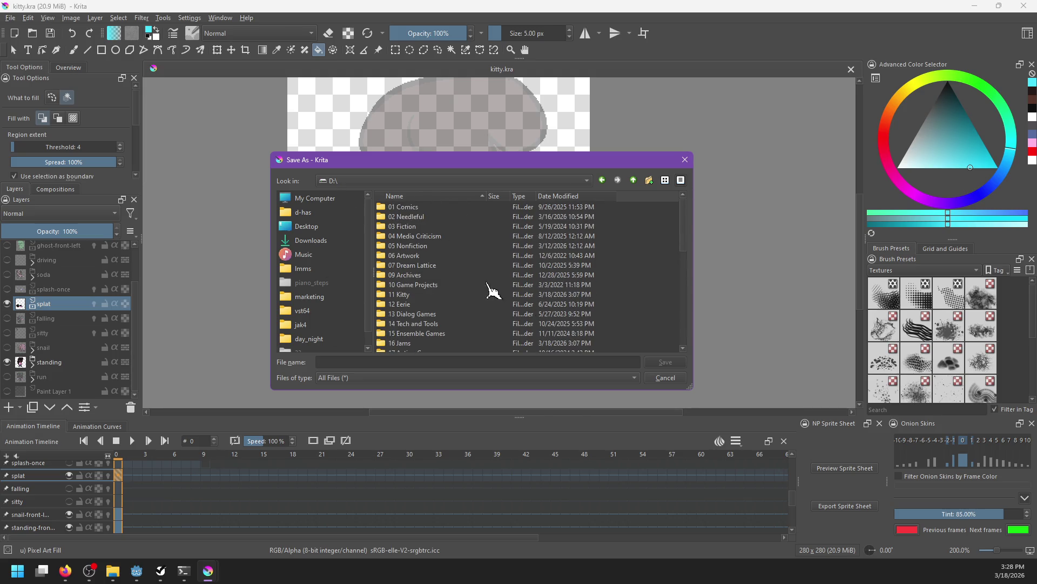
{"action": "scroll", "coordinate": [389, 269], "scroll_direction": "down", "scroll_amount": 4}
{"action": "scroll", "coordinate": [427, 273], "scroll_direction": "down", "scroll_amount": 1}
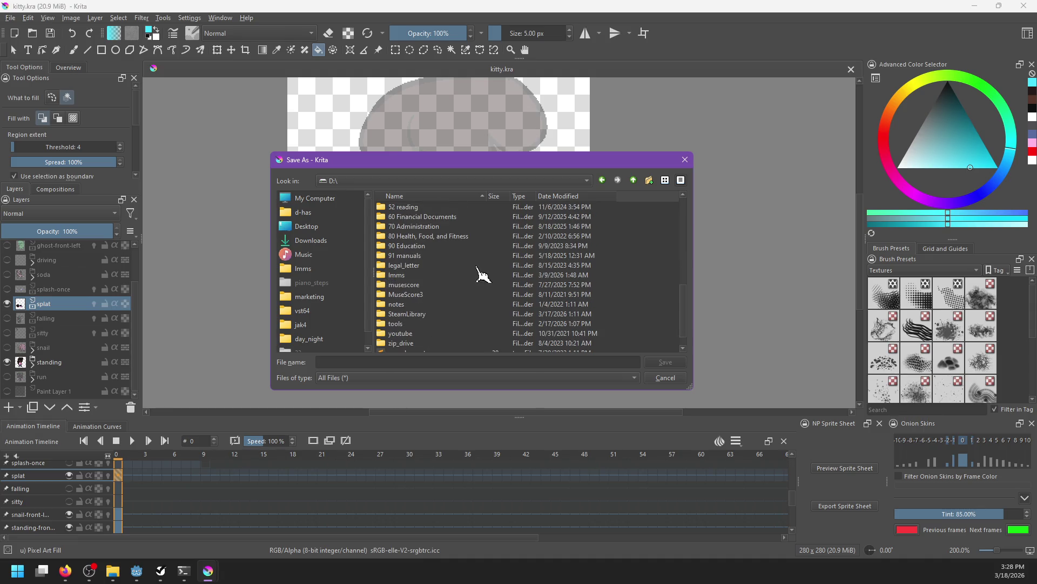
{"action": "scroll", "coordinate": [426, 265], "scroll_direction": "up", "scroll_amount": 6}
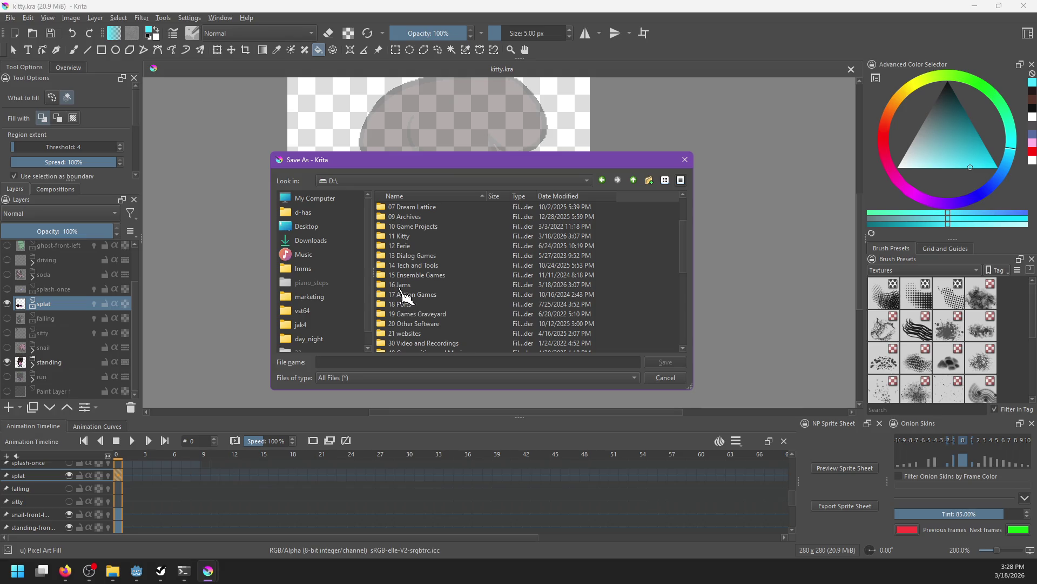
{"action": "double_click", "coordinate": [401, 285]}
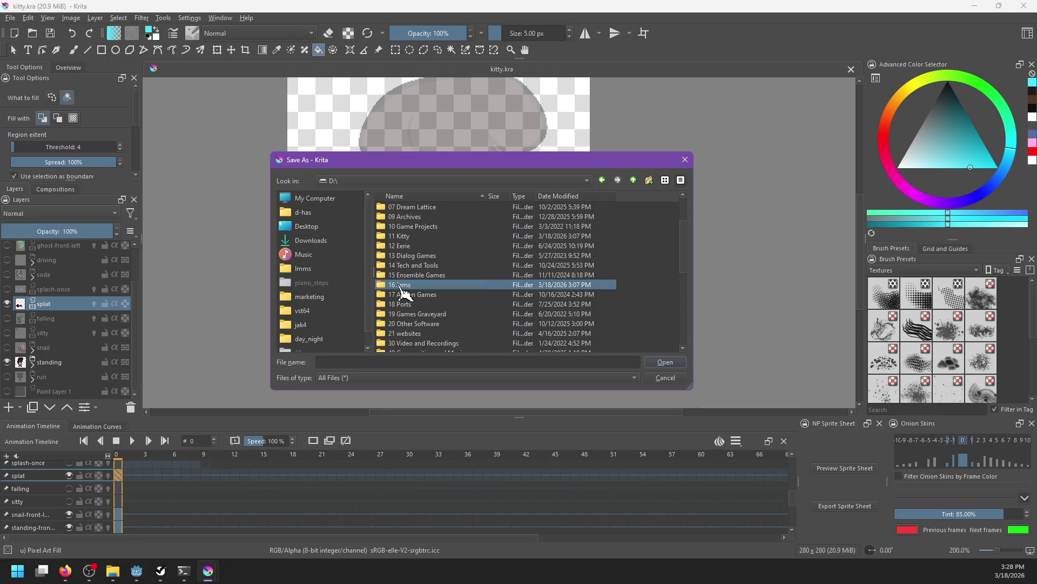
{"action": "left_click", "coordinate": [633, 181]}
{"action": "double_click", "coordinate": [409, 299]}
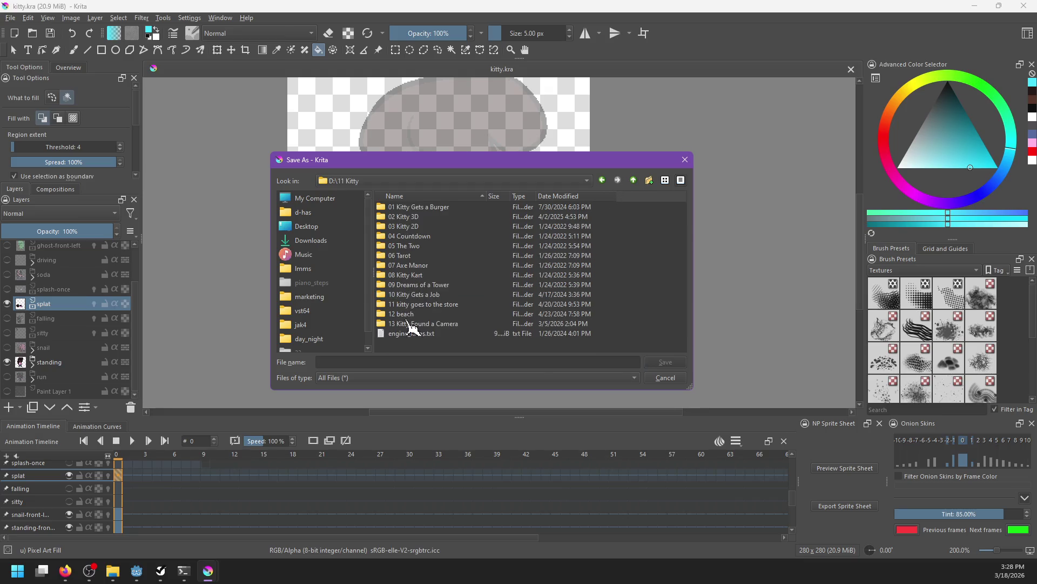
{"action": "double_click", "coordinate": [411, 324]}
{"action": "double_click", "coordinate": [400, 218]}
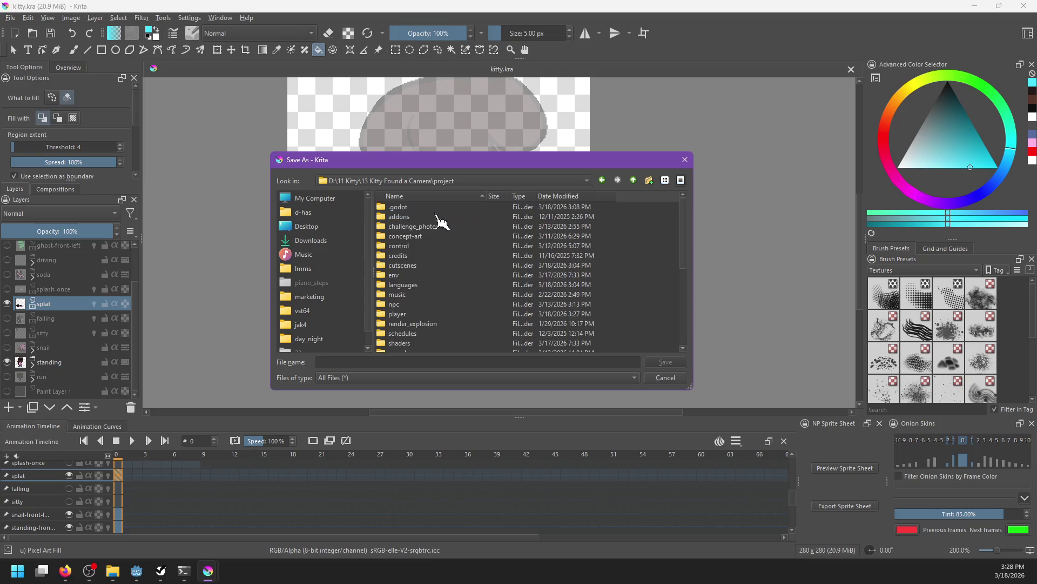
{"action": "double_click", "coordinate": [398, 314]}
Step: Overwrite kitty.png with the sprite sheet, accept the PNG settings, and switch to Godot
{"action": "scroll", "coordinate": [455, 276], "scroll_direction": "down", "scroll_amount": 2}
{"action": "scroll", "coordinate": [454, 276], "scroll_direction": "down", "scroll_amount": 2}
{"action": "scroll", "coordinate": [456, 278], "scroll_direction": "up", "scroll_amount": 6}
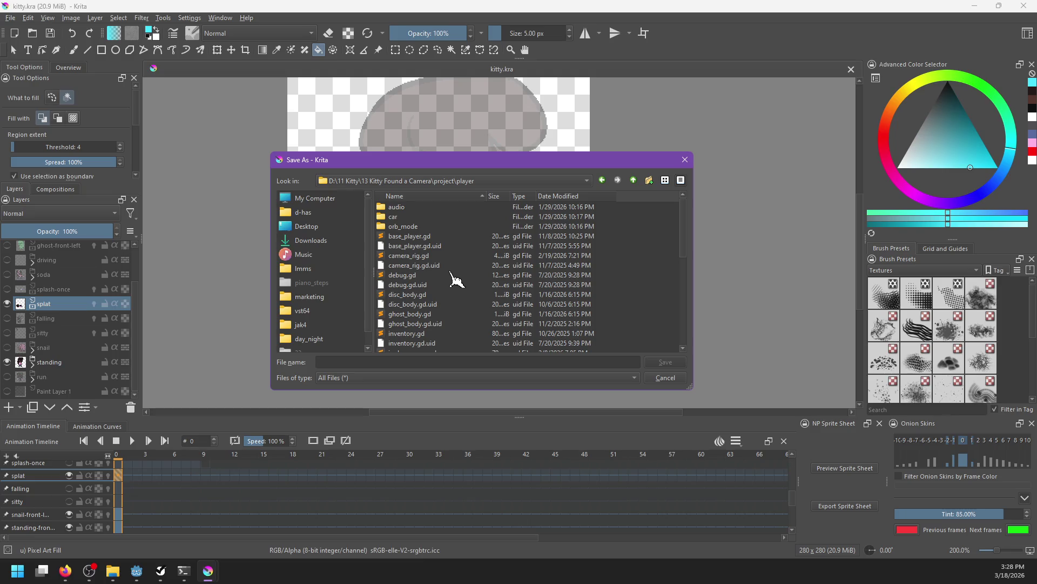
{"action": "scroll", "coordinate": [452, 284], "scroll_direction": "down", "scroll_amount": 5}
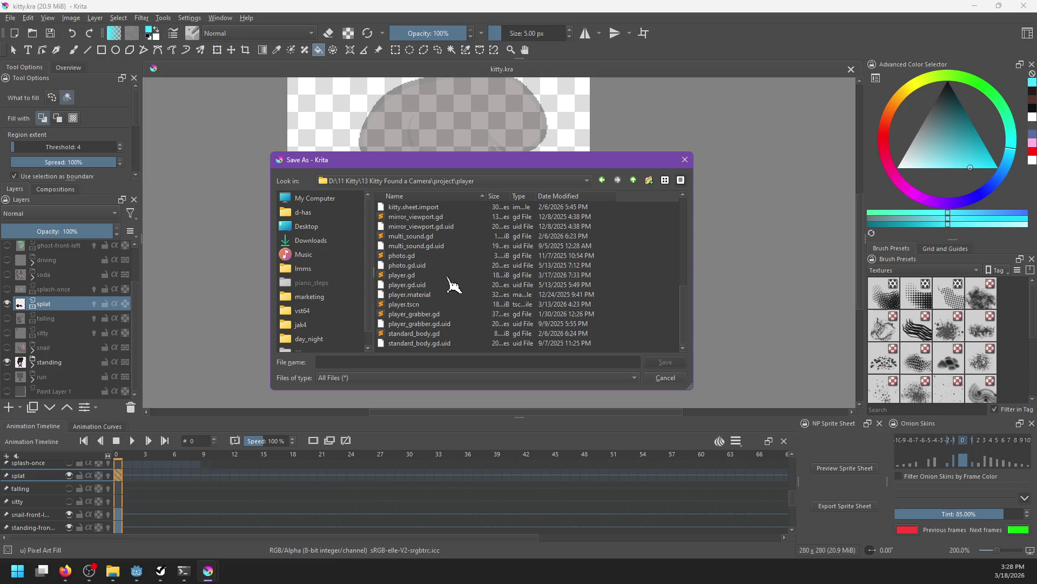
{"action": "scroll", "coordinate": [454, 285], "scroll_direction": "up", "scroll_amount": 4}
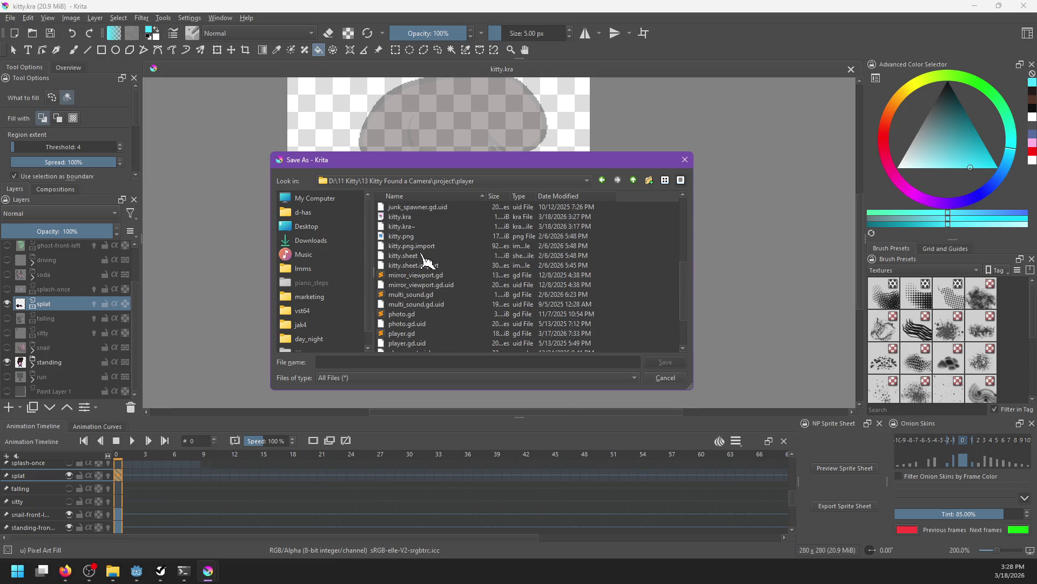
{"action": "left_click", "coordinate": [404, 236]}
{"action": "left_click", "coordinate": [666, 363]}
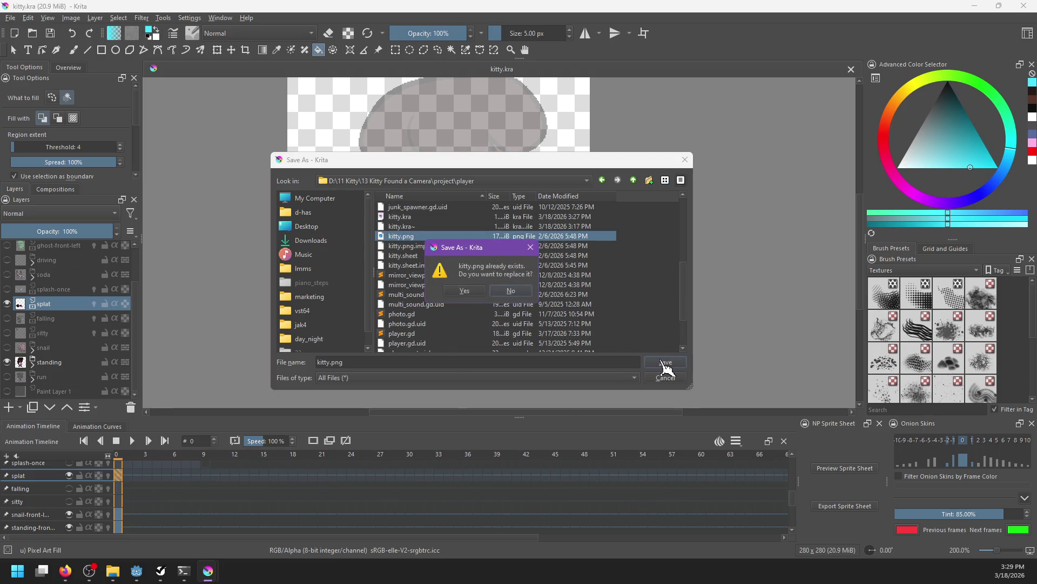
{"action": "left_click", "coordinate": [466, 292]}
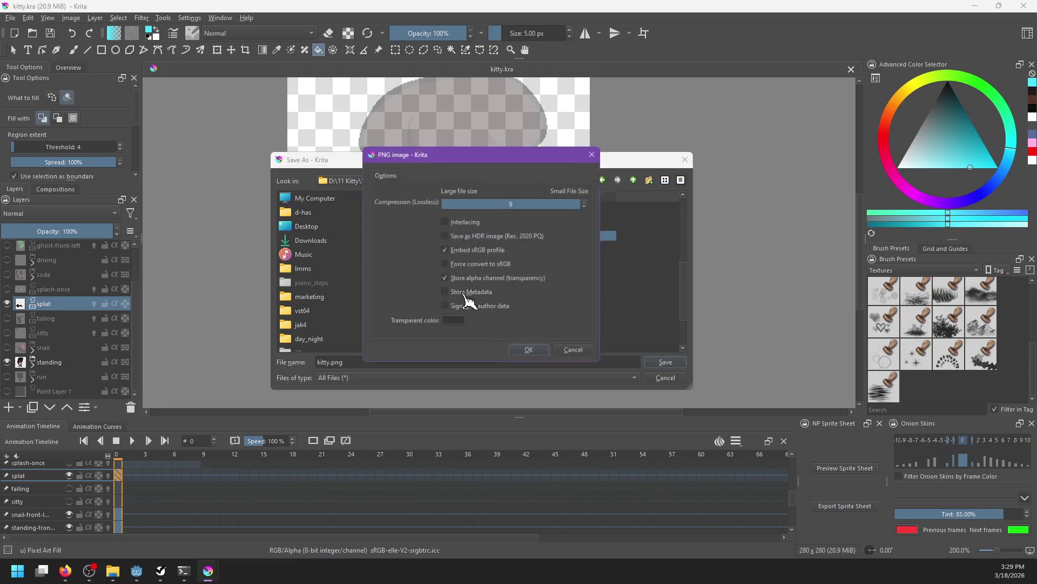
{"action": "left_click", "coordinate": [543, 357]}
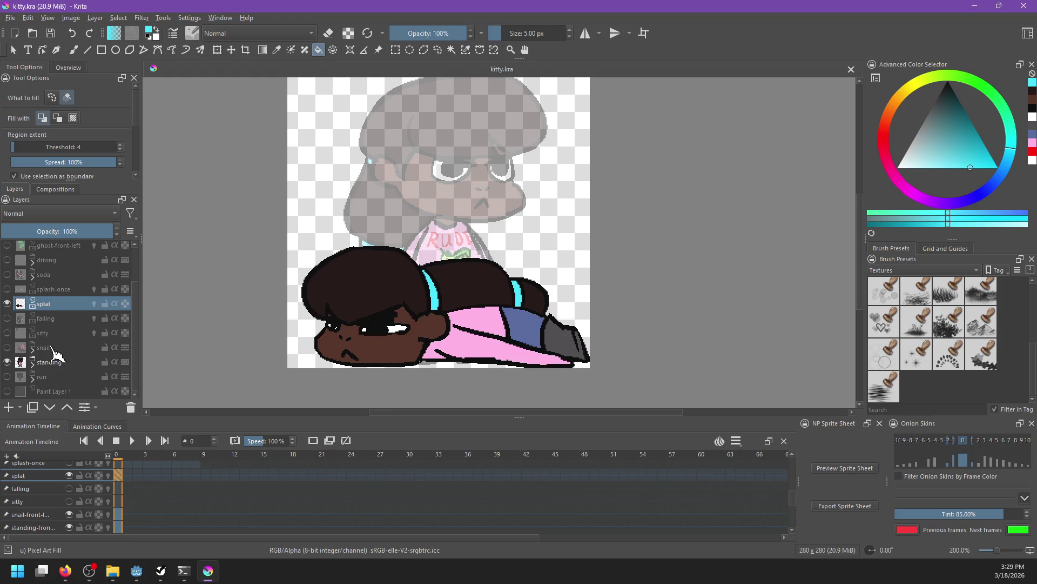
{"action": "left_click", "coordinate": [66, 363]}
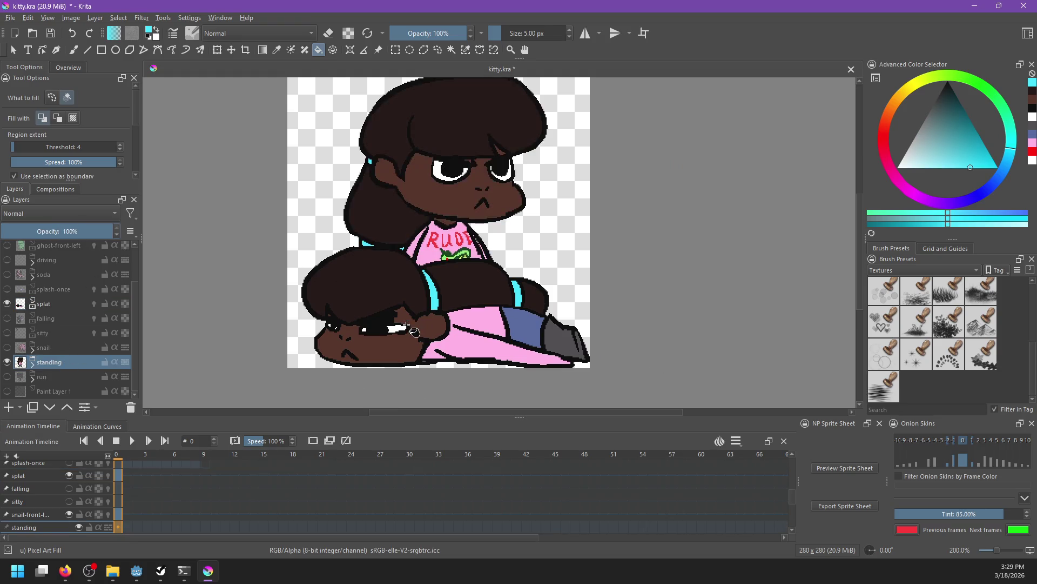
{"action": "left_click", "coordinate": [137, 570]}
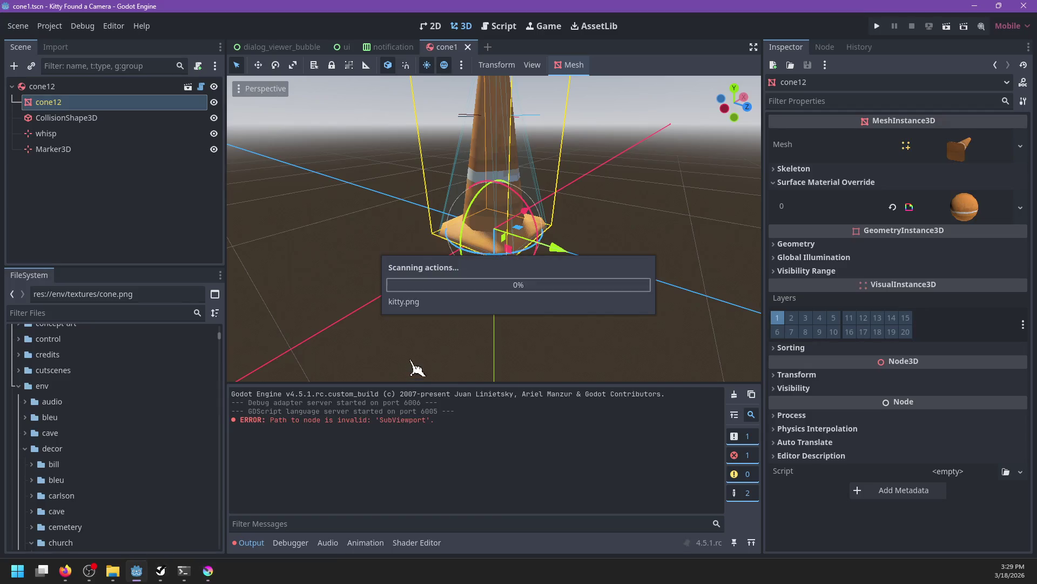
Step: Filter the project files for 'player' and open the player.tscn scene
{"action": "left_click", "coordinate": [131, 317]}
{"action": "type", "text": "kitty"}
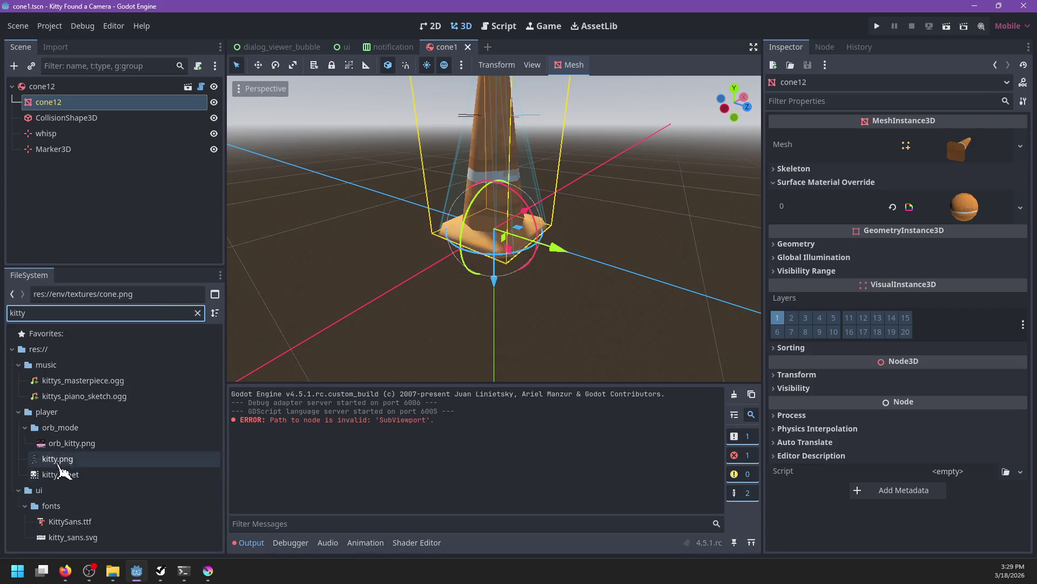
{"action": "key", "text": "ctrl+a"}
{"action": "key", "text": "BackSpace"}
{"action": "type", "text": "player"}
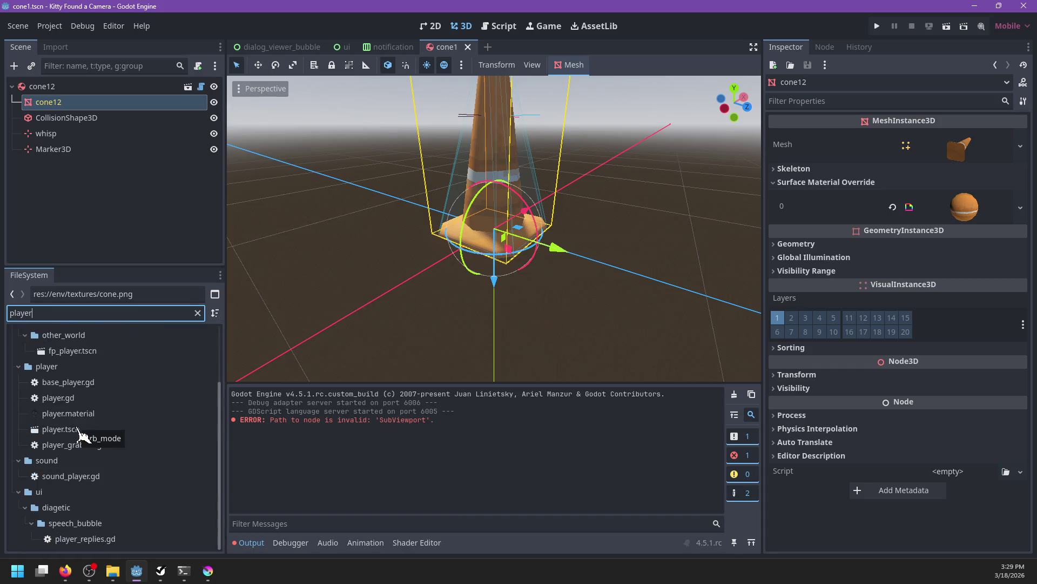
{"action": "left_click", "coordinate": [57, 432]}
{"action": "double_click", "coordinate": [57, 436]}
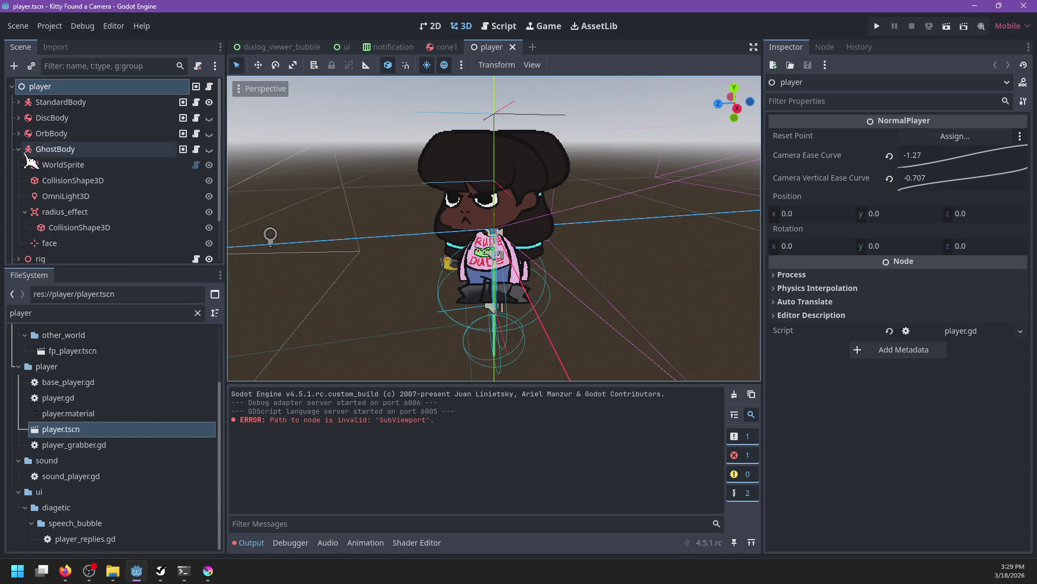
Step: Collapse GhostBody, expand StandardBody, and select its WorldSprite node
{"action": "left_click", "coordinate": [18, 149]}
{"action": "left_click", "coordinate": [81, 102]}
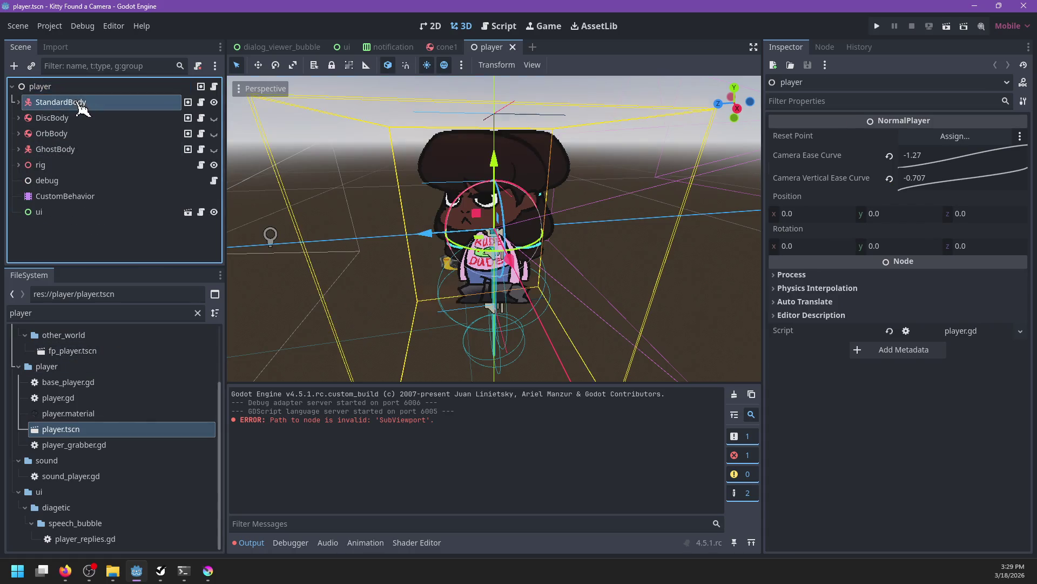
{"action": "left_click", "coordinate": [18, 101]}
{"action": "scroll", "coordinate": [106, 134], "scroll_direction": "down", "scroll_amount": 2}
{"action": "scroll", "coordinate": [68, 169], "scroll_direction": "up", "scroll_amount": 3}
{"action": "left_click", "coordinate": [78, 181]}
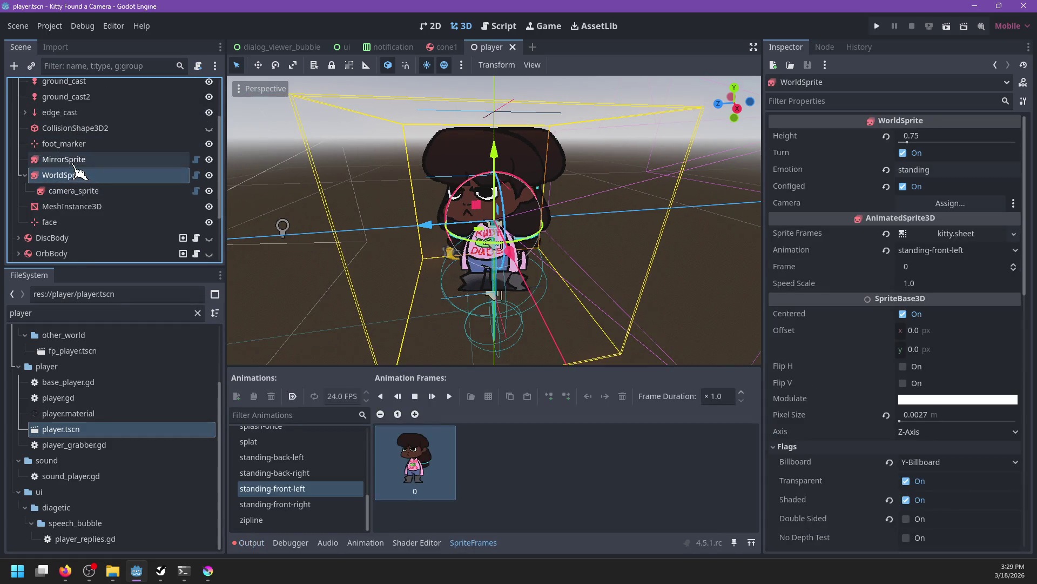
Step: Preview the splat and falling animations on WorldSprite, orbiting the view, ending on falling
{"action": "scroll", "coordinate": [323, 486], "scroll_direction": "up", "scroll_amount": 1}
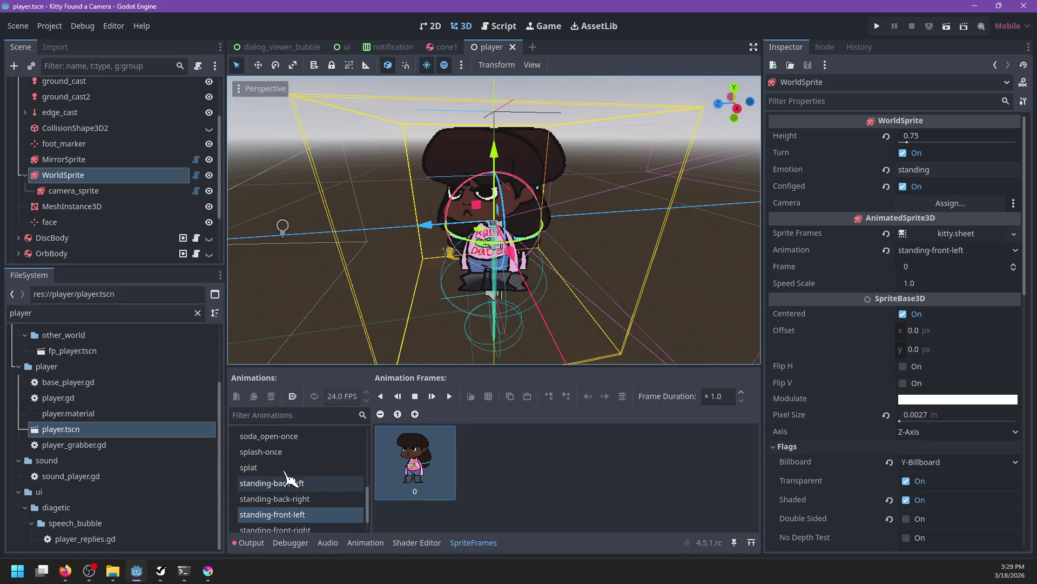
{"action": "left_click", "coordinate": [285, 468]}
{"action": "mouse_move", "coordinate": [571, 289]}
{"action": "left_mouse_down"}
{"action": "mouse_move", "coordinate": [519, 284]}
{"action": "mouse_move", "coordinate": [487, 324]}
{"action": "left_mouse_up"}
{"action": "scroll", "coordinate": [323, 457], "scroll_direction": "up", "scroll_amount": 6}
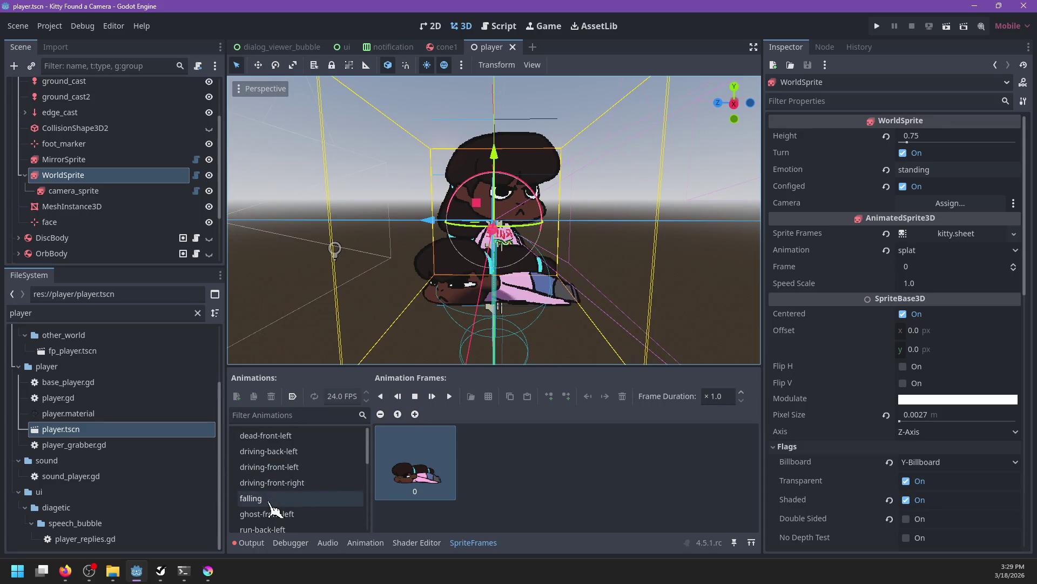
{"action": "left_click", "coordinate": [274, 498]}
{"action": "mouse_move", "coordinate": [540, 270]}
{"action": "left_mouse_down"}
{"action": "mouse_move", "coordinate": [508, 259]}
{"action": "mouse_move", "coordinate": [475, 281]}
{"action": "left_mouse_up"}
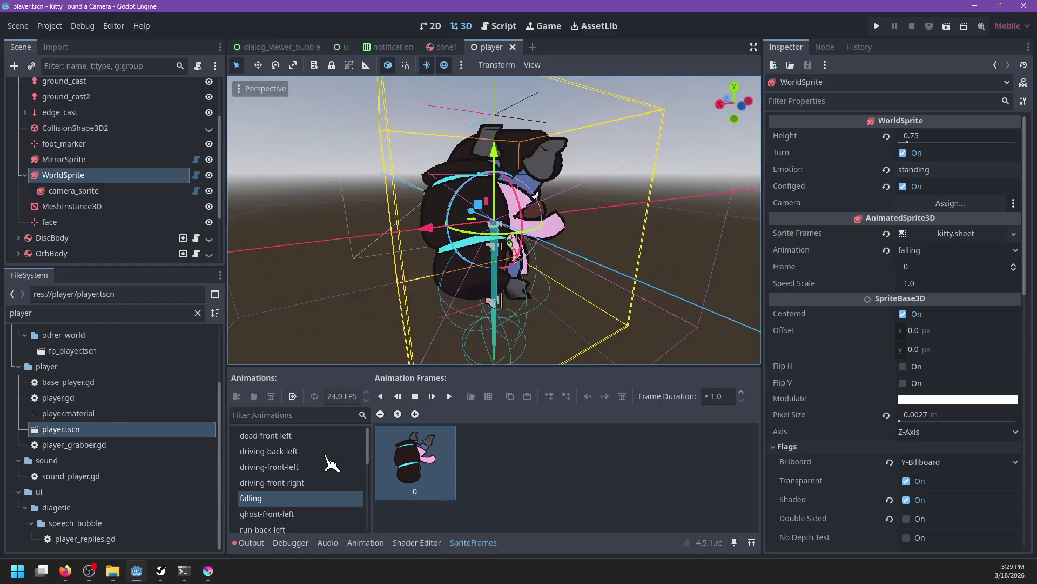
{"action": "scroll", "coordinate": [314, 486], "scroll_direction": "down", "scroll_amount": 5}
{"action": "left_click", "coordinate": [256, 490]}
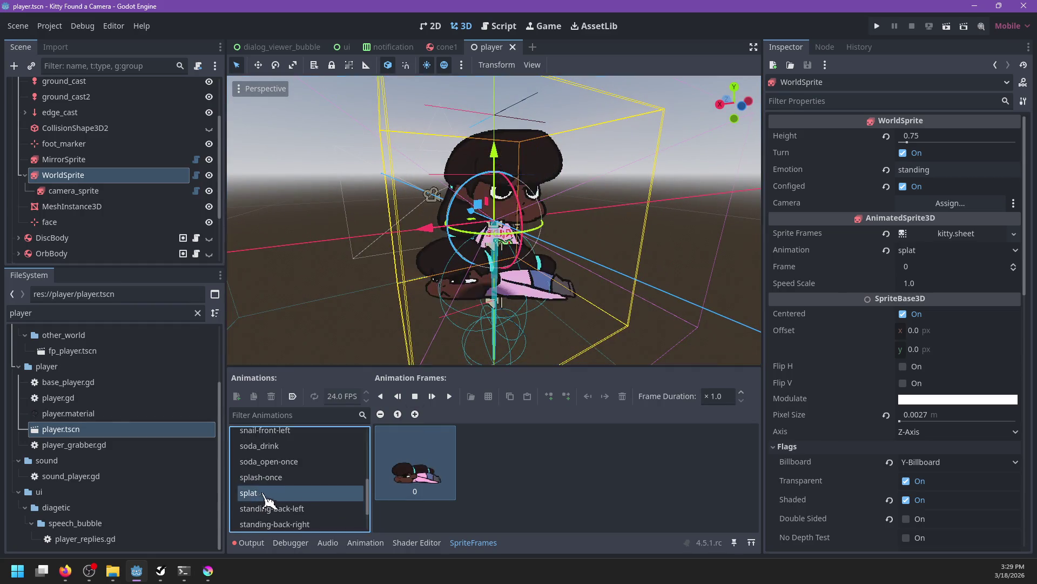
{"action": "scroll", "coordinate": [299, 493], "scroll_direction": "up", "scroll_amount": 2}
{"action": "scroll", "coordinate": [300, 493], "scroll_direction": "up", "scroll_amount": 3}
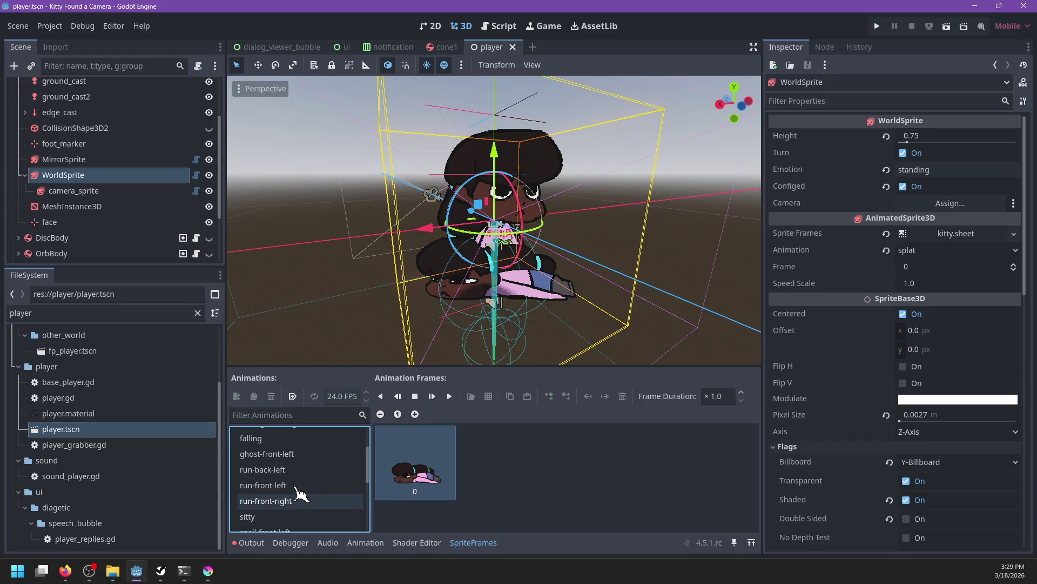
{"action": "left_click", "coordinate": [302, 451]}
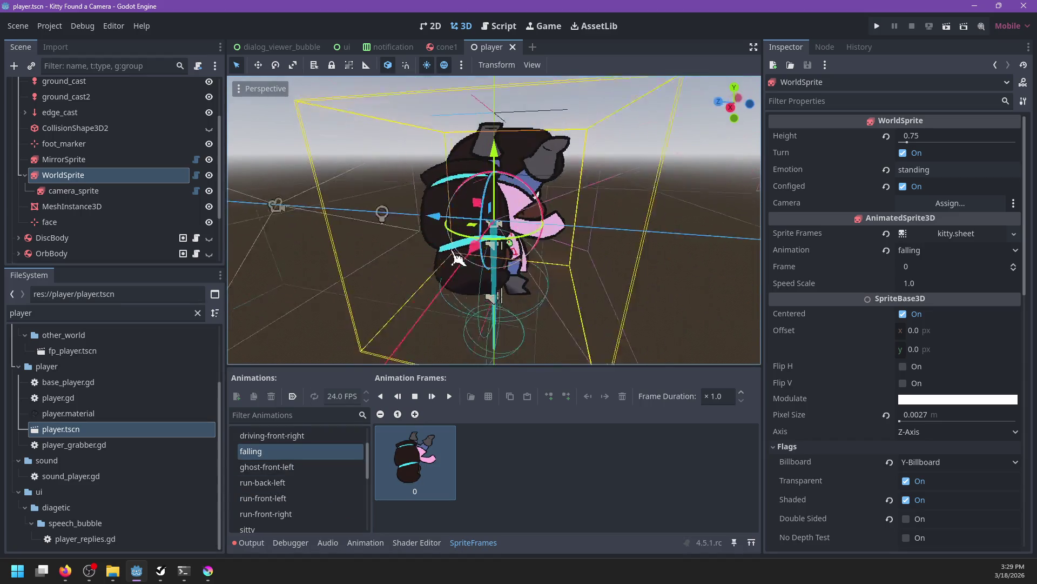
{"action": "left_click_drag", "start_coordinate": [378, 325], "coordinate": [465, 278]}
Step: Save the player scene and filter the project files for 'world'
{"action": "key", "text": "ctrl+s"}
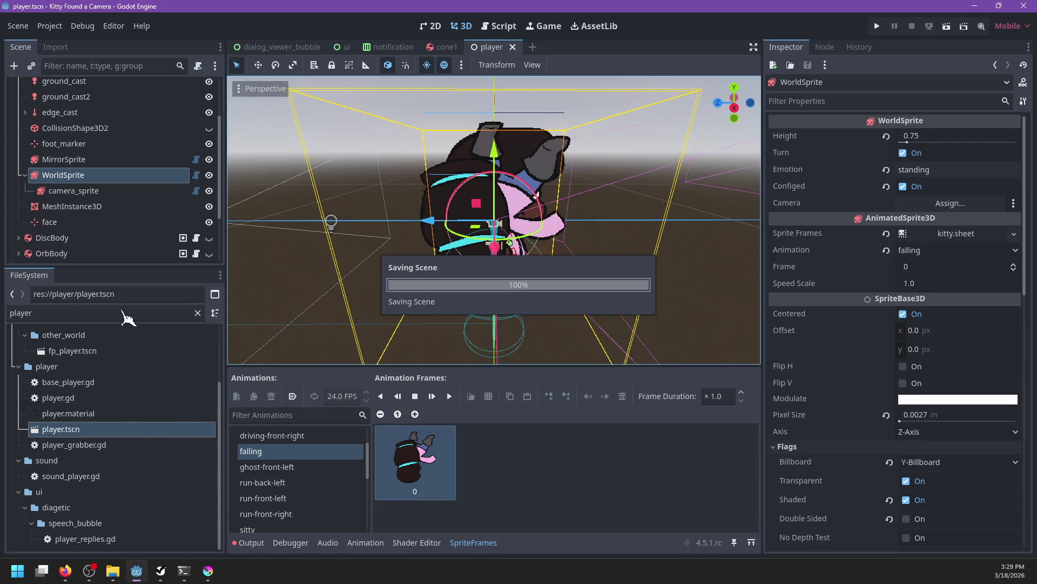
{"action": "double_click", "coordinate": [139, 317]}
{"action": "type", "text": "world"}
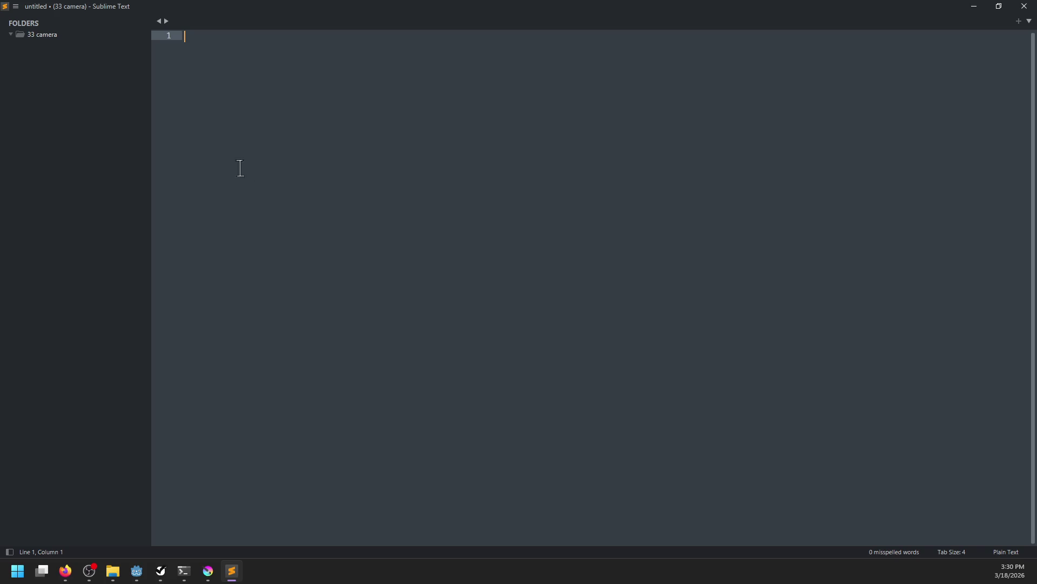
Step: Browse the Ctrl+O file dialog to the Kitty project folder, then cancel it
{"action": "left_click", "coordinate": [16, 6]}
{"action": "left_click", "coordinate": [186, 119]}
{"action": "key", "text": "ctrl+o"}
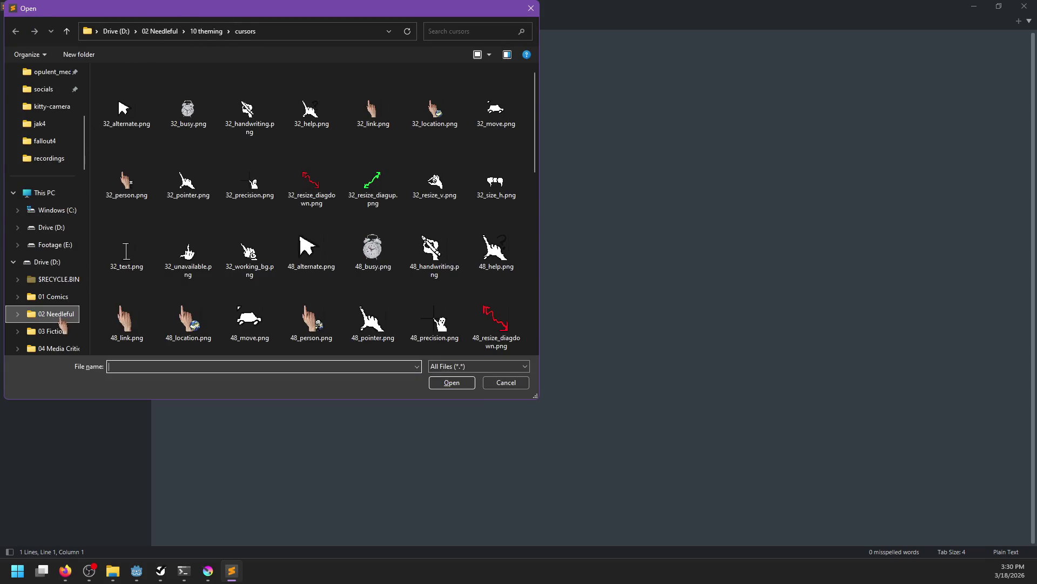
{"action": "scroll", "coordinate": [57, 304], "scroll_direction": "down", "scroll_amount": 4}
{"action": "left_click", "coordinate": [49, 244]}
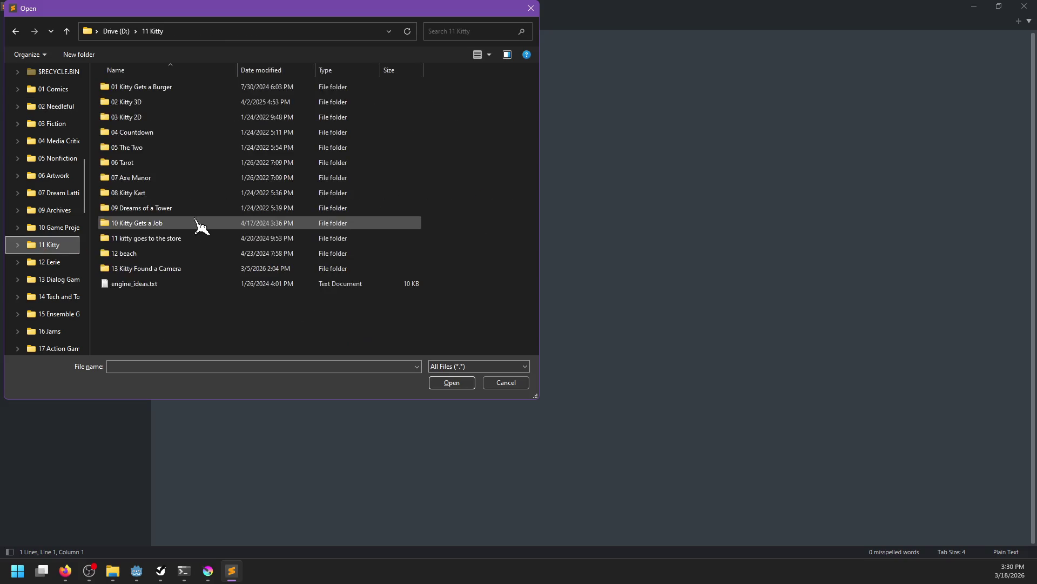
{"action": "double_click", "coordinate": [147, 271]}
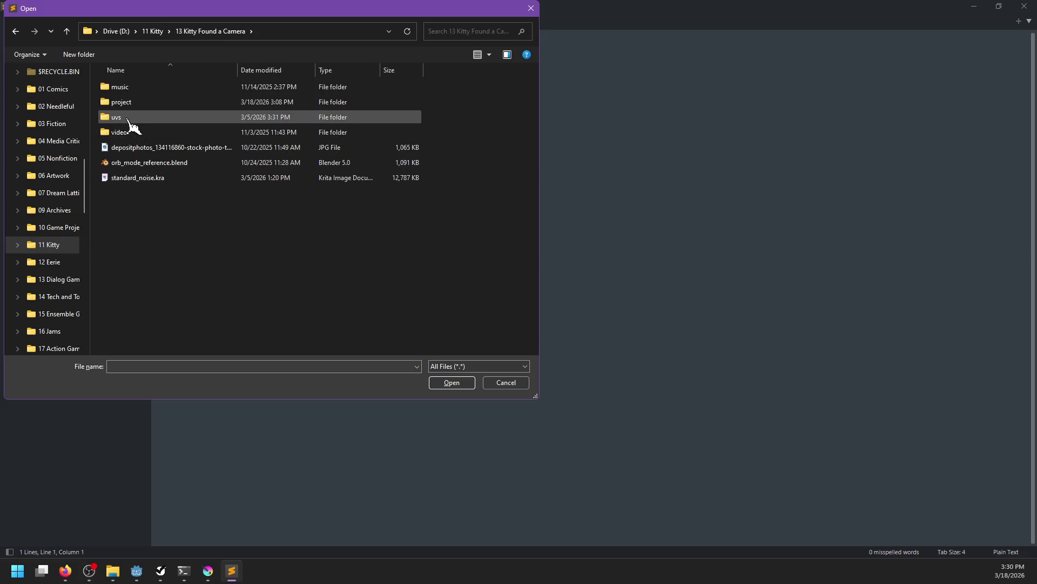
{"action": "left_click", "coordinate": [123, 104]}
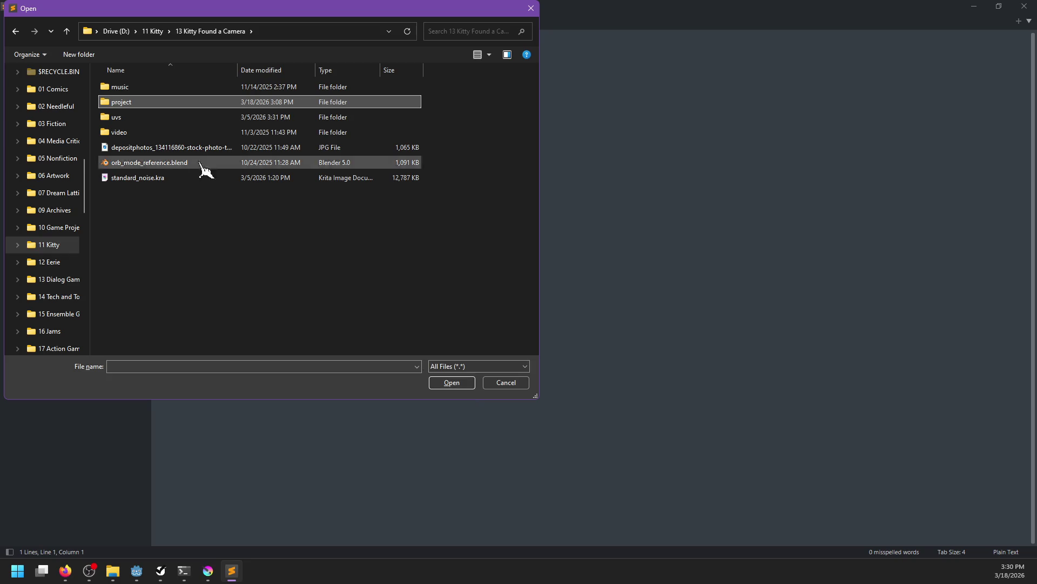
{"action": "left_click", "coordinate": [433, 383]}
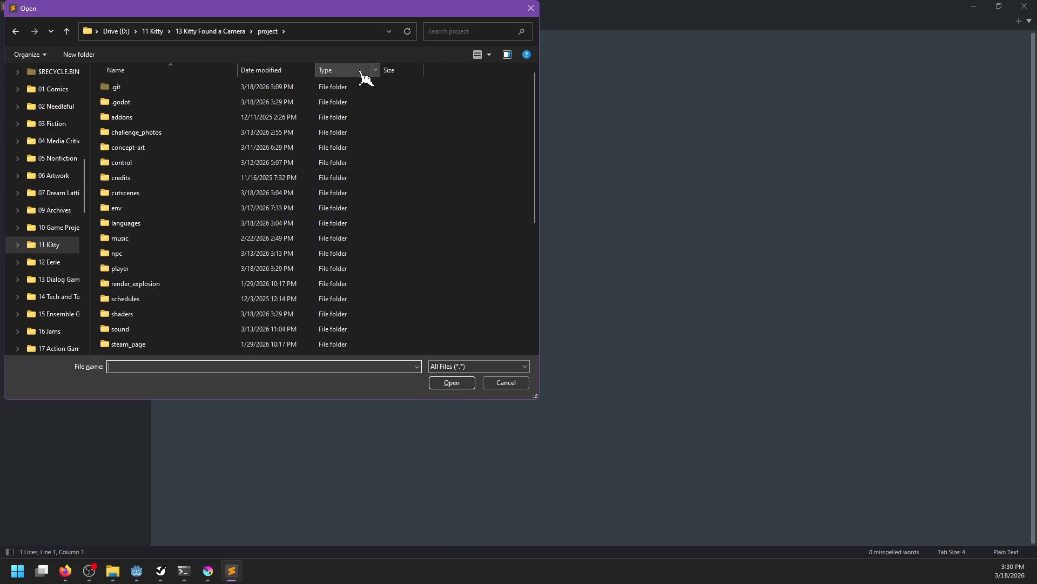
{"action": "left_click", "coordinate": [516, 383]}
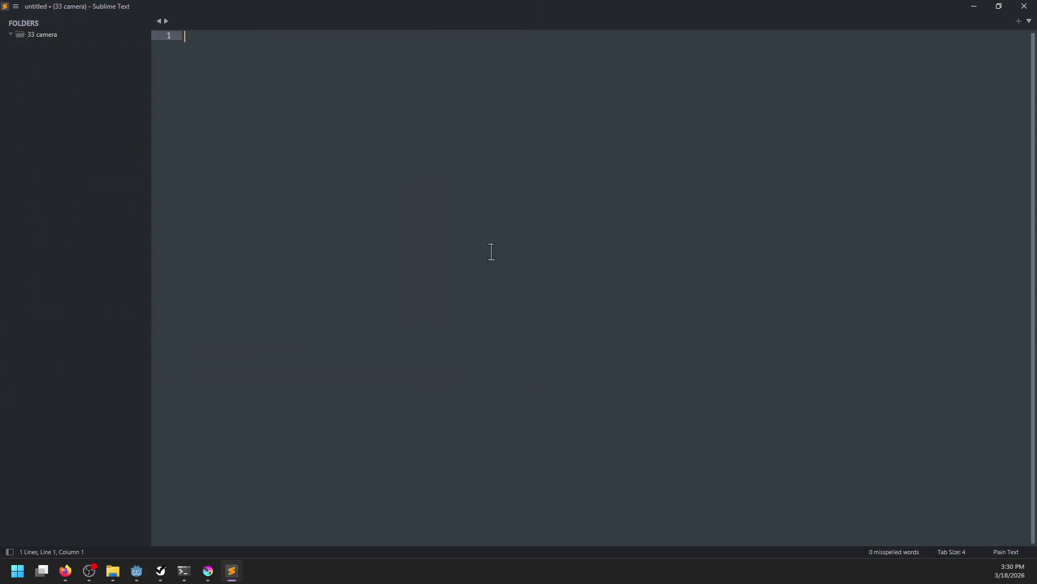
Step: Open the 13 Kitty Found a Camera folder in Sublime Text with File > Open Folder
{"action": "key", "text": "alt+f"}
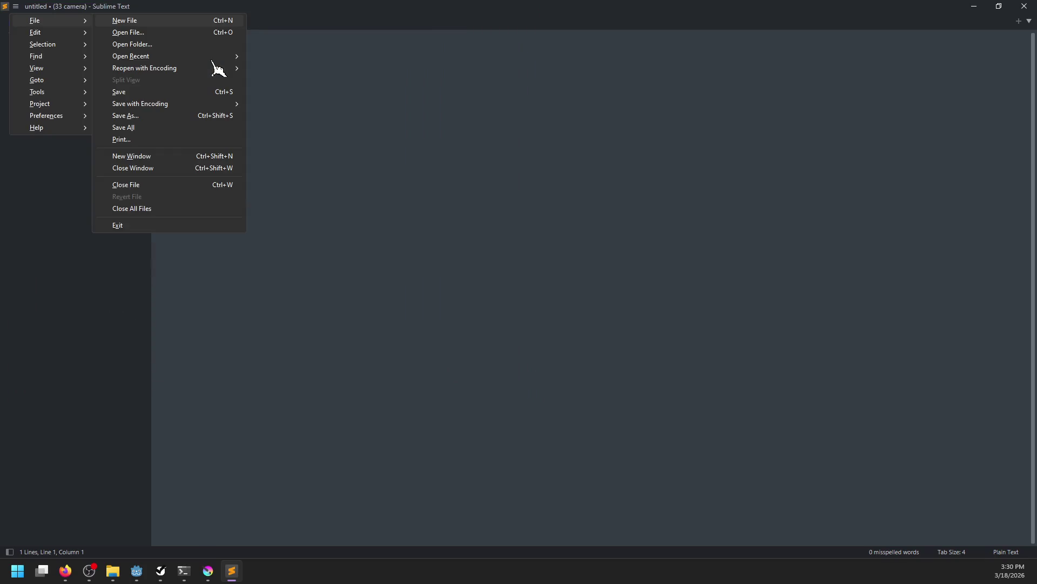
{"action": "left_click", "coordinate": [178, 44]}
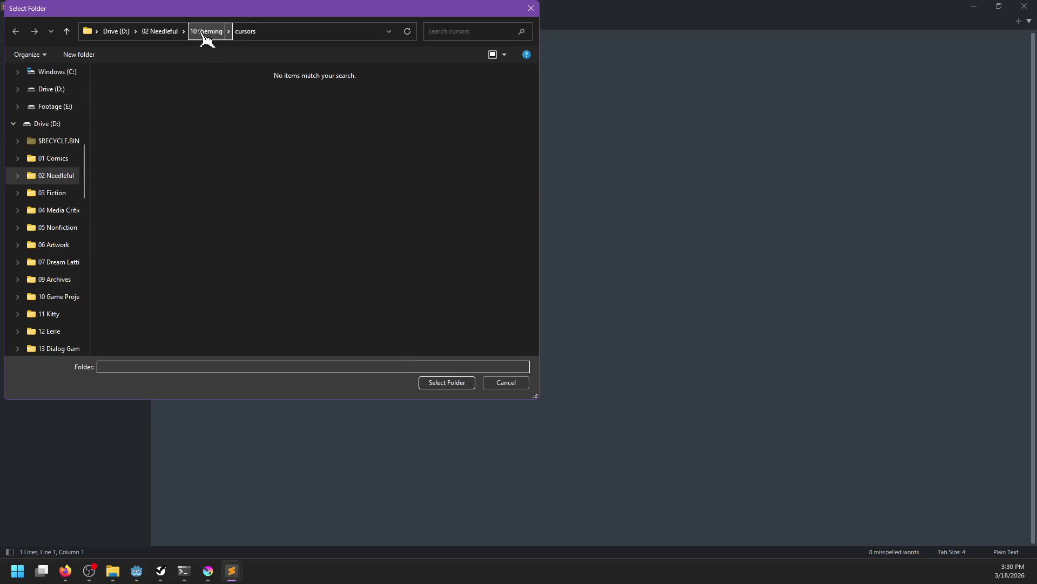
{"action": "scroll", "coordinate": [69, 243], "scroll_direction": "down", "scroll_amount": 3}
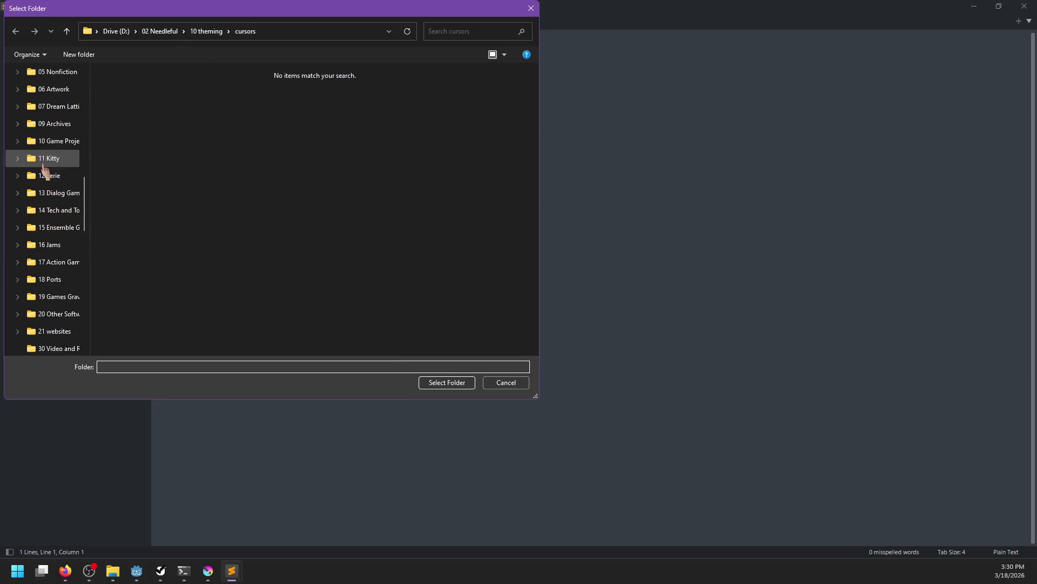
{"action": "left_click", "coordinate": [46, 159]}
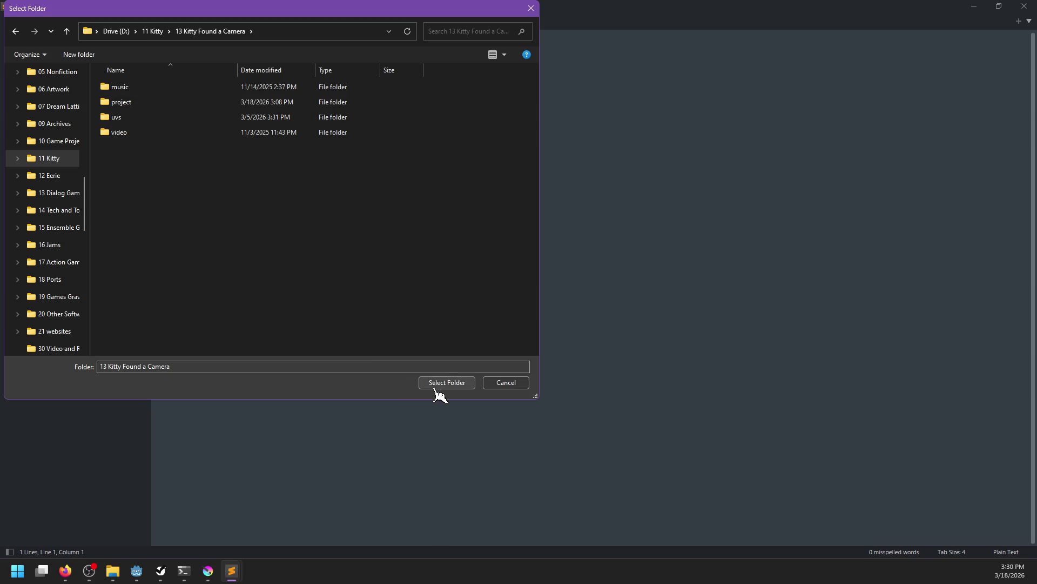
{"action": "left_click", "coordinate": [435, 384]}
Step: Maximize the Sublime window and expand the project and cutscenes folders in the sidebar
{"action": "double_click", "coordinate": [925, 12]}
{"action": "left_click_drag", "start_coordinate": [922, 94], "coordinate": [914, 127]}
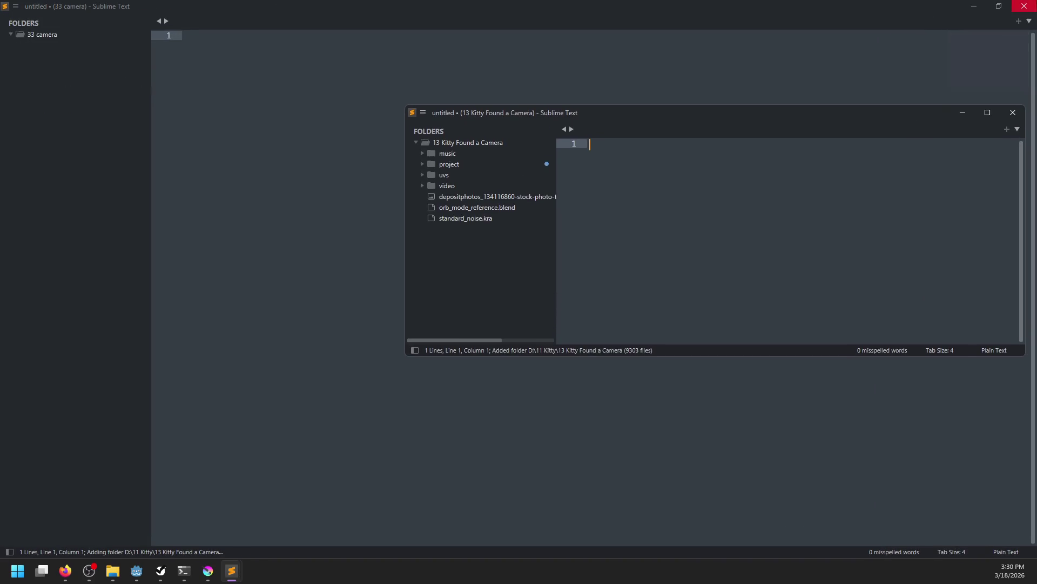
{"action": "left_click", "coordinate": [995, 114]}
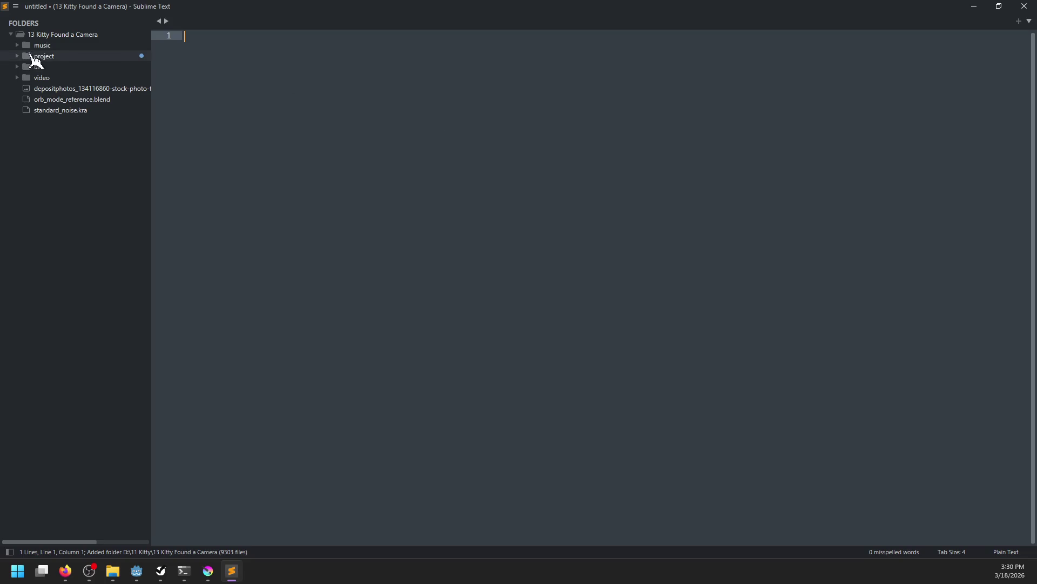
{"action": "left_click", "coordinate": [18, 57]}
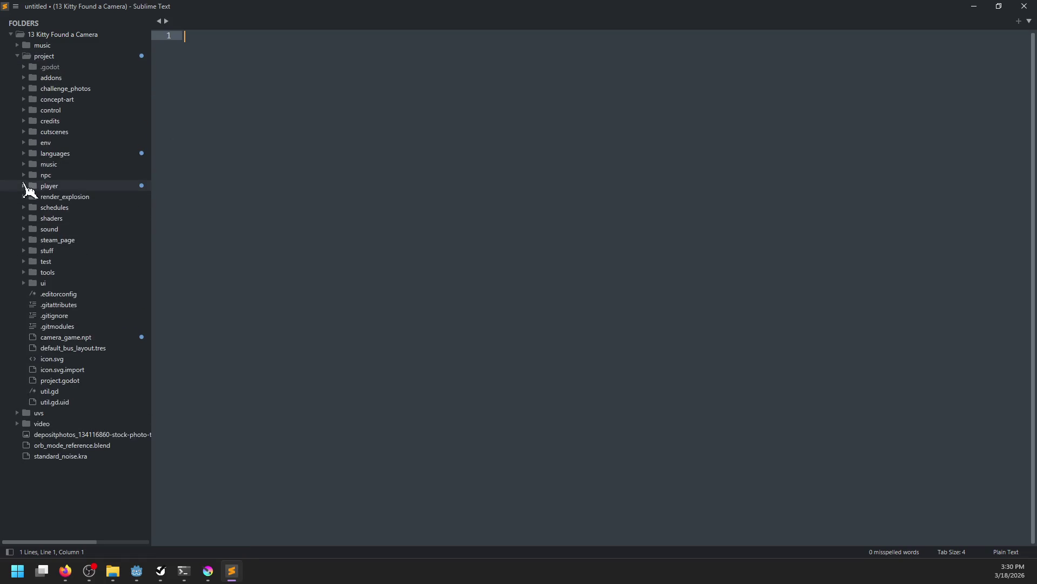
{"action": "left_click", "coordinate": [25, 186]}
{"action": "left_click", "coordinate": [24, 186]}
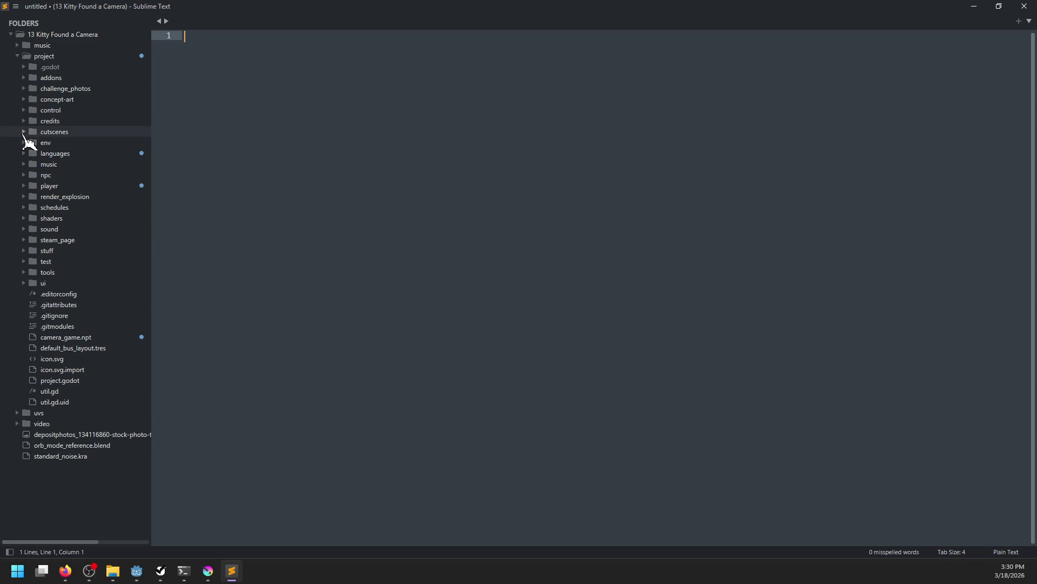
{"action": "left_click", "coordinate": [25, 133]}
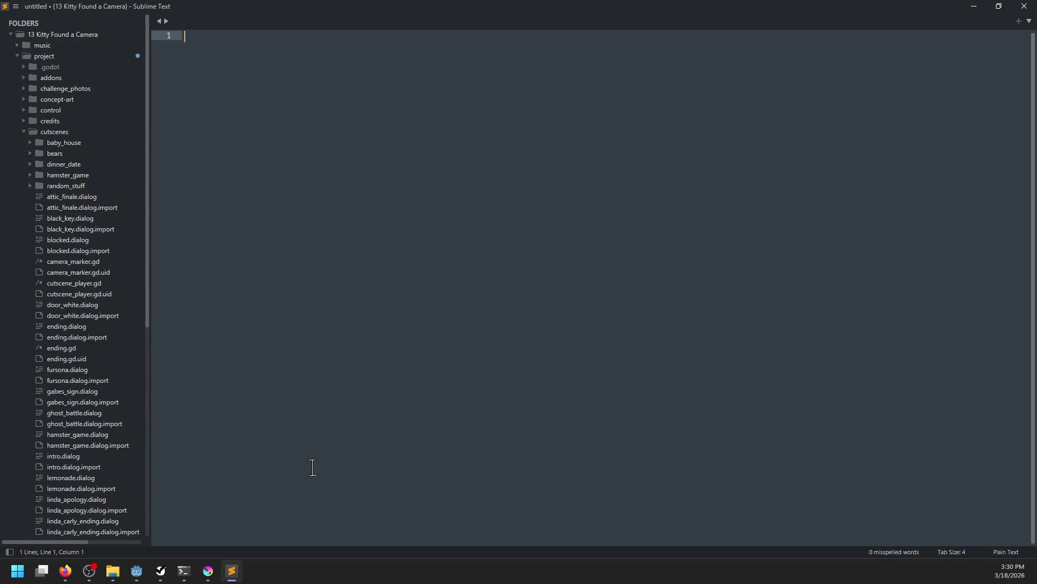
Step: Return to Godot and clear the file filter field
{"action": "left_click", "coordinate": [136, 571]}
{"action": "left_click", "coordinate": [158, 312]}
{"action": "key", "text": "BackSpace"}
Step: Filter the files for 'world' and open world.tscn from the env folder
{"action": "type", "text": "world"}
{"action": "left_click", "coordinate": [103, 477]}
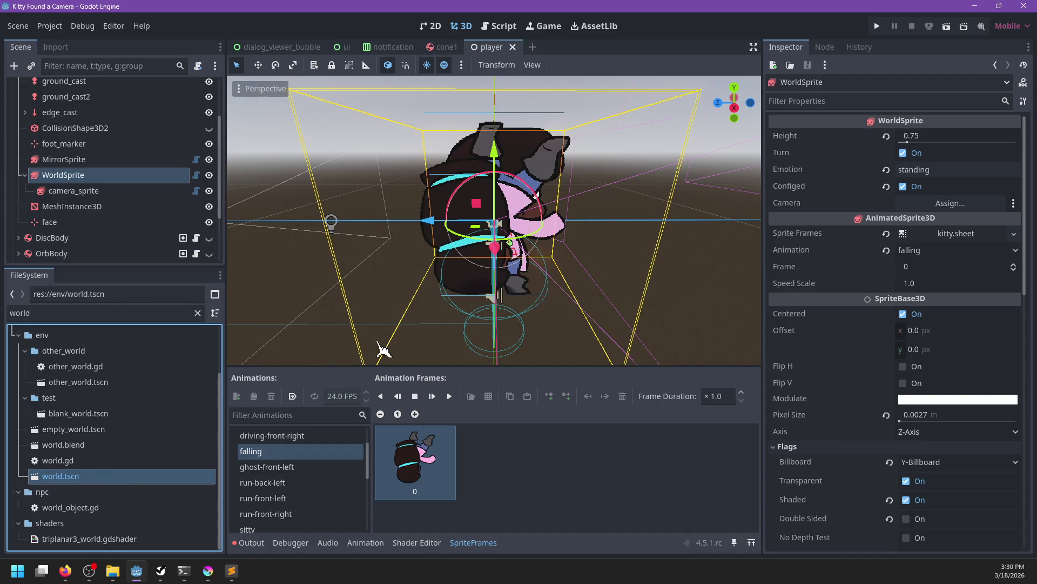
{"action": "double_click", "coordinate": [104, 477]}
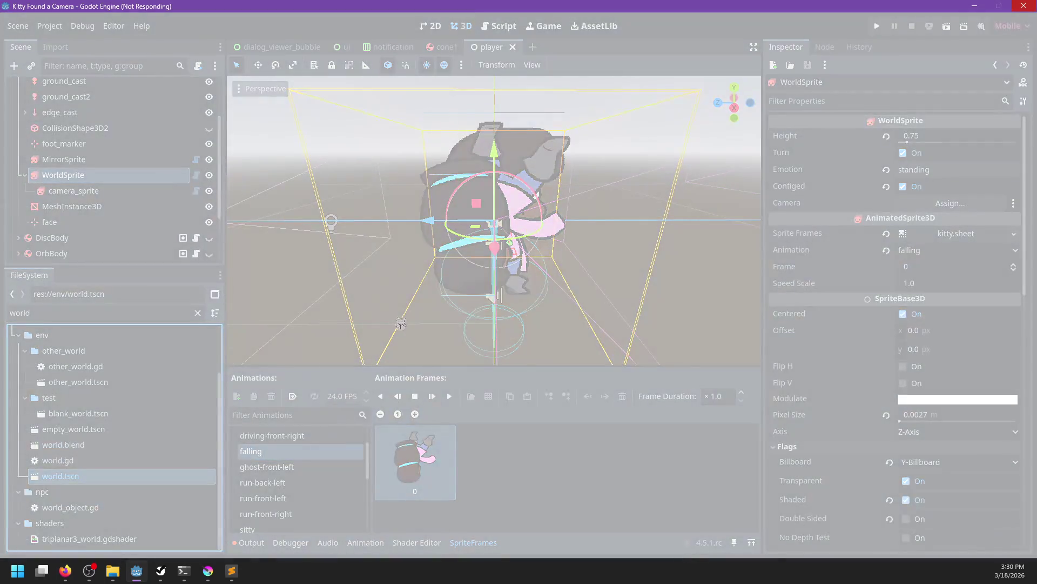
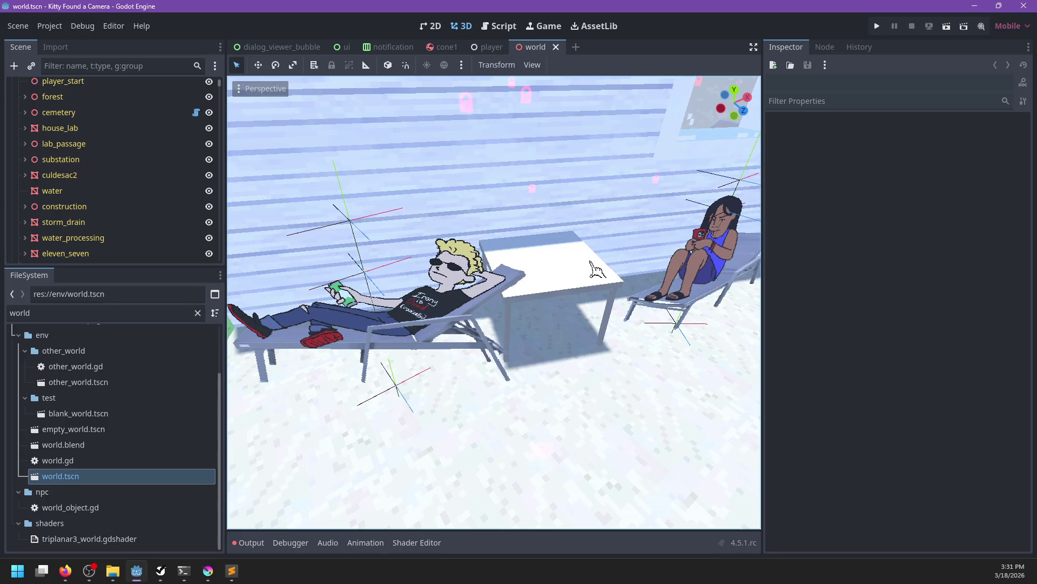
Step: Filter the Scene tree for 'intro' and load the fall animation on its AnimationPlayer
{"action": "scroll", "coordinate": [463, 186], "scroll_direction": "down", "scroll_amount": 5}
{"action": "left_click", "coordinate": [153, 68]}
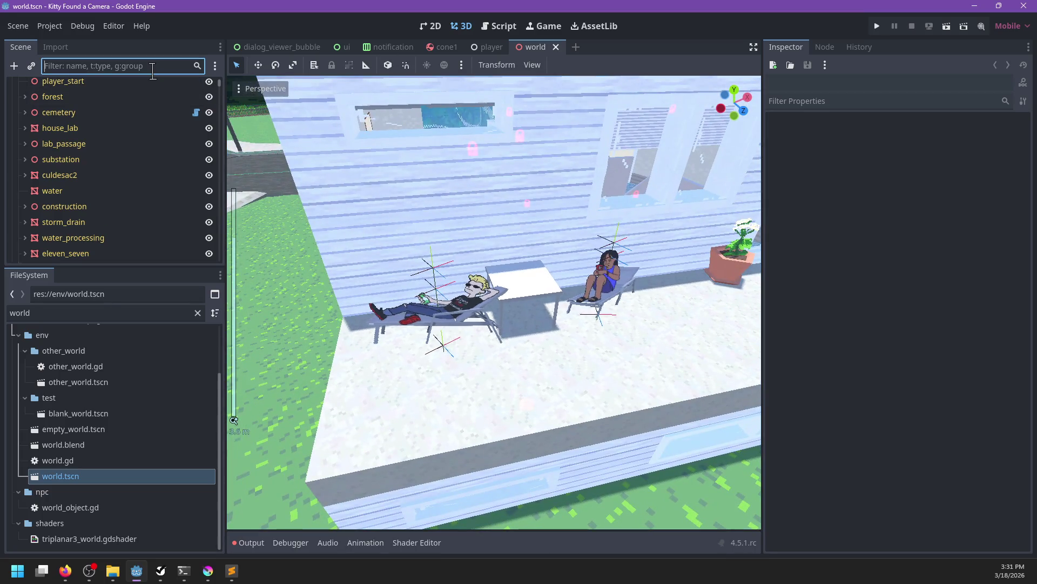
{"action": "type", "text": "intro"}
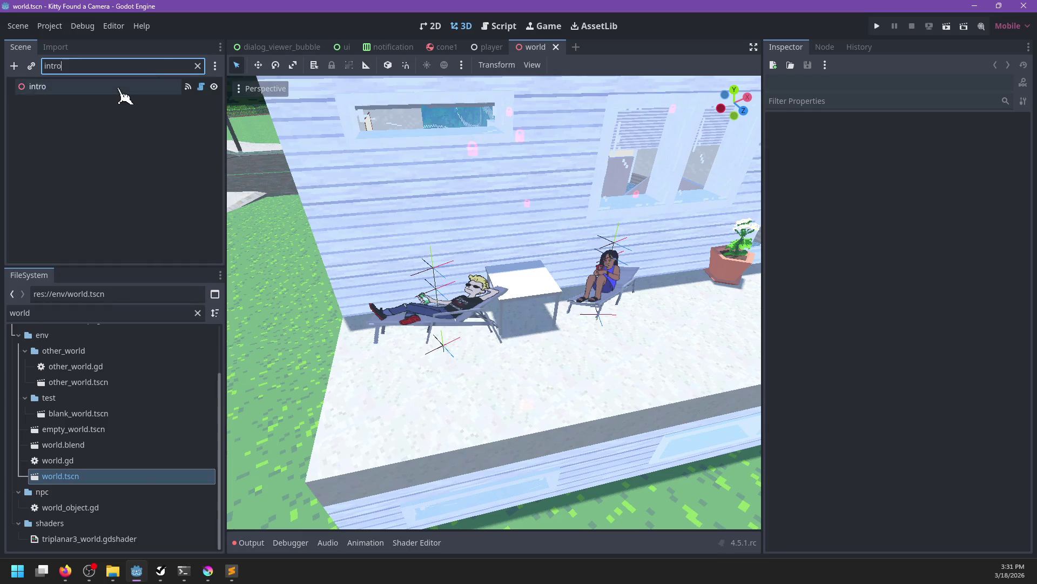
{"action": "double_click", "coordinate": [125, 88]}
{"action": "left_click", "coordinate": [197, 65]}
{"action": "scroll", "coordinate": [122, 225], "scroll_direction": "down", "scroll_amount": 3}
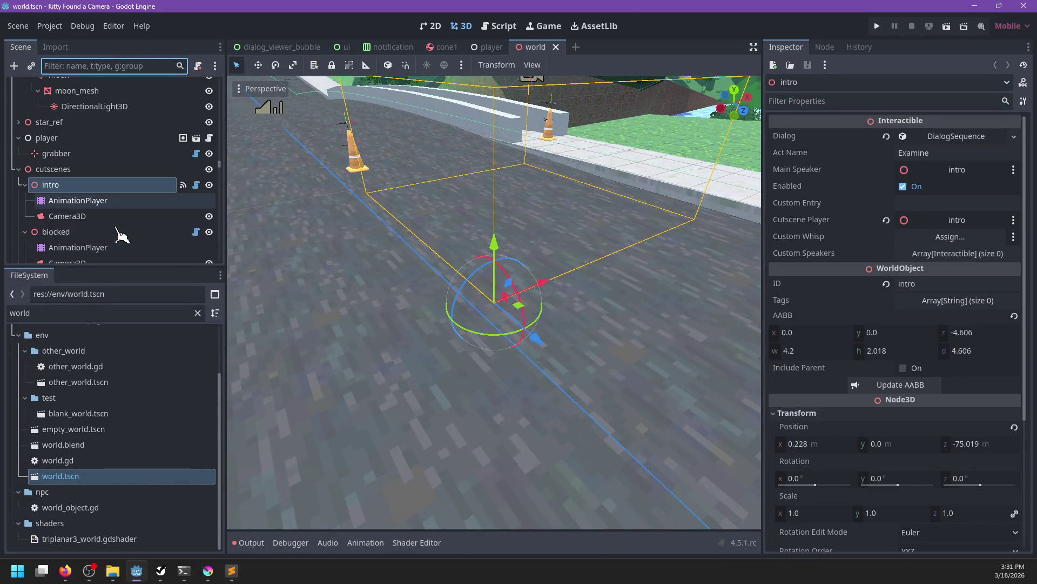
{"action": "left_click", "coordinate": [108, 201]}
{"action": "left_click", "coordinate": [443, 396]}
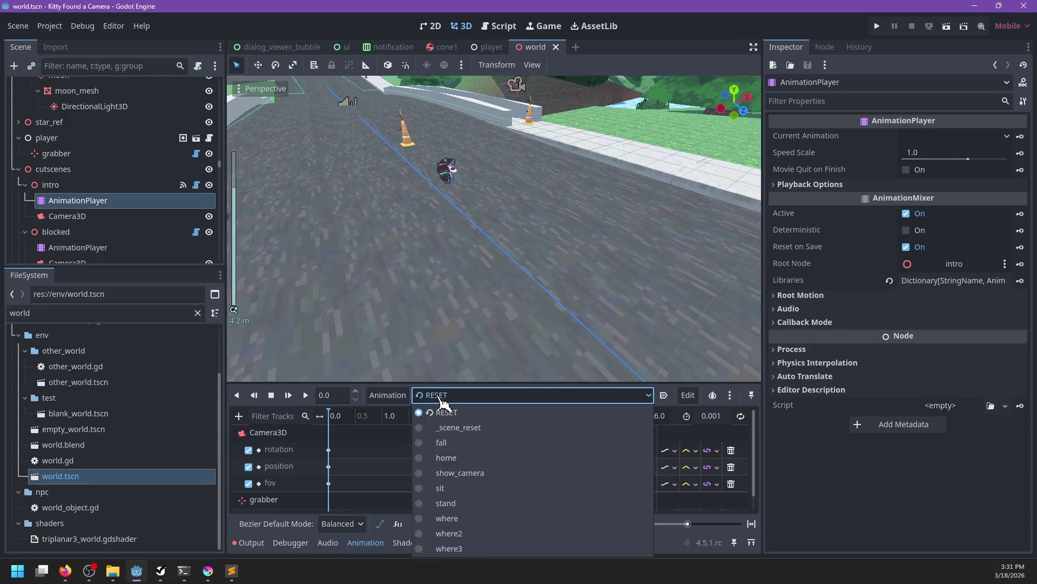
{"action": "left_click", "coordinate": [478, 443]}
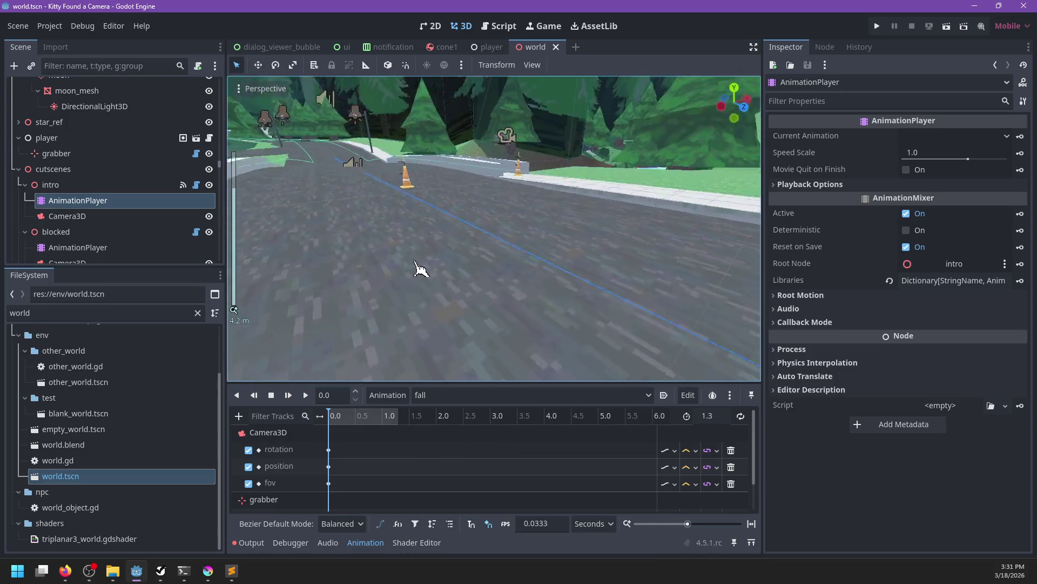
Step: Select the grabber node under player and open its player_grabber.gd script
{"action": "scroll", "coordinate": [350, 454], "scroll_direction": "down", "scroll_amount": 2}
{"action": "scroll", "coordinate": [350, 460], "scroll_direction": "up", "scroll_amount": 2}
{"action": "scroll", "coordinate": [75, 192], "scroll_direction": "up", "scroll_amount": 3}
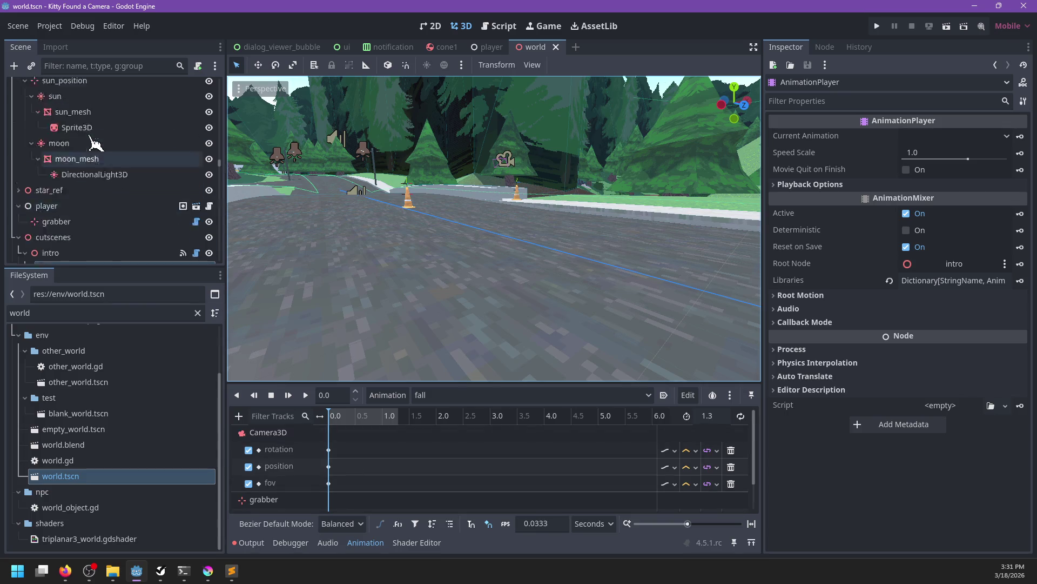
{"action": "left_click", "coordinate": [73, 185]}
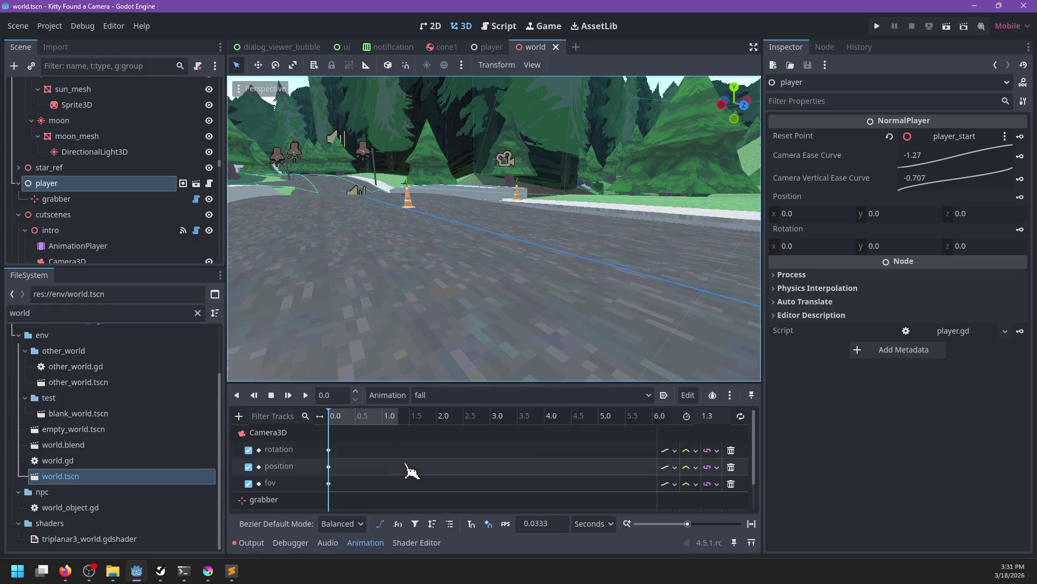
{"action": "scroll", "coordinate": [407, 472], "scroll_direction": "down", "scroll_amount": 2}
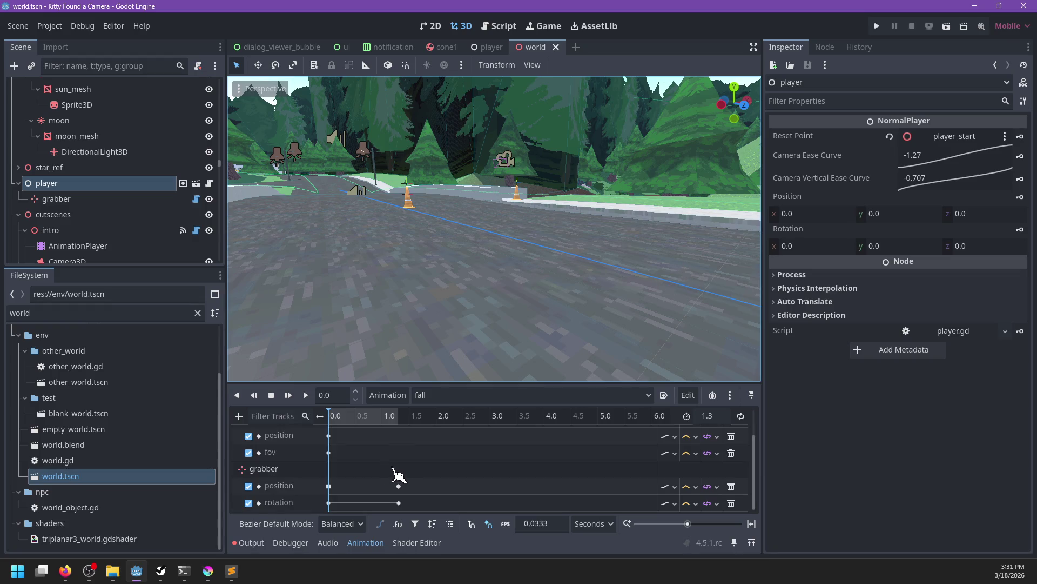
{"action": "left_click", "coordinate": [81, 198]}
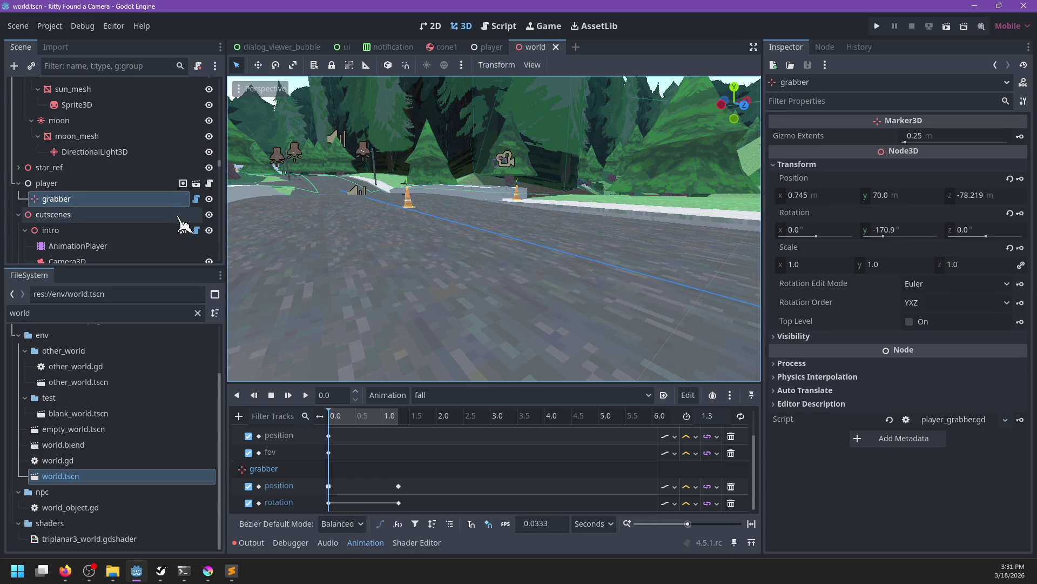
{"action": "left_click", "coordinate": [196, 199]}
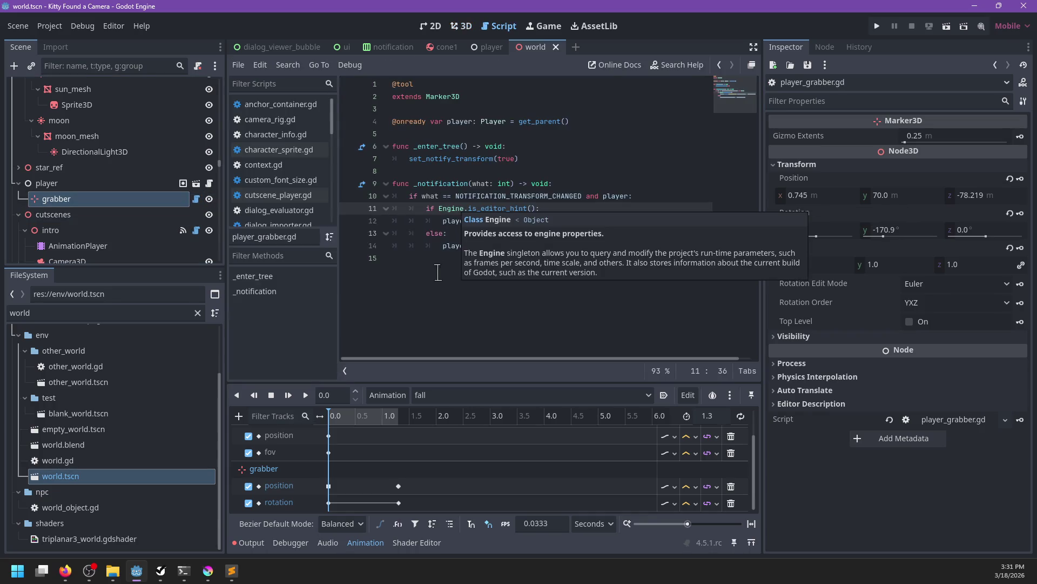
Step: Add an exported emotion := '' property whose set(e) setter assigns emotion and calls player.emote(emotion)
{"action": "left_click", "coordinate": [427, 292]}
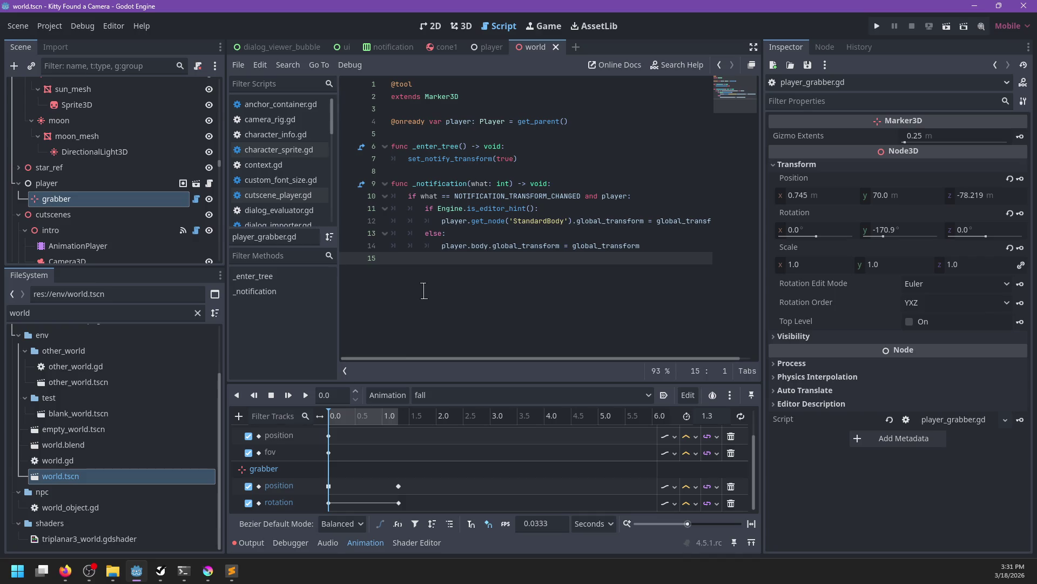
{"action": "left_click", "coordinate": [600, 121]}
{"action": "key", "text": "Return"}
{"action": "type", "text": "@export var emotion :="}
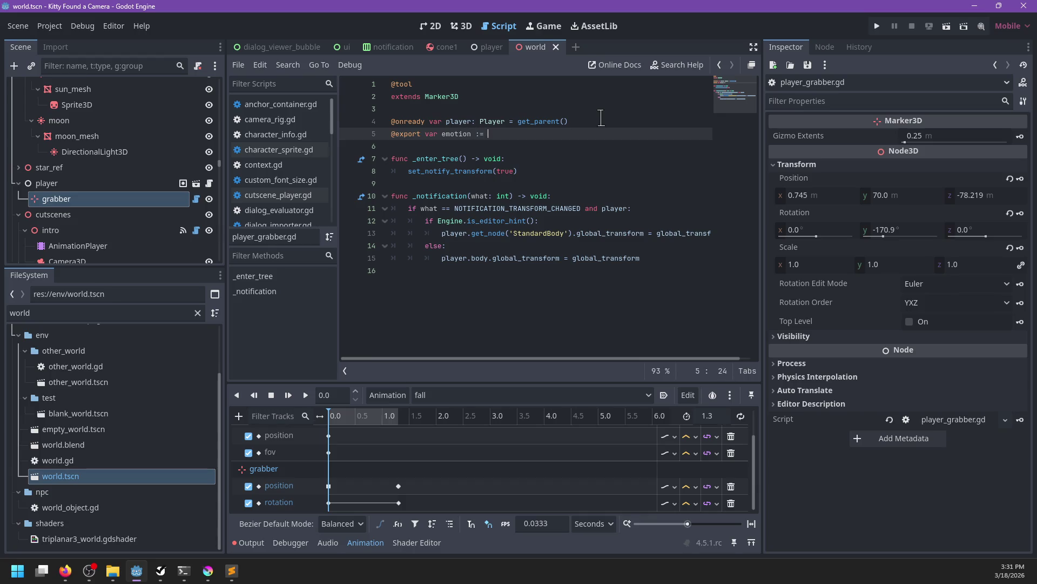
{"action": "type", "text": "'':"}
{"action": "key", "text": "Return"}
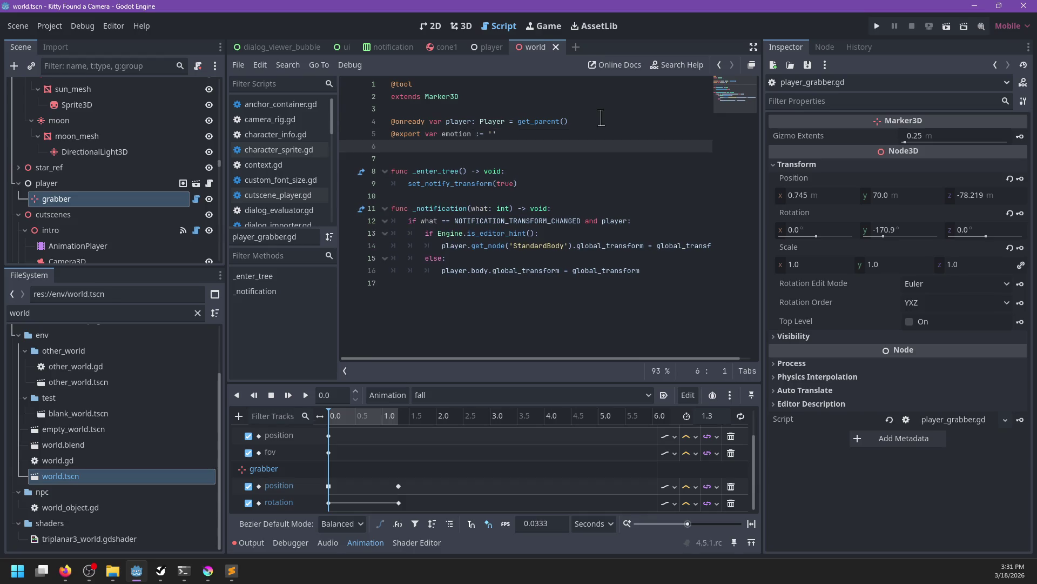
{"action": "type", "text": "set(e"}
{"action": "type", "text": ":"}
{"action": "key", "text": "Return"}
{"action": "type", "text": "emotion = e"}
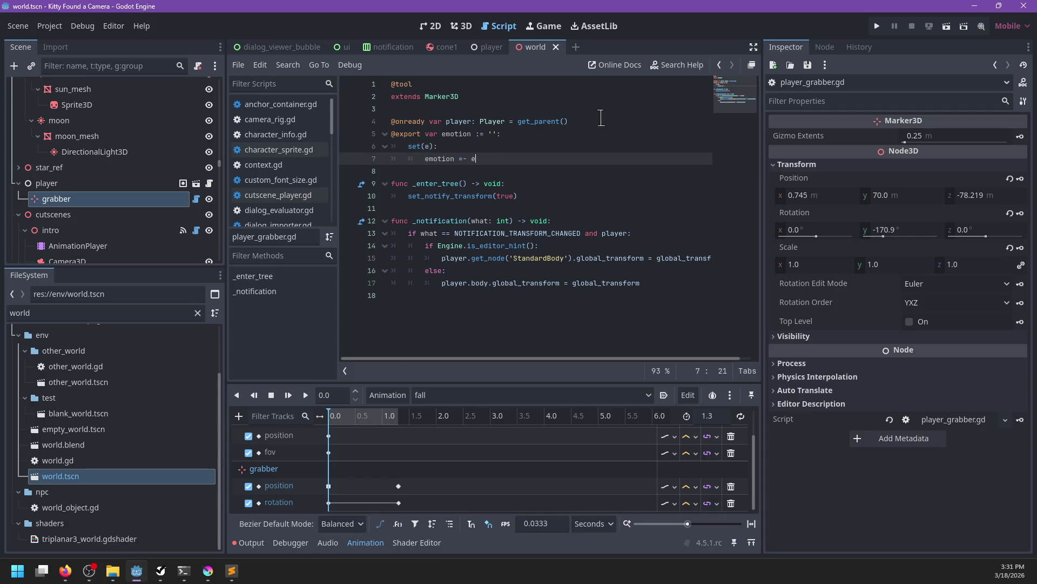
{"action": "key", "text": "Return"}
{"action": "type", "text": "if emotion"}
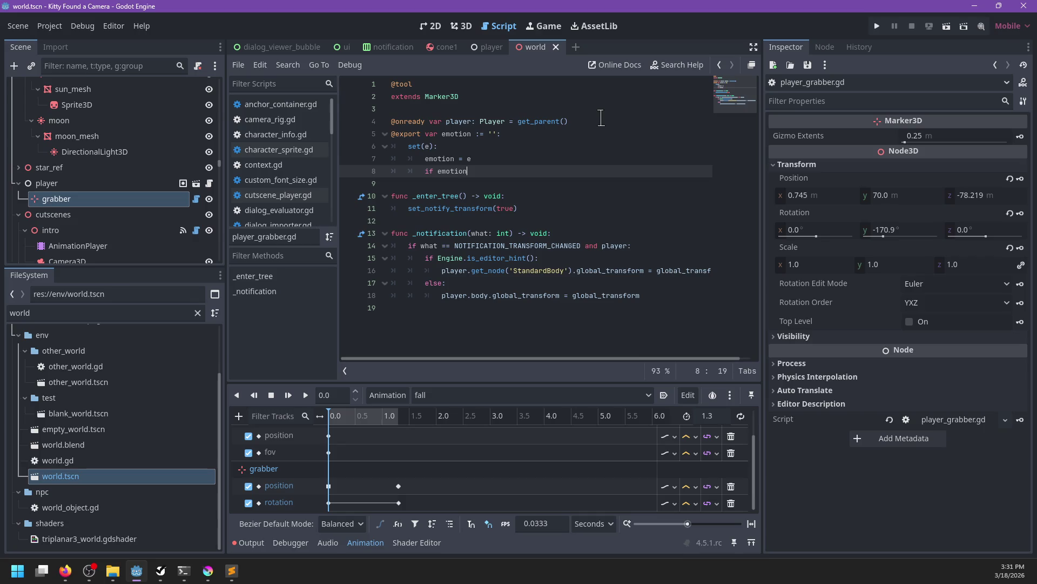
{"action": "type", "text": ":"}
{"action": "key", "text": "Return"}
{"action": "type", "text": "emote"}
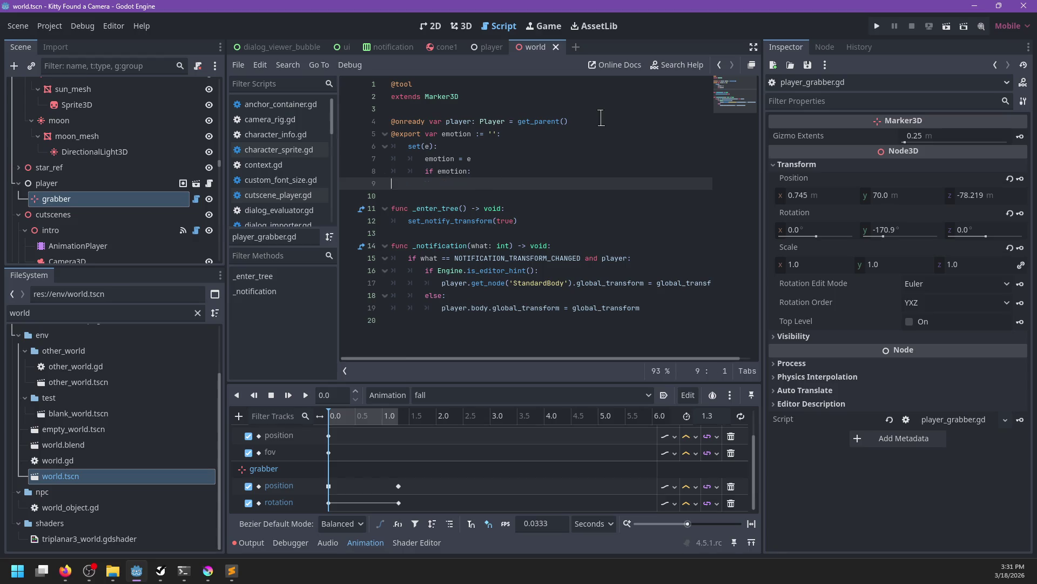
{"action": "key", "text": "BackSpace"}
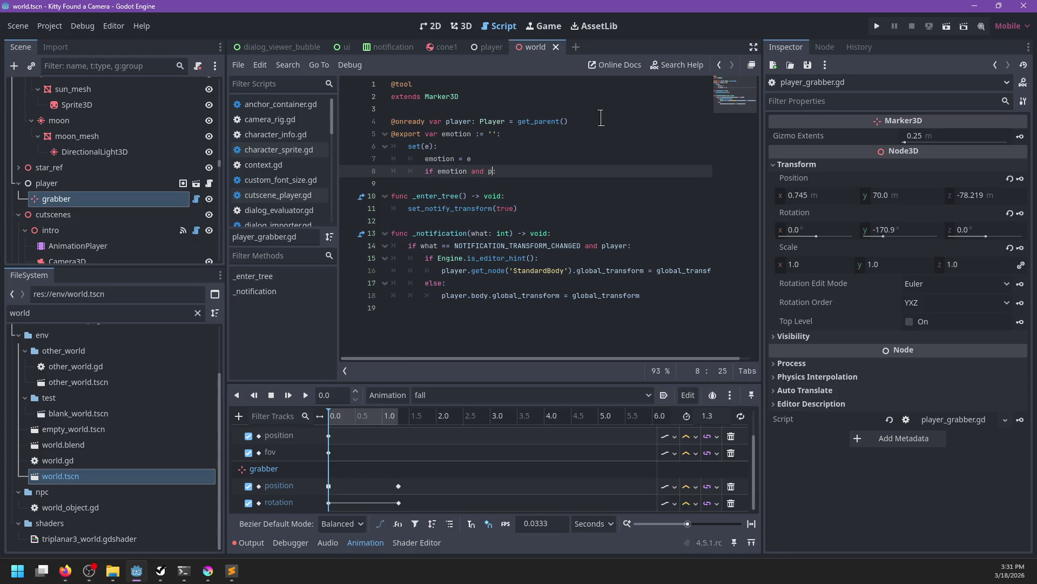
{"action": "type", "text": "and player.body.has_method("}
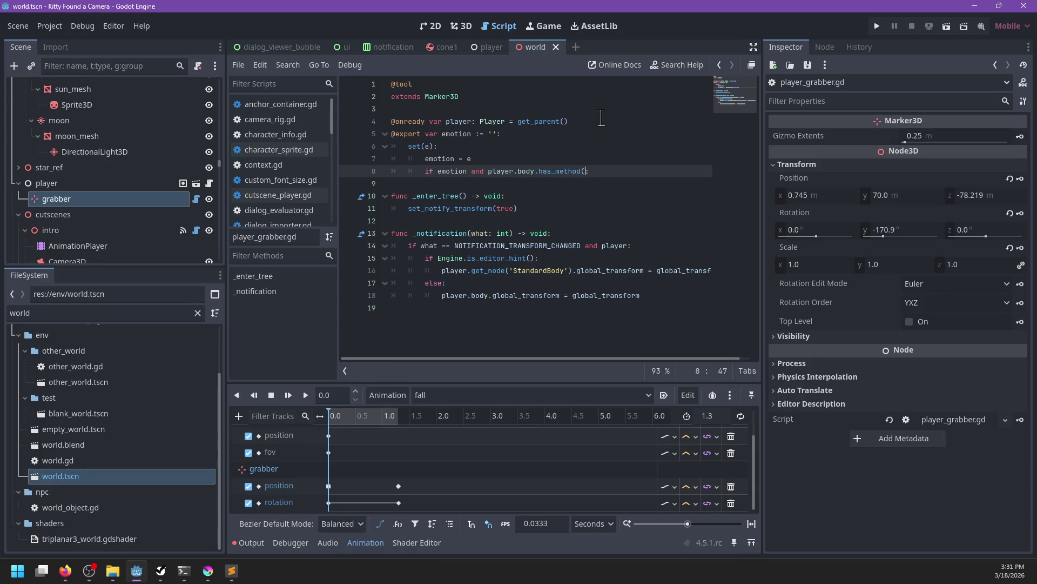
{"action": "type", "text": "'emote')"}
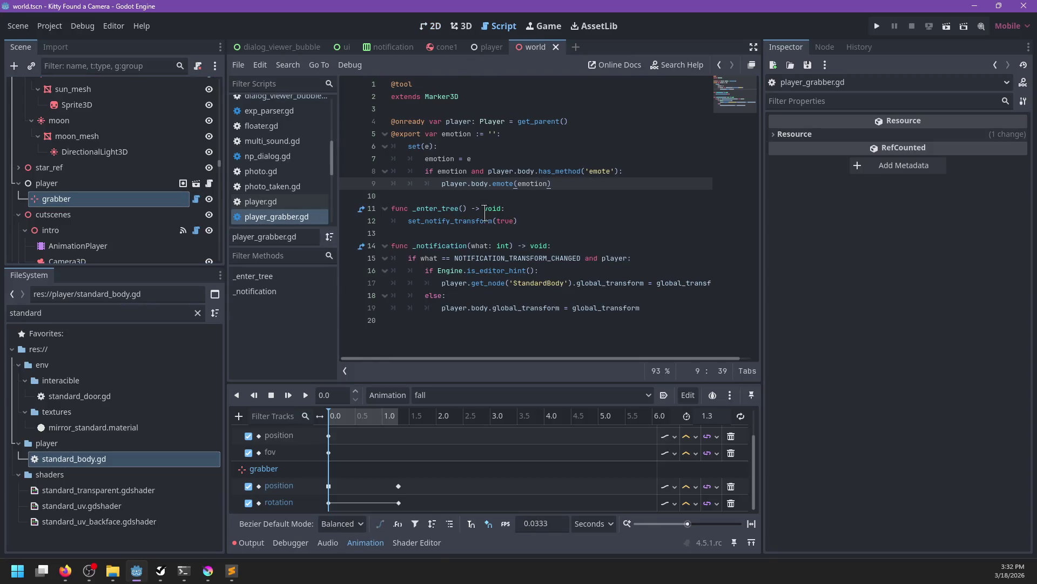
Step: Drop the has_method condition so the setter checks just 'if emotion:' before calling emote
{"action": "key", "text": "BackSpace"}
{"action": "key", "text": "BackSpace"}
{"action": "key", "text": "BackSpace"}
{"action": "key", "text": "Up"}
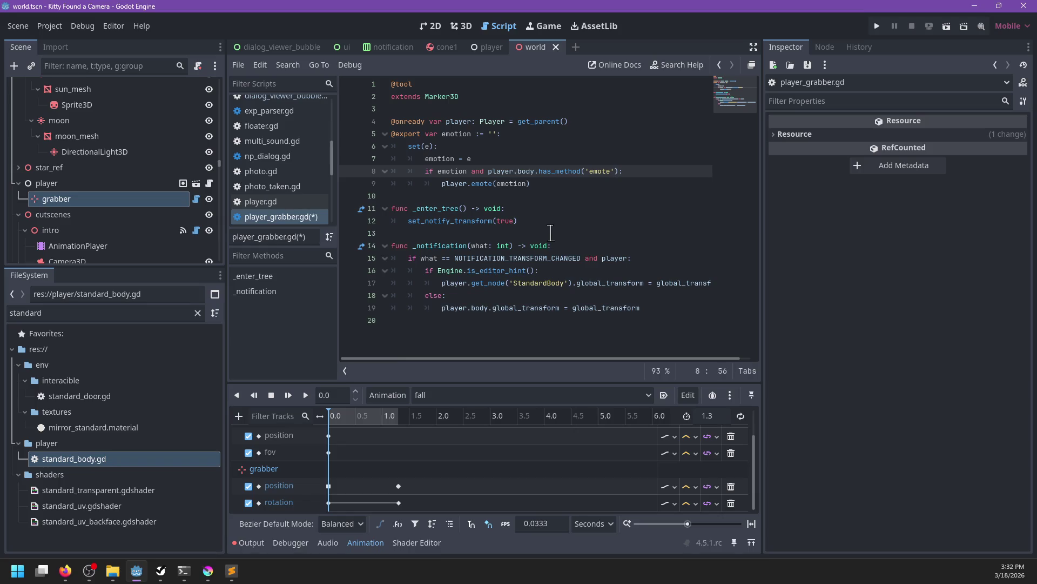
{"action": "key", "text": "Left"}
{"action": "key", "text": "shift+Left"}
{"action": "key", "text": "shift+Left"}
{"action": "key", "text": "shift+Left"}
{"action": "key", "text": "BackSpace"}
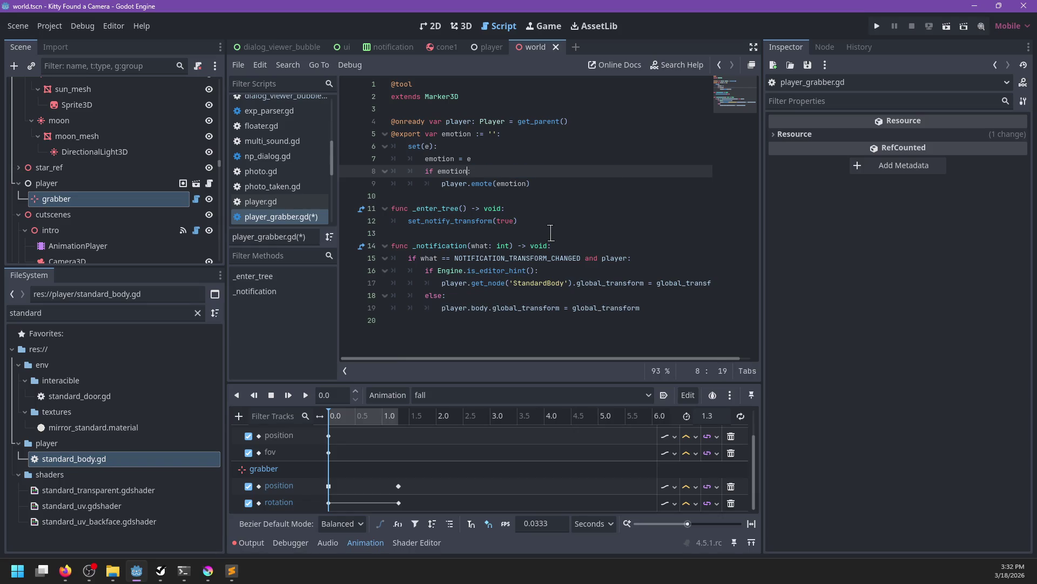
{"action": "key", "text": "Down"}
{"action": "key", "text": "End"}
{"action": "key", "text": "Left"}
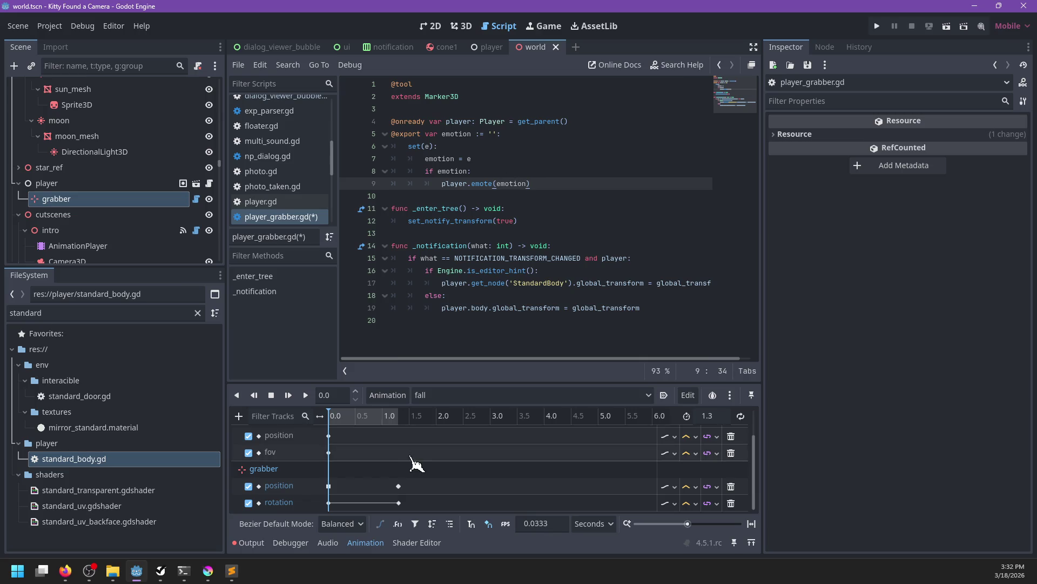
{"action": "scroll", "coordinate": [420, 455], "scroll_direction": "up", "scroll_amount": 2}
{"action": "scroll", "coordinate": [420, 456], "scroll_direction": "down", "scroll_amount": 2}
Step: Open the player scene and load CustomBehavior's BecomeGhost animation with its StandardBody emote calls
{"action": "left_click", "coordinate": [292, 202]}
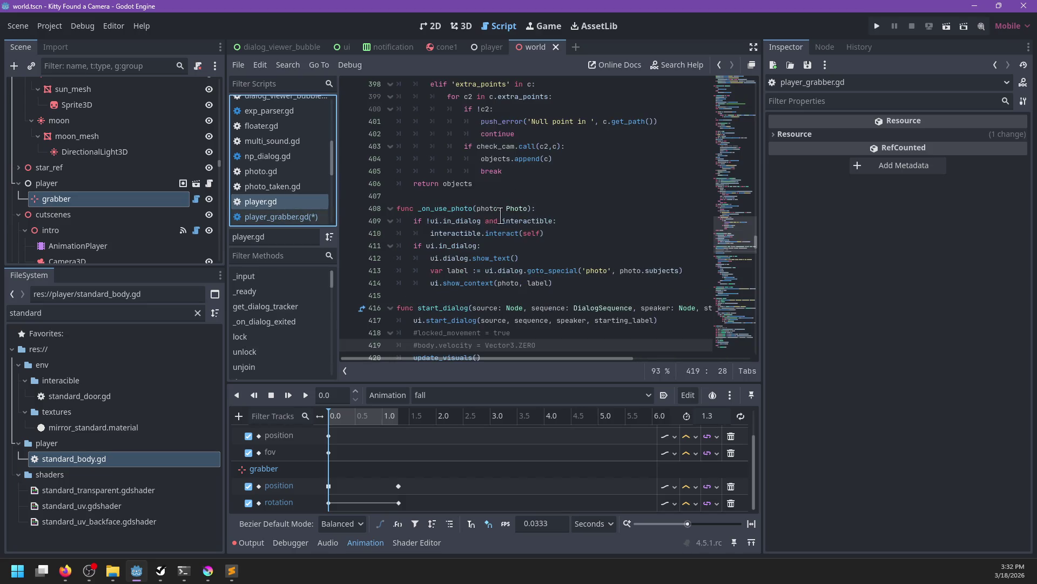
{"action": "scroll", "coordinate": [181, 126], "scroll_direction": "up", "scroll_amount": 4}
{"action": "left_click", "coordinate": [462, 26]}
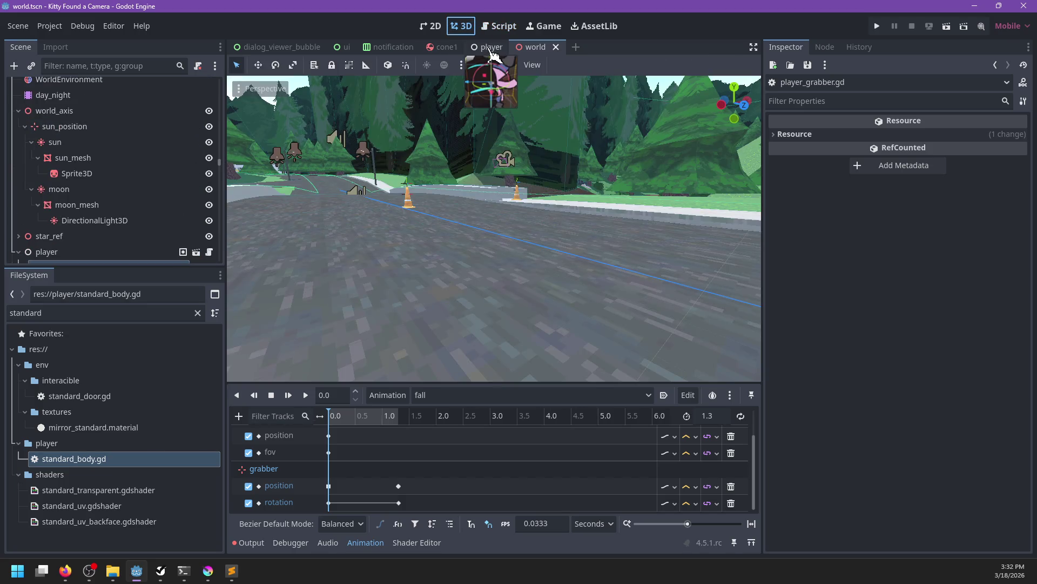
{"action": "left_click", "coordinate": [489, 49]}
{"action": "scroll", "coordinate": [108, 157], "scroll_direction": "up", "scroll_amount": 3}
{"action": "scroll", "coordinate": [116, 157], "scroll_direction": "down", "scroll_amount": 6}
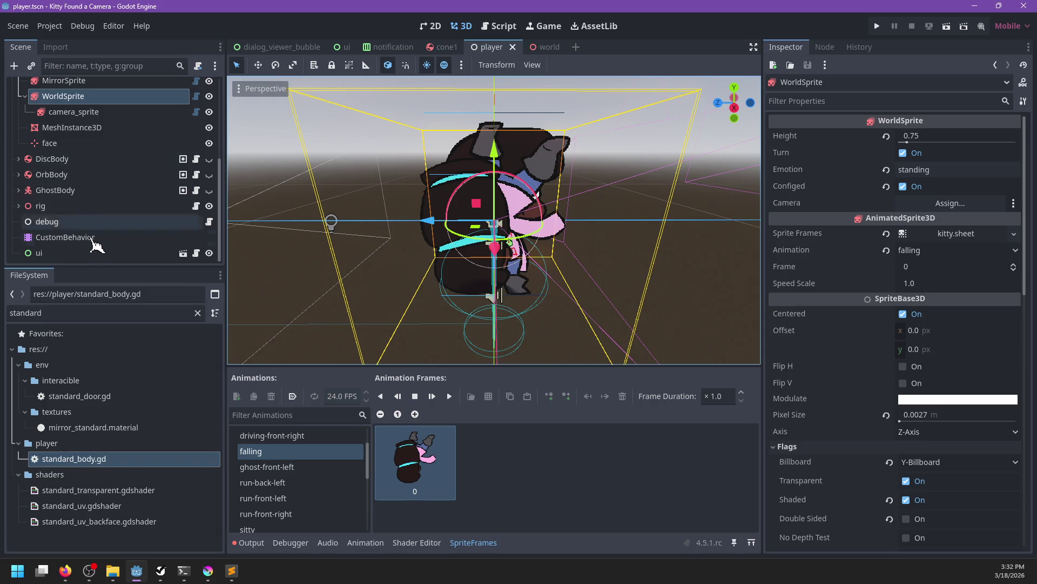
{"action": "left_click", "coordinate": [93, 238]}
{"action": "left_click", "coordinate": [435, 396]}
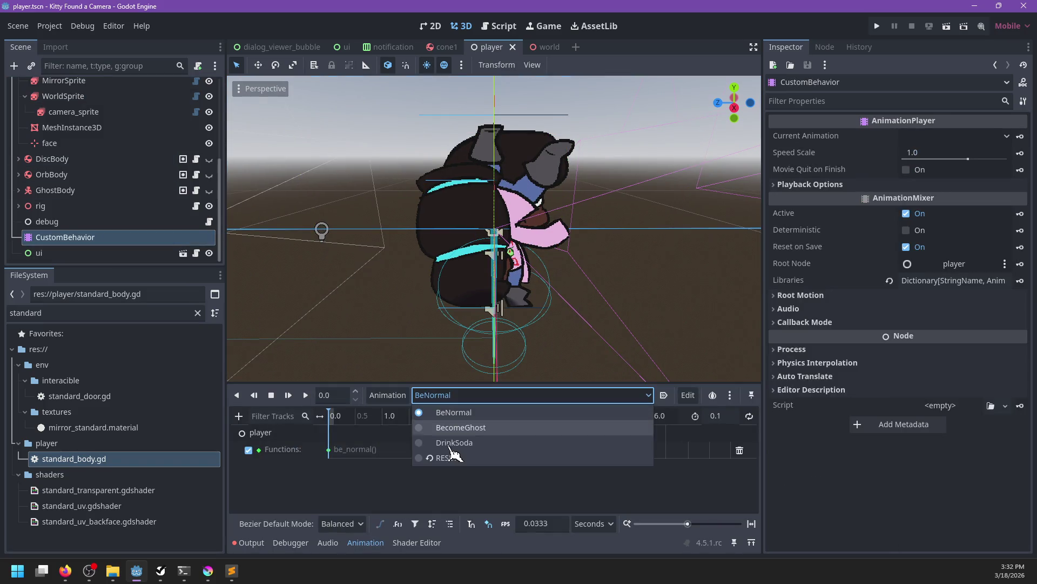
{"action": "left_click", "coordinate": [462, 428]}
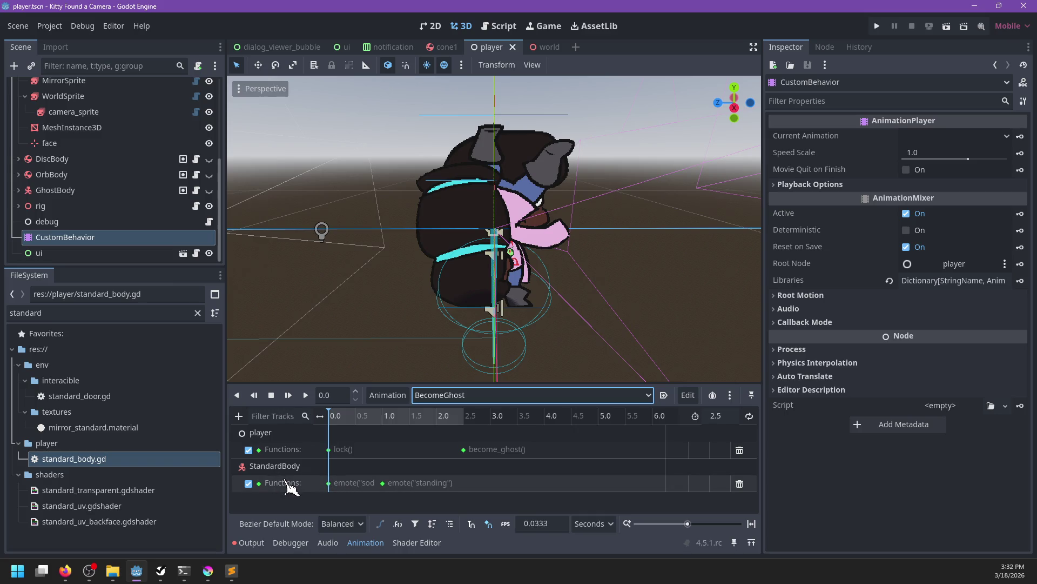
{"action": "scroll", "coordinate": [139, 173], "scroll_direction": "up", "scroll_amount": 5}
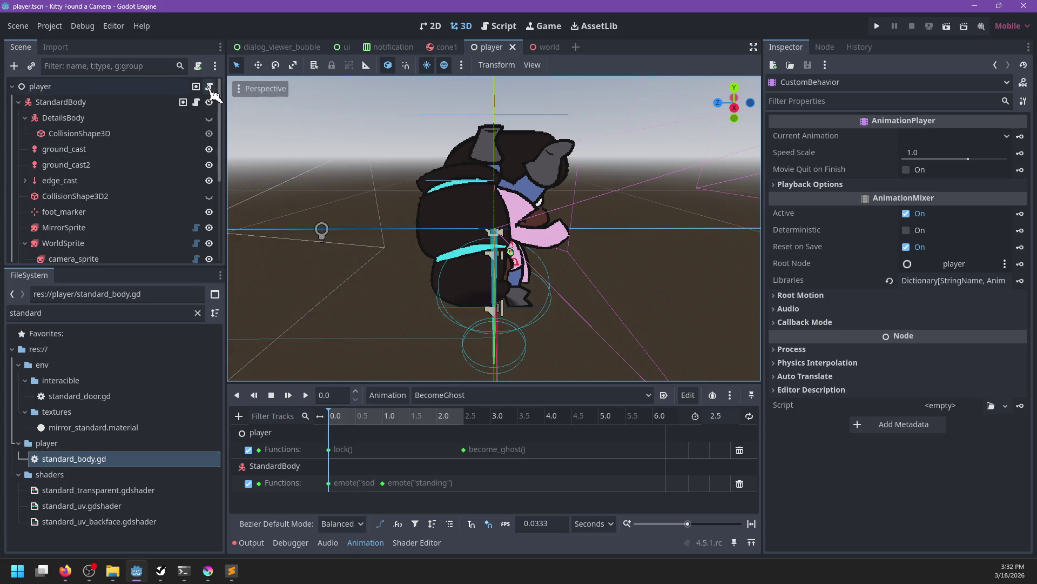
Step: In player.gd, make the emote function call standard_body.emote(e) directly and save
{"action": "left_click", "coordinate": [210, 86]}
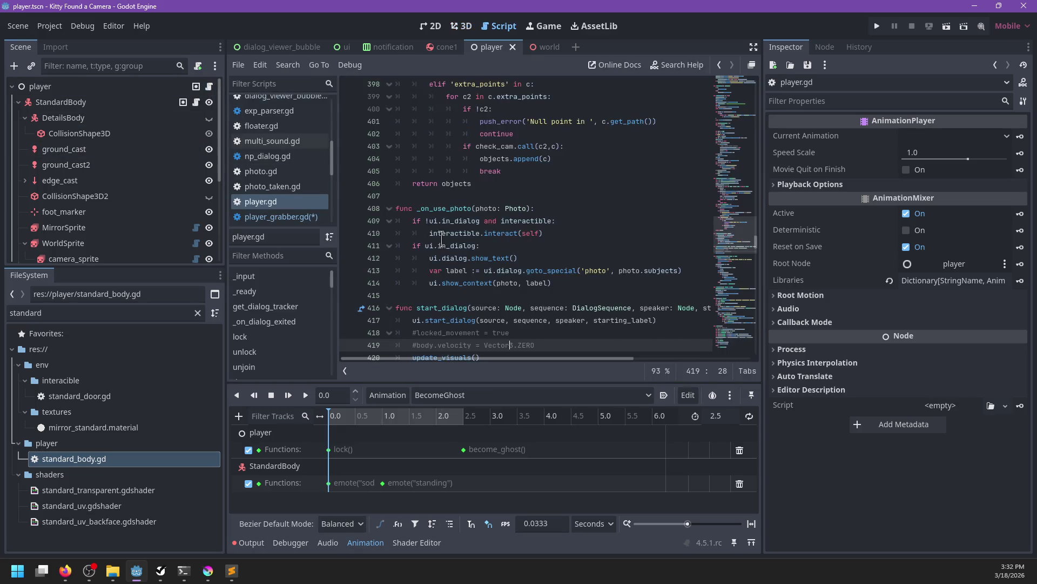
{"action": "scroll", "coordinate": [421, 176], "scroll_direction": "down", "scroll_amount": 2}
{"action": "left_click", "coordinate": [424, 145]}
{"action": "key", "text": "Return"}
{"action": "key", "text": "Return"}
{"action": "key", "text": "Up"}
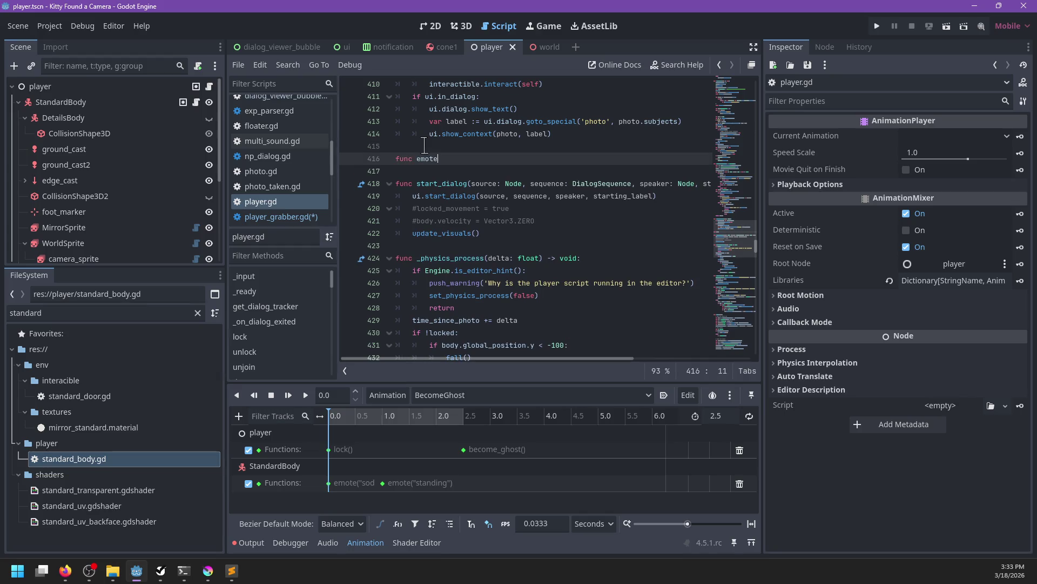
{"action": "key", "text": "ctrl+z"}
{"action": "key", "text": "ctrl+z"}
{"action": "key", "text": "ctrl+z"}
{"action": "key", "text": "ctrl+f"}
{"action": "type", "text": "emio"}
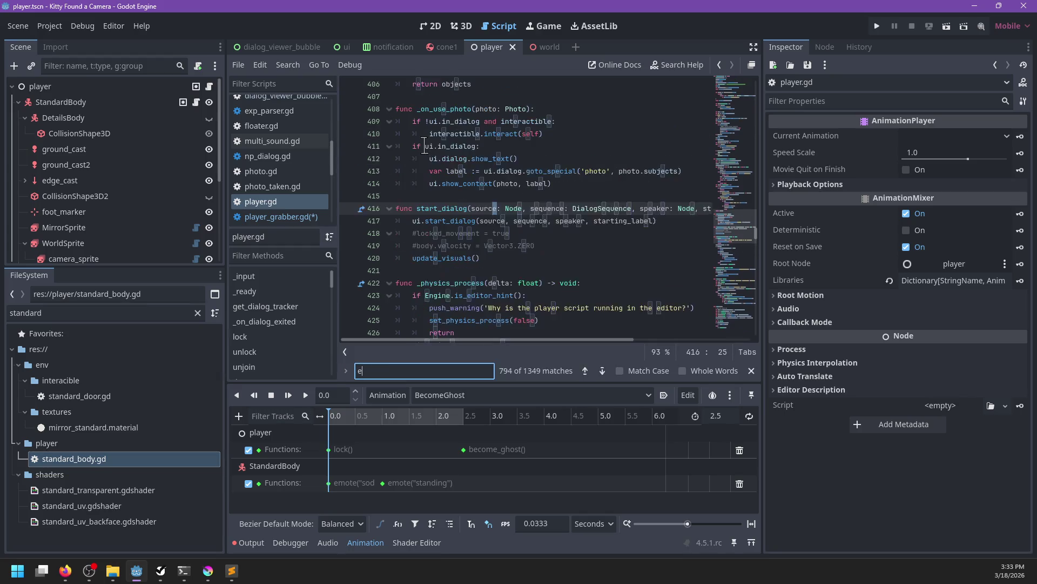
{"action": "key", "text": "BackSpace"}
{"action": "key", "text": "BackSpace"}
{"action": "type", "text": "ote"}
{"action": "key", "text": "Return"}
{"action": "key", "text": "Return"}
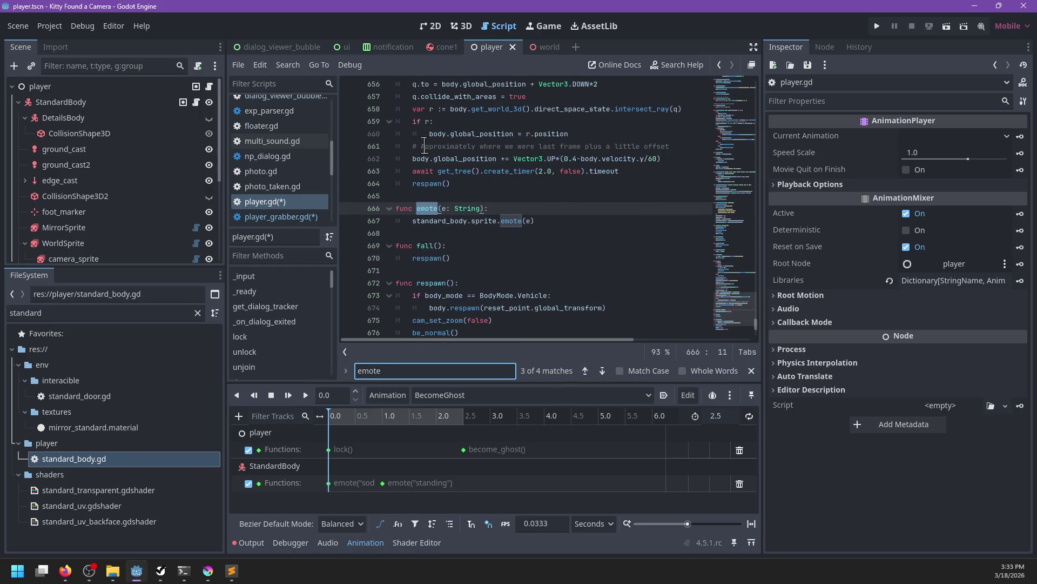
{"action": "key", "text": "Escape"}
{"action": "left_click", "coordinate": [447, 209]}
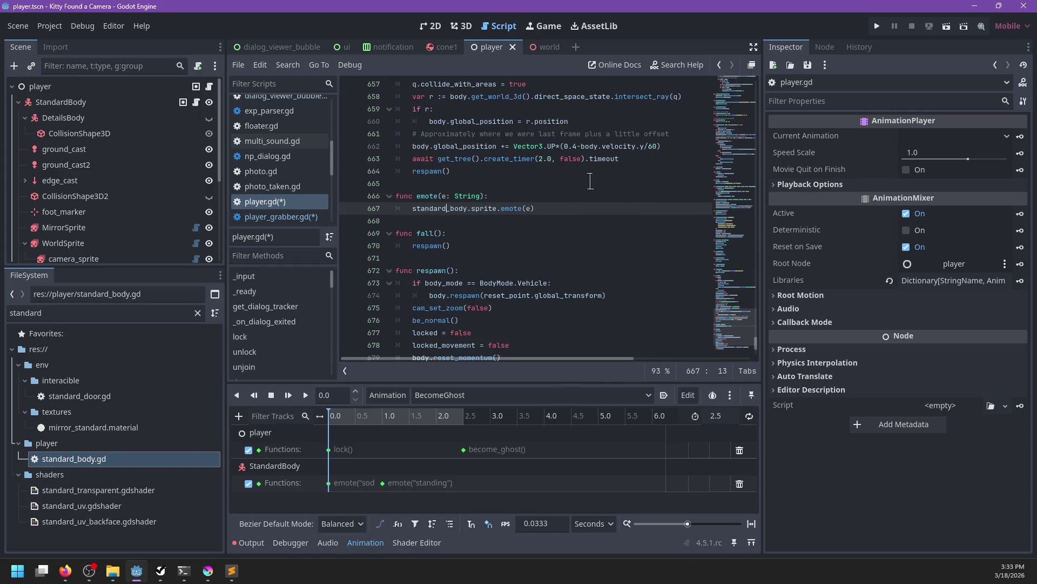
{"action": "key", "text": "ctrl+z"}
{"action": "key", "text": "ctrl+s"}
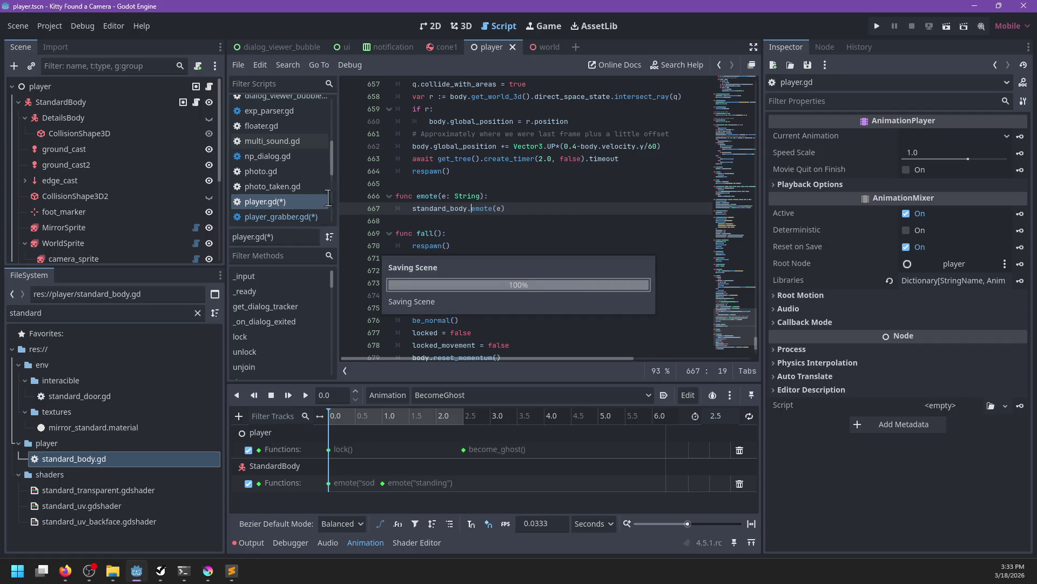
Step: Trace emote through standard_body and the character sprite, then return to player_grabber.gd
{"action": "left_click", "coordinate": [456, 208], "text": "ctrl"}
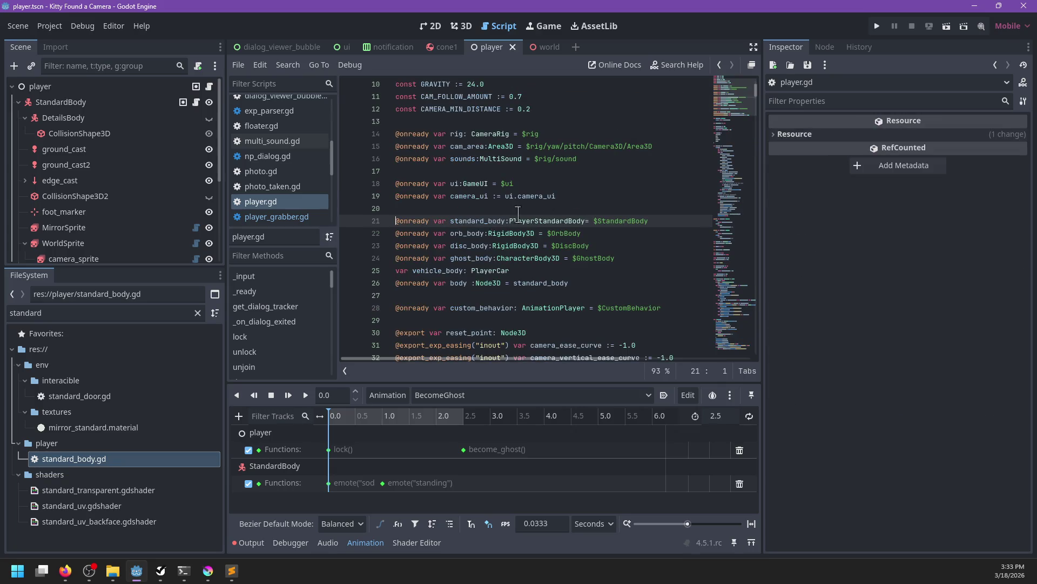
{"action": "left_click", "coordinate": [526, 222], "text": "ctrl"}
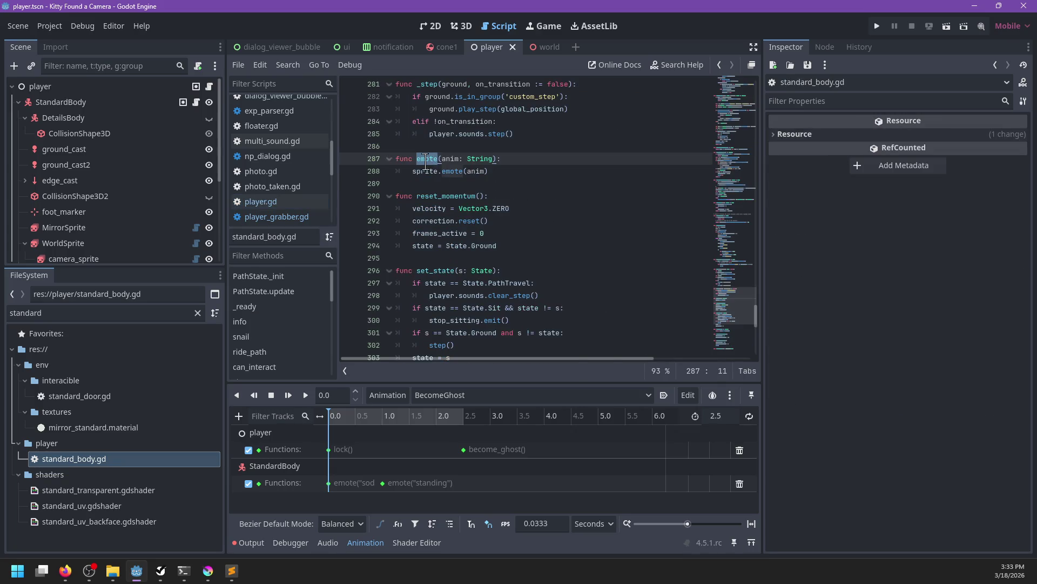
{"action": "left_click", "coordinate": [456, 172], "text": "ctrl"}
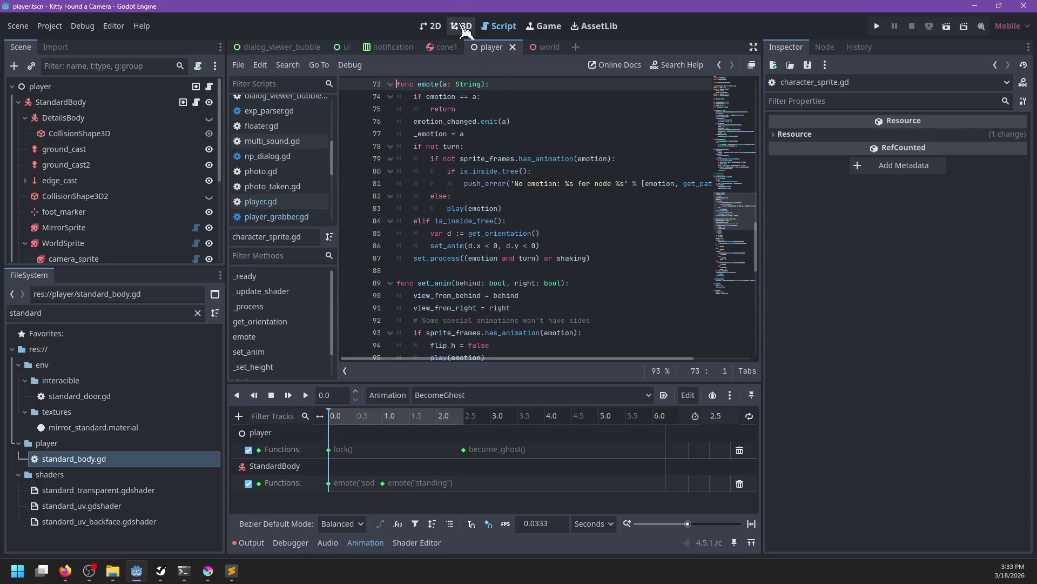
{"action": "left_click", "coordinate": [464, 27]}
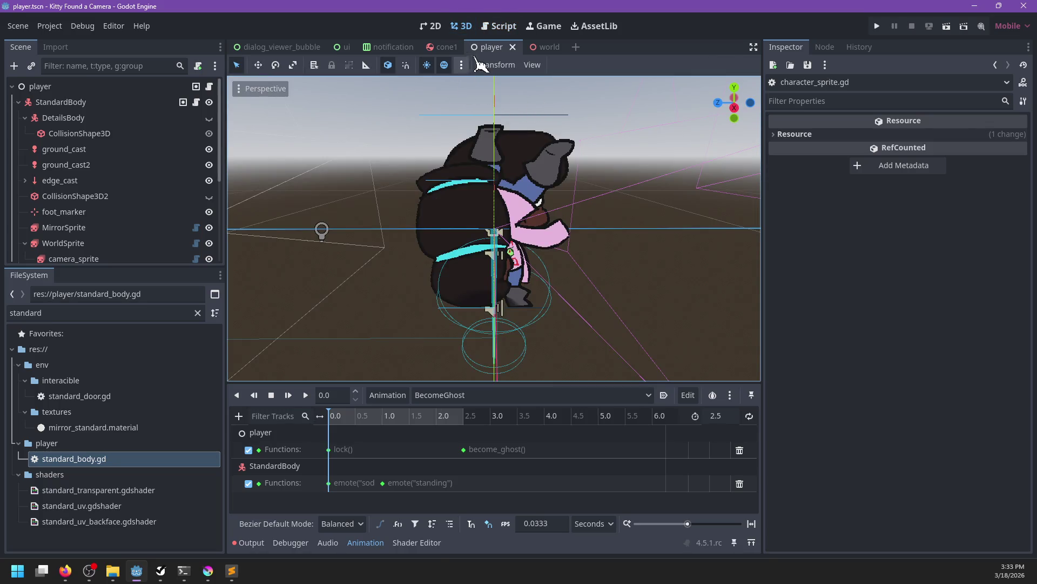
{"action": "left_click", "coordinate": [502, 27]}
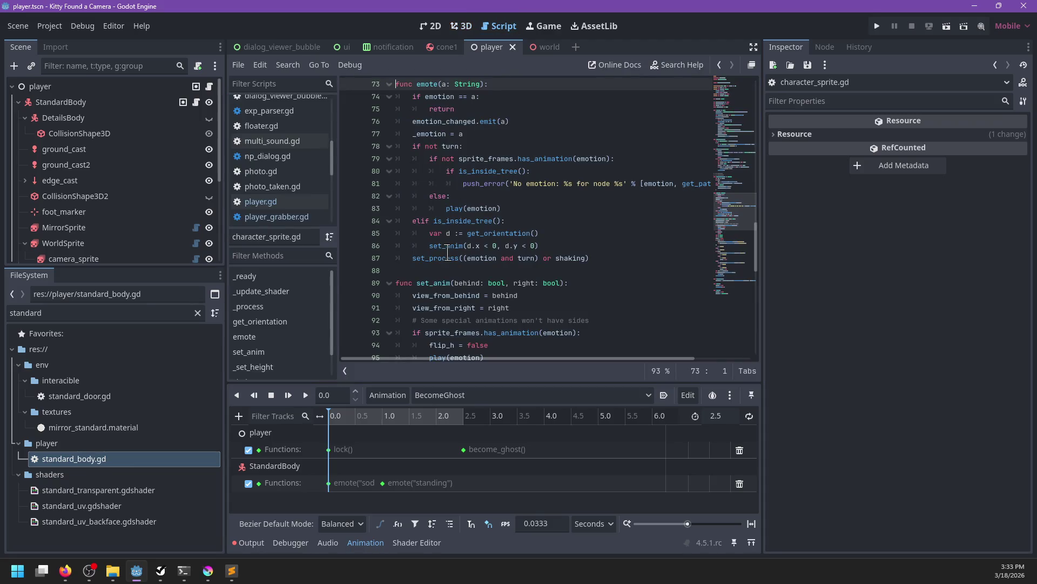
{"action": "left_click", "coordinate": [259, 217]}
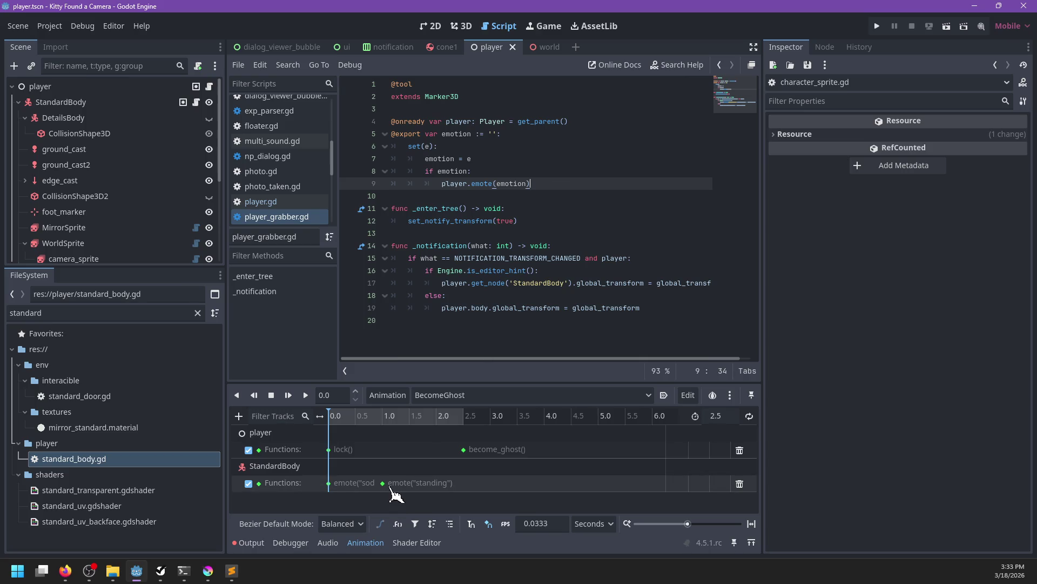
Step: Switch the player's animation to BeNormal
{"action": "left_click", "coordinate": [439, 404]}
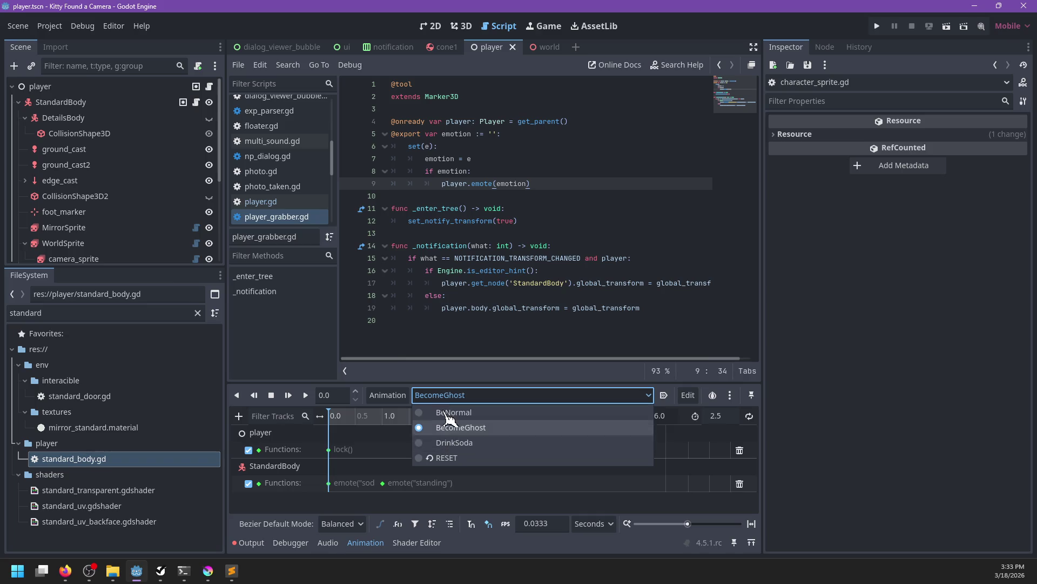
{"action": "left_click", "coordinate": [442, 413]}
{"action": "left_click", "coordinate": [552, 182]}
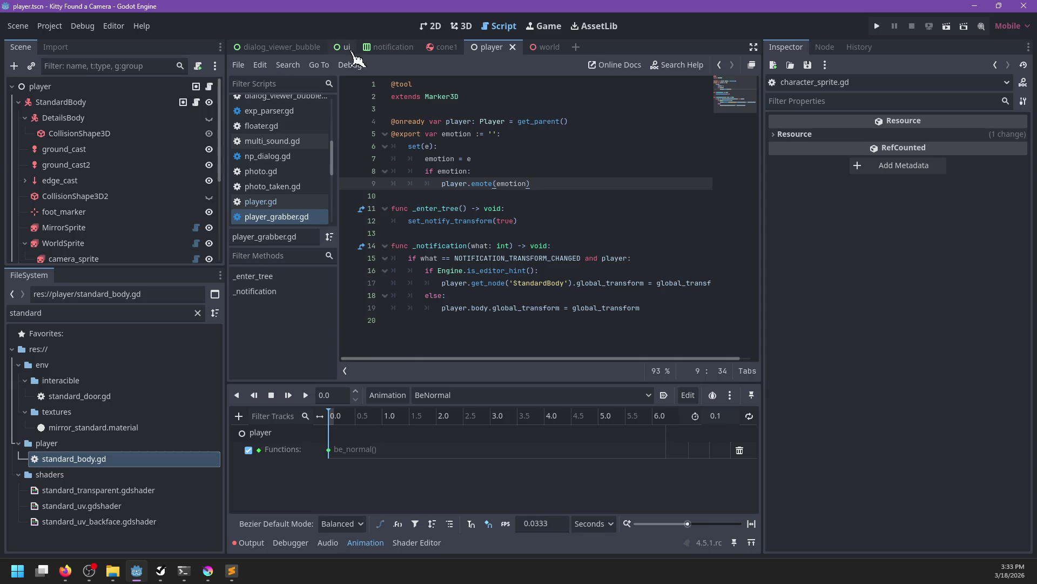
Step: Show the world scene in the 3D view and select the intro cutscene's AnimationPlayer
{"action": "mouse_move", "coordinate": [536, 48]}
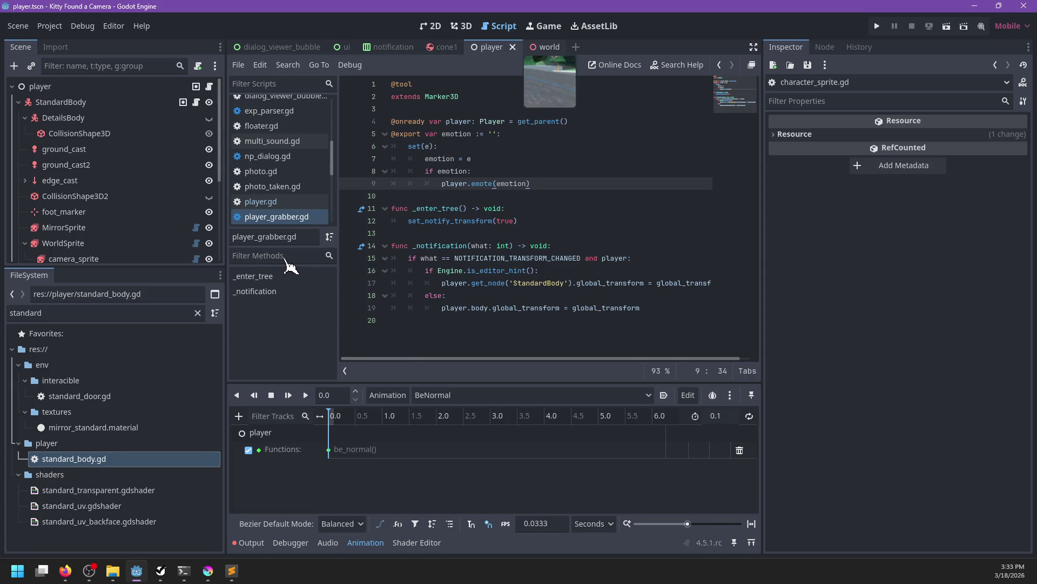
{"action": "key", "text": "ctrl+Tab"}
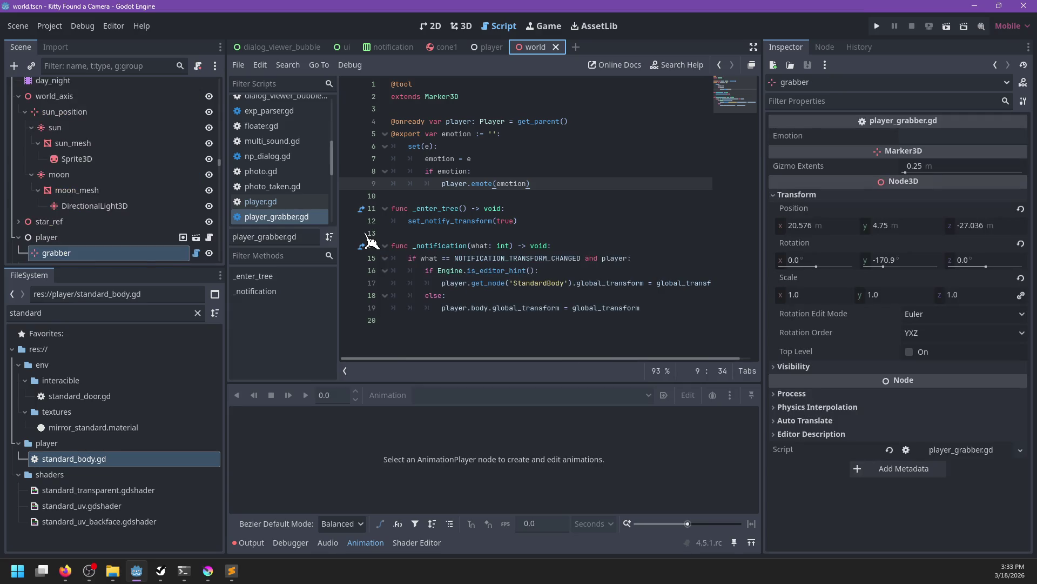
{"action": "scroll", "coordinate": [122, 263], "scroll_direction": "down", "scroll_amount": 2}
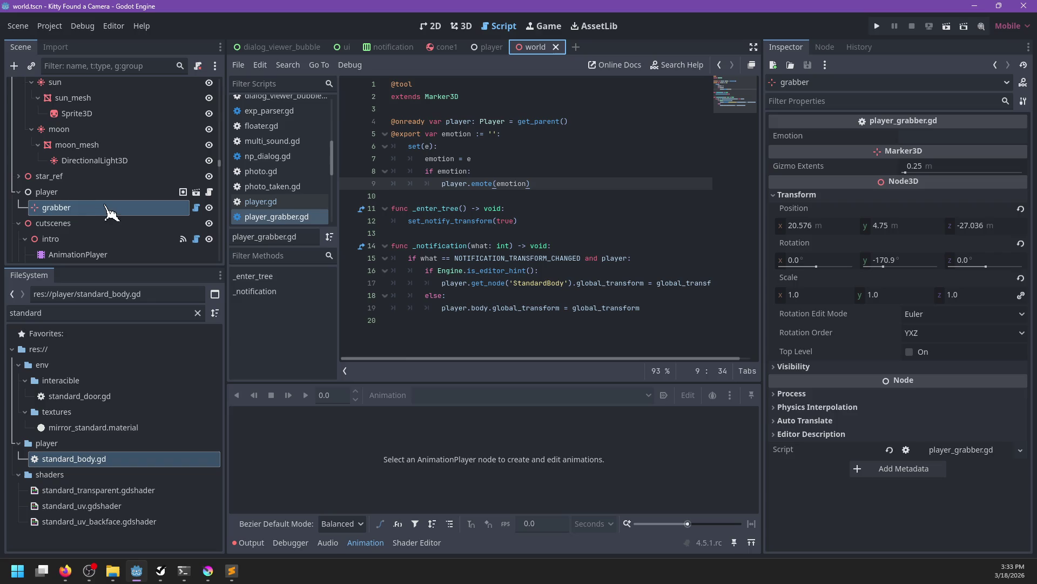
{"action": "left_click", "coordinate": [461, 26]}
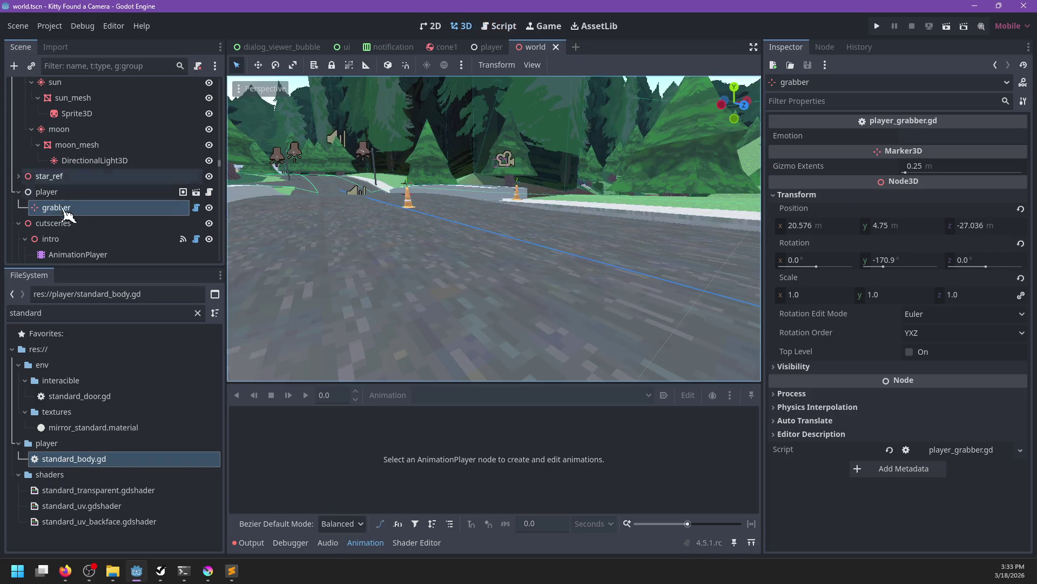
{"action": "left_click", "coordinate": [76, 255]}
Step: Load the intro's fall animation and add a Call Method track targeting the player node
{"action": "left_click", "coordinate": [486, 395]}
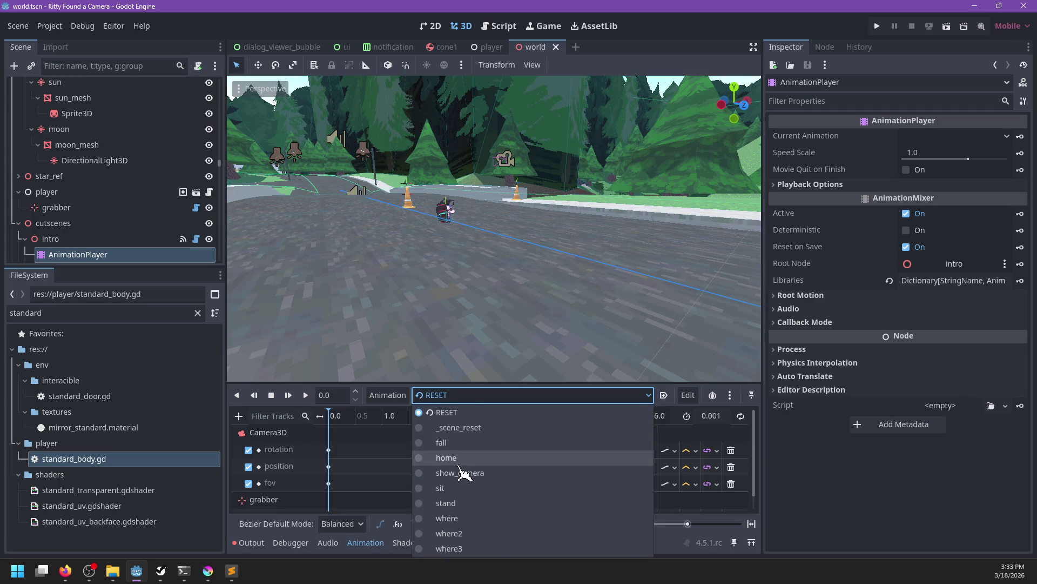
{"action": "left_click", "coordinate": [449, 443]}
{"action": "left_click", "coordinate": [239, 415]}
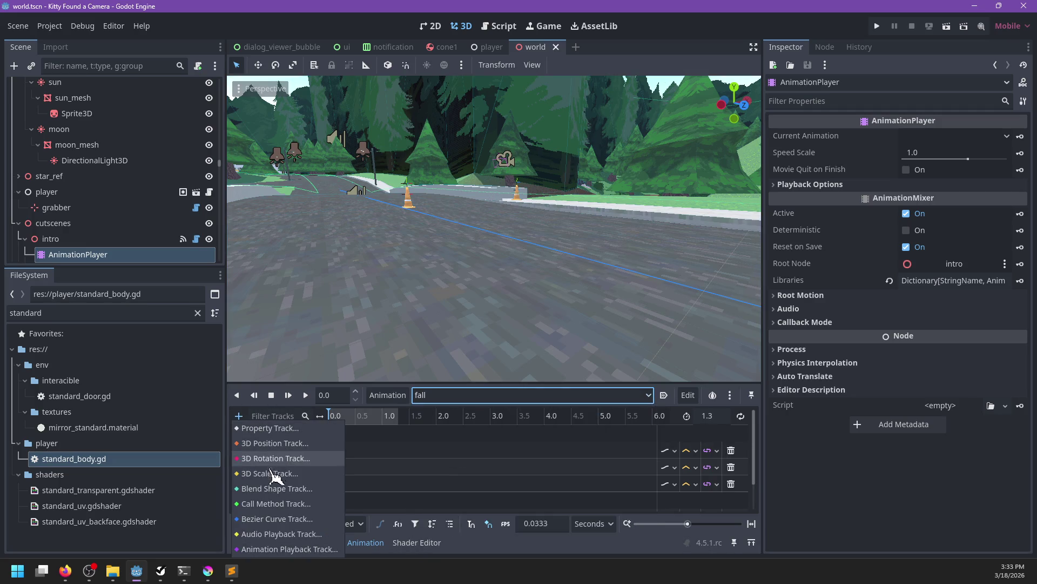
{"action": "left_click", "coordinate": [278, 488]}
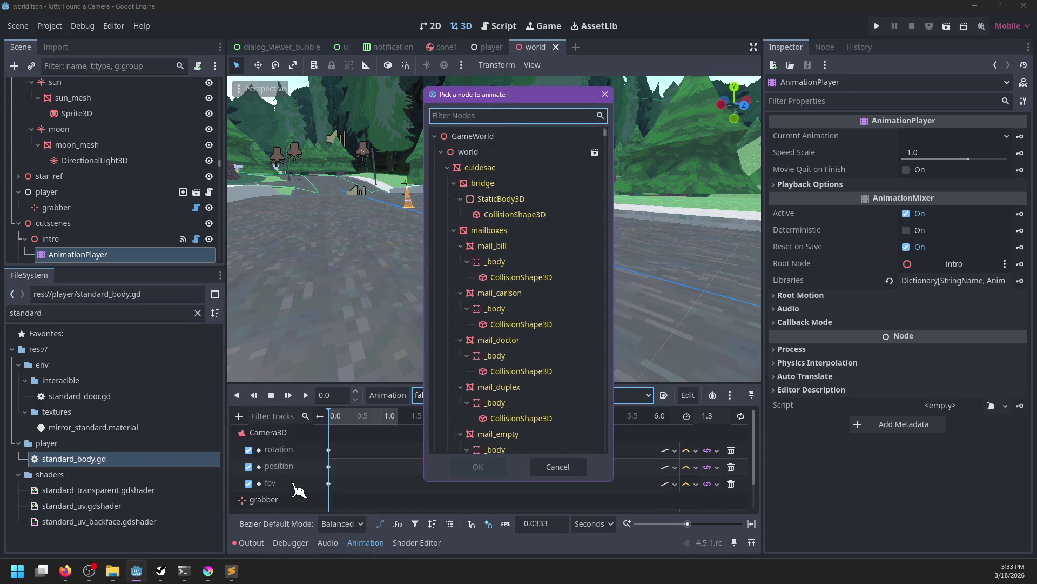
{"action": "type", "text": "player"}
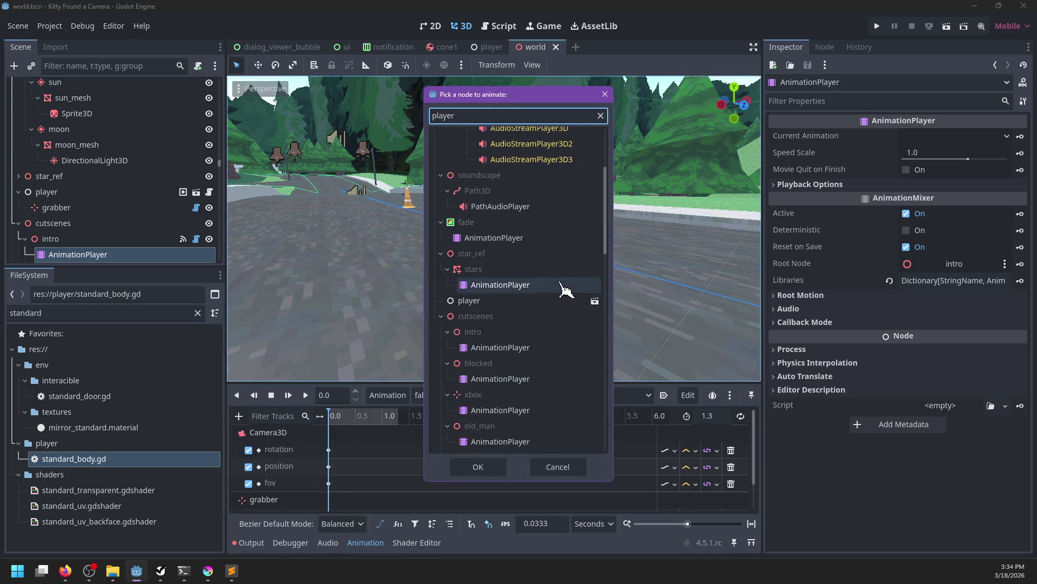
{"action": "scroll", "coordinate": [563, 281], "scroll_direction": "up", "scroll_amount": 5}
{"action": "scroll", "coordinate": [562, 292], "scroll_direction": "down", "scroll_amount": 4}
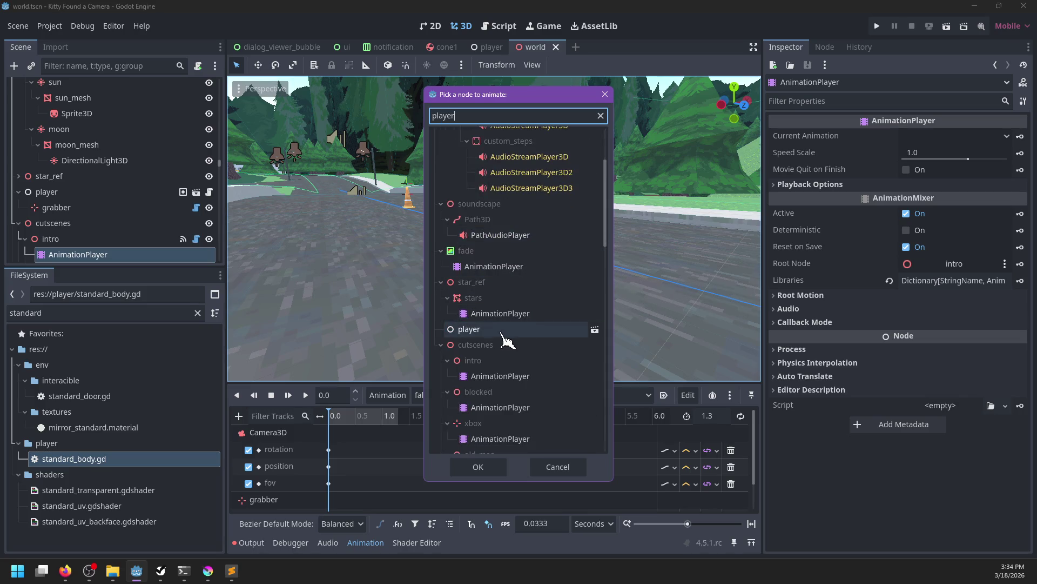
{"action": "scroll", "coordinate": [503, 337], "scroll_direction": "up", "scroll_amount": 5}
{"action": "scroll", "coordinate": [504, 336], "scroll_direction": "down", "scroll_amount": 5}
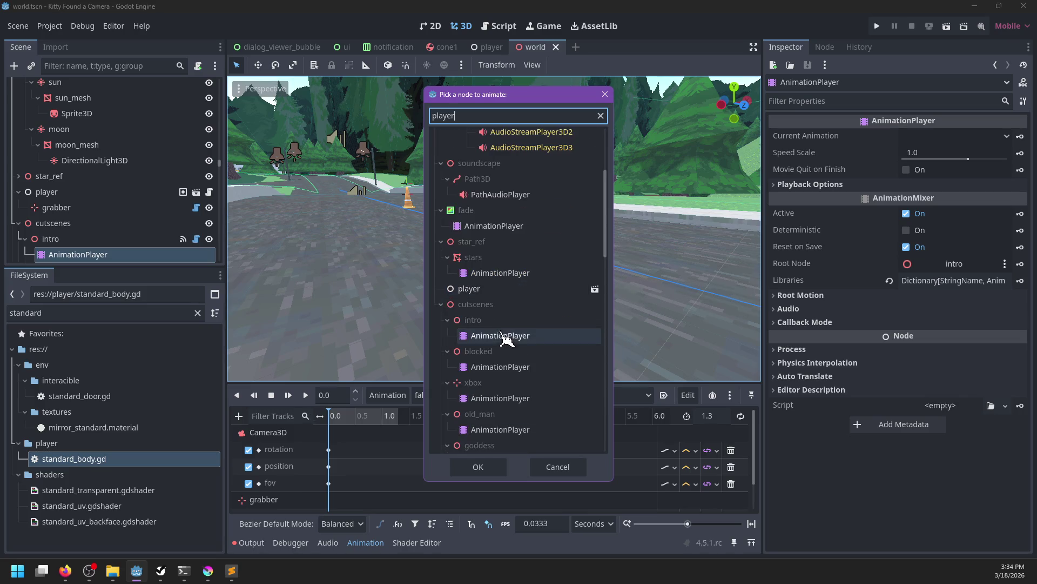
{"action": "double_click", "coordinate": [475, 294]}
{"action": "left_click", "coordinate": [124, 208]}
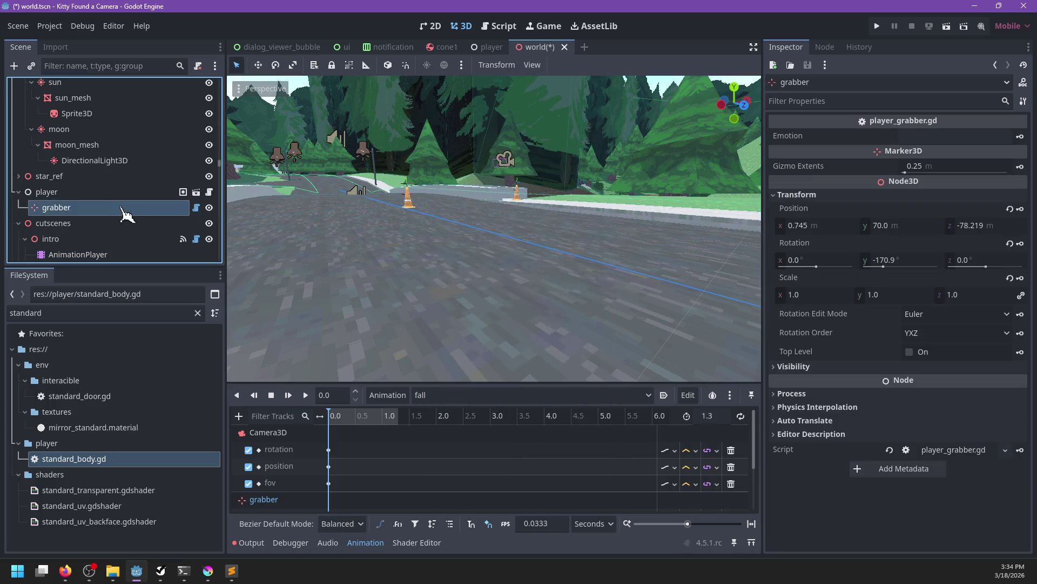
{"action": "left_click", "coordinate": [197, 207]}
{"action": "mouse_move", "coordinate": [531, 183]}
{"action": "left_mouse_down"}
{"action": "mouse_move", "coordinate": [281, 150]}
{"action": "mouse_move", "coordinate": [284, 138]}
{"action": "left_mouse_up"}
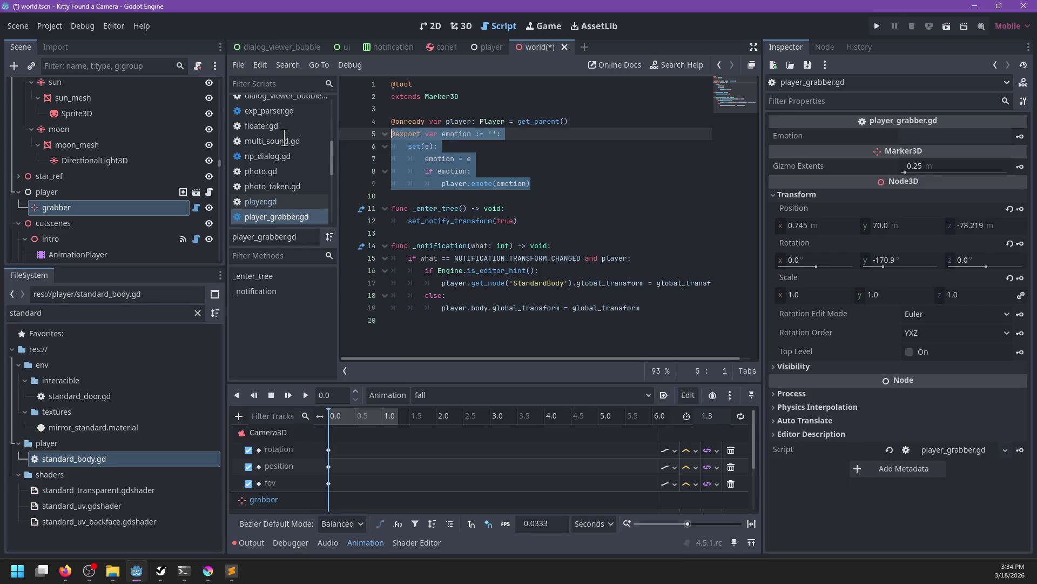
{"action": "left_click", "coordinate": [616, 160]}
{"action": "mouse_move", "coordinate": [540, 185]}
{"action": "left_mouse_down"}
{"action": "mouse_move", "coordinate": [370, 121]}
{"action": "mouse_move", "coordinate": [365, 136]}
{"action": "left_mouse_up"}
{"action": "key", "text": "Delete"}
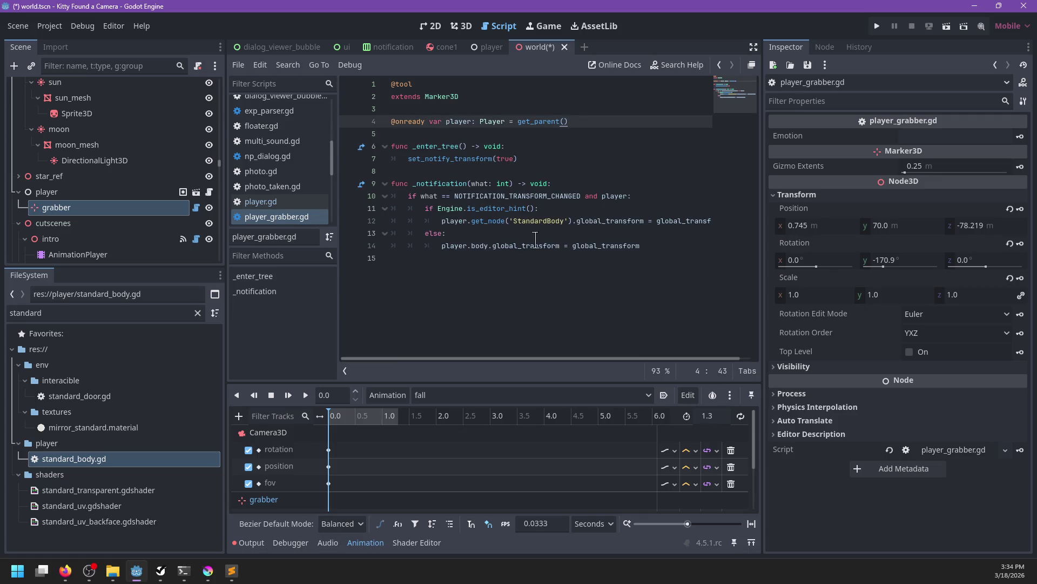
{"action": "key", "text": "ctrl+s"}
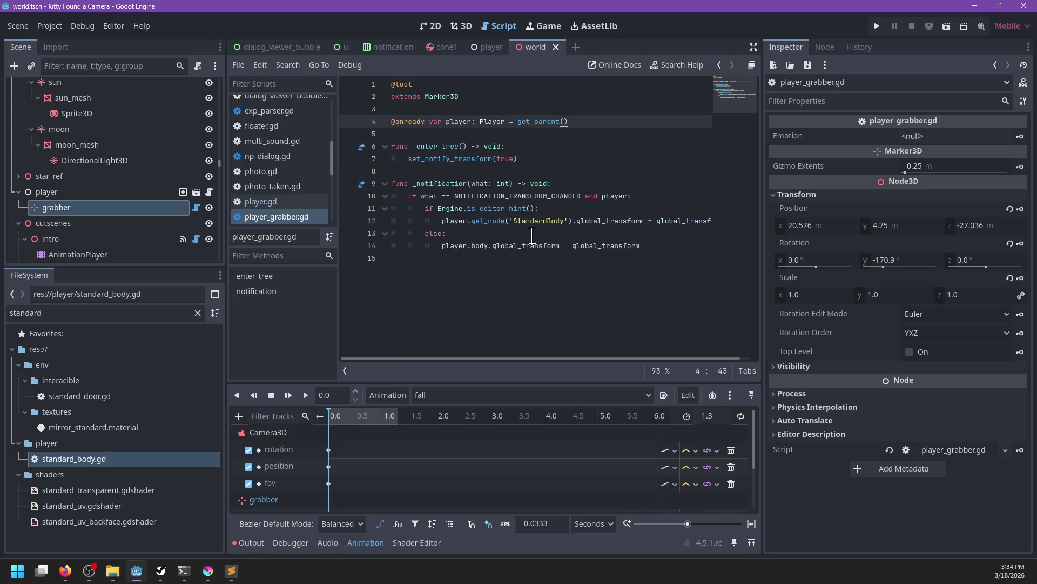
Step: Insert an emote method-call key at 0 s on the player Functions track
{"action": "scroll", "coordinate": [335, 504], "scroll_direction": "down", "scroll_amount": 3}
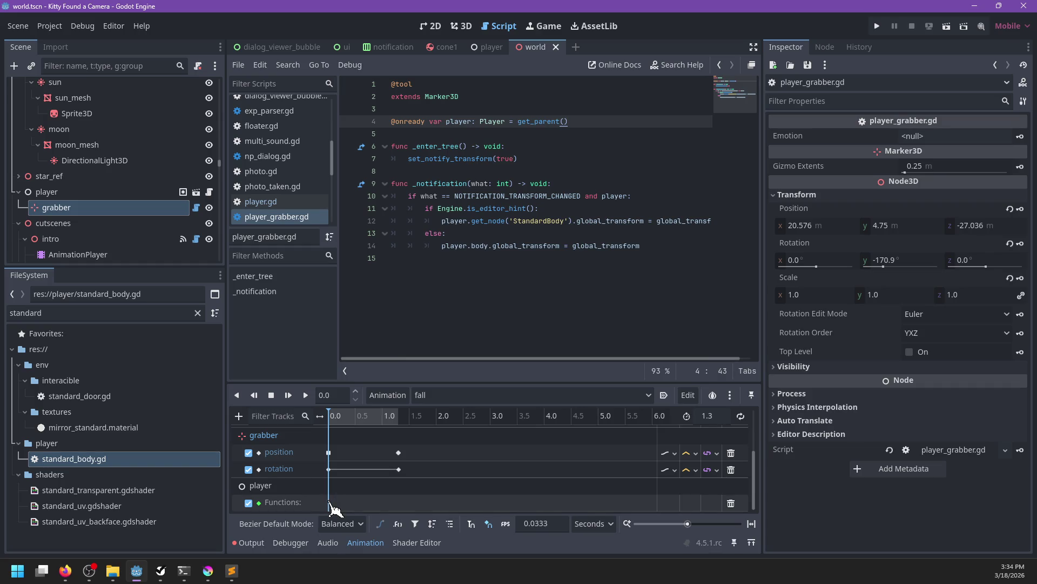
{"action": "right_click", "coordinate": [332, 504]}
{"action": "left_click", "coordinate": [358, 511]}
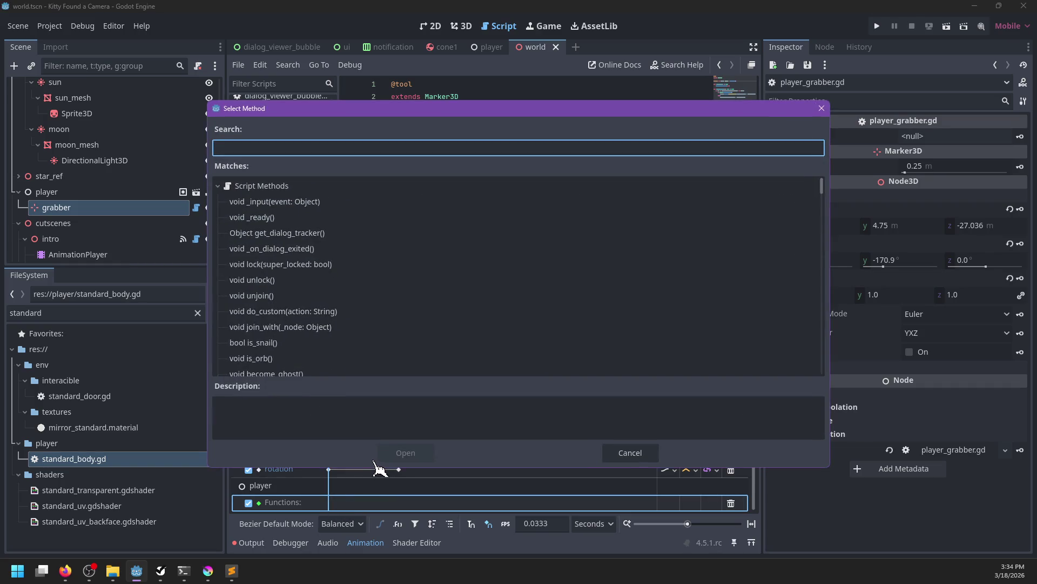
{"action": "type", "text": "emote"}
{"action": "key", "text": "Return"}
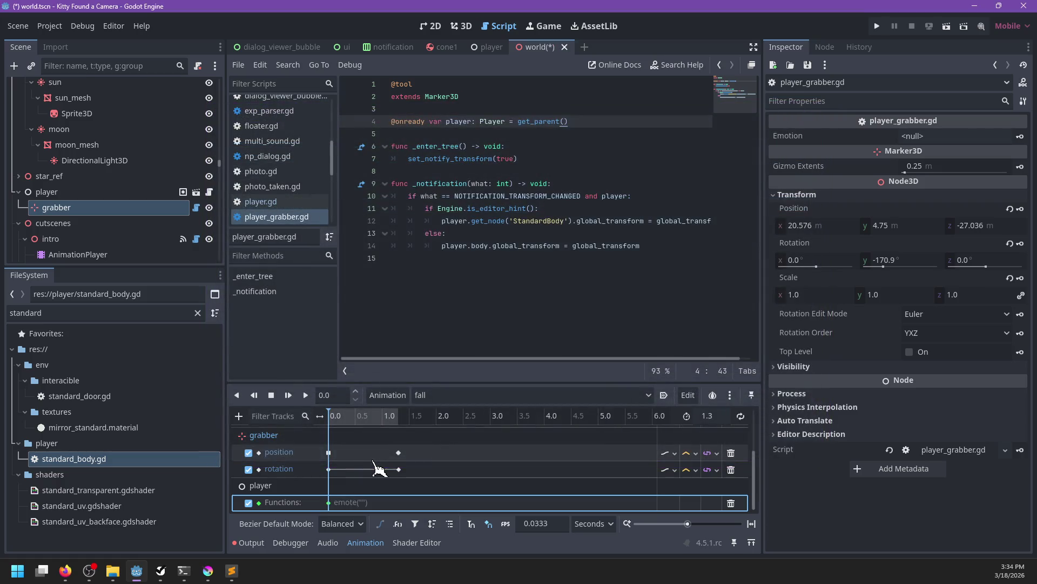
Step: Set the emote key's first argument to the String 'falling' and save the world scene
{"action": "left_click", "coordinate": [915, 136]}
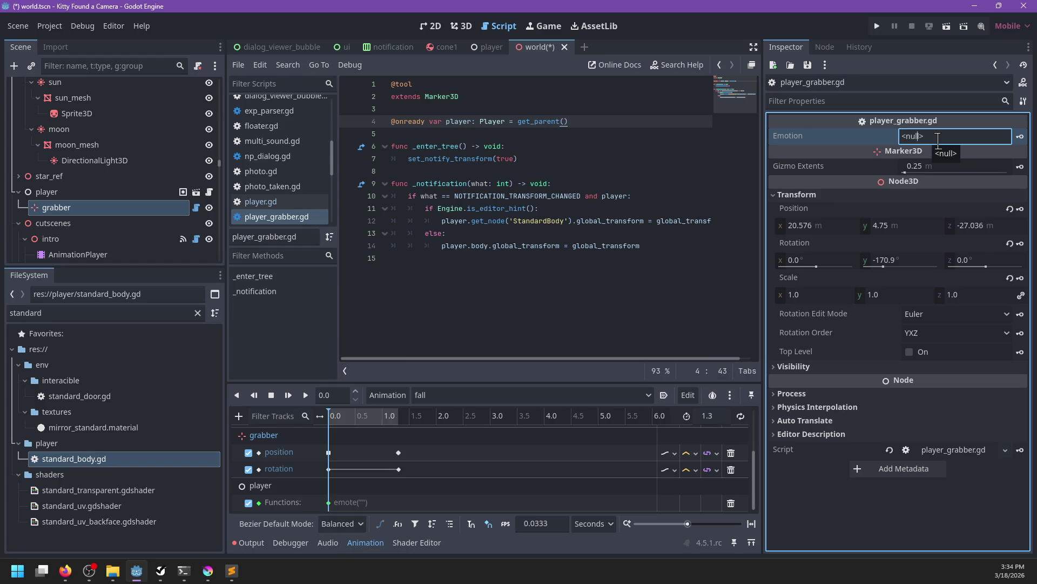
{"action": "left_click", "coordinate": [329, 502]}
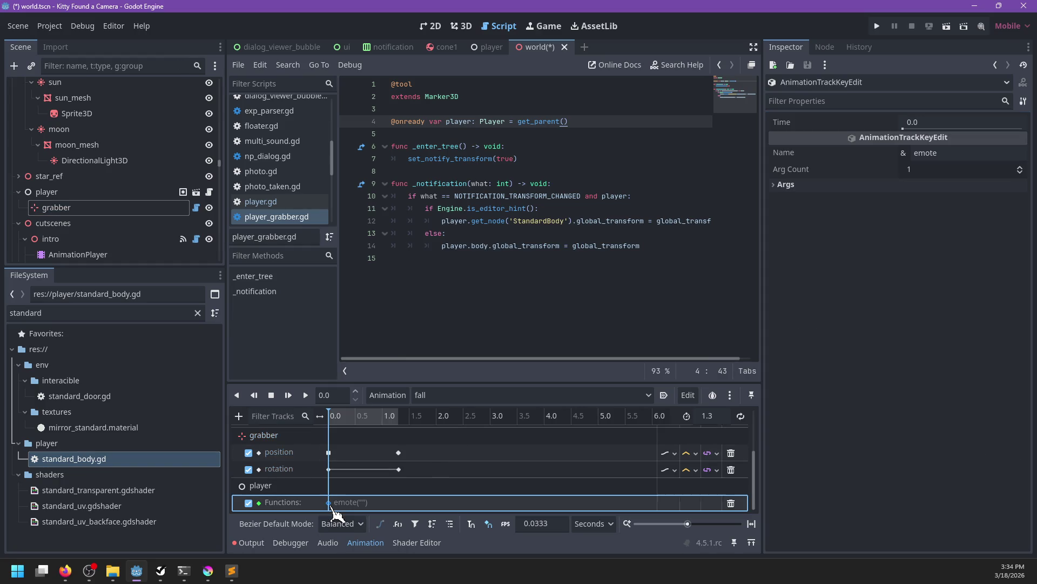
{"action": "left_click", "coordinate": [887, 172]}
{"action": "left_click", "coordinate": [889, 185]}
{"action": "left_click", "coordinate": [919, 234]}
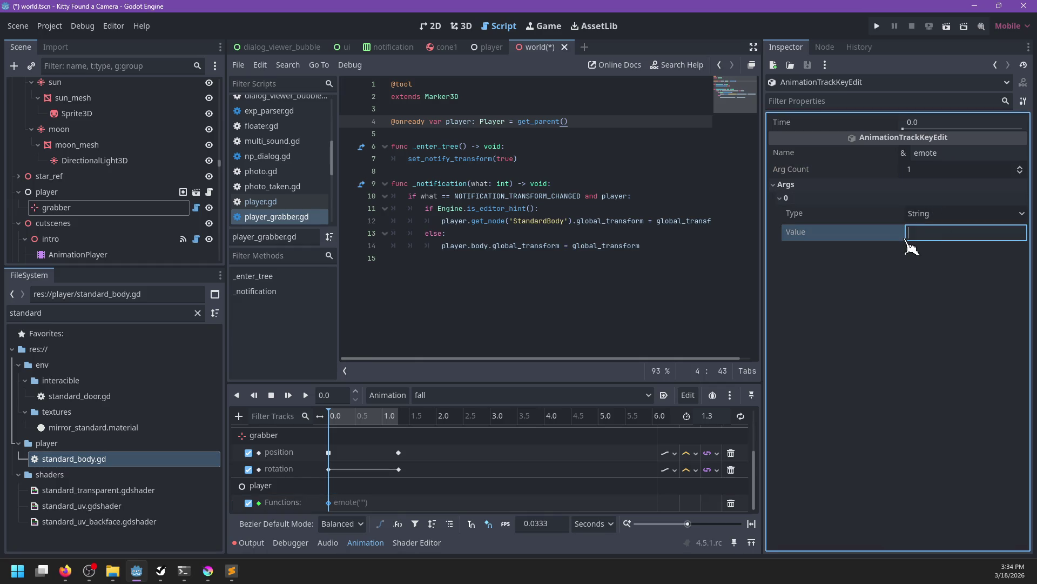
{"action": "type", "text": "falling"}
{"action": "key", "text": "ctrl+s"}
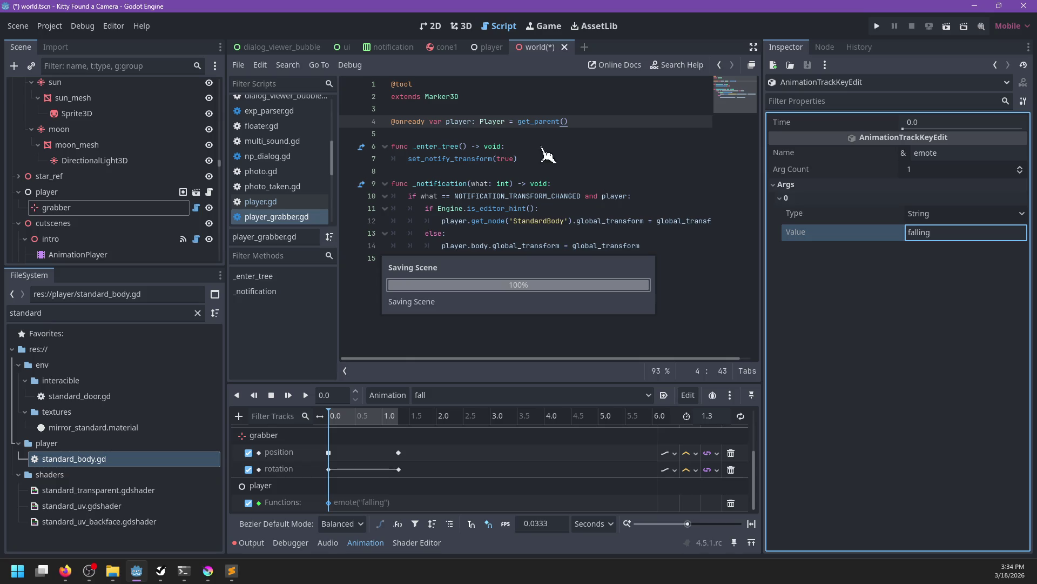
{"action": "left_click", "coordinate": [488, 47]}
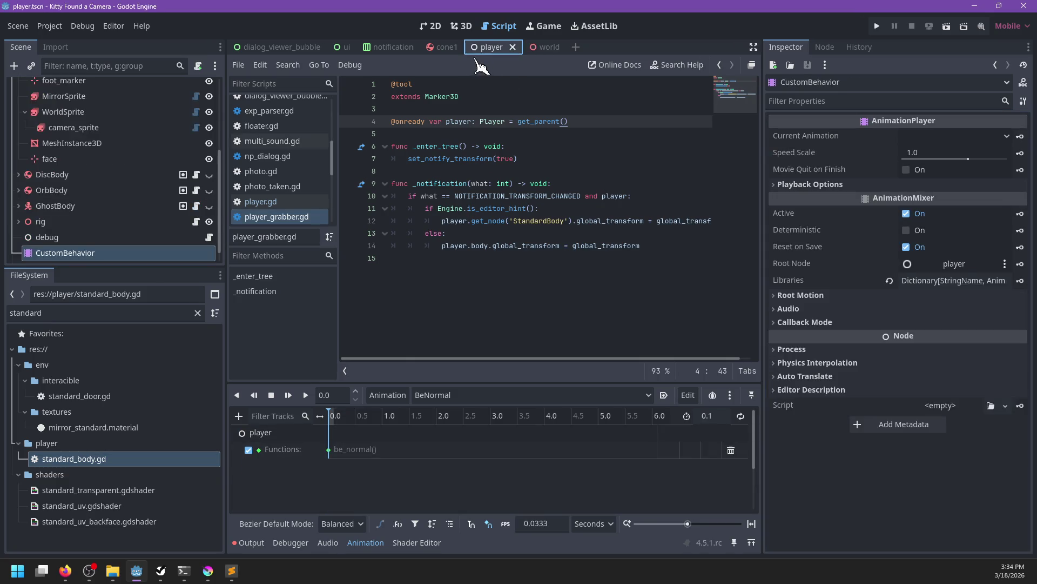
Step: Check WorldSprite's kitty.sheet SpriteFrames for a falling animation, then view the player scene in 3D
{"action": "scroll", "coordinate": [106, 238], "scroll_direction": "up", "scroll_amount": 5}
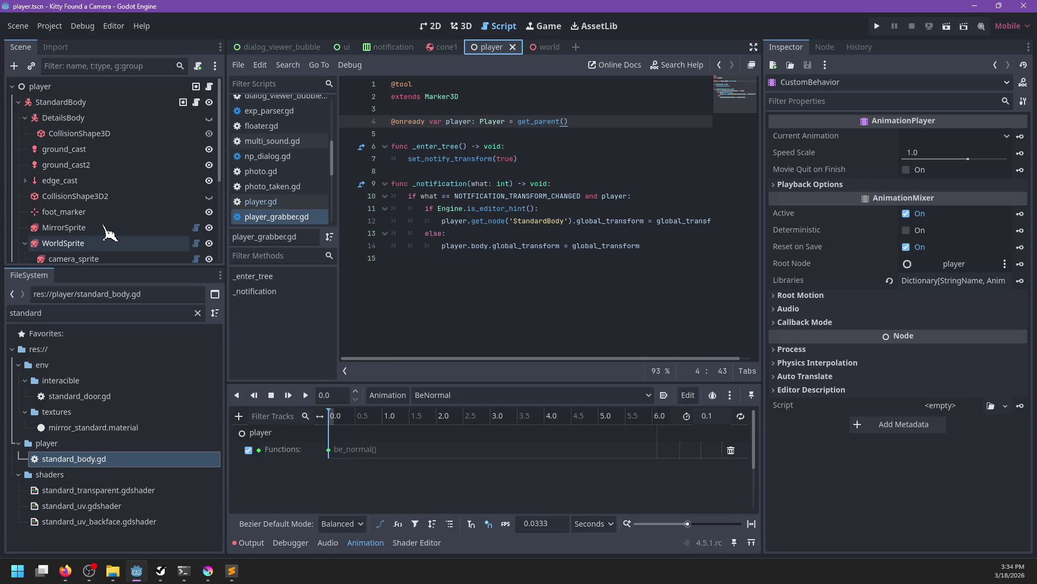
{"action": "left_click", "coordinate": [97, 220]}
{"action": "scroll", "coordinate": [294, 475], "scroll_direction": "down", "scroll_amount": 10}
{"action": "scroll", "coordinate": [284, 510], "scroll_direction": "down", "scroll_amount": 4}
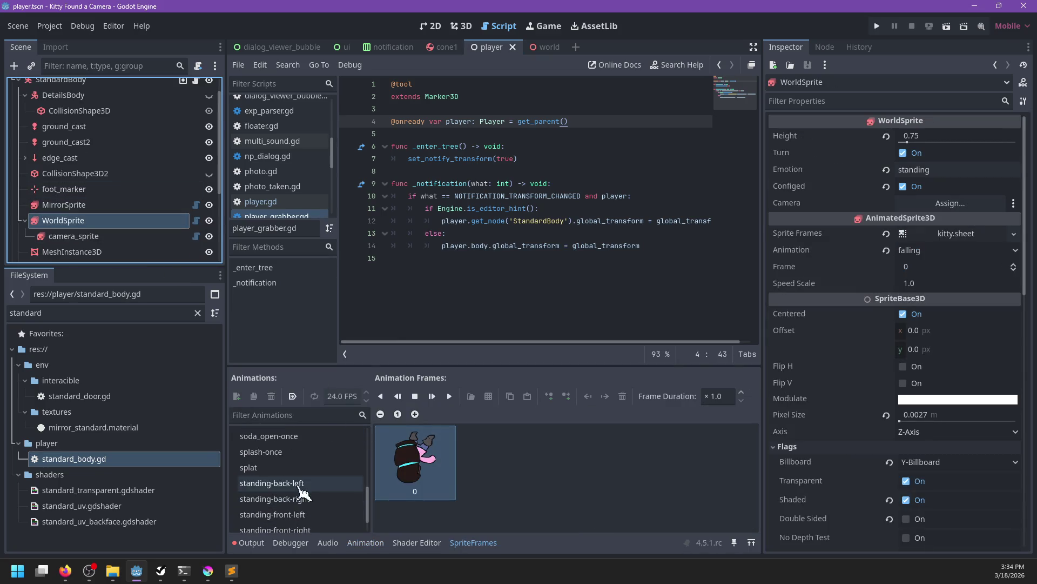
{"action": "left_click", "coordinate": [461, 27]}
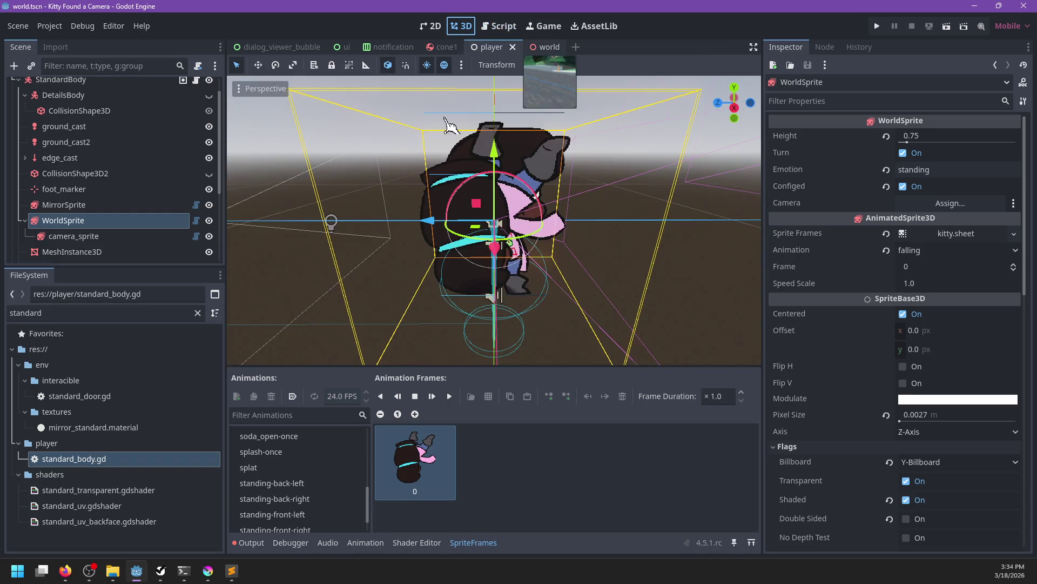
Step: Switch to the world scene, orbit over the island and village, and frame the intro cutscene node
{"action": "key", "text": "ctrl+Tab"}
{"action": "scroll", "coordinate": [483, 315], "scroll_direction": "up", "scroll_amount": 3}
{"action": "scroll", "coordinate": [483, 315], "scroll_direction": "down", "scroll_amount": 5}
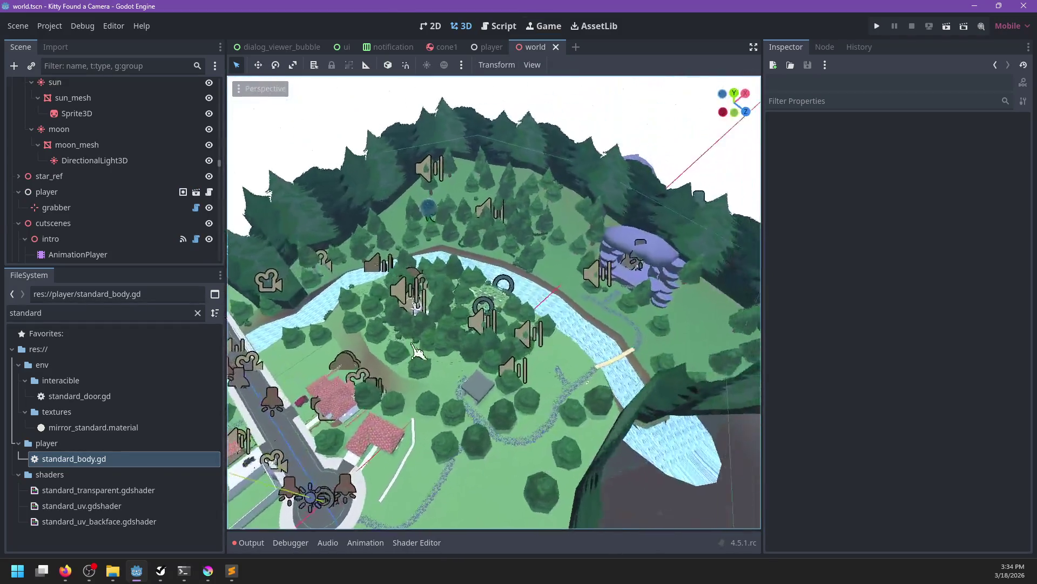
{"action": "mouse_move", "coordinate": [417, 351]}
{"action": "left_mouse_down"}
{"action": "mouse_move", "coordinate": [463, 332]}
{"action": "mouse_move", "coordinate": [470, 303]}
{"action": "mouse_move", "coordinate": [578, 256]}
{"action": "mouse_move", "coordinate": [456, 292]}
{"action": "left_mouse_up"}
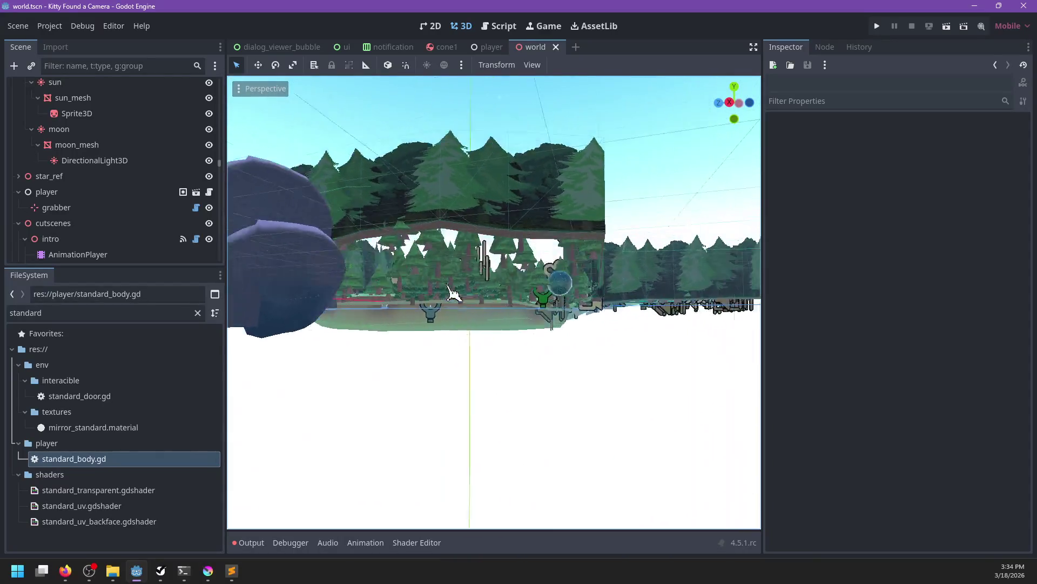
{"action": "mouse_move", "coordinate": [513, 276]}
{"action": "left_mouse_down"}
{"action": "mouse_move", "coordinate": [528, 294]}
{"action": "mouse_move", "coordinate": [540, 276]}
{"action": "mouse_move", "coordinate": [642, 234]}
{"action": "mouse_move", "coordinate": [562, 290]}
{"action": "left_mouse_up"}
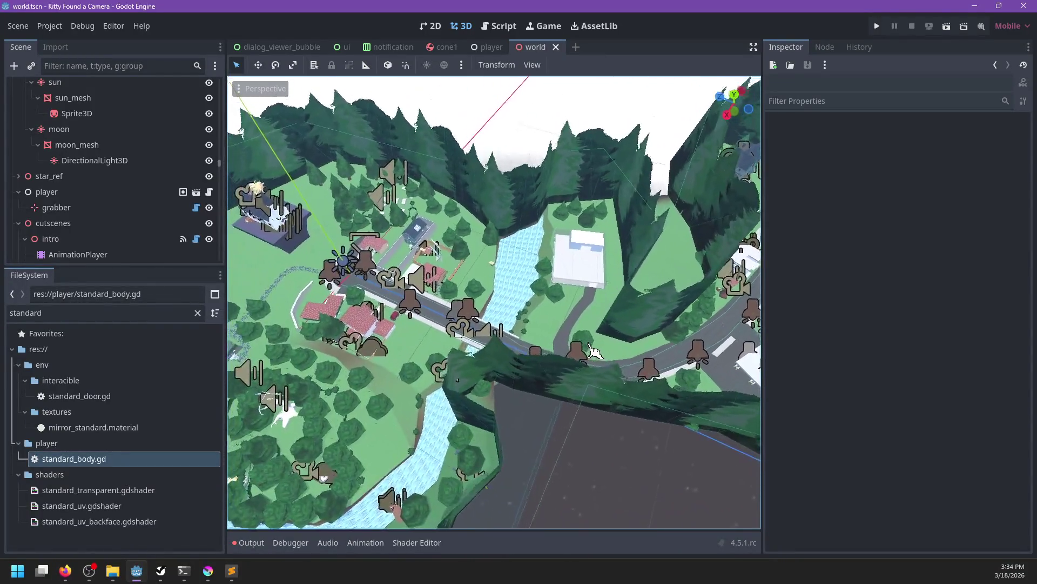
{"action": "mouse_move", "coordinate": [349, 306]}
{"action": "left_mouse_down"}
{"action": "mouse_move", "coordinate": [618, 215]}
{"action": "mouse_move", "coordinate": [616, 270]}
{"action": "mouse_move", "coordinate": [494, 310]}
{"action": "left_mouse_up"}
{"action": "scroll", "coordinate": [618, 291], "scroll_direction": "down", "scroll_amount": 3}
{"action": "mouse_move", "coordinate": [459, 348]}
{"action": "left_mouse_down"}
{"action": "mouse_move", "coordinate": [519, 243]}
{"action": "mouse_move", "coordinate": [572, 213]}
{"action": "mouse_move", "coordinate": [448, 308]}
{"action": "mouse_move", "coordinate": [567, 303]}
{"action": "mouse_move", "coordinate": [465, 324]}
{"action": "left_mouse_up"}
{"action": "scroll", "coordinate": [468, 381], "scroll_direction": "down", "scroll_amount": 3}
{"action": "left_click_drag", "start_coordinate": [468, 382], "coordinate": [489, 343]}
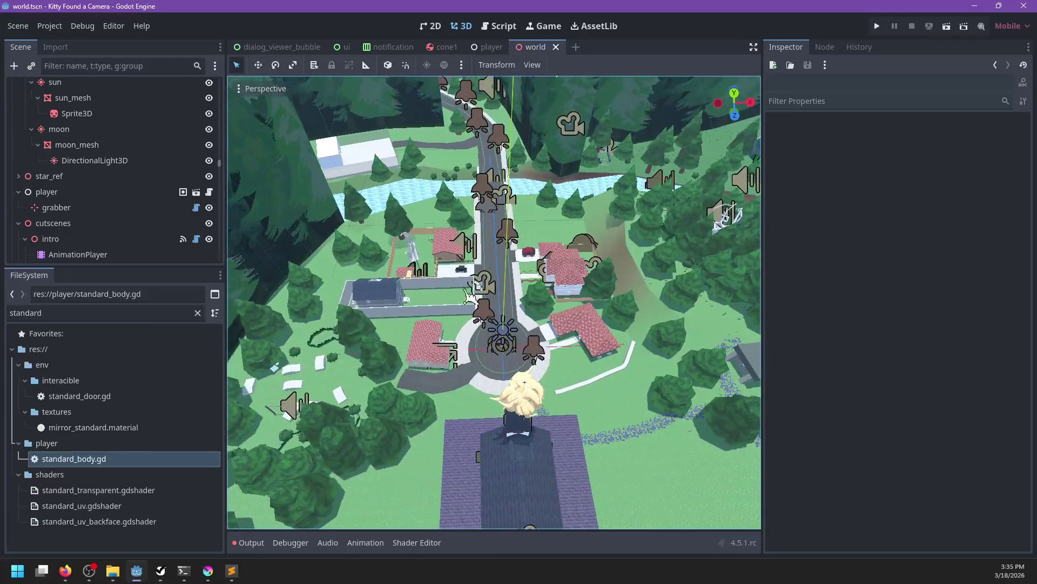
{"action": "double_click", "coordinate": [92, 242]}
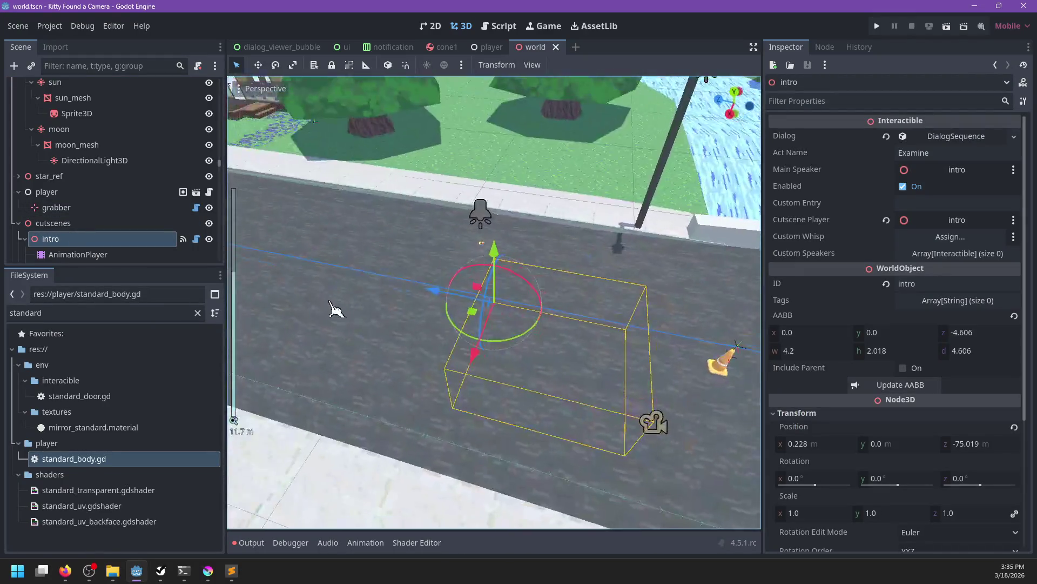
Step: Open the intro cutscene's animations and scrub the fall animation to about 1.0 s
{"action": "left_click", "coordinate": [98, 255]}
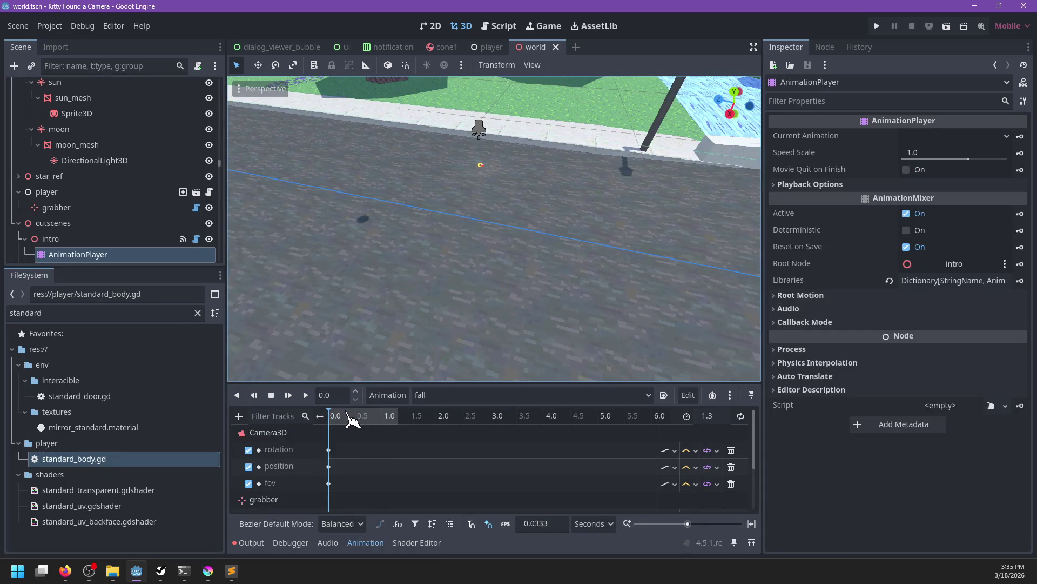
{"action": "left_click_drag", "start_coordinate": [339, 422], "coordinate": [403, 433]}
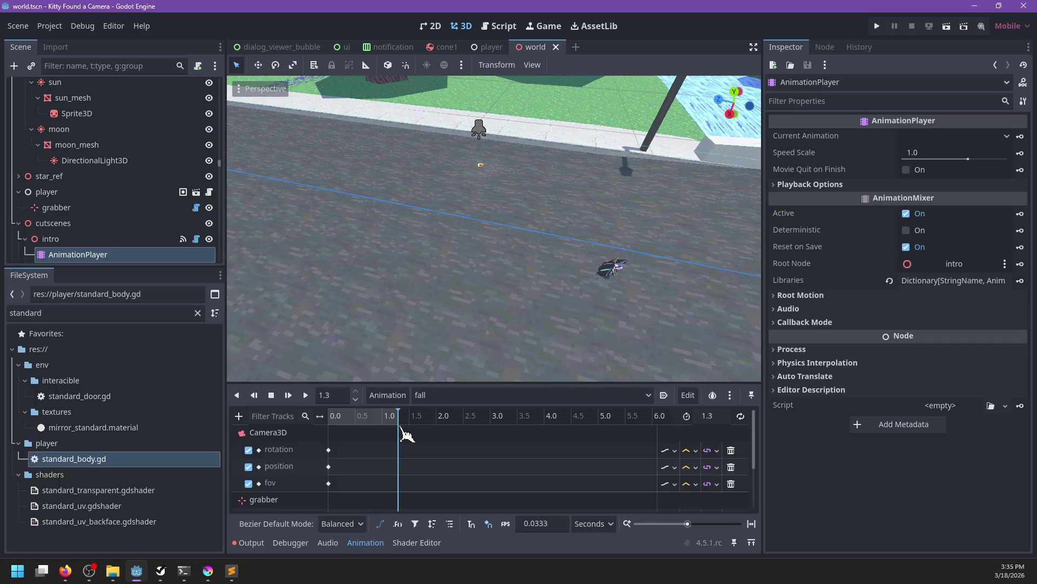
{"action": "left_click_drag", "start_coordinate": [572, 273], "coordinate": [514, 260]}
{"action": "scroll", "coordinate": [419, 470], "scroll_direction": "down", "scroll_amount": 3}
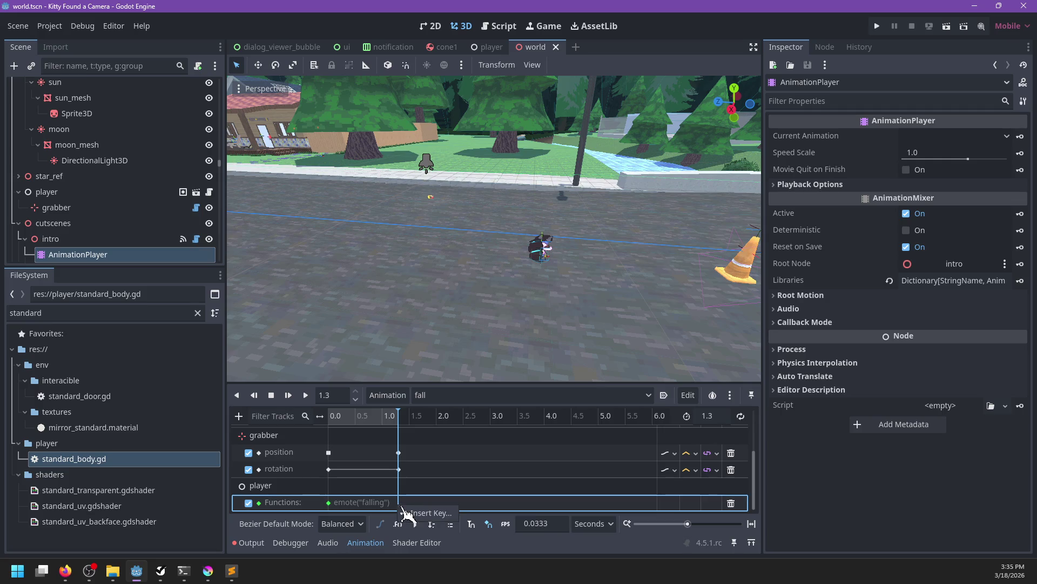
Step: Insert an emote call key on the player's Functions track with argument 'splat'
{"action": "right_click", "coordinate": [399, 505]}
{"action": "left_click", "coordinate": [422, 493]}
{"action": "type", "text": "spla"}
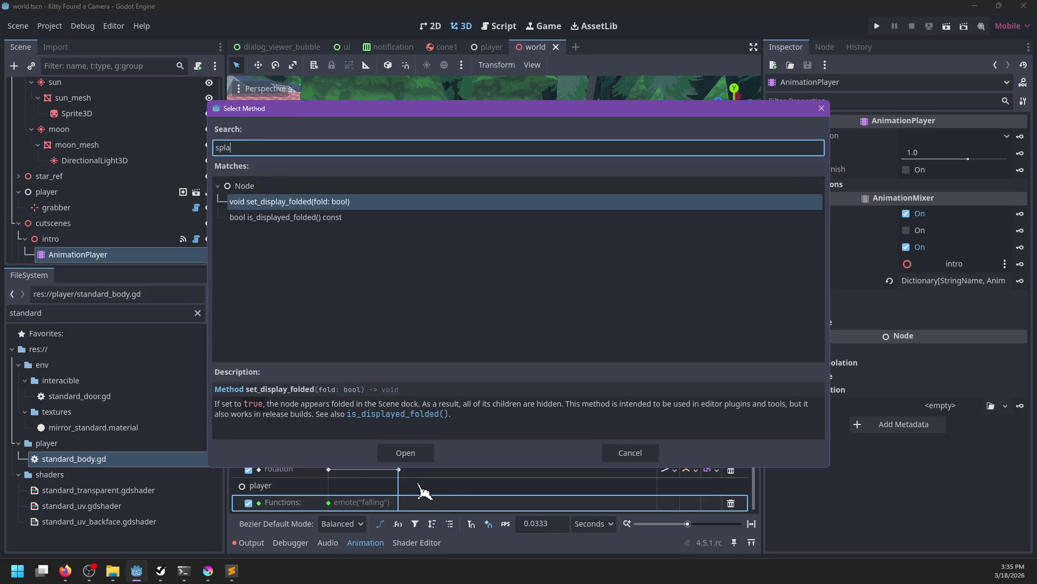
{"action": "key", "text": "BackSpace"}
{"action": "key", "text": "BackSpace"}
{"action": "key", "text": "BackSpace"}
{"action": "type", "text": "emote"}
{"action": "key", "text": "Return"}
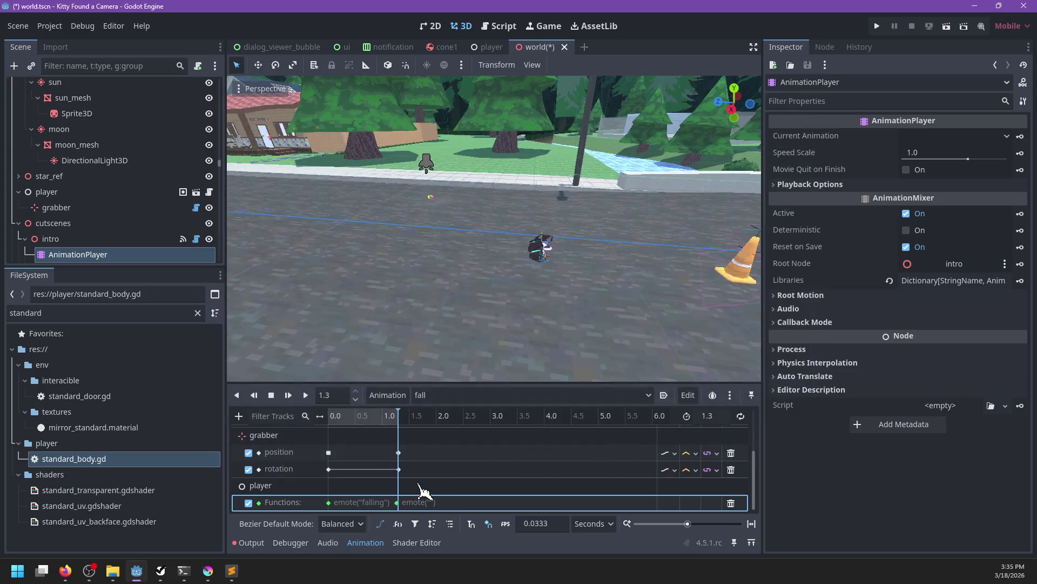
{"action": "left_click", "coordinate": [398, 502]}
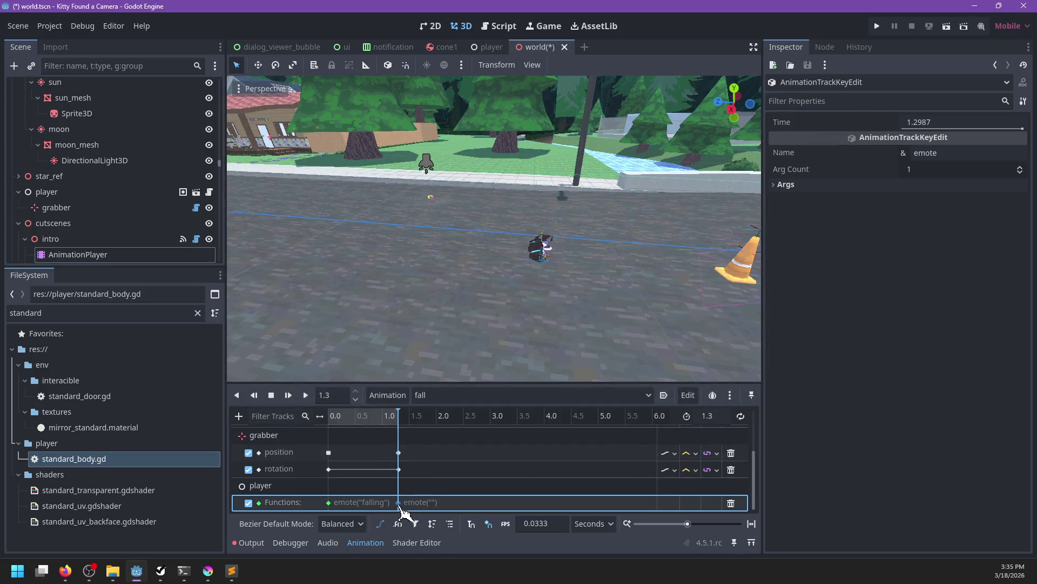
{"action": "left_click", "coordinate": [933, 185]}
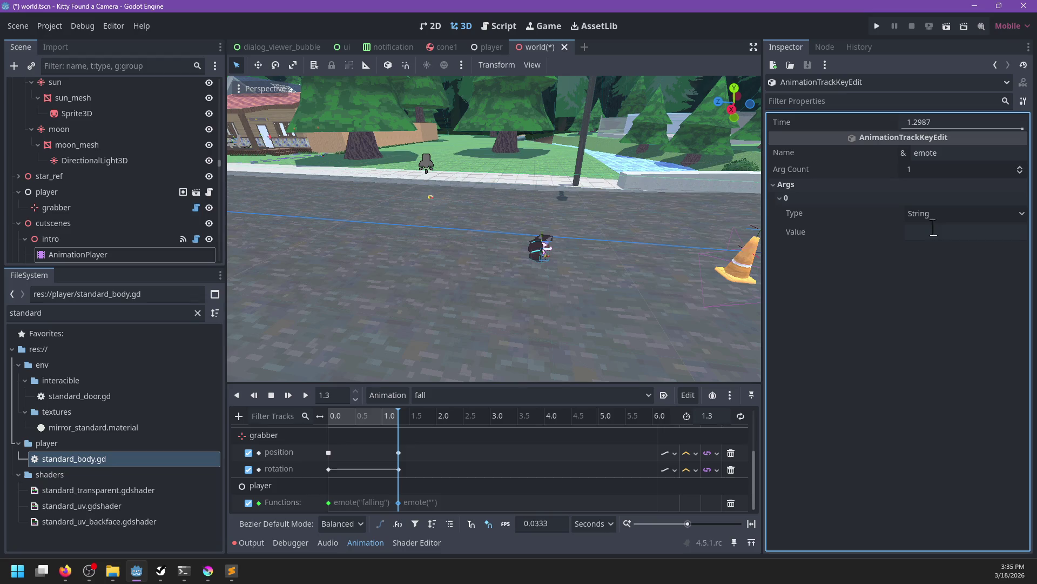
{"action": "left_click", "coordinate": [917, 231]}
{"action": "type", "text": "splat"}
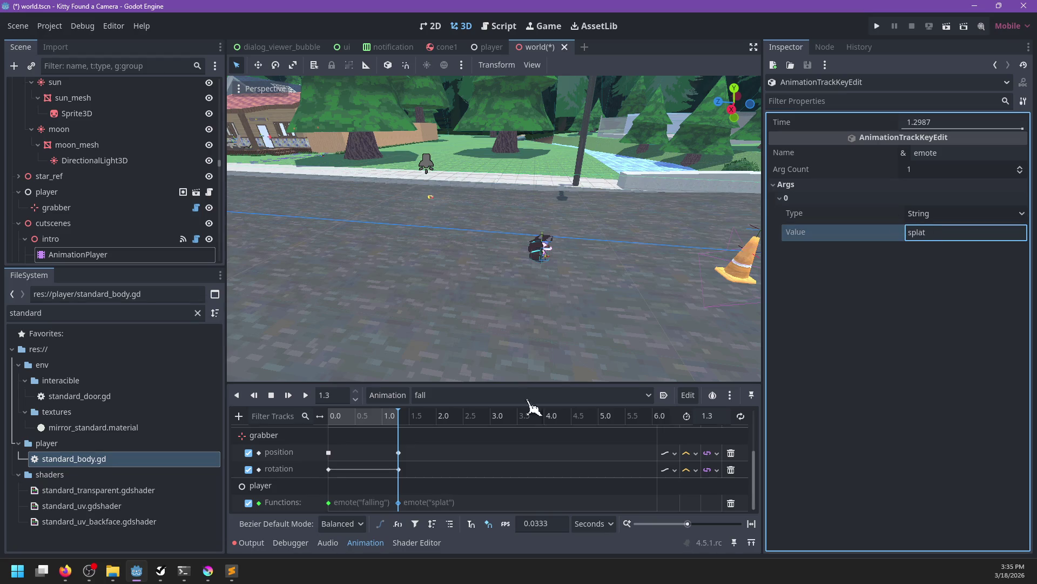
Step: Preview the fall animation from the start, then switch to the sit animation
{"action": "left_click", "coordinate": [290, 396]}
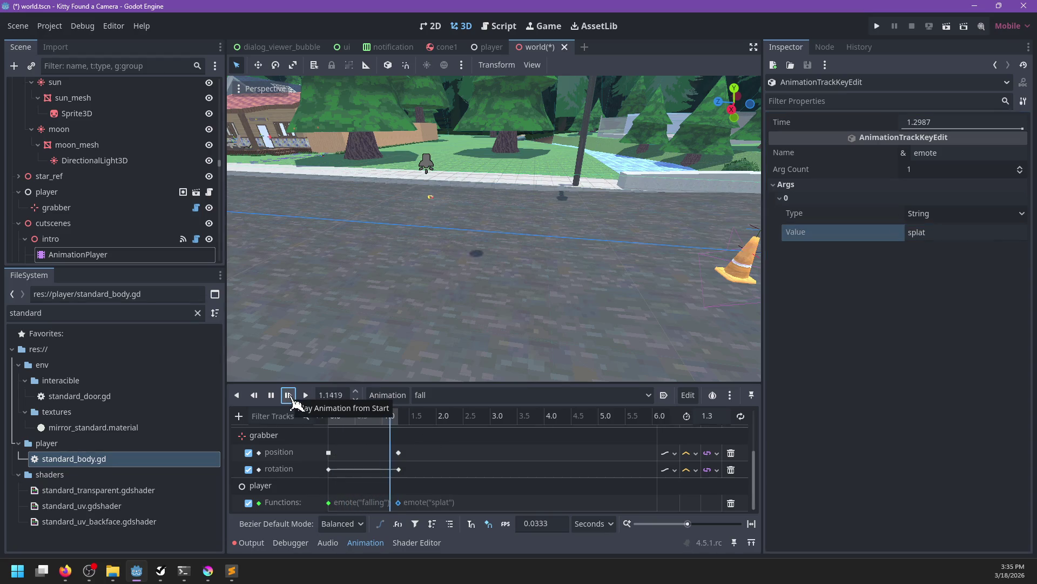
{"action": "scroll", "coordinate": [540, 280], "scroll_direction": "up", "scroll_amount": 5}
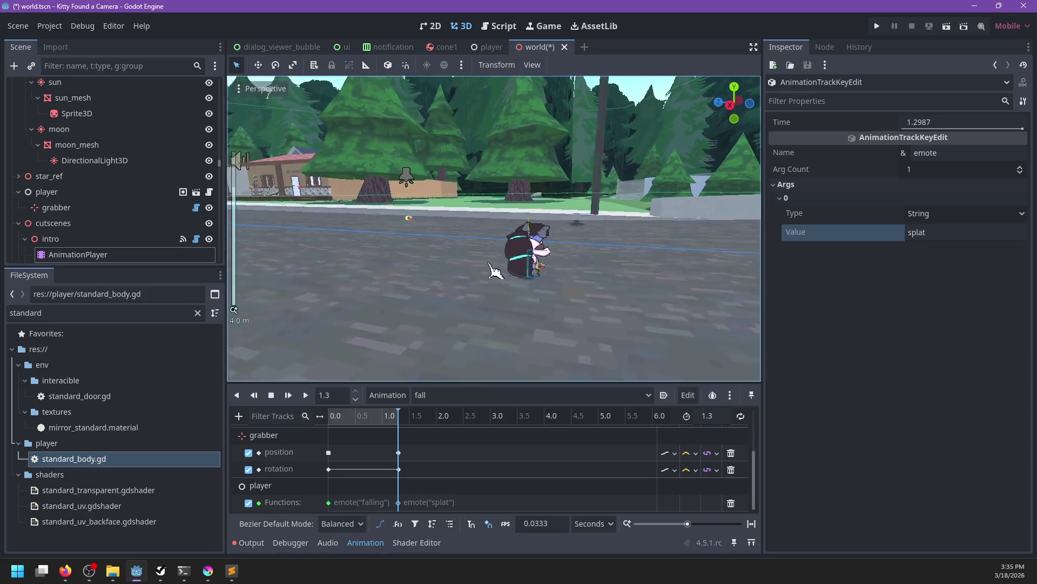
{"action": "left_click", "coordinate": [440, 394]}
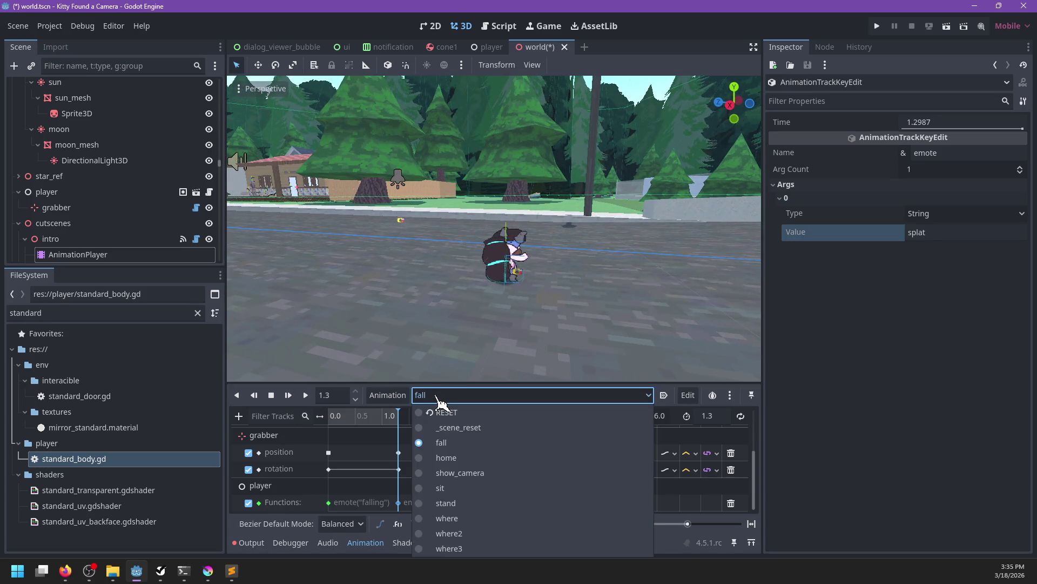
{"action": "left_click", "coordinate": [451, 489]}
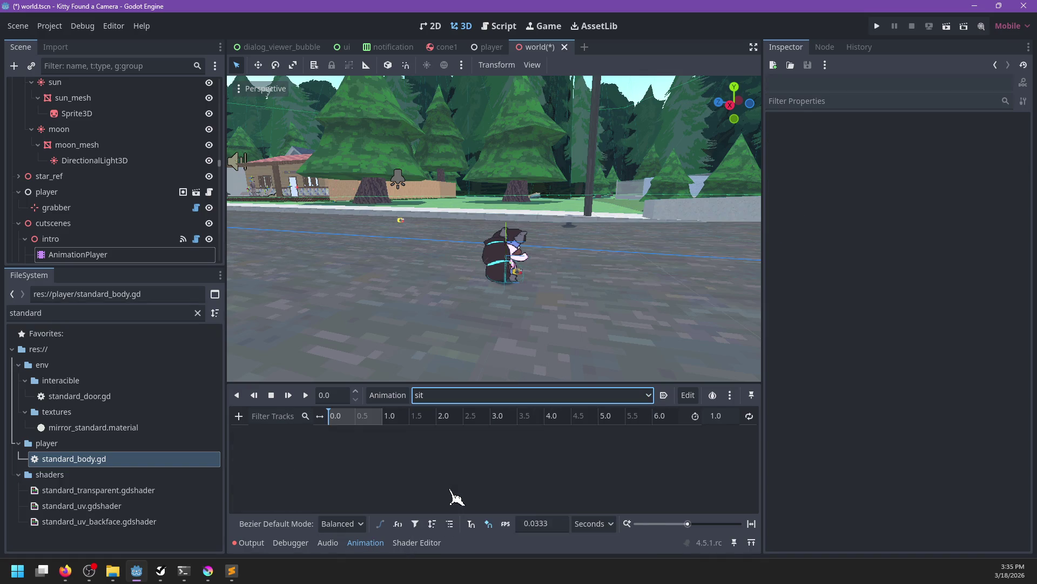
{"action": "left_click", "coordinate": [232, 571]}
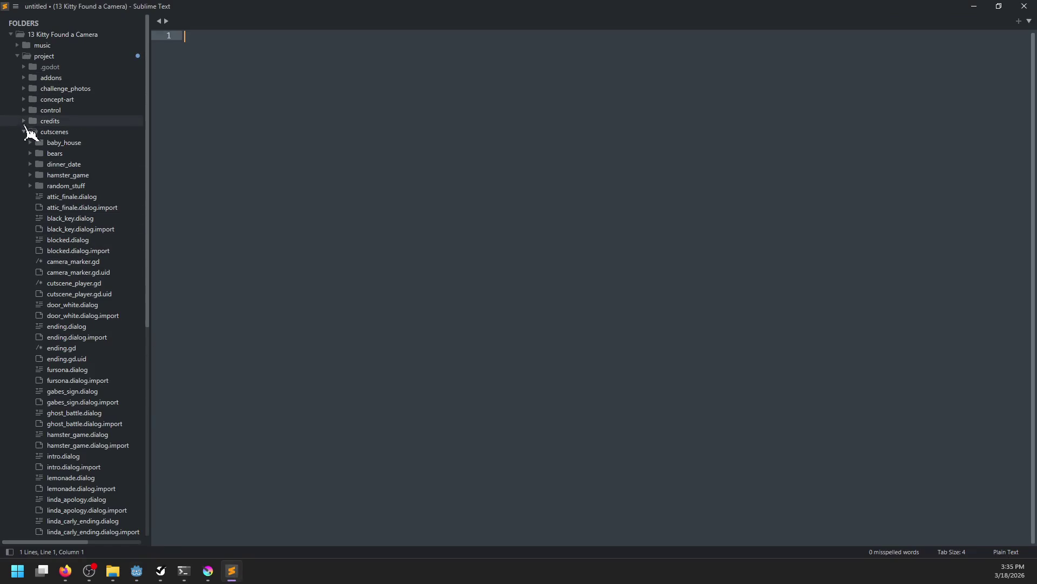
Step: Open intro.dialog in Sublime Text and enlarge the editor text
{"action": "left_click", "coordinate": [24, 132]}
{"action": "left_click", "coordinate": [24, 132]}
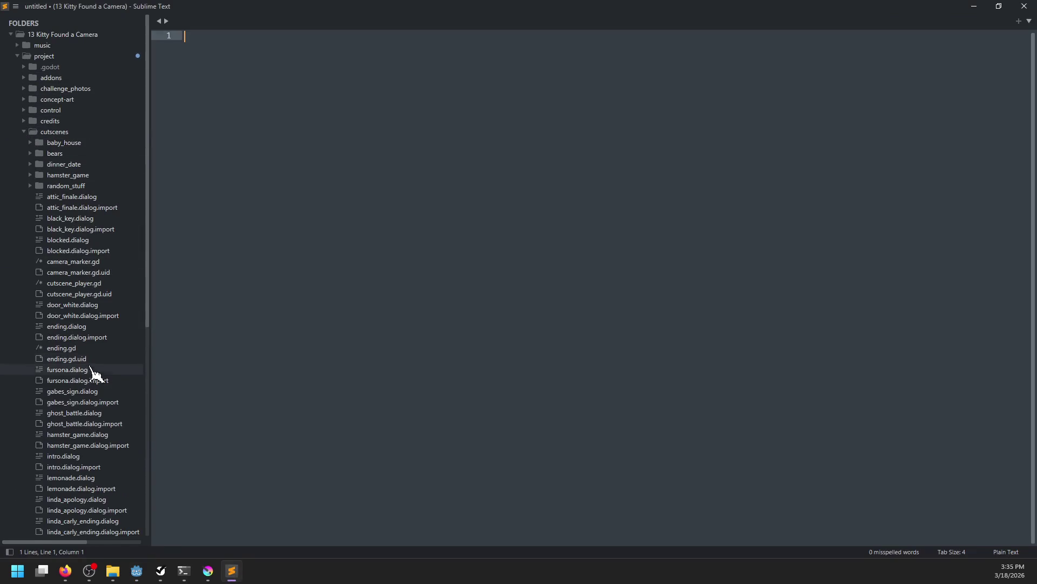
{"action": "left_click", "coordinate": [89, 456]}
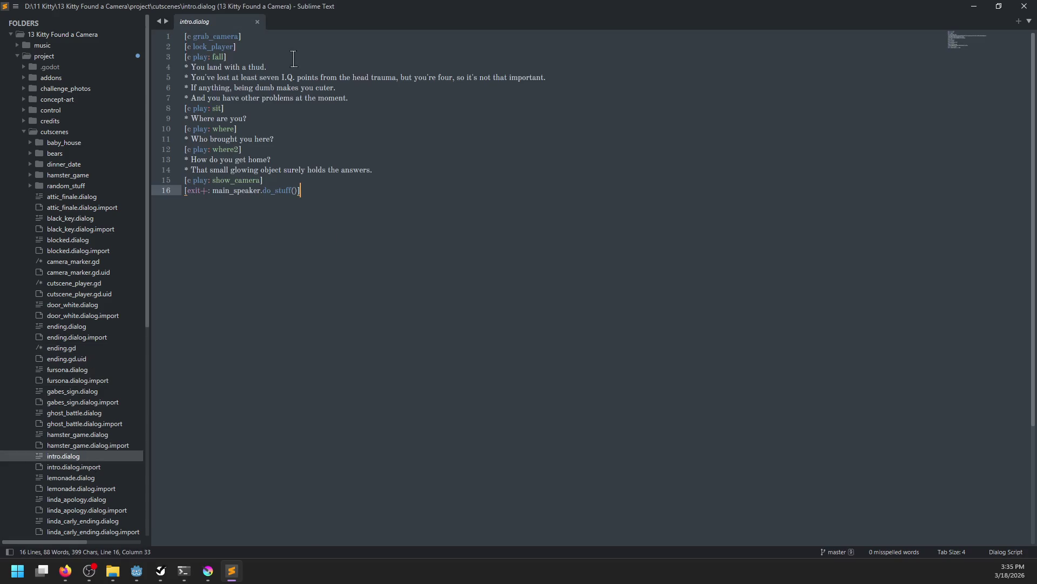
{"action": "key", "text": "ctrl+equal"}
{"action": "key", "text": "ctrl+equal"}
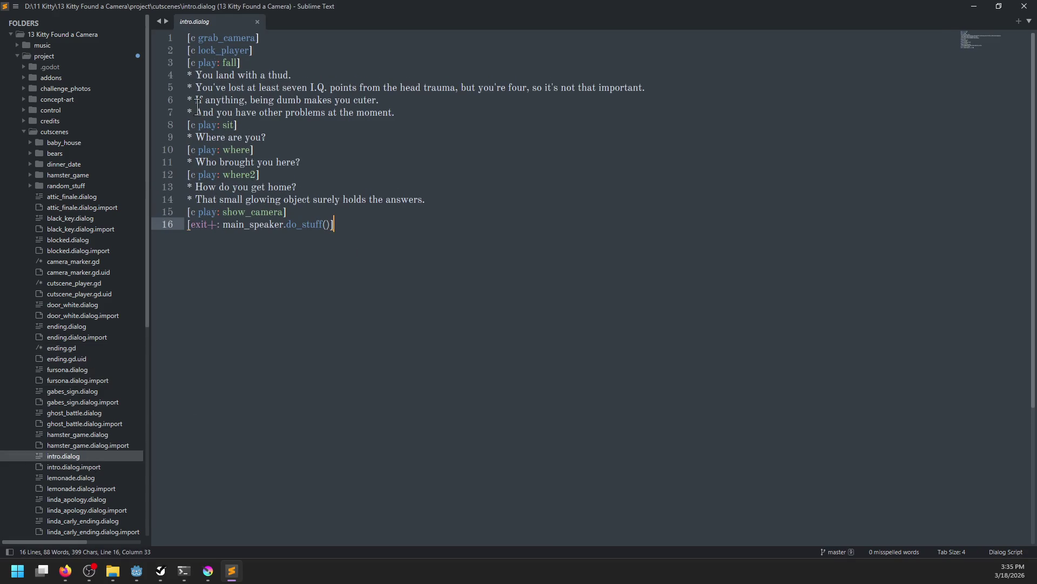
Step: Add a [c play: stand] line right after "You land with a thud."
{"action": "left_click", "coordinate": [687, 88]}
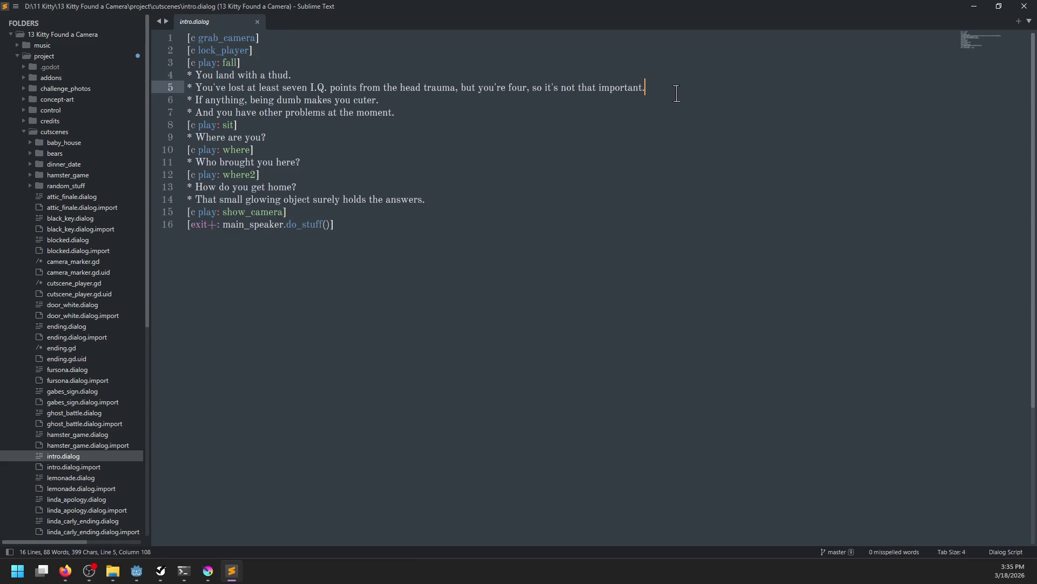
{"action": "key", "text": "ctrl+shift+Return"}
{"action": "type", "text": "["}
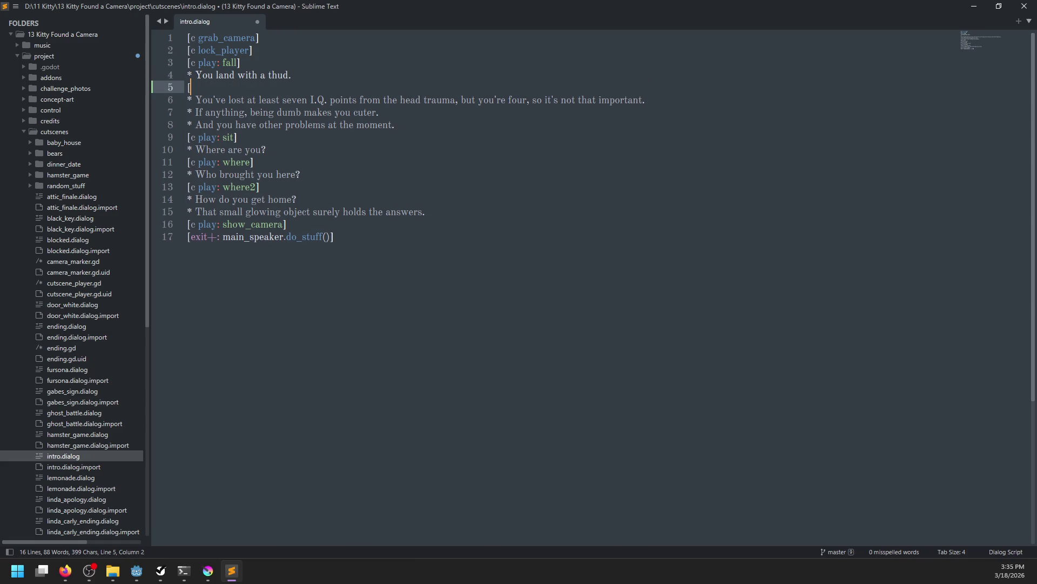
{"action": "type", "text": "nd]"}
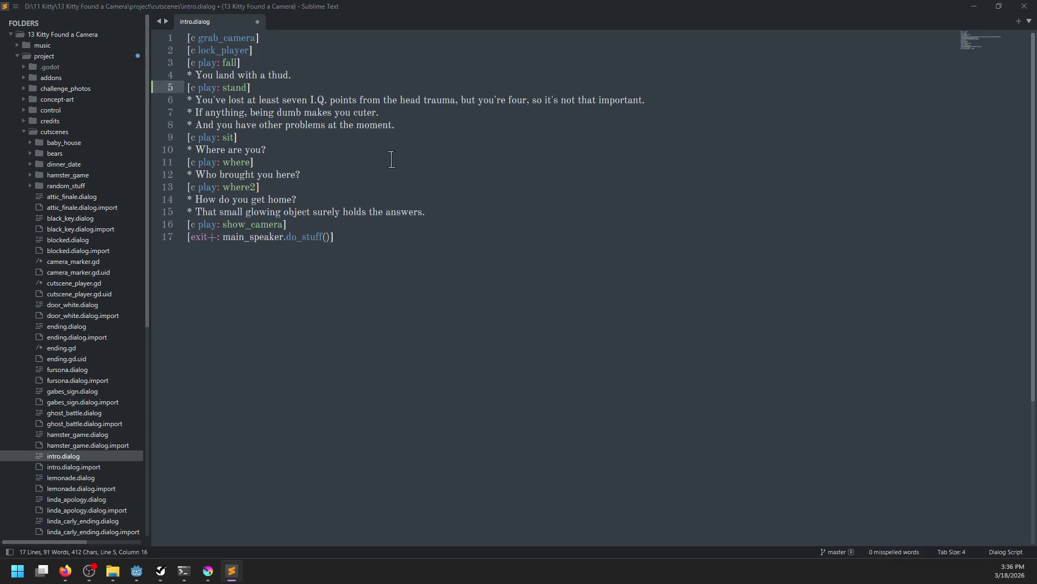
{"action": "key", "text": "alt+Tab"}
{"action": "key", "text": "alt+Tab"}
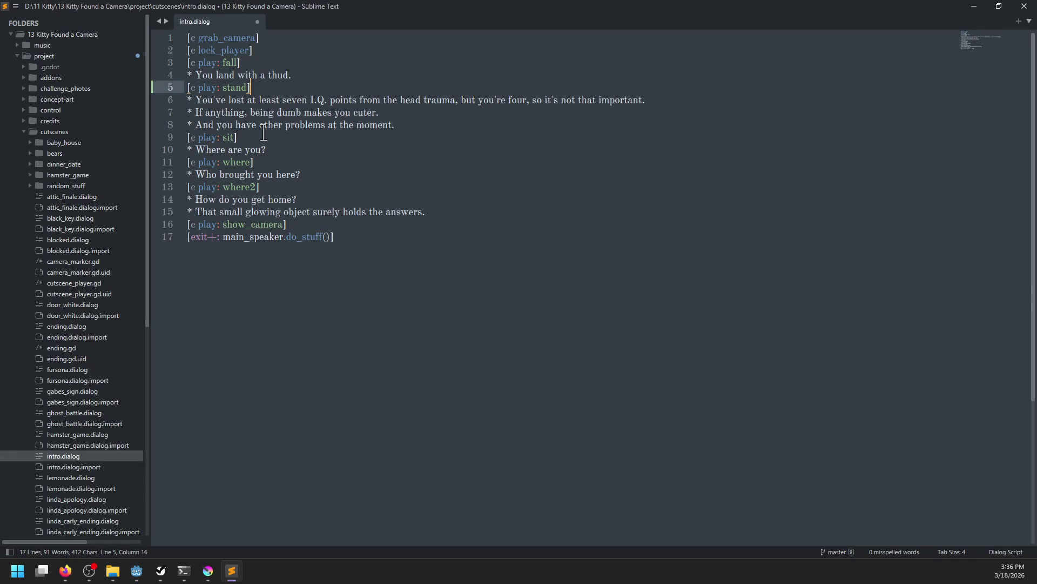
Step: Delete the [c play: sit] line and save intro.dialog
{"action": "left_click", "coordinate": [477, 138]}
{"action": "key", "text": "shift+Home"}
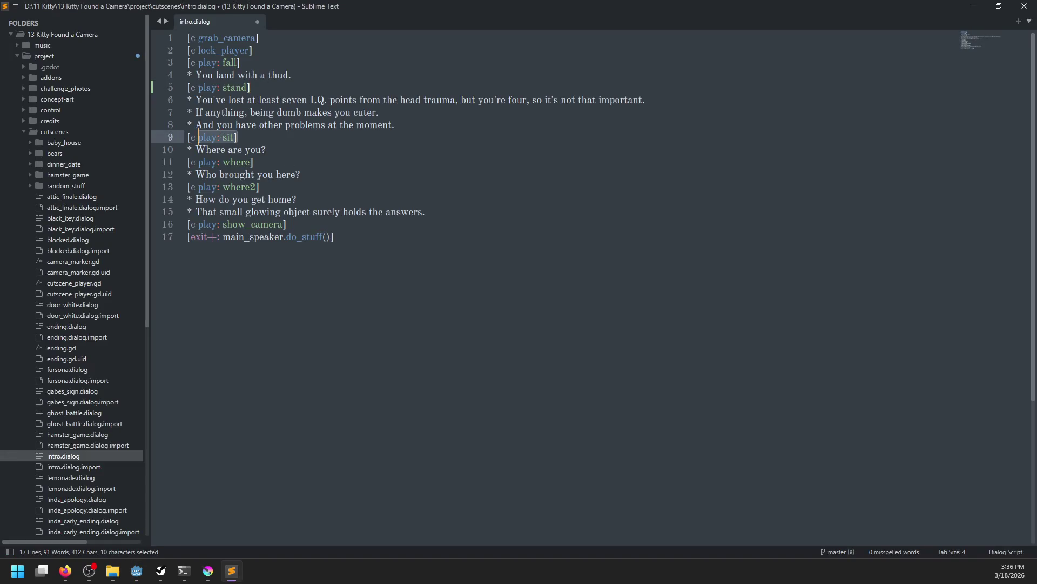
{"action": "key", "text": "BackSpace"}
{"action": "key", "text": "BackSpace"}
{"action": "key", "text": "ctrl+s"}
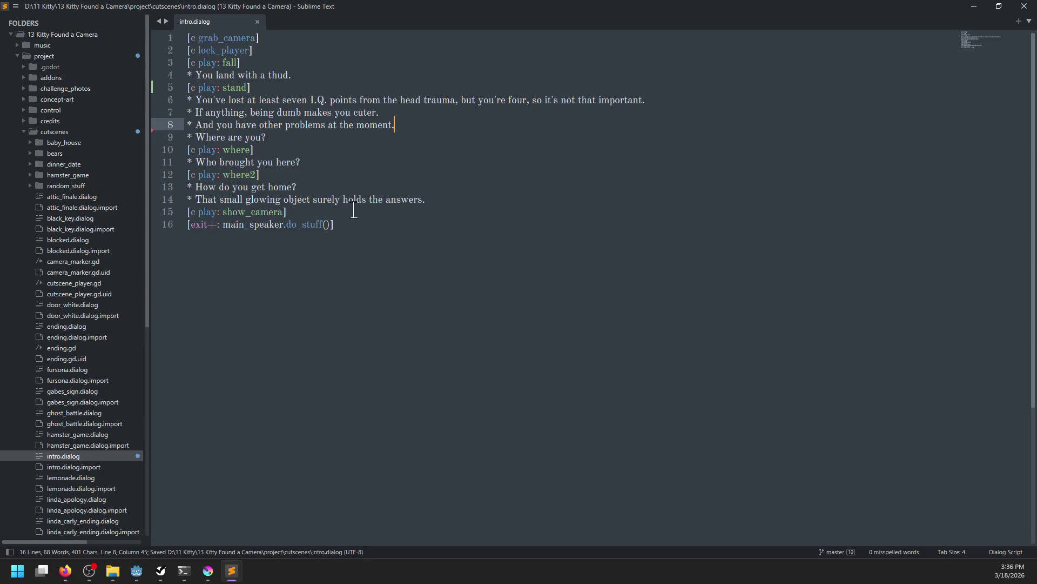
{"action": "key", "text": "alt+Tab"}
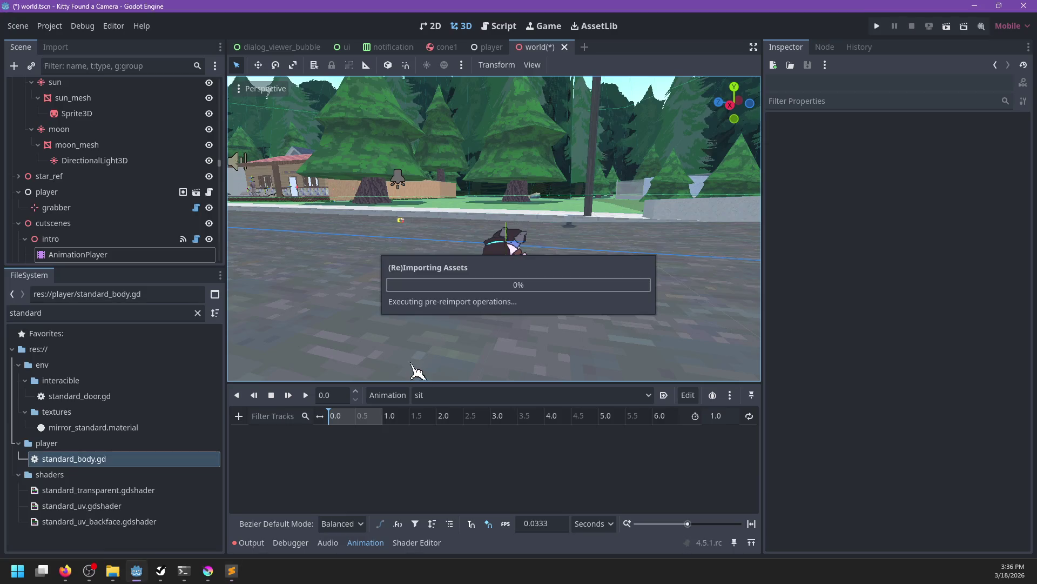
Step: Delete the sit animation and select the stand animation
{"action": "left_click", "coordinate": [389, 396]}
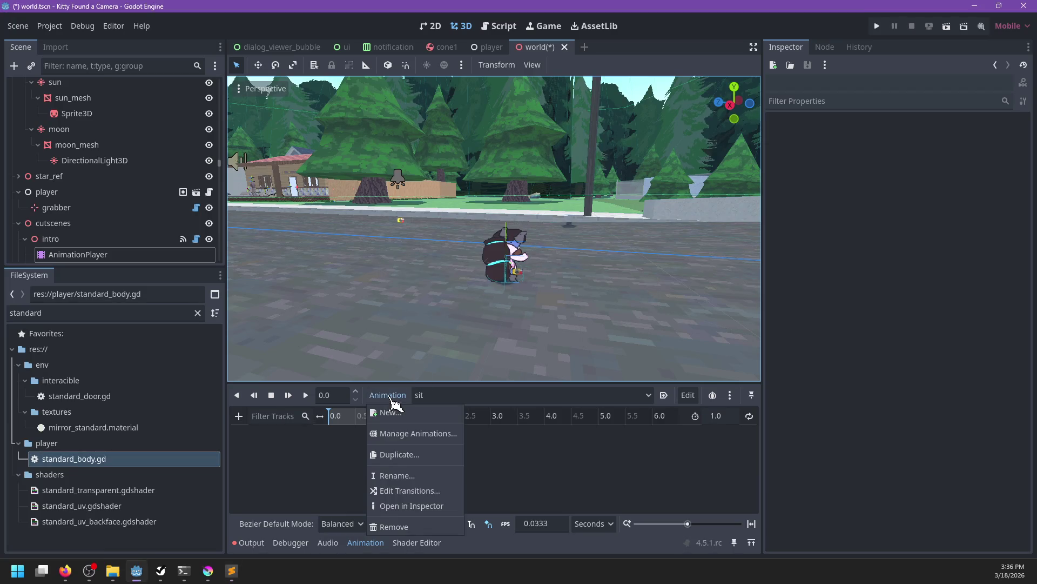
{"action": "left_click", "coordinate": [404, 526]}
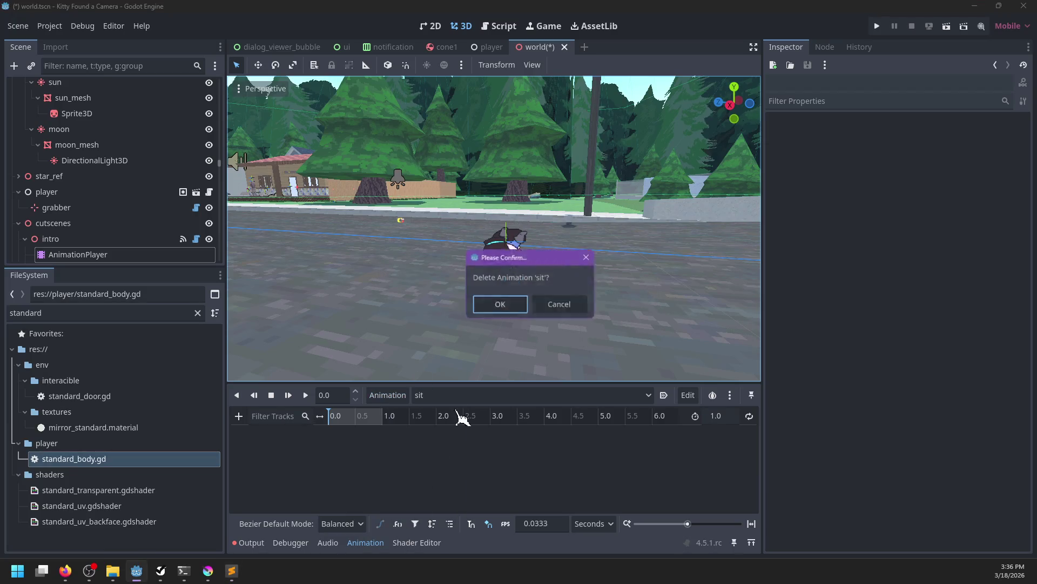
{"action": "left_click", "coordinate": [502, 304]}
{"action": "left_click", "coordinate": [445, 398]}
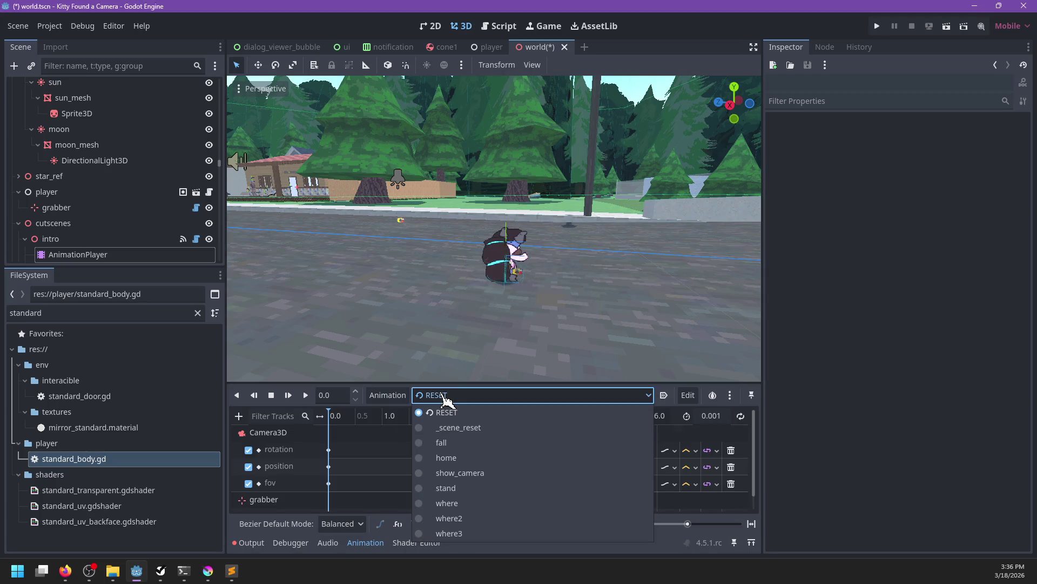
{"action": "left_click", "coordinate": [456, 489]}
Step: Add a Call Method track targeting the player node to the stand animation
{"action": "left_click", "coordinate": [238, 416]}
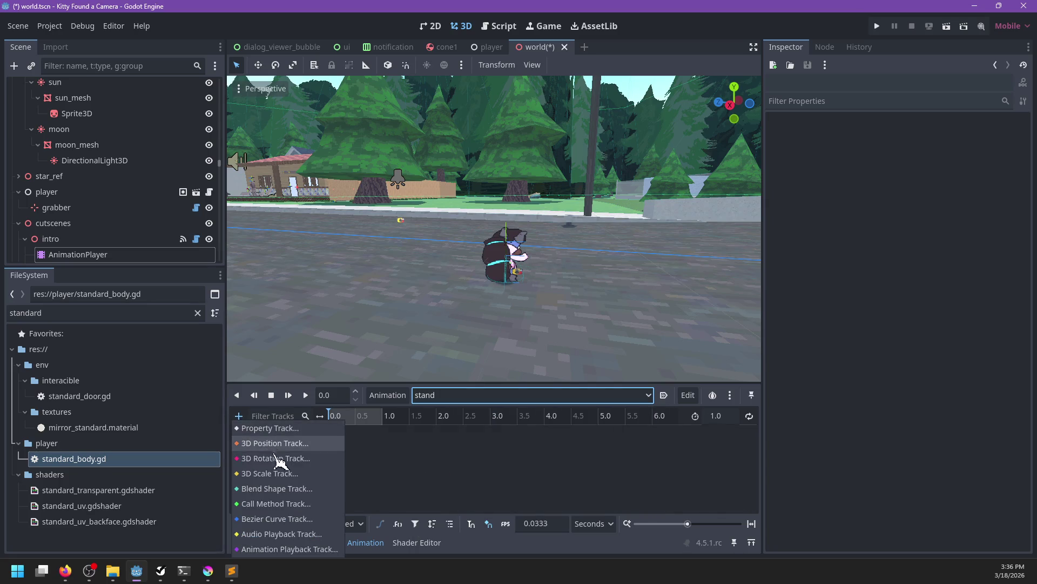
{"action": "left_click", "coordinate": [276, 504]}
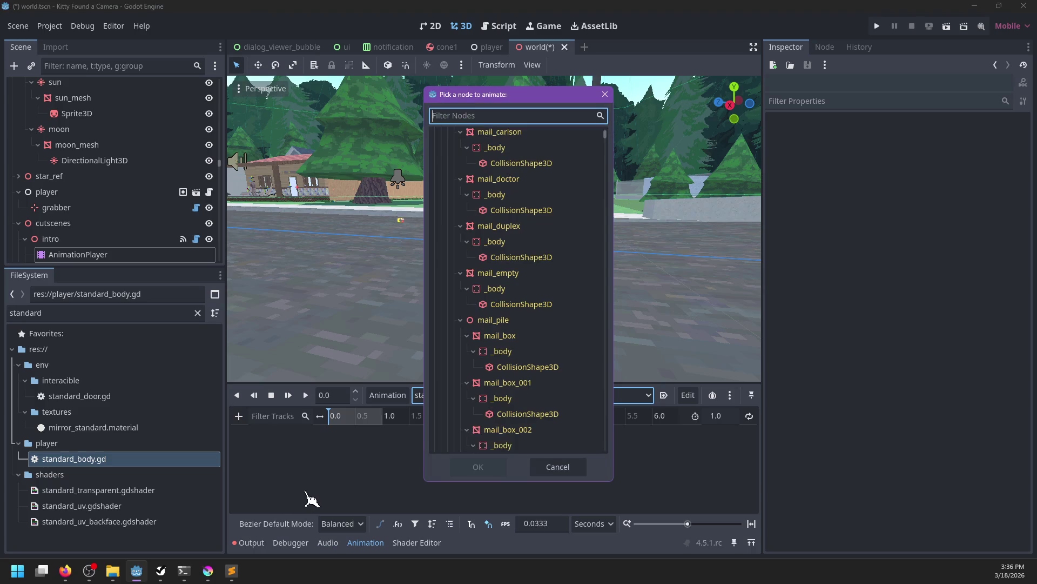
{"action": "type", "text": "player"}
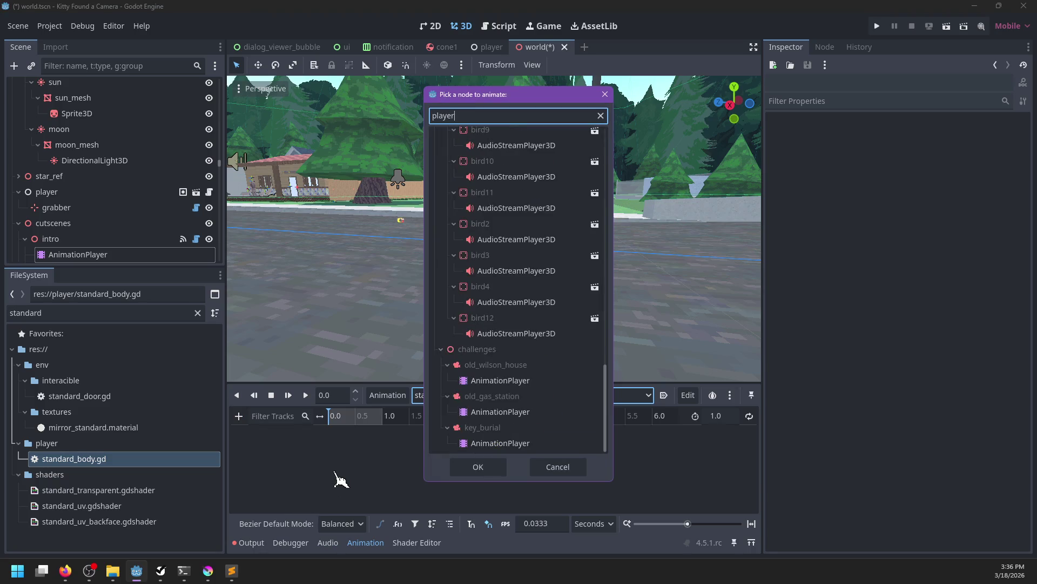
{"action": "scroll", "coordinate": [491, 389], "scroll_direction": "up", "scroll_amount": 15}
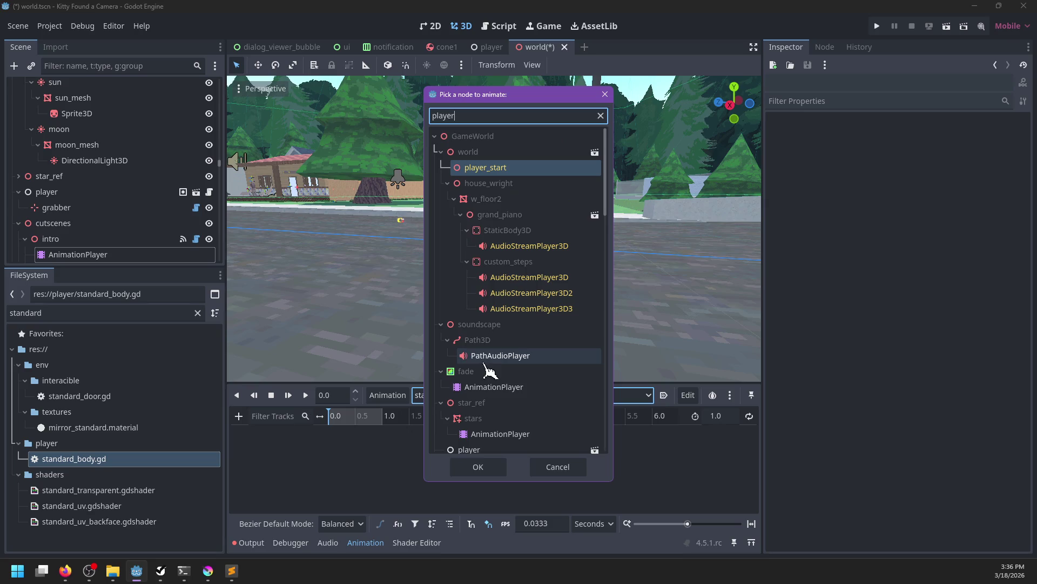
{"action": "scroll", "coordinate": [505, 297], "scroll_direction": "down", "scroll_amount": 15}
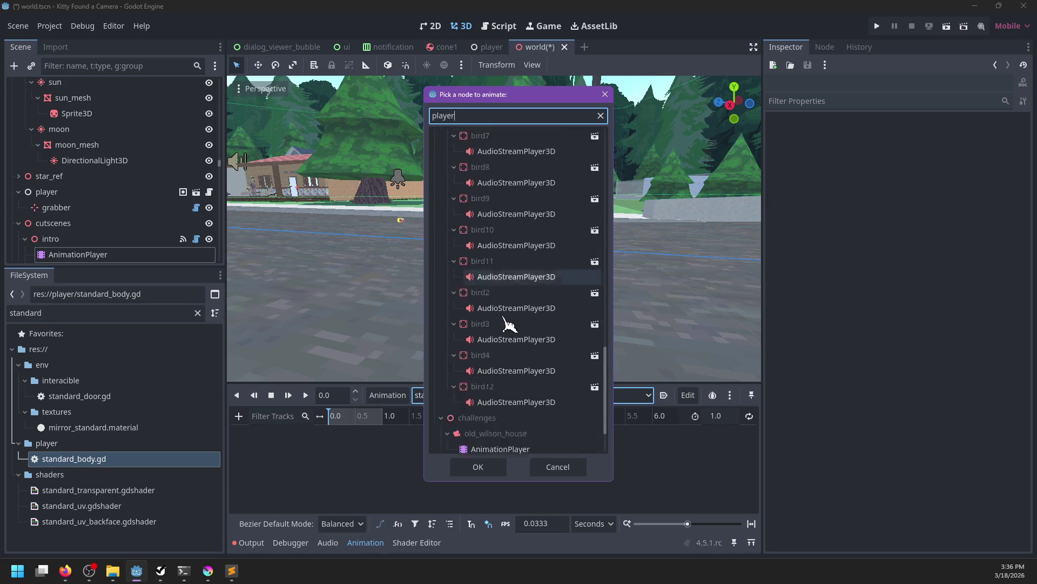
{"action": "scroll", "coordinate": [506, 324], "scroll_direction": "up", "scroll_amount": 5}
{"action": "left_click", "coordinate": [469, 382]}
{"action": "double_click", "coordinate": [469, 382]}
Step: Insert an emote method key at time 0 on the player's track
{"action": "right_click", "coordinate": [335, 460]}
{"action": "left_click", "coordinate": [342, 462]}
{"action": "type", "text": "emot"}
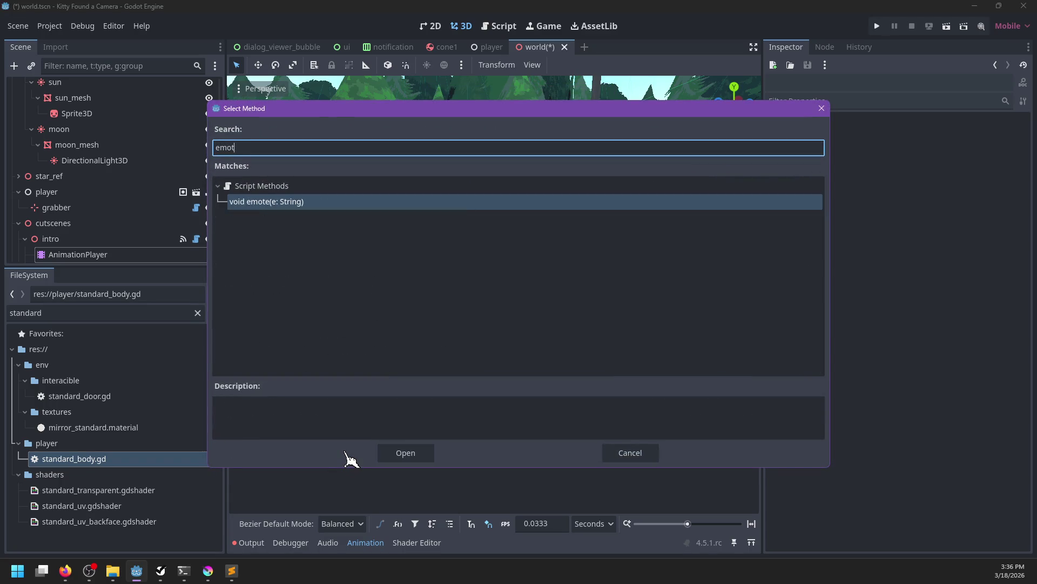
{"action": "key", "text": "Return"}
{"action": "left_click", "coordinate": [330, 451]}
Step: Set the stand animation length to 0.1 and the emote argument to 'standing'
{"action": "left_click", "coordinate": [721, 415]}
{"action": "type", "text": "0.1"}
{"action": "key", "text": "Return"}
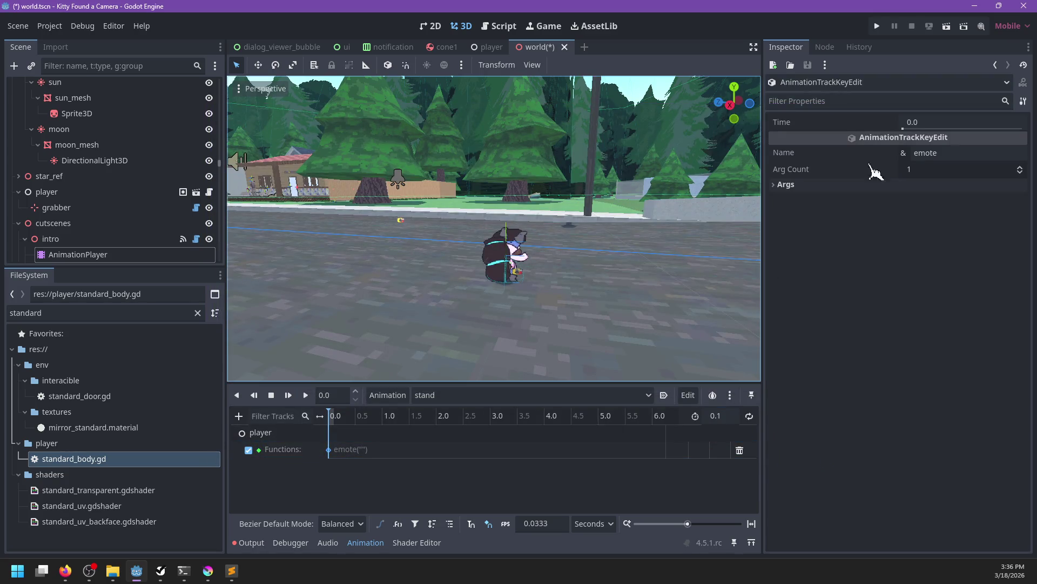
{"action": "left_click", "coordinate": [934, 165]}
{"action": "left_click", "coordinate": [837, 185]}
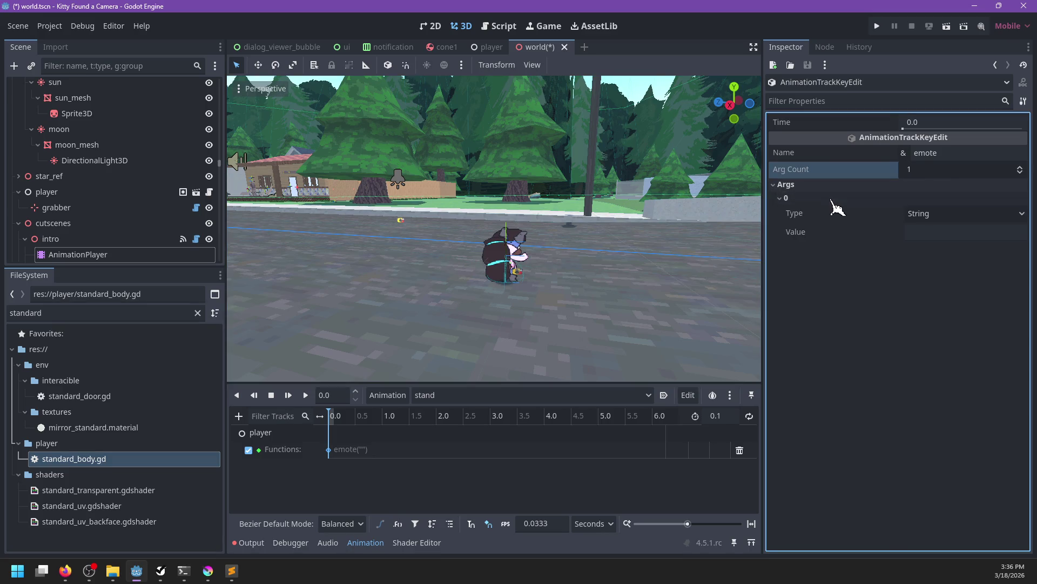
{"action": "left_click", "coordinate": [939, 232]}
{"action": "type", "text": "standing"}
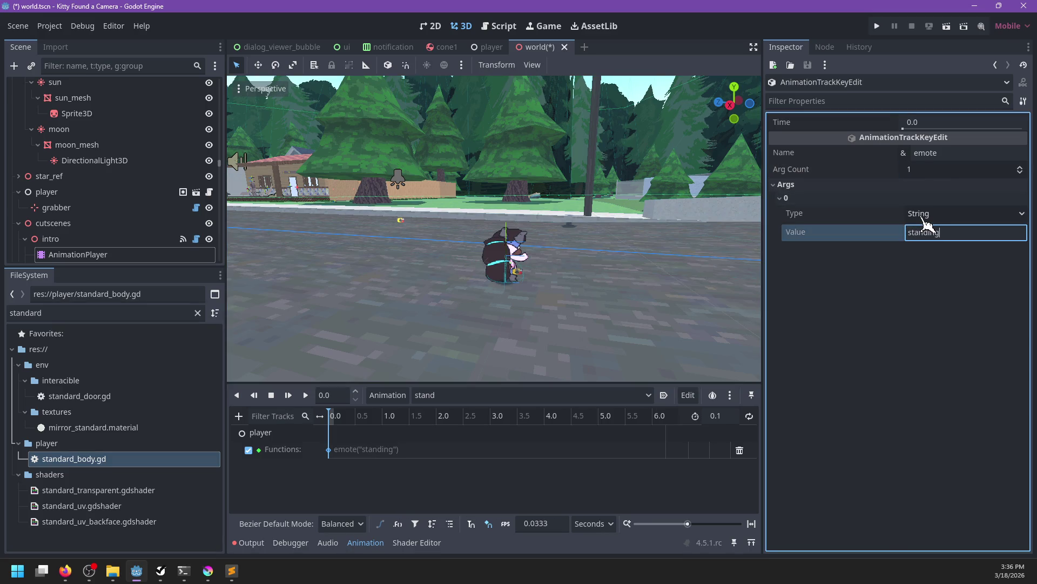
Step: Save the scene and orbit the view to look down at the road
{"action": "key", "text": "ctrl+s"}
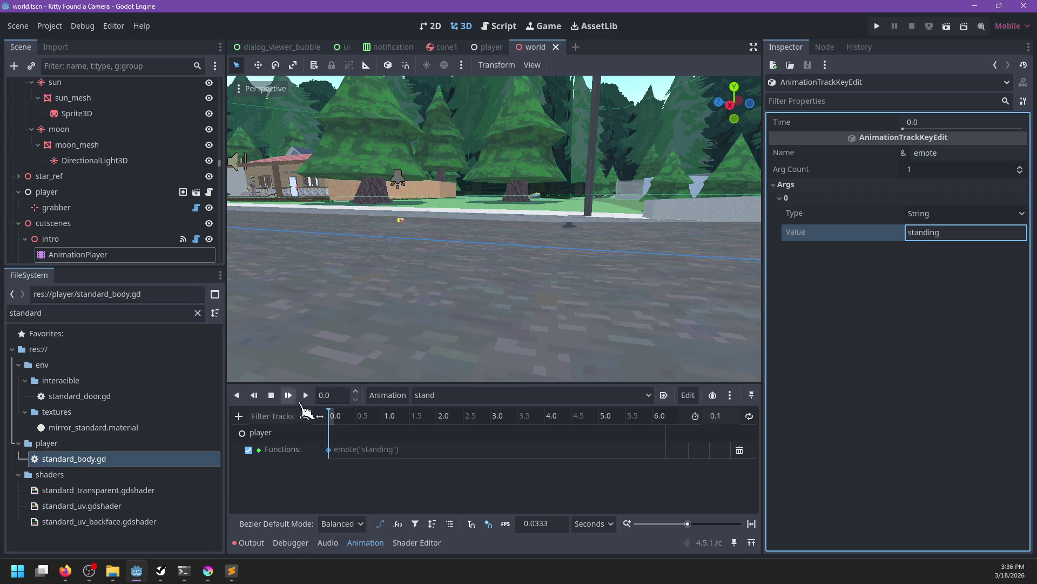
{"action": "scroll", "coordinate": [510, 273], "scroll_direction": "up", "scroll_amount": 3}
{"action": "left_click_drag", "start_coordinate": [510, 273], "coordinate": [513, 291]}
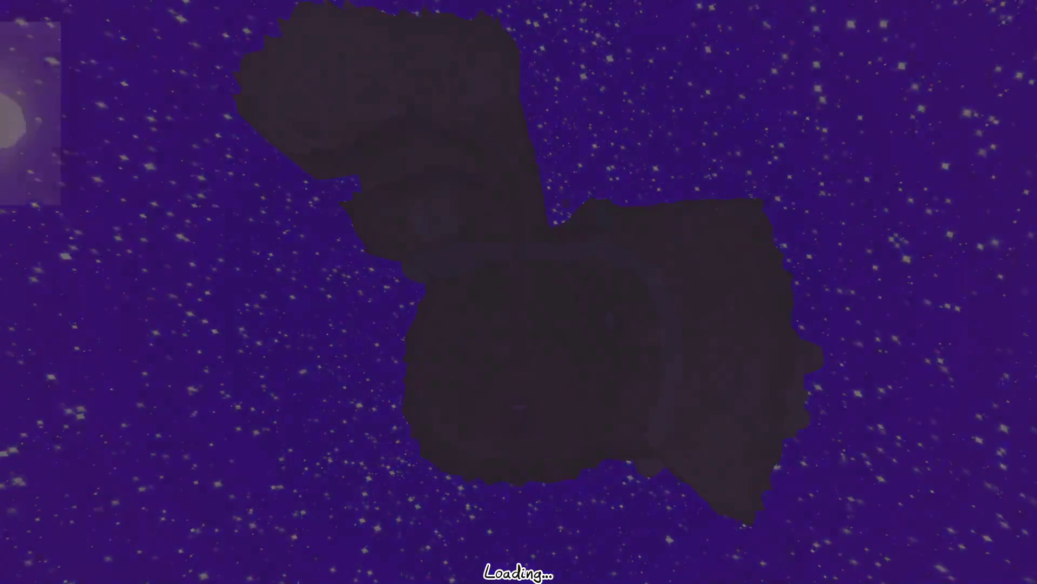
Step: Start a new game from the pause menu, advance the opening dialogue, then stop the run
{"action": "key", "text": "Escape"}
{"action": "key", "text": "Down"}
{"action": "key", "text": "Down"}
{"action": "key", "text": "Down"}
{"action": "key", "text": "Down"}
{"action": "key", "text": "Return"}
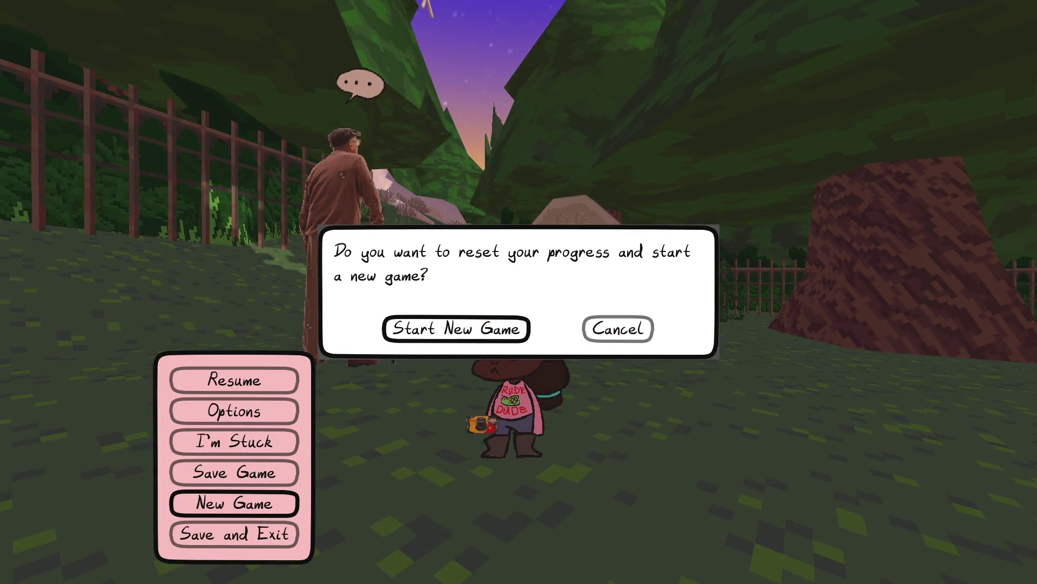
{"action": "key", "text": "Return"}
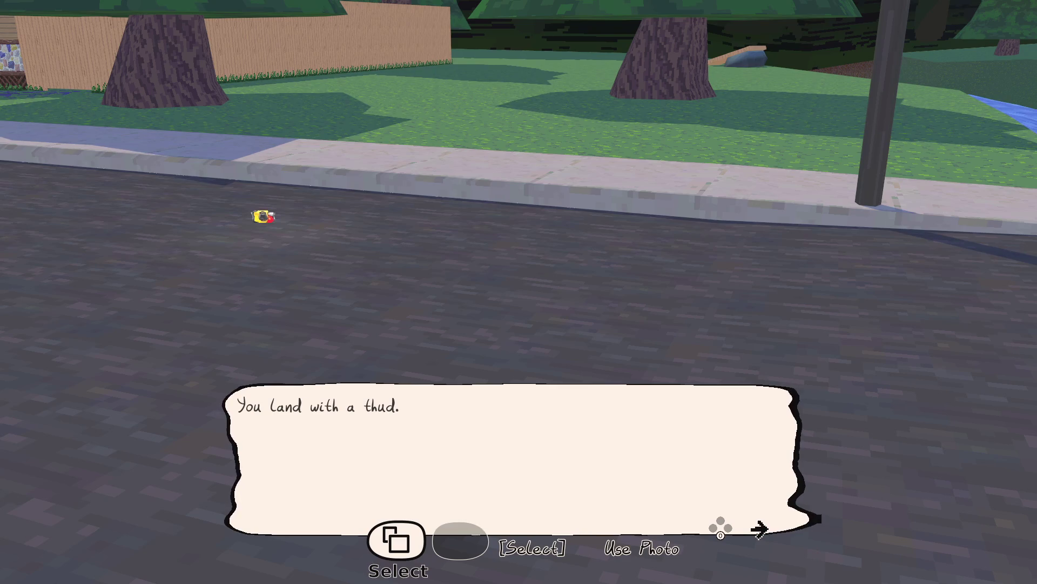
{"action": "key", "text": "Return"}
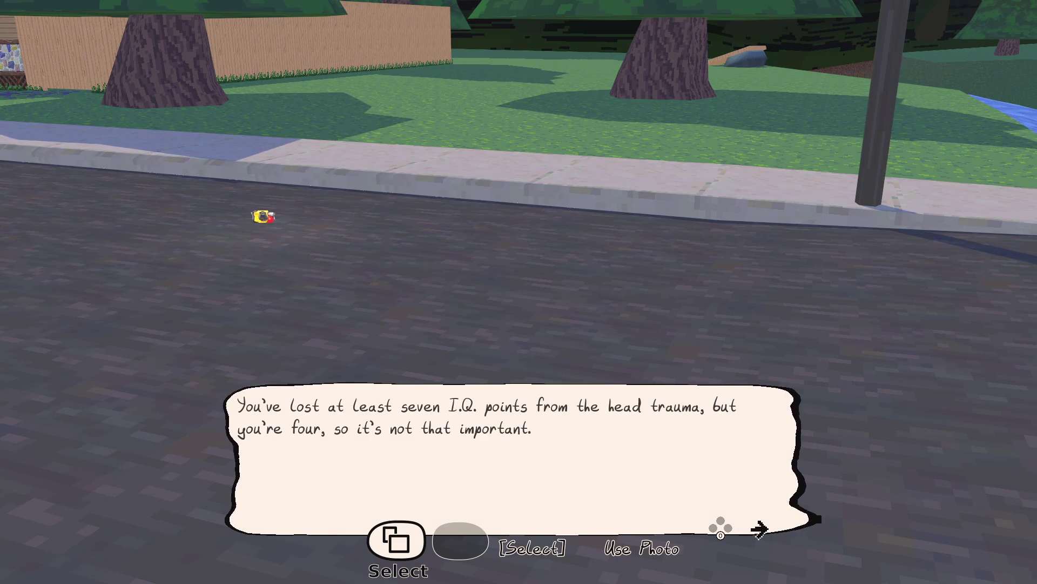
{"action": "key", "text": "F8"}
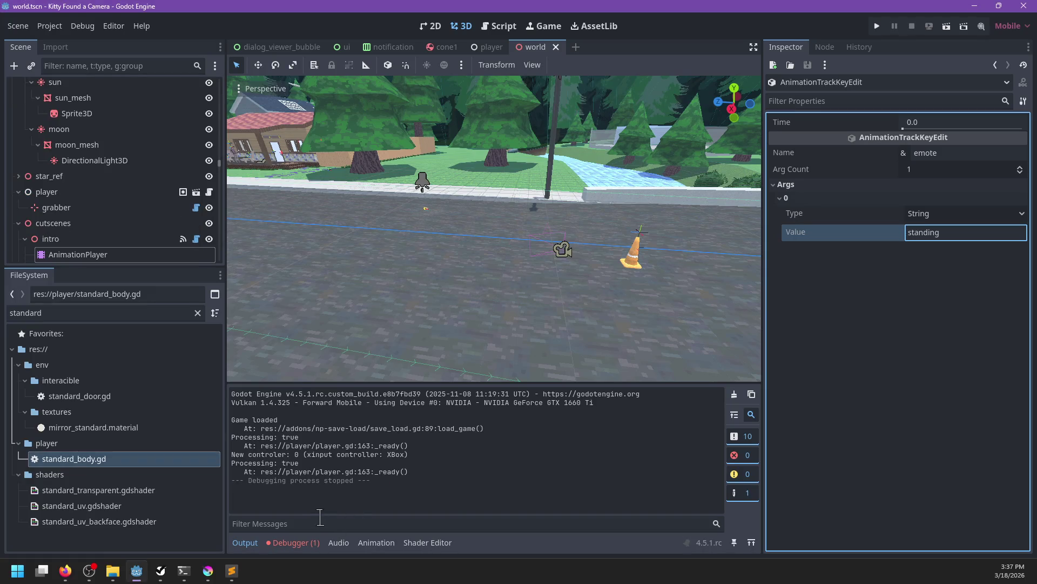
Step: Trace the prompts_changed error to line 67 of ui.gd, then relaunch the game
{"action": "left_click", "coordinate": [306, 542]}
{"action": "left_click", "coordinate": [306, 391]}
{"action": "left_click", "coordinate": [503, 487]}
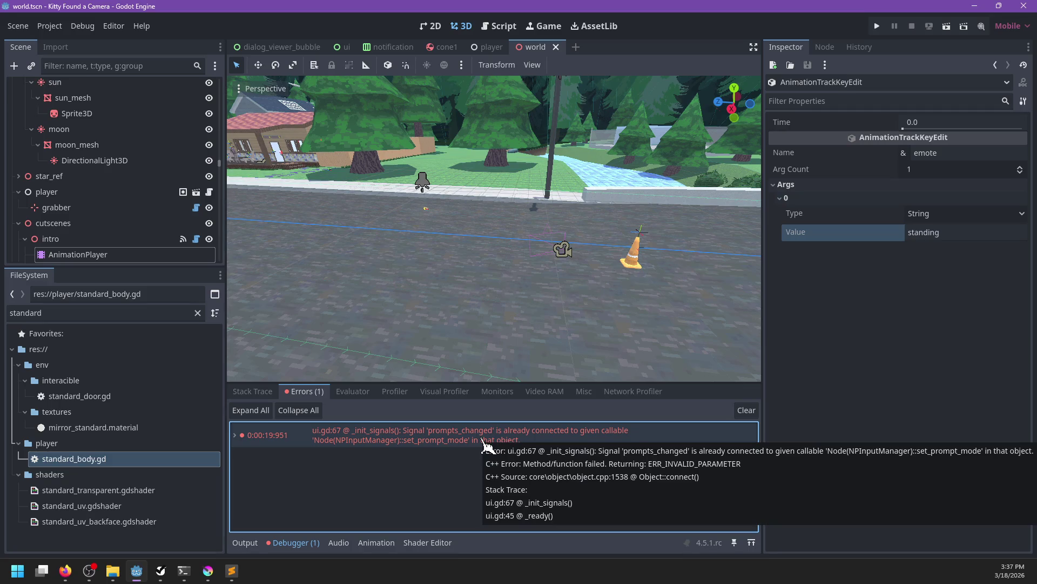
{"action": "double_click", "coordinate": [485, 440]}
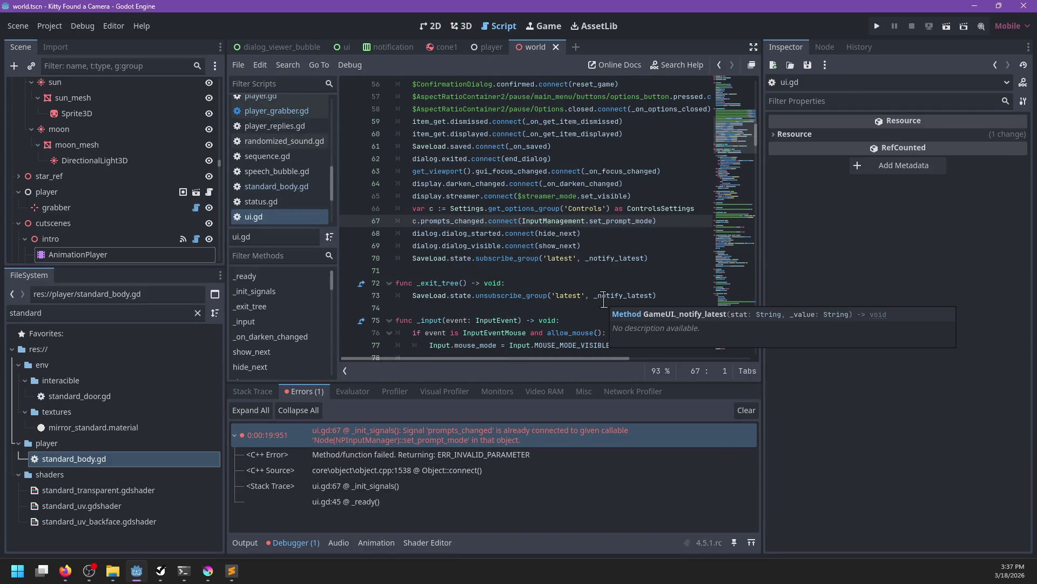
{"action": "key", "text": "F5"}
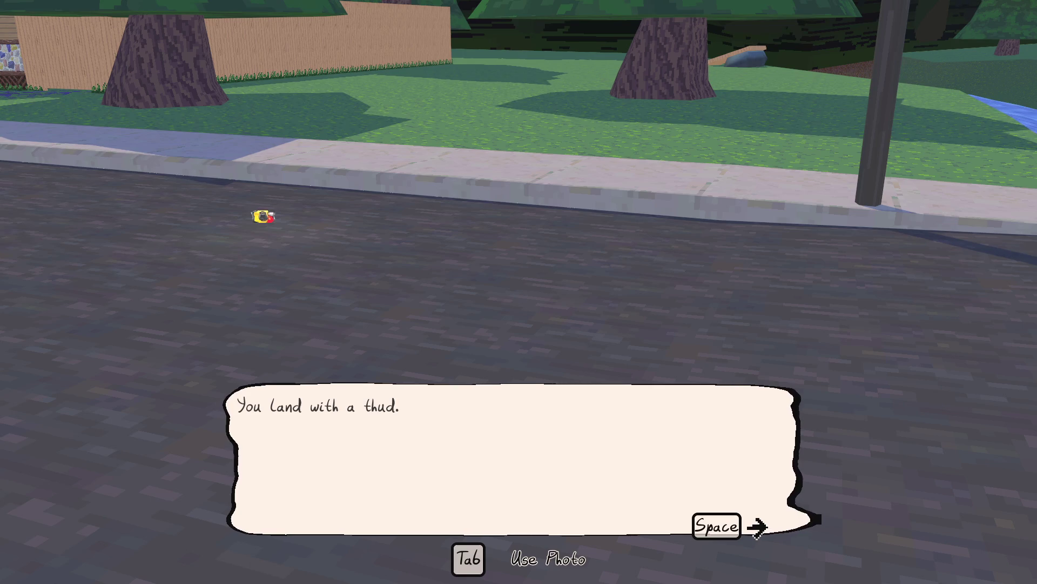
Step: Close the game, review the runtime errors, and open the intro cutscene's script
{"action": "key", "text": "alt+F4"}
{"action": "left_click", "coordinate": [297, 542]}
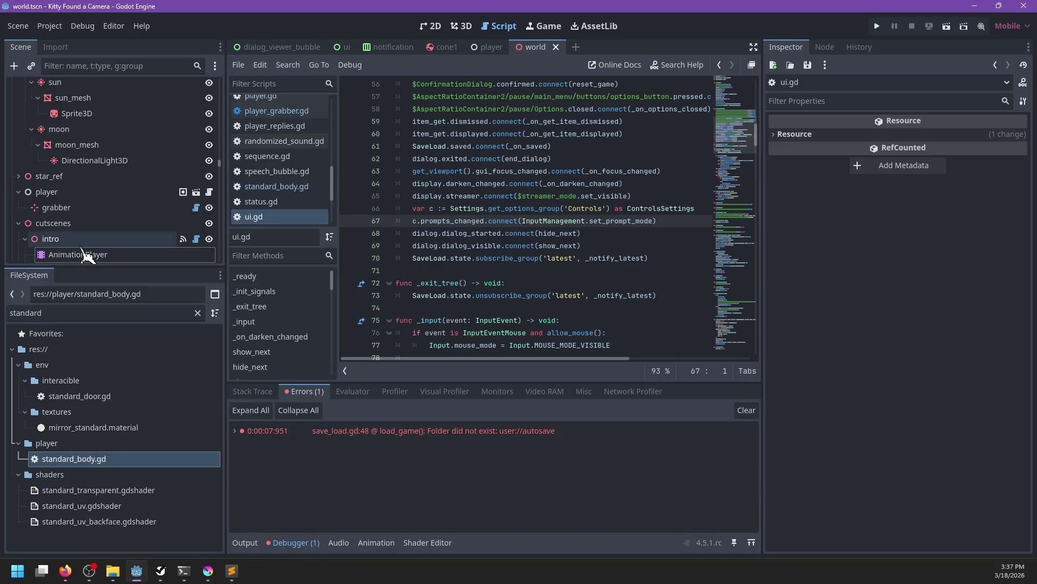
{"action": "left_click", "coordinate": [201, 241]}
{"action": "left_click", "coordinate": [199, 239]}
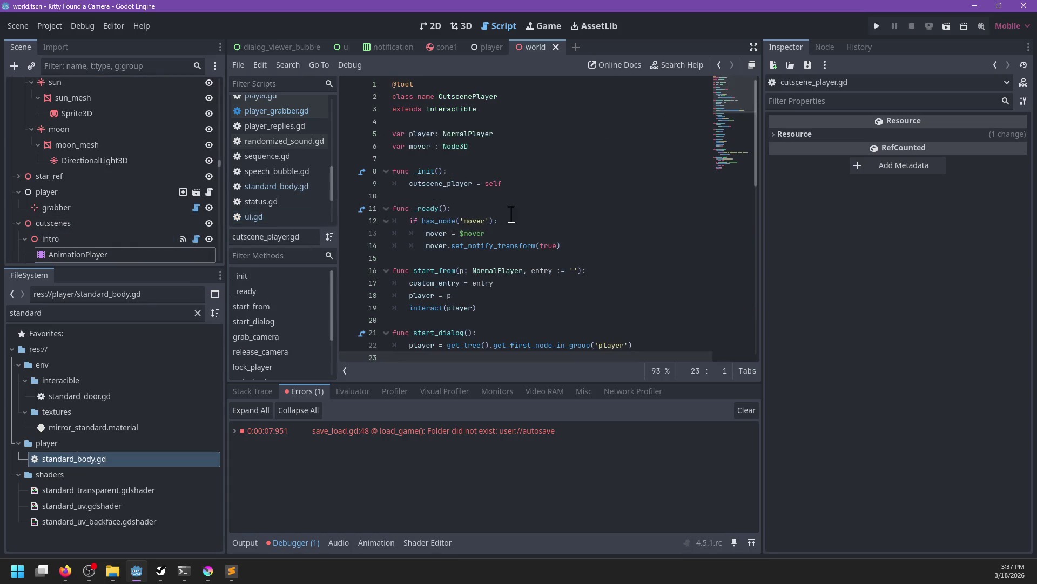
{"action": "scroll", "coordinate": [429, 259], "scroll_direction": "down", "scroll_amount": 10}
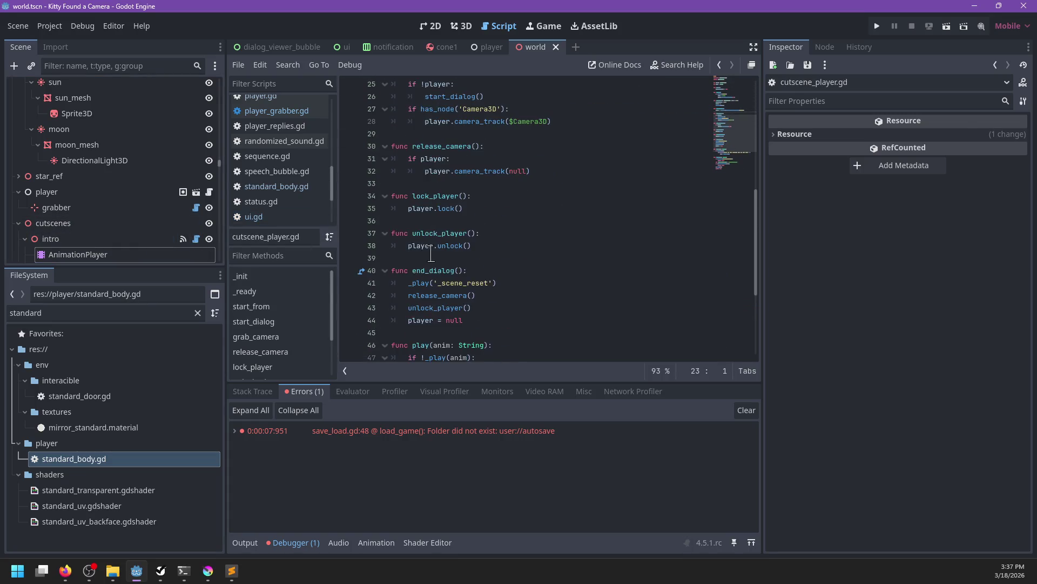
Step: In the 3D view, load and play the intro's fall animation, then save the scene
{"action": "left_click", "coordinate": [461, 26]}
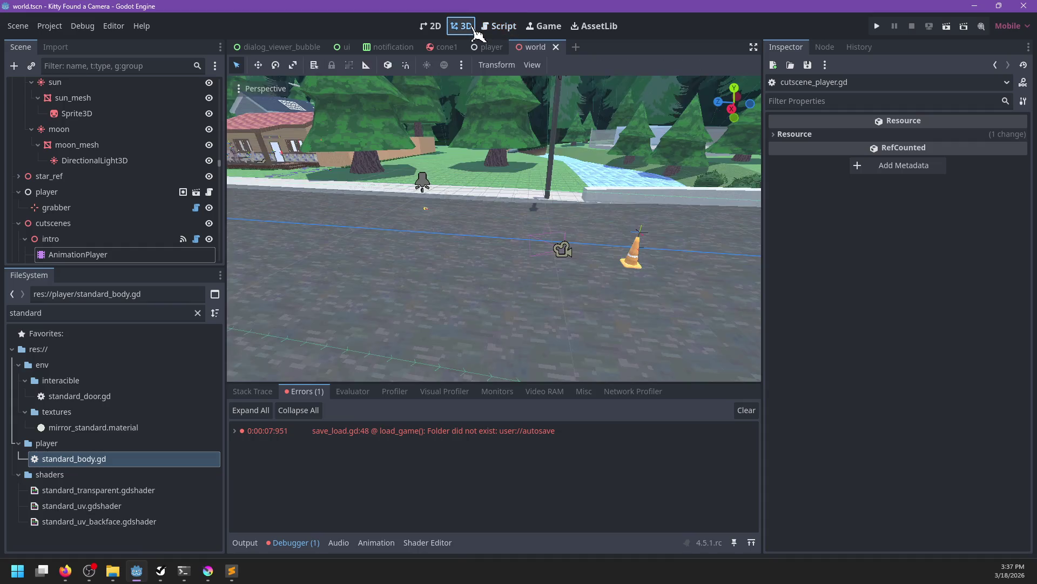
{"action": "left_click", "coordinate": [87, 258]}
{"action": "left_click", "coordinate": [435, 395]}
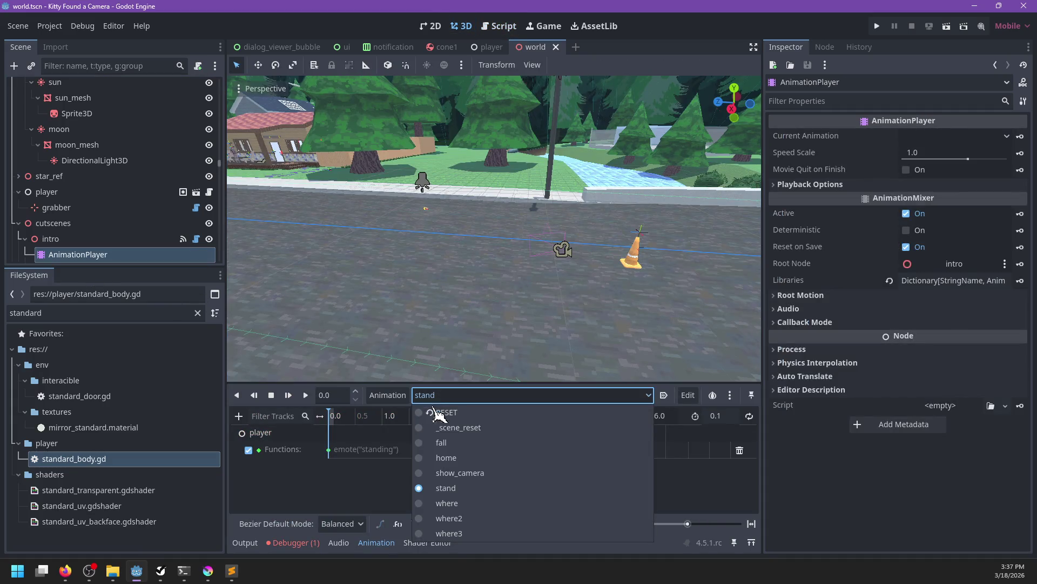
{"action": "left_click", "coordinate": [454, 447]}
{"action": "left_click", "coordinate": [287, 400]}
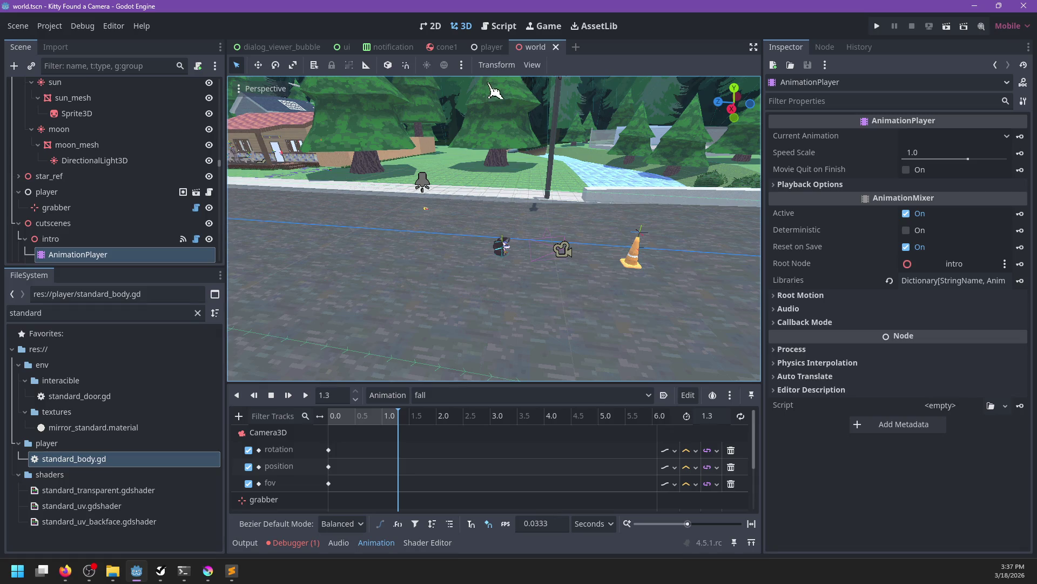
{"action": "key", "text": "ctrl+s"}
Step: Set a breakpoint on line 47 of cutscene_player.gd and run the game until it pauses there
{"action": "scroll", "coordinate": [412, 468], "scroll_direction": "down", "scroll_amount": 3}
{"action": "left_click", "coordinate": [498, 26]}
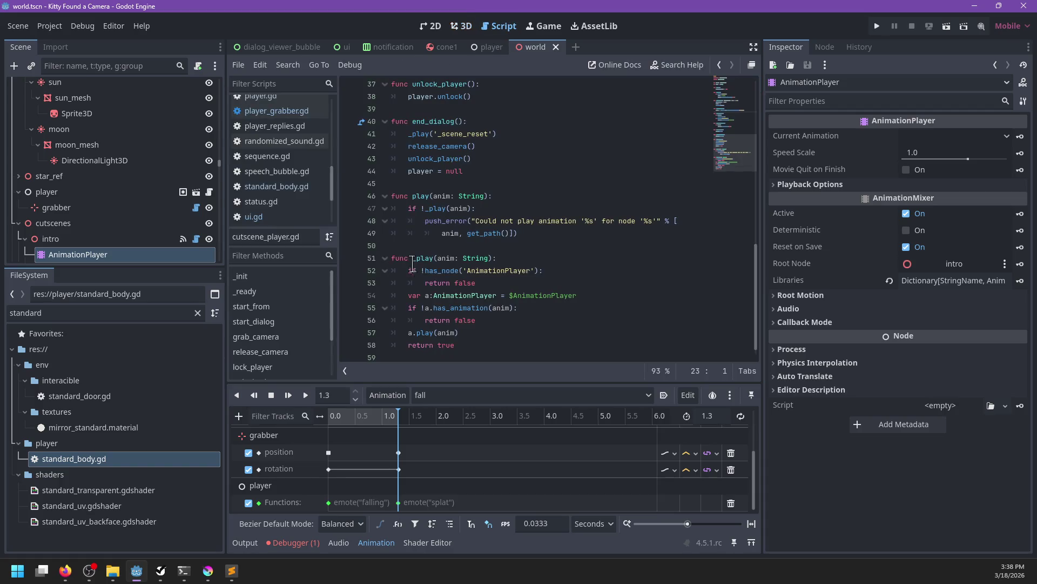
{"action": "left_click", "coordinate": [587, 204]}
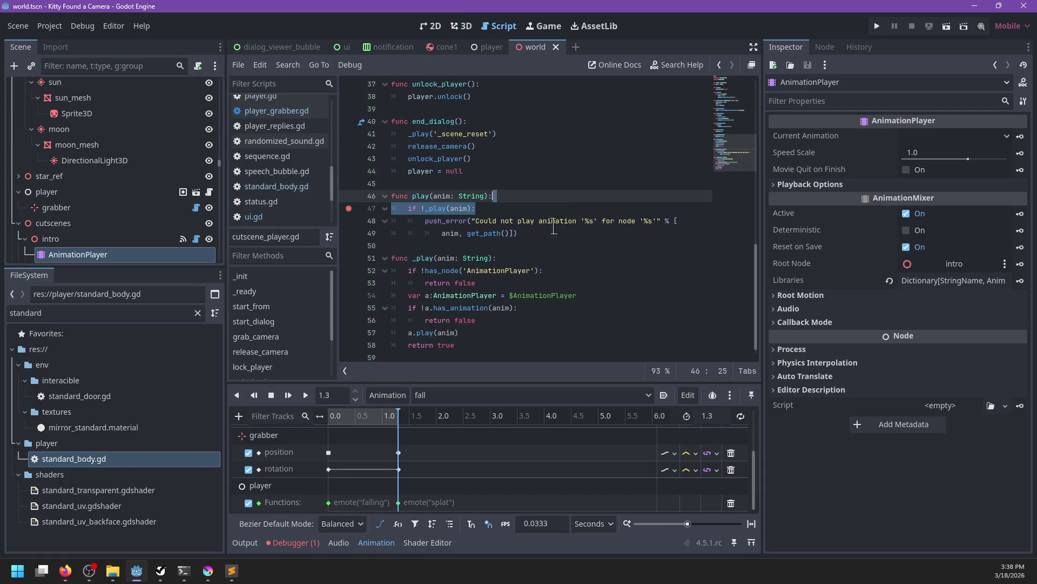
{"action": "left_click", "coordinate": [544, 229]}
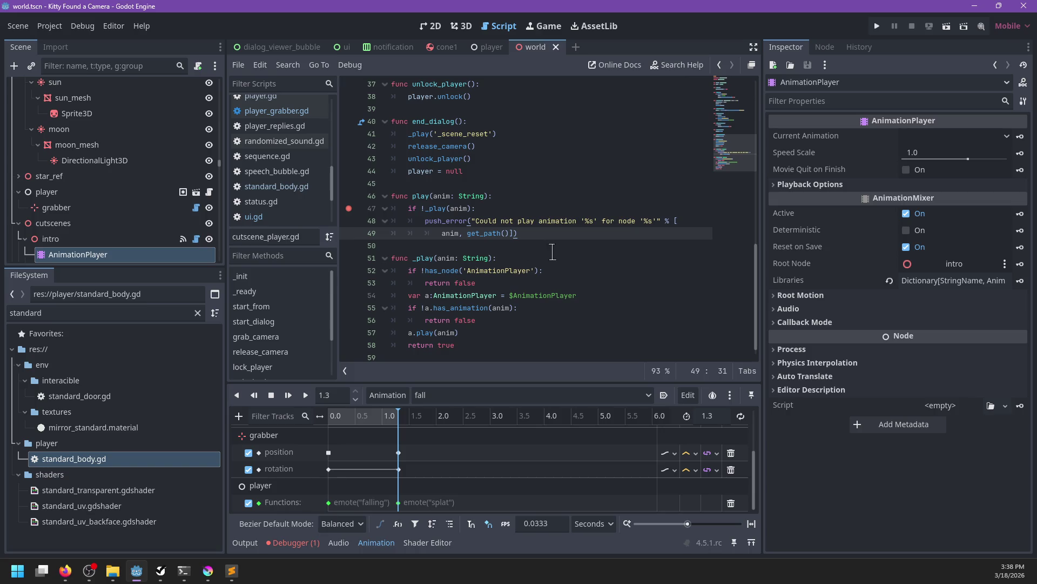
{"action": "key", "text": "F5"}
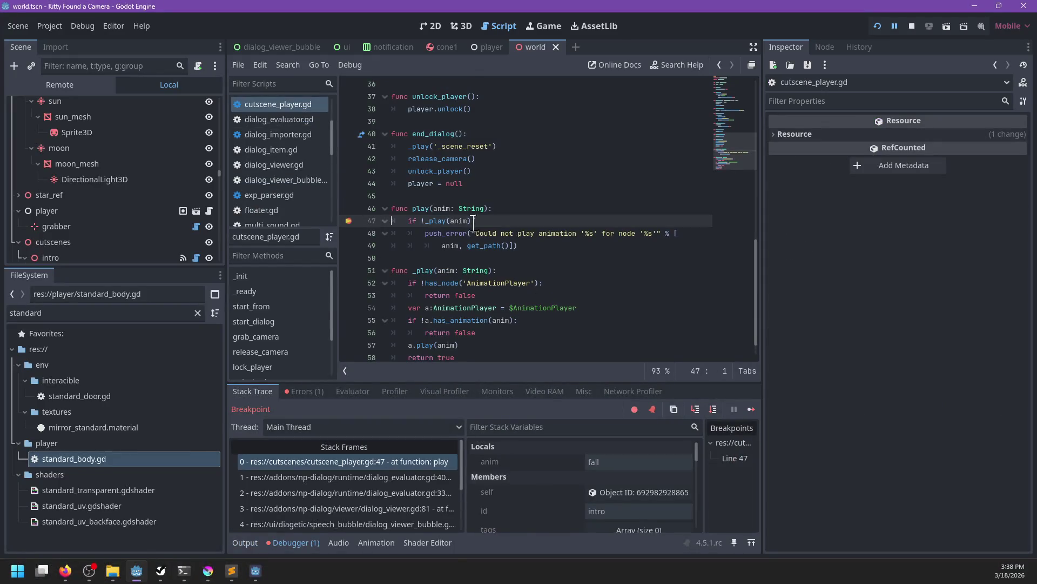
{"action": "mouse_move", "coordinate": [437, 209]}
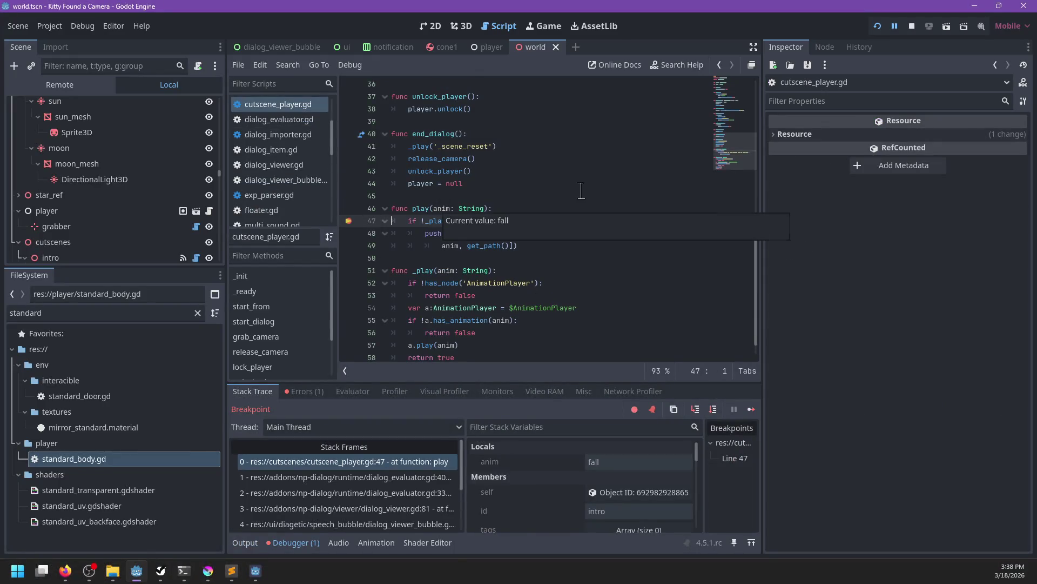
{"action": "key", "text": "F10"}
{"action": "scroll", "coordinate": [519, 296], "scroll_direction": "up", "scroll_amount": 2}
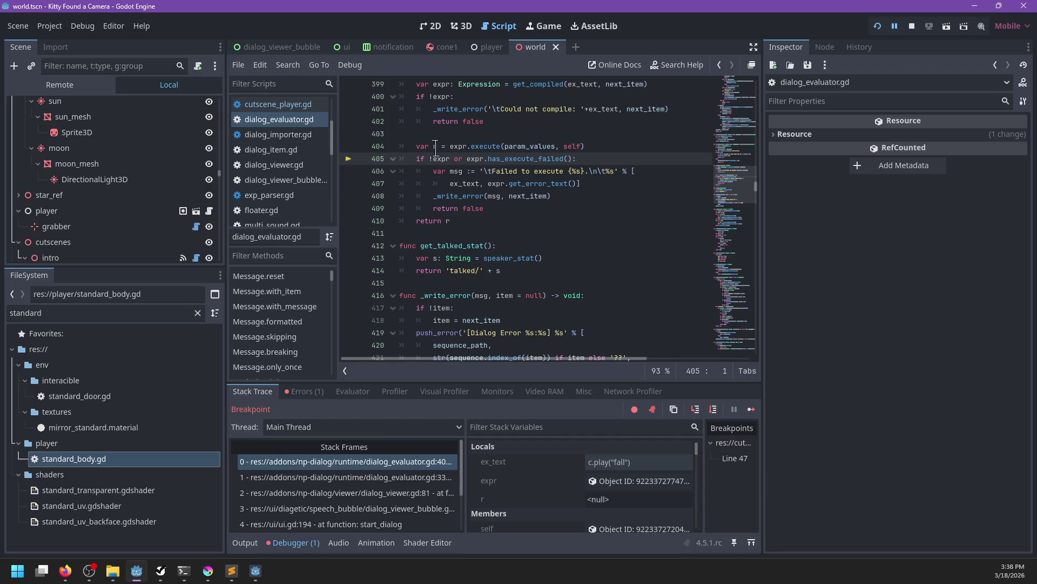
{"action": "mouse_move", "coordinate": [436, 147]}
{"action": "key", "text": "F10"}
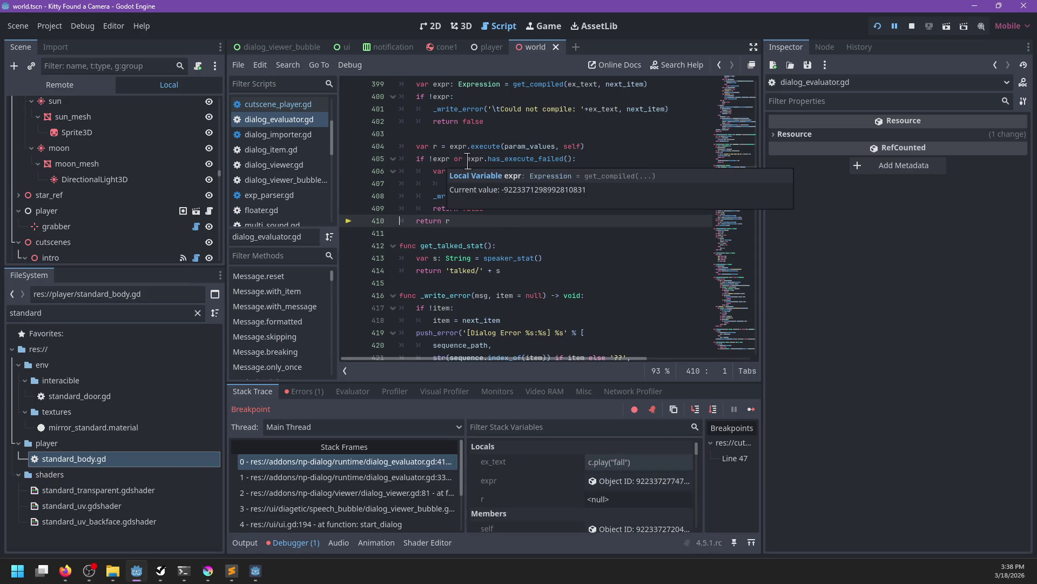
{"action": "mouse_move", "coordinate": [477, 159]}
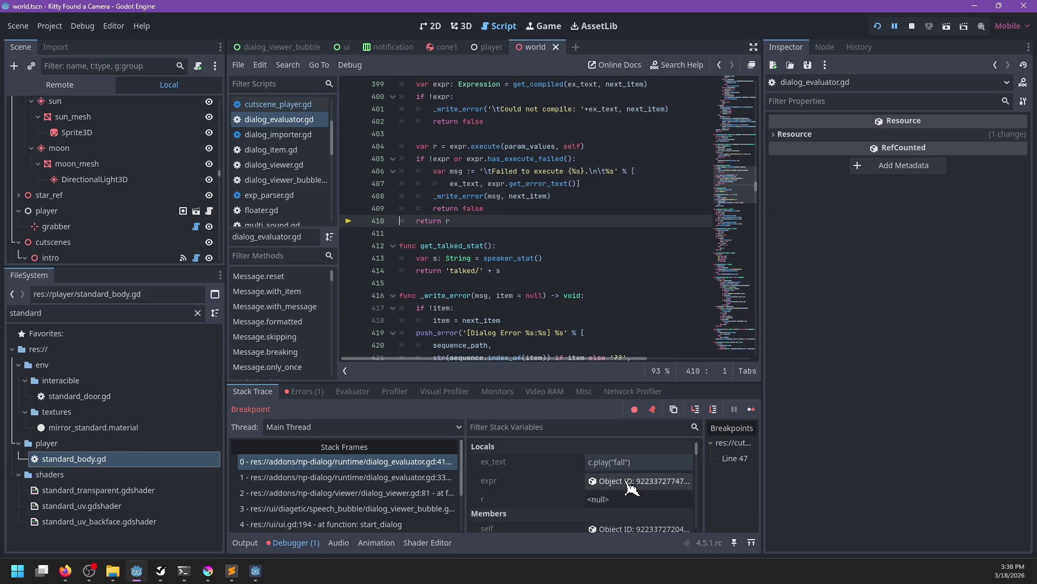
{"action": "scroll", "coordinate": [298, 162], "scroll_direction": "down", "scroll_amount": 2}
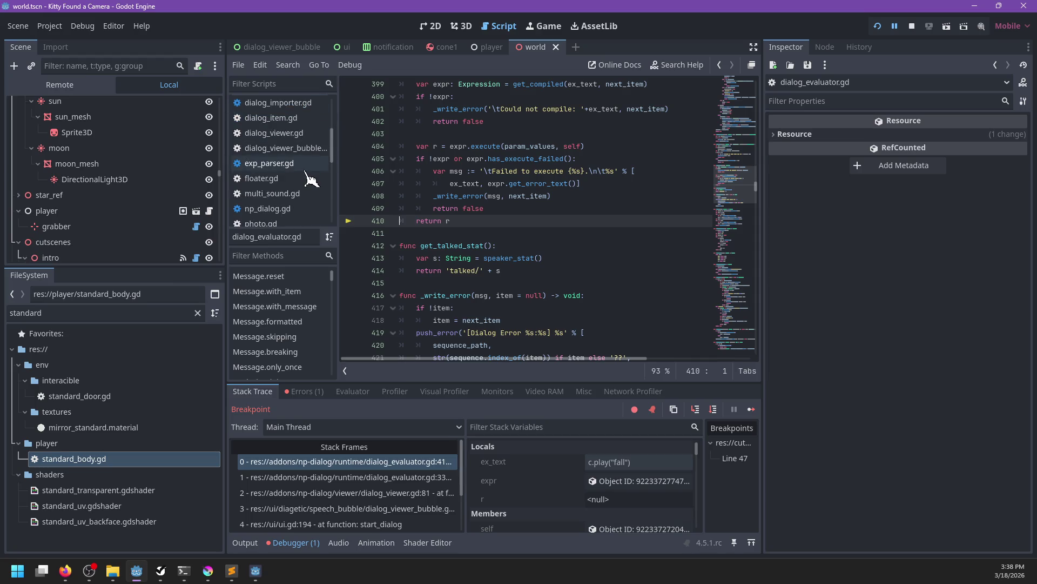
{"action": "scroll", "coordinate": [300, 182], "scroll_direction": "down", "scroll_amount": 5}
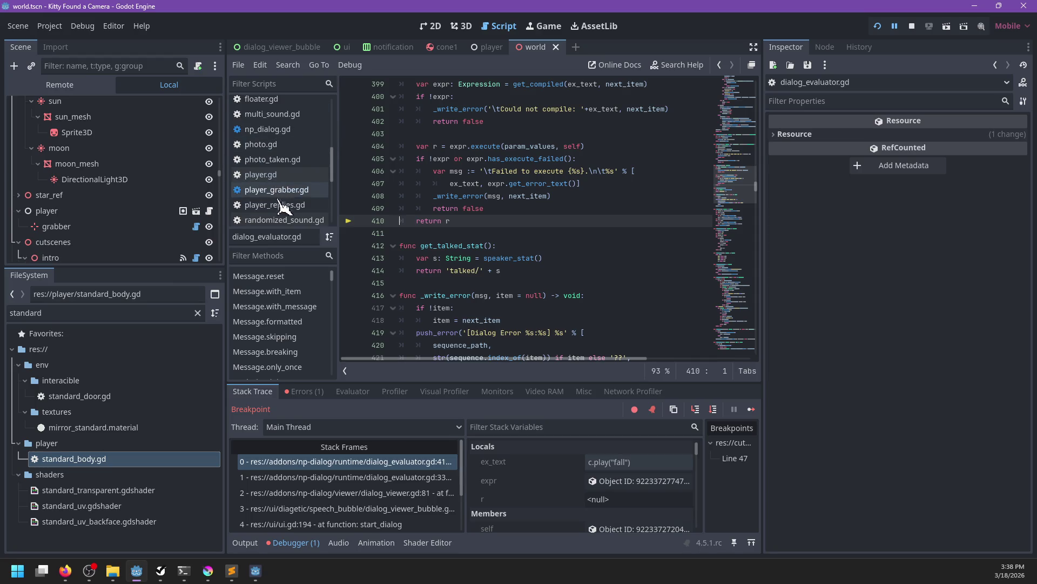
{"action": "scroll", "coordinate": [287, 208], "scroll_direction": "up", "scroll_amount": 6}
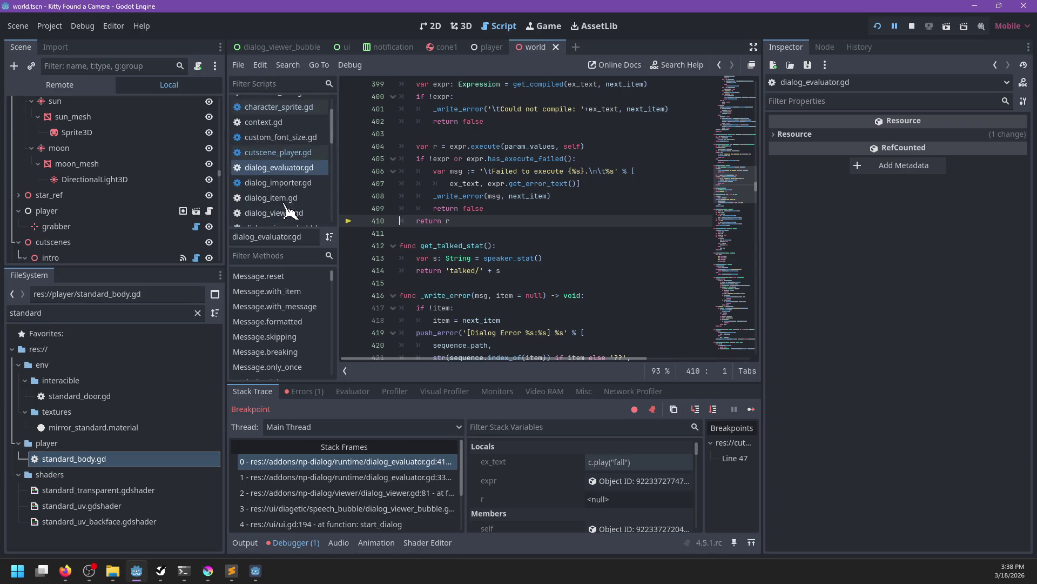
Step: Add a breakpoint on line 52 of cutscene_player.gd and restart the game
{"action": "right_click", "coordinate": [279, 153]}
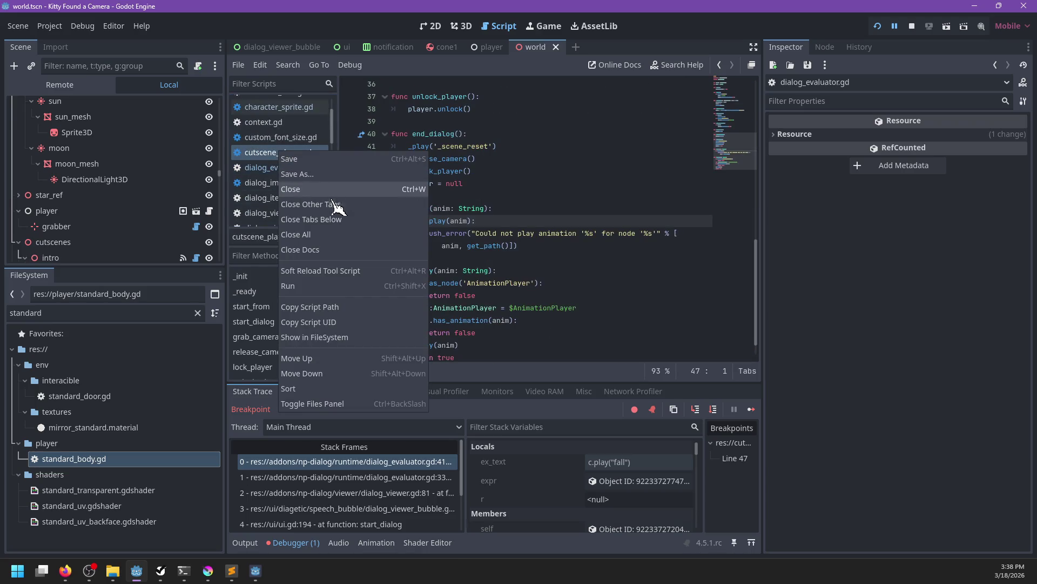
{"action": "key", "text": "Escape"}
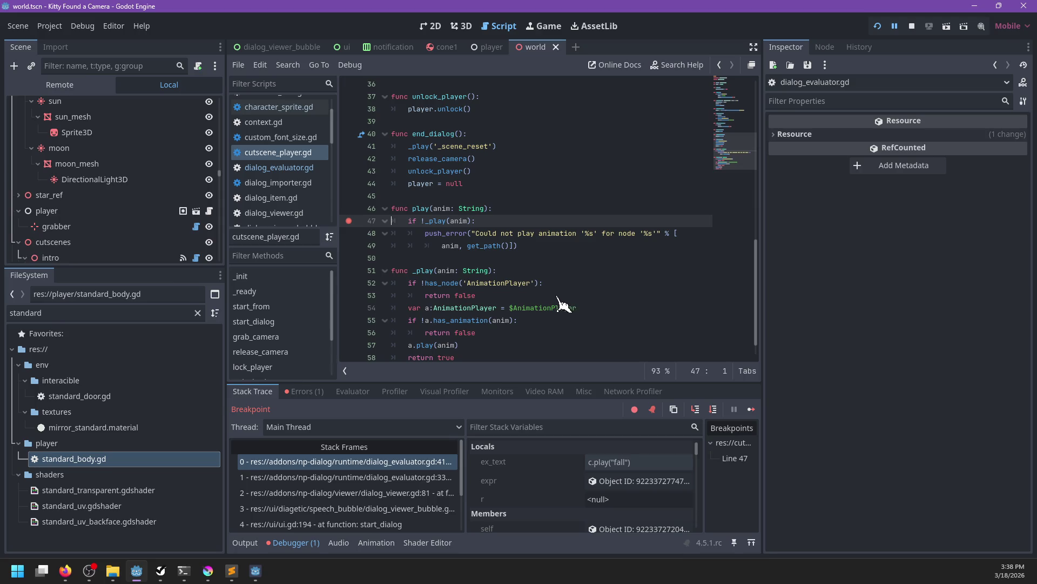
{"action": "scroll", "coordinate": [380, 288], "scroll_direction": "down", "scroll_amount": 1}
{"action": "left_click", "coordinate": [349, 259]}
{"action": "left_click", "coordinate": [549, 297]}
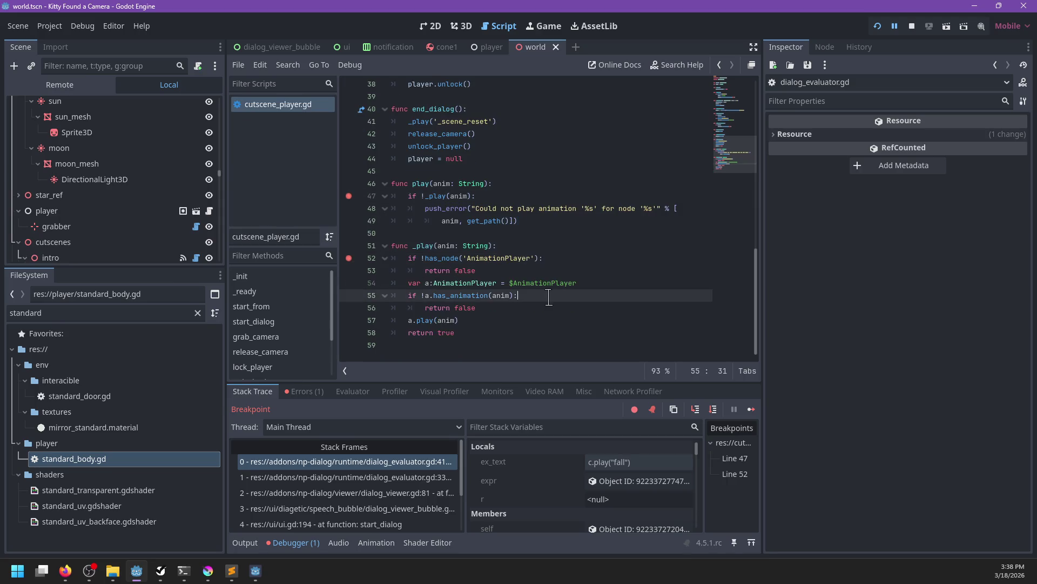
{"action": "key", "text": "F8"}
{"action": "key", "text": "F5"}
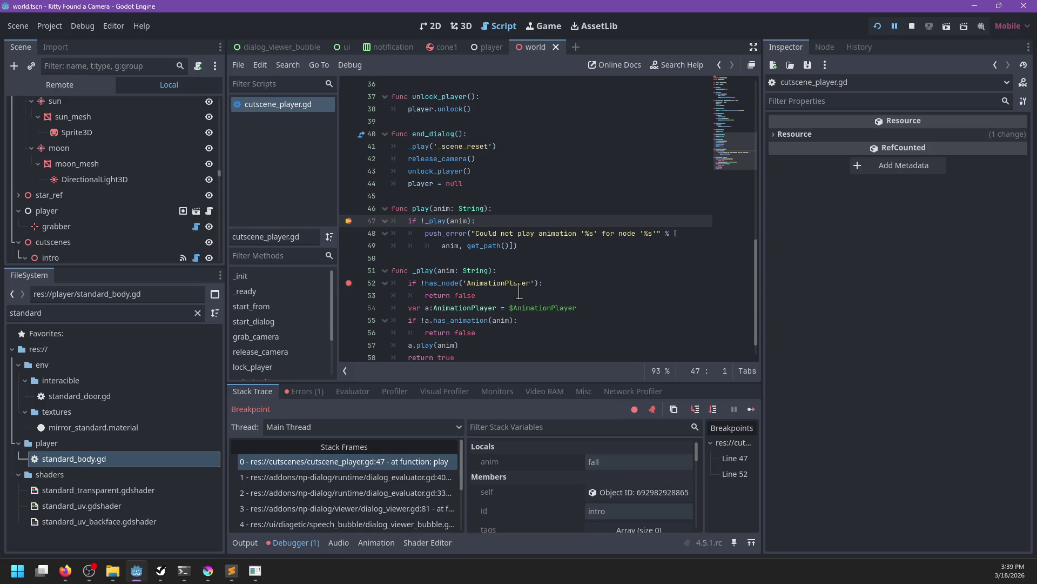
Step: Step through _play for the fall animation from line 52 to line 58
{"action": "key", "text": "F10"}
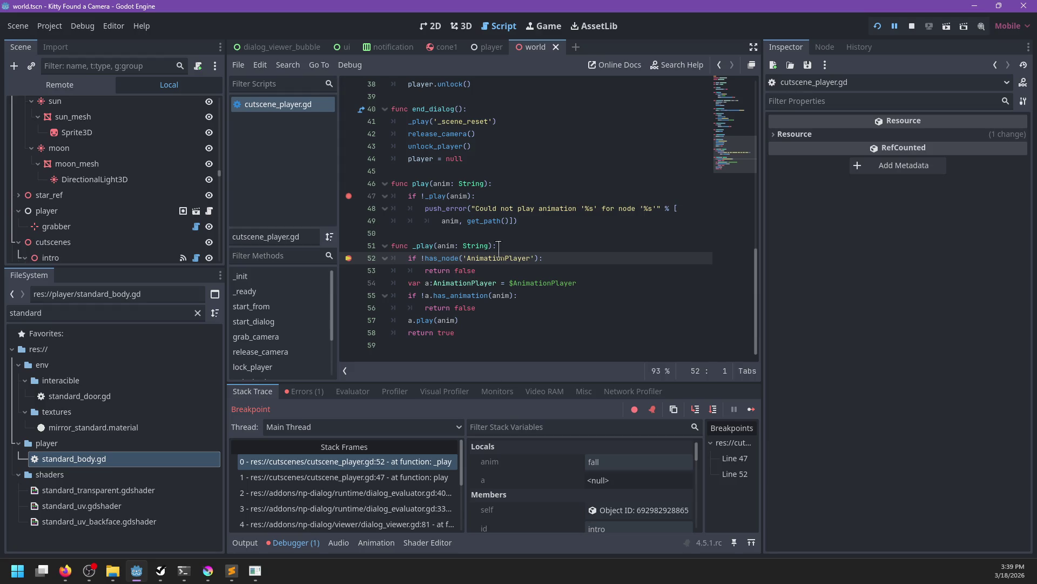
{"action": "mouse_move", "coordinate": [497, 276]}
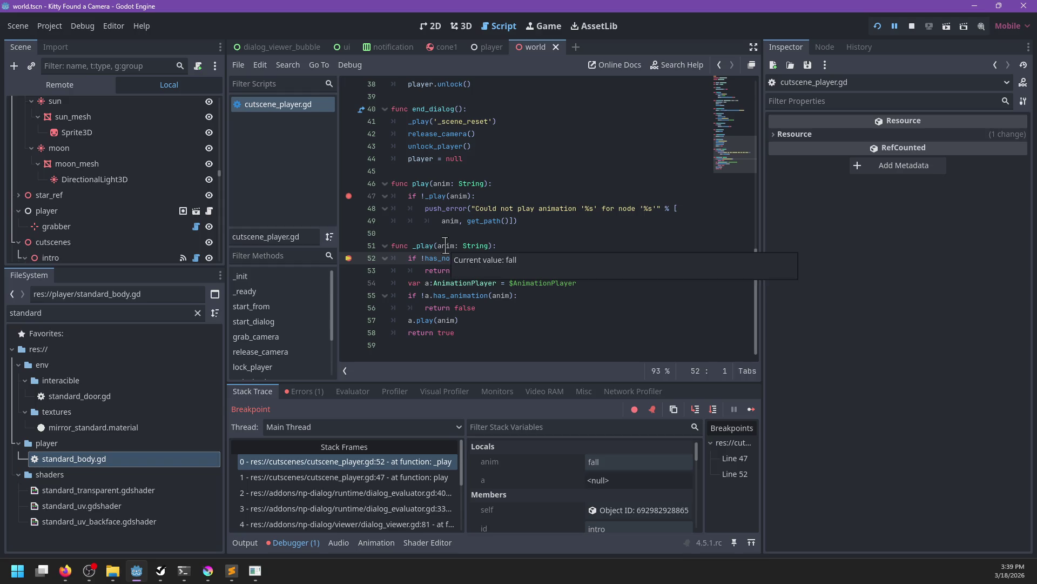
{"action": "key", "text": "F10"}
{"action": "key", "text": "F10"}
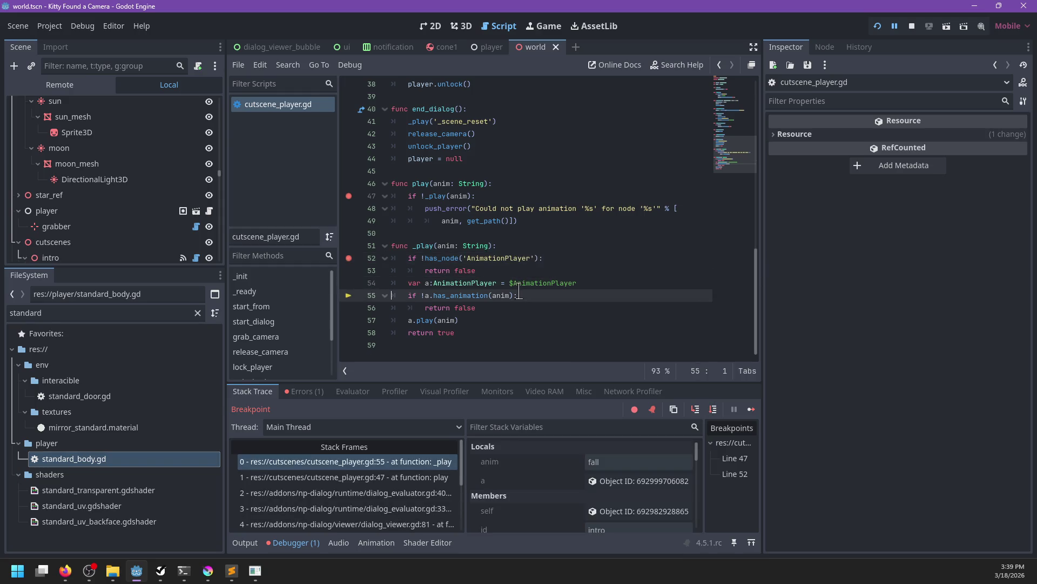
{"action": "mouse_move", "coordinate": [426, 283]}
{"action": "key", "text": "F10"}
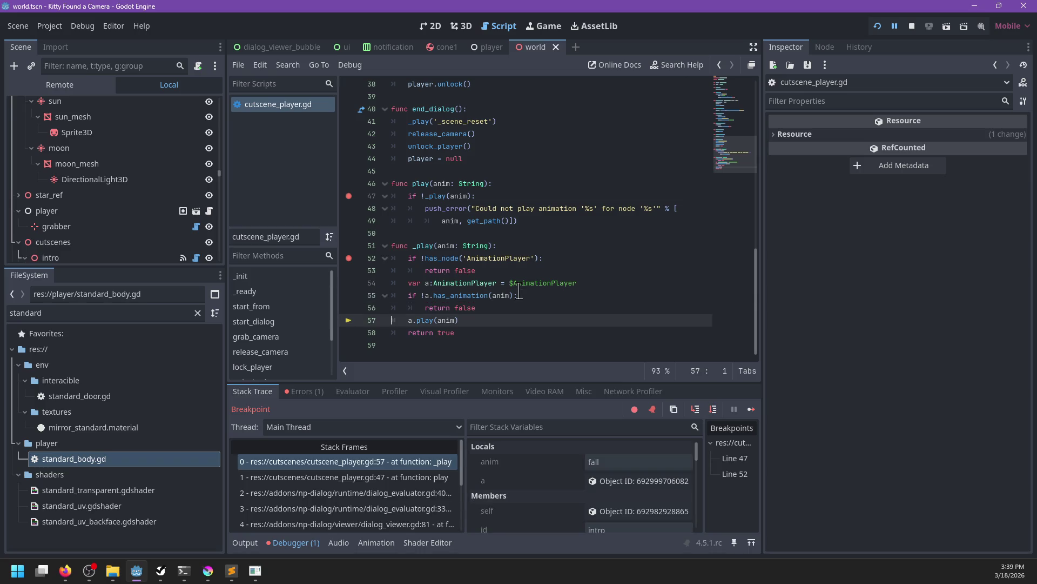
{"action": "key", "text": "F10"}
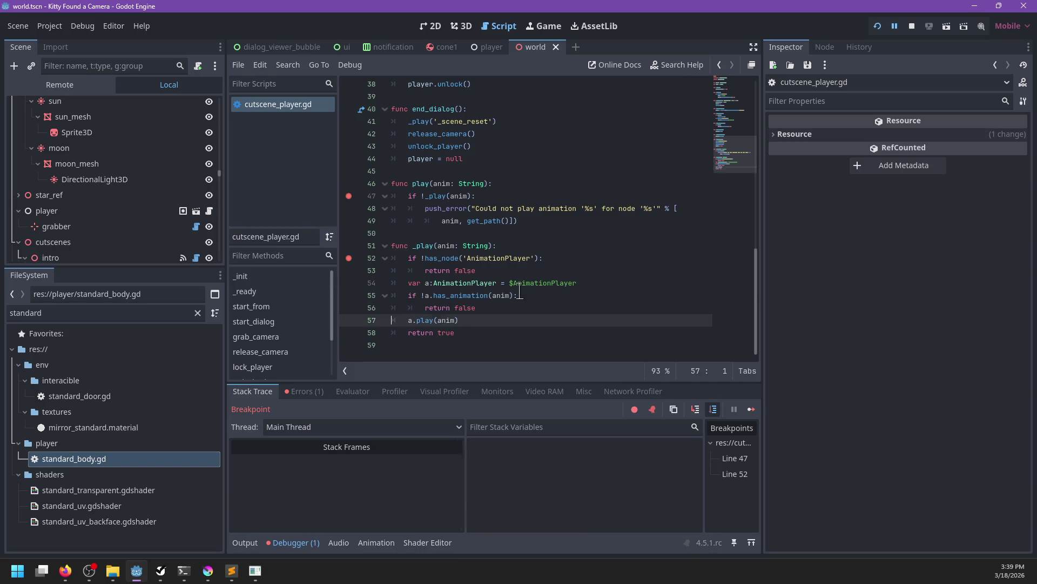
{"action": "key", "text": "F10"}
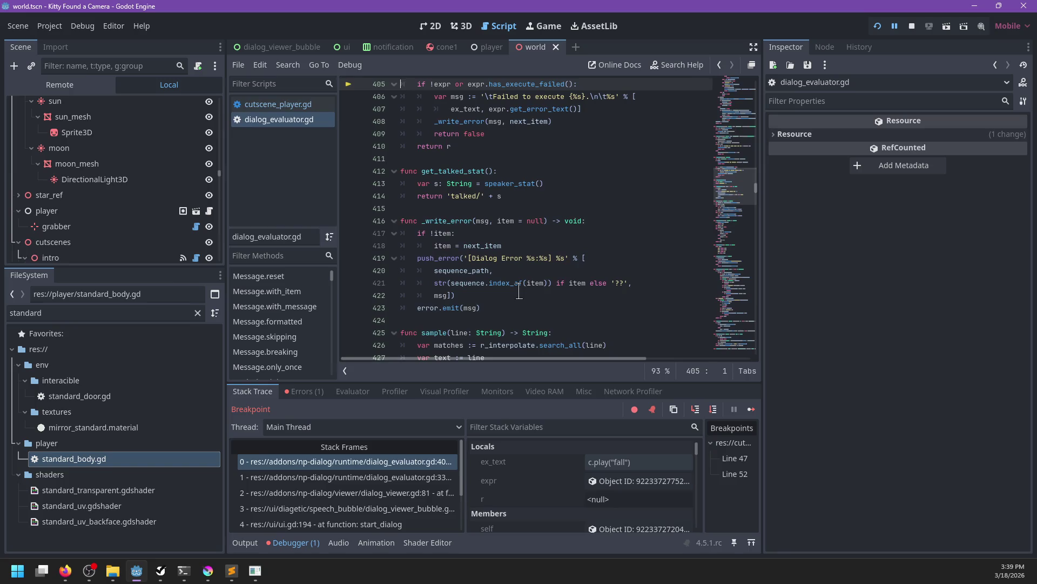
Step: Inspect the stack frames, resume to the line 47 break with anim 'stand', then stop debugging
{"action": "scroll", "coordinate": [518, 291], "scroll_direction": "up", "scroll_amount": 2}
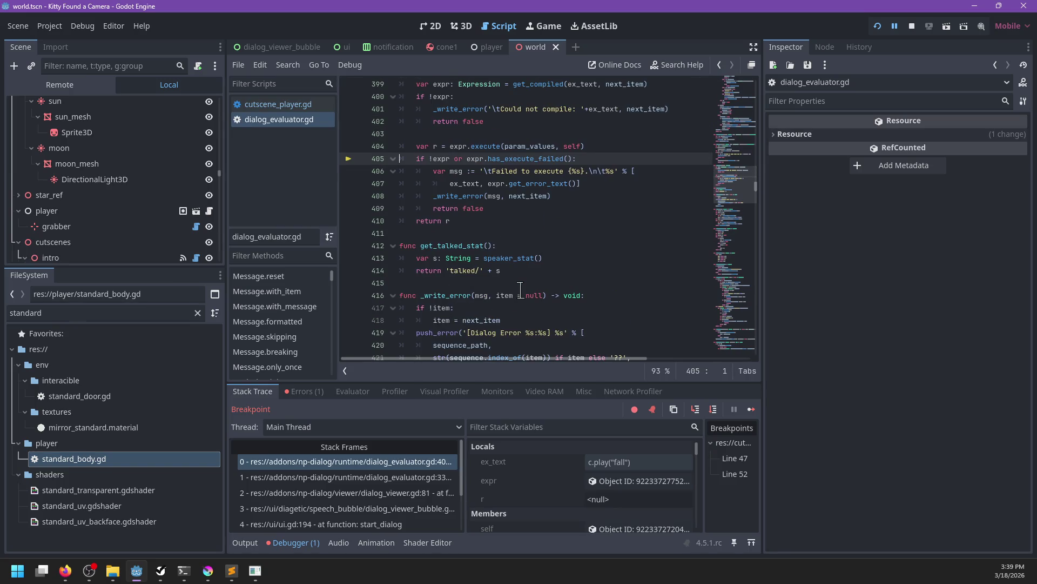
{"action": "left_click", "coordinate": [390, 476]}
{"action": "left_click", "coordinate": [392, 462]}
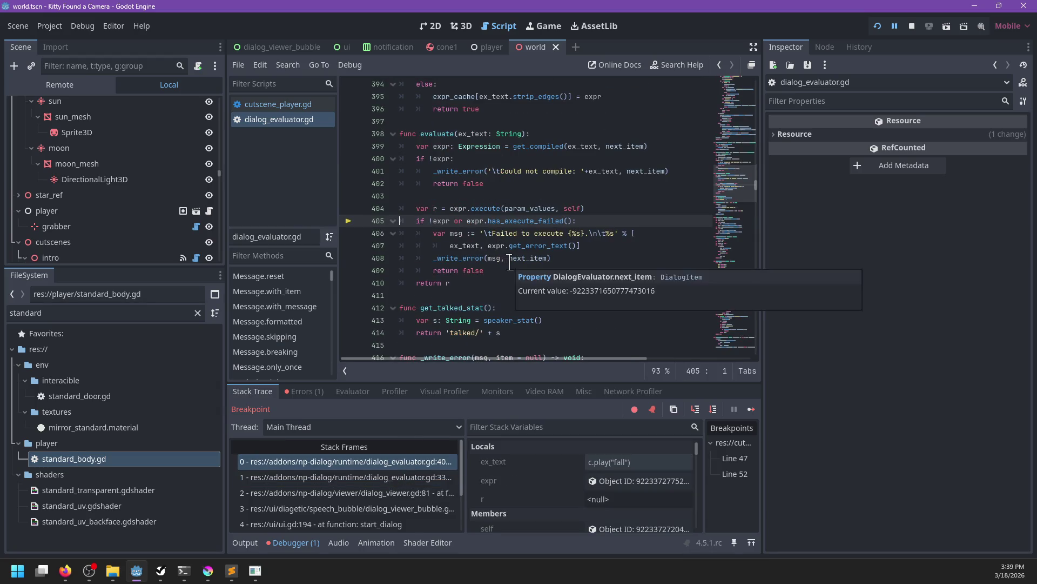
{"action": "key", "text": "F12"}
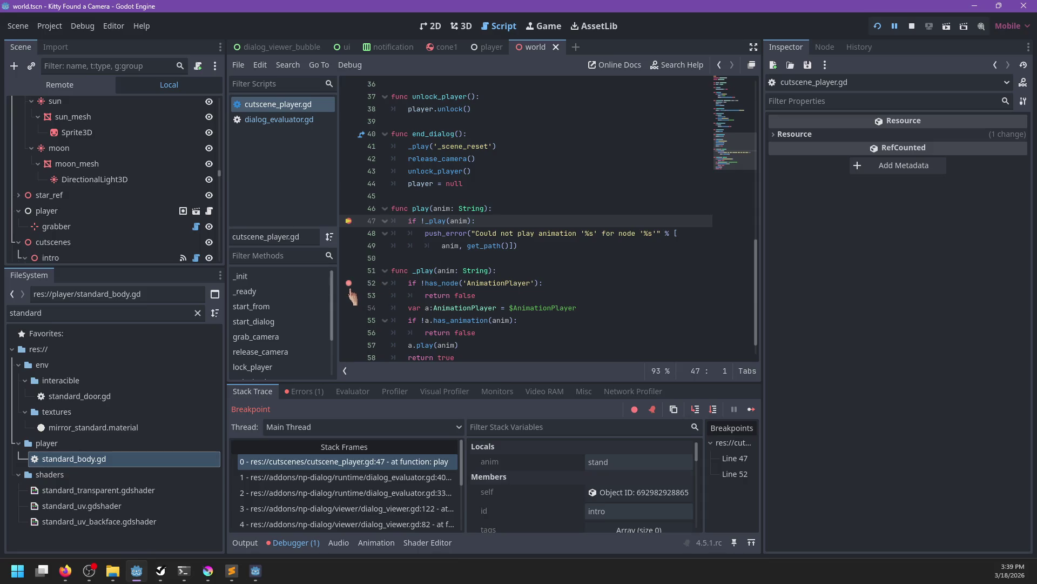
{"action": "mouse_move", "coordinate": [444, 208]}
{"action": "left_click", "coordinate": [912, 26]}
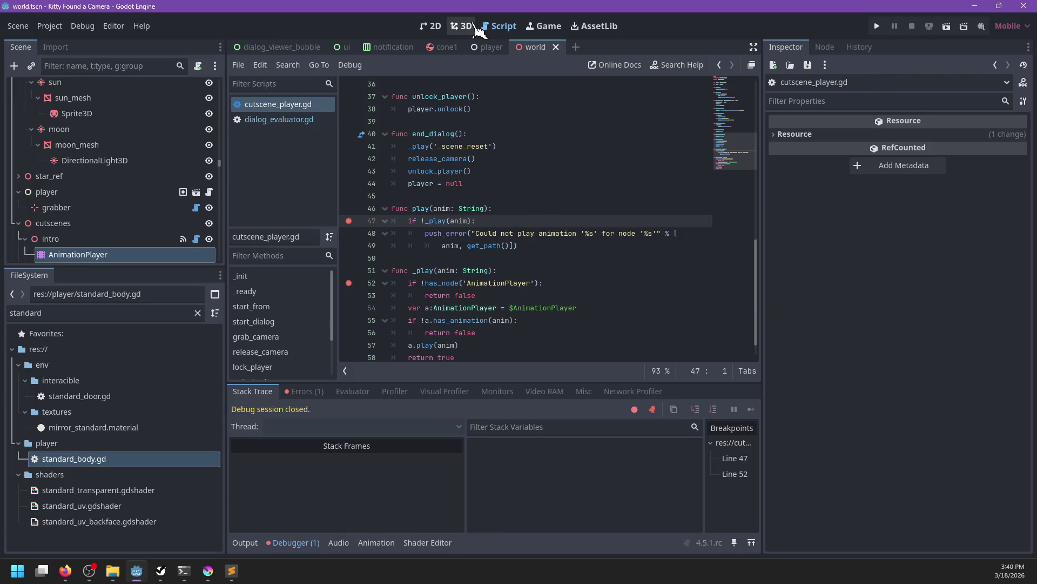
{"action": "left_click", "coordinate": [460, 26]}
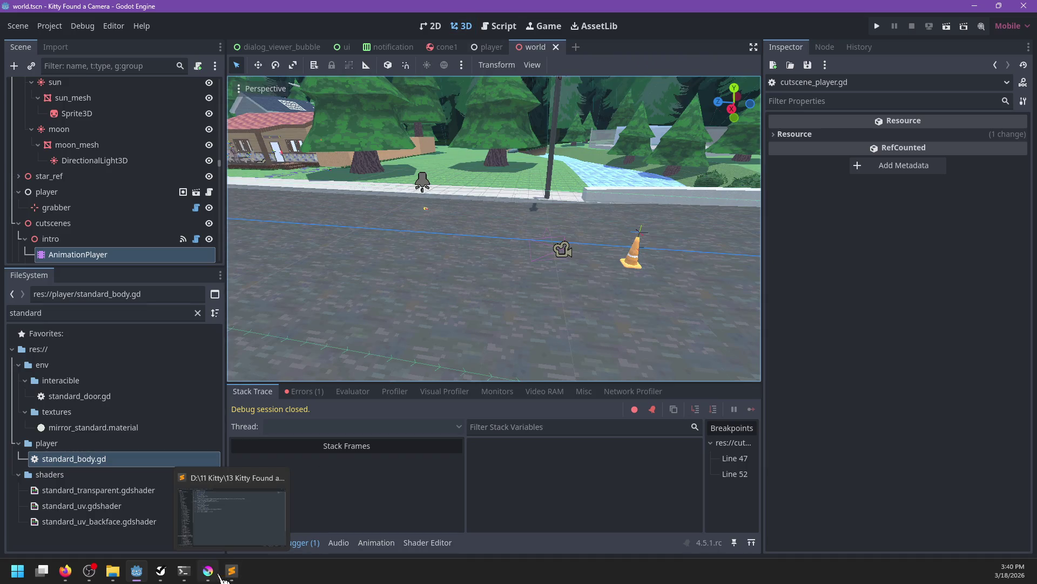
{"action": "left_click", "coordinate": [160, 570]}
Step: Move the [c play: stand] line below the seven I.Q. points line and save intro.dialog
{"action": "left_click", "coordinate": [232, 570]}
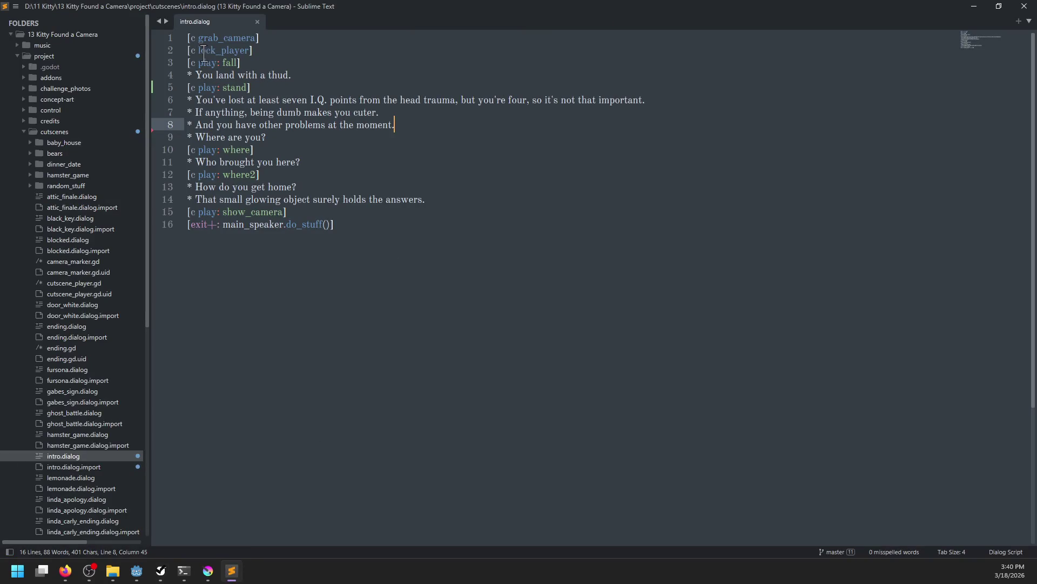
{"action": "left_click", "coordinate": [261, 84]}
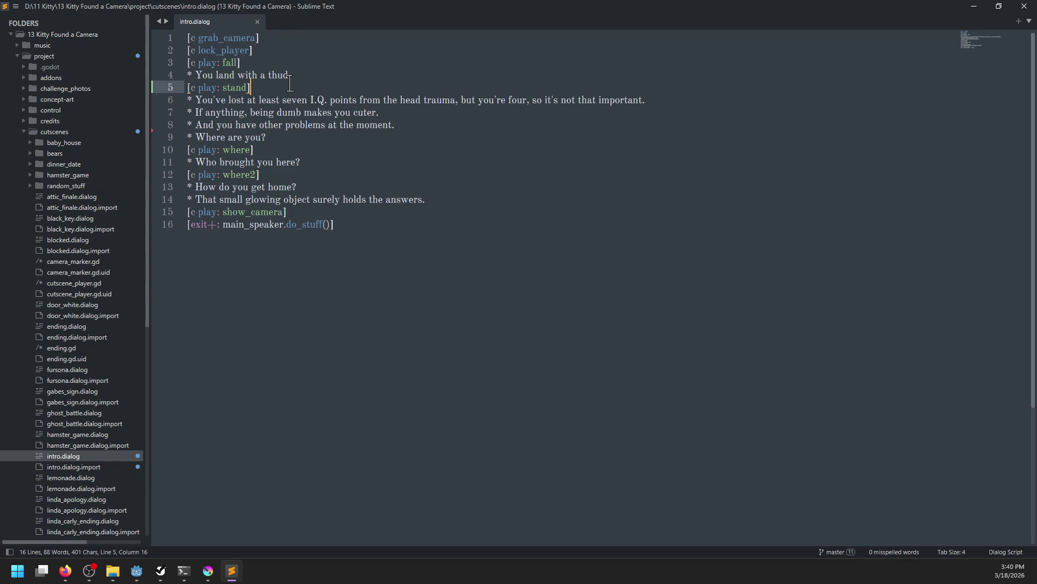
{"action": "left_click_drag", "start_coordinate": [261, 86], "coordinate": [295, 79]}
{"action": "key", "text": "ctrl+x"}
{"action": "left_click", "coordinate": [655, 88]}
{"action": "key", "text": "ctrl+v"}
{"action": "key", "text": "ctrl+z"}
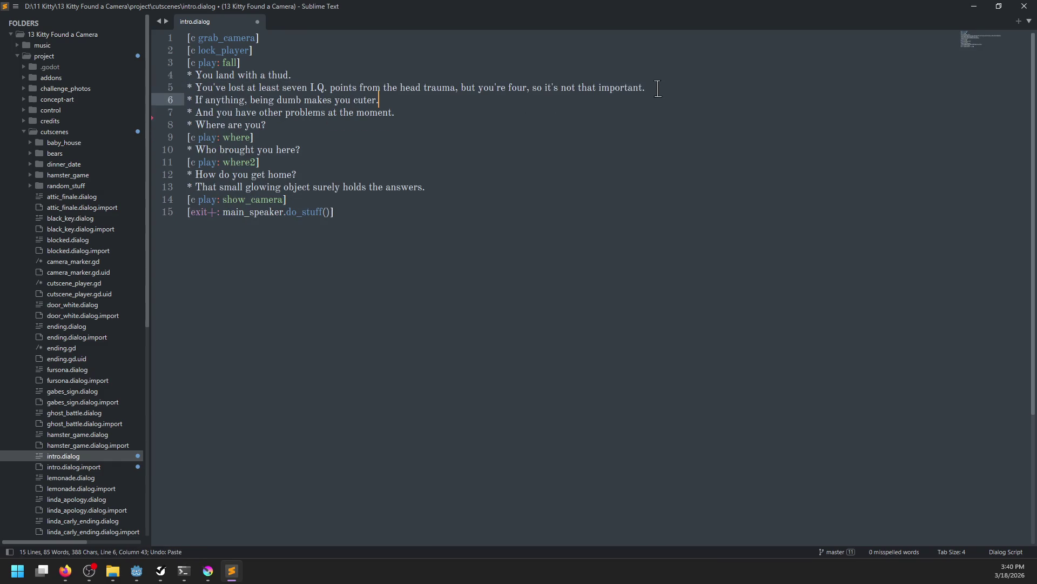
{"action": "key", "text": "ctrl+v"}
{"action": "key", "text": "ctrl+s"}
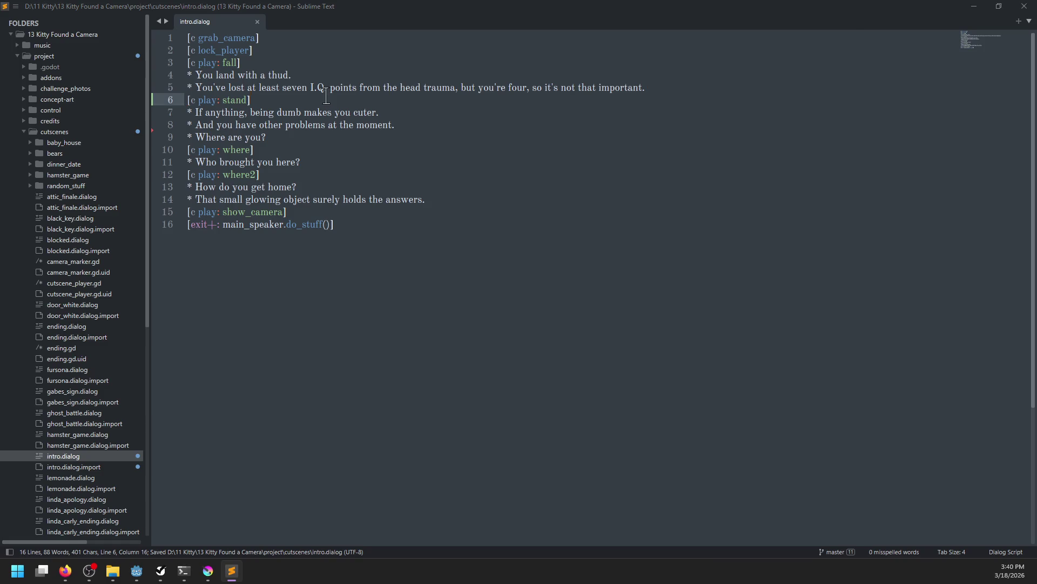
{"action": "key", "text": "alt+Tab"}
{"action": "key", "text": "alt+Tab"}
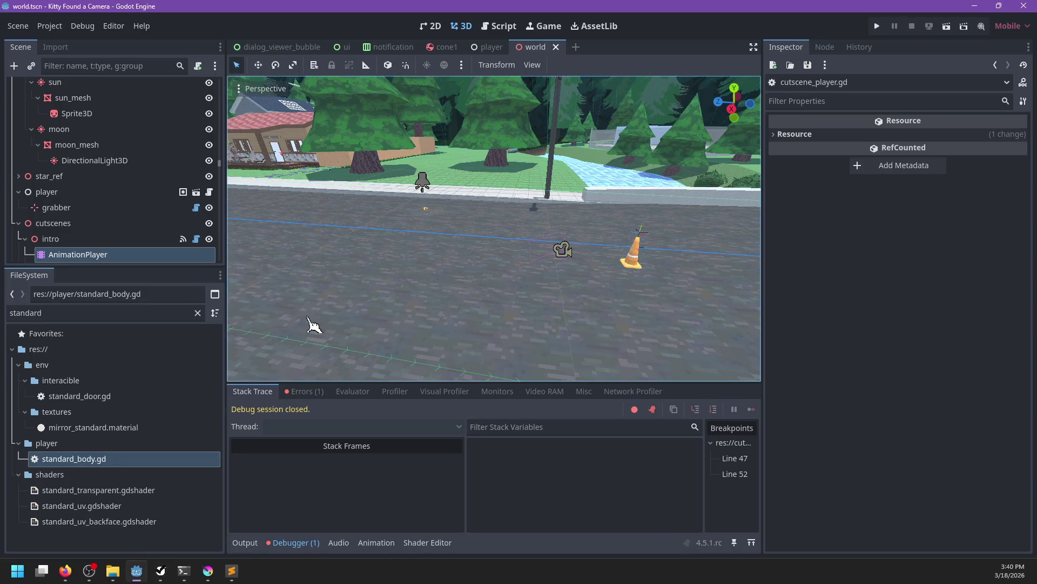
Step: Run the game and remove the breakpoints on lines 47 and 52 of cutscene_player.gd
{"action": "key", "text": "F5"}
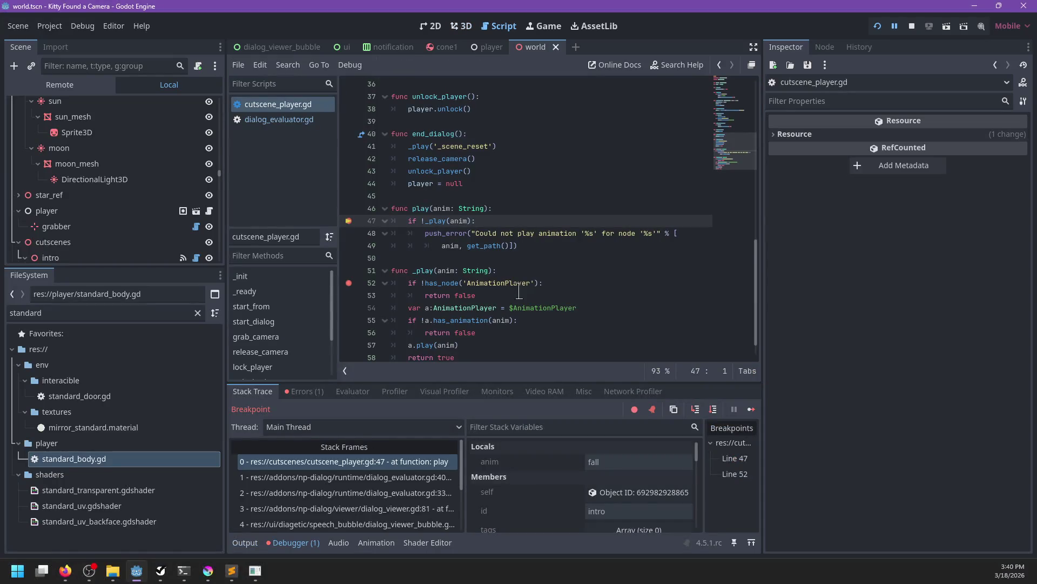
{"action": "left_click", "coordinate": [348, 283]}
{"action": "left_click", "coordinate": [348, 221]}
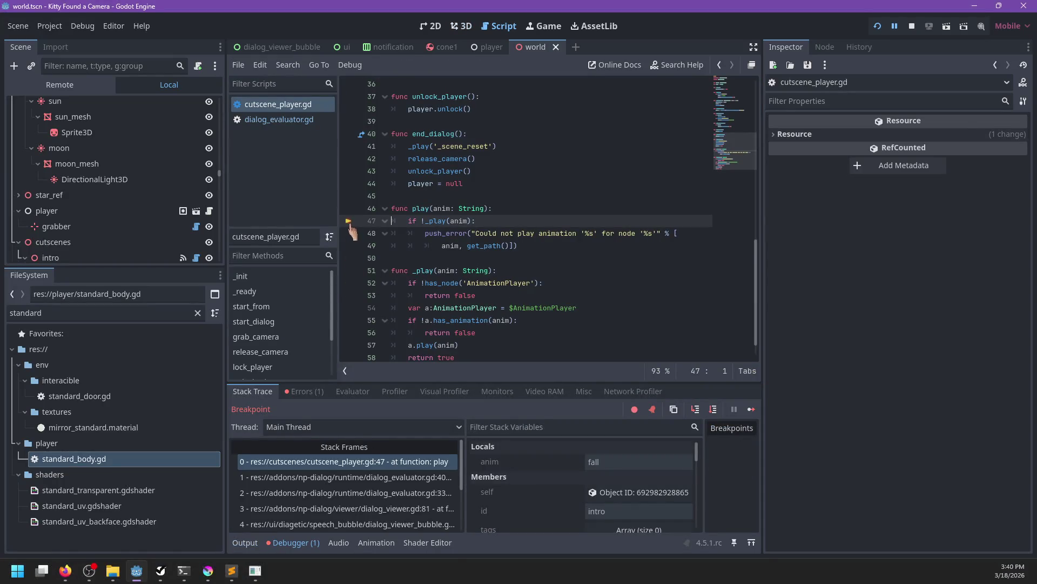
Step: Check the stand command on line 6 of intro.dialog, then resume the paused game in Godot
{"action": "left_click", "coordinate": [232, 579]}
{"action": "mouse_move", "coordinate": [251, 100]}
{"action": "left_mouse_down"}
{"action": "mouse_move", "coordinate": [189, 101]}
{"action": "mouse_move", "coordinate": [198, 89]}
{"action": "mouse_move", "coordinate": [637, 85]}
{"action": "left_mouse_up"}
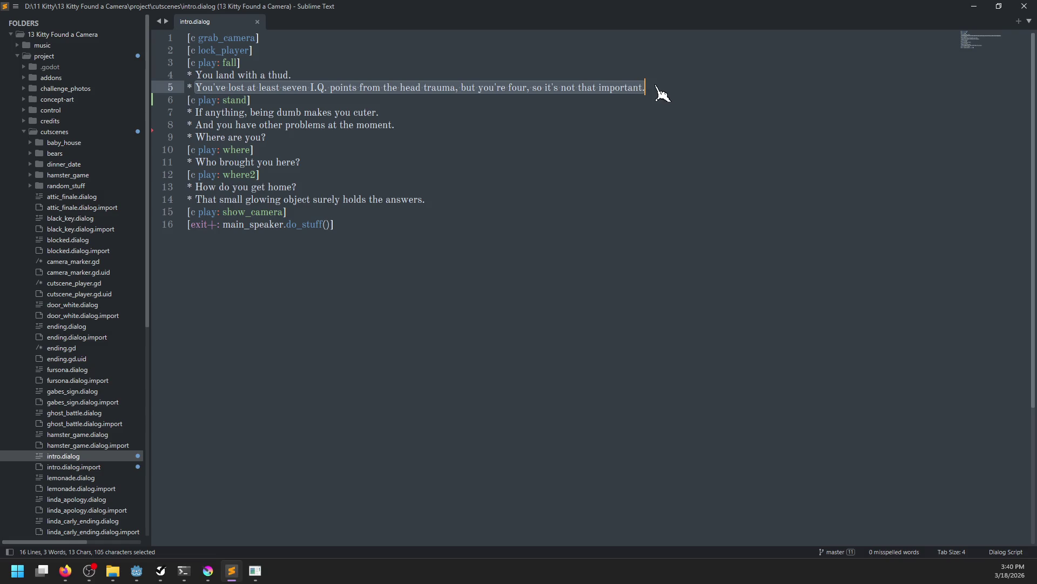
{"action": "left_click", "coordinate": [253, 100]}
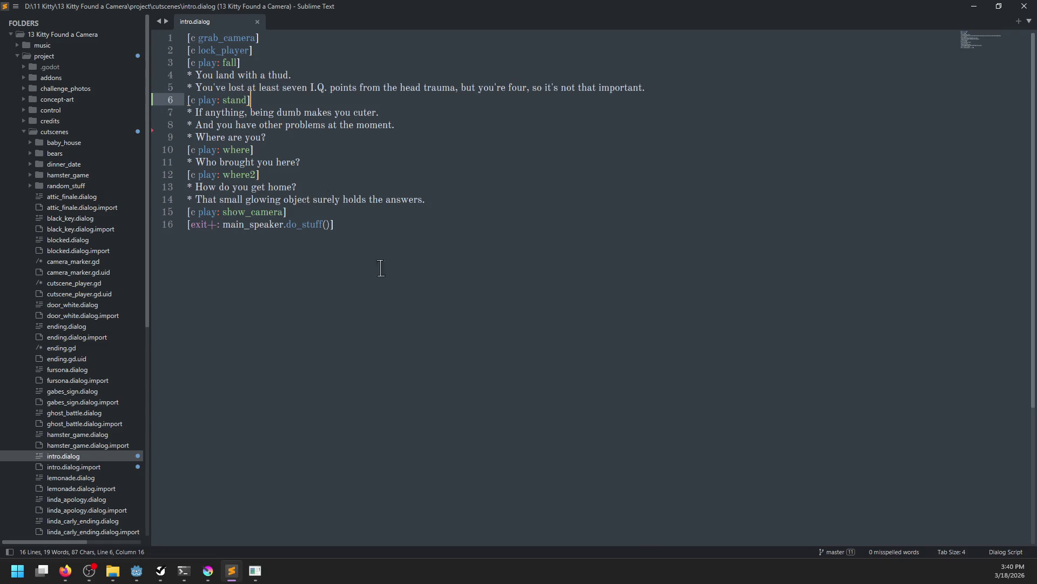
{"action": "mouse_move", "coordinate": [208, 571]}
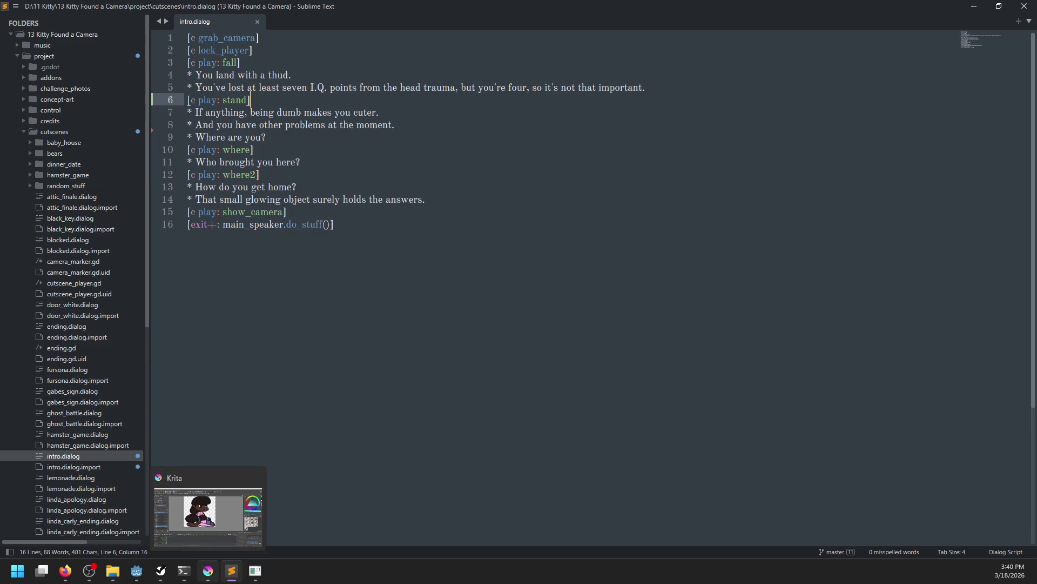
{"action": "left_click", "coordinate": [135, 571]}
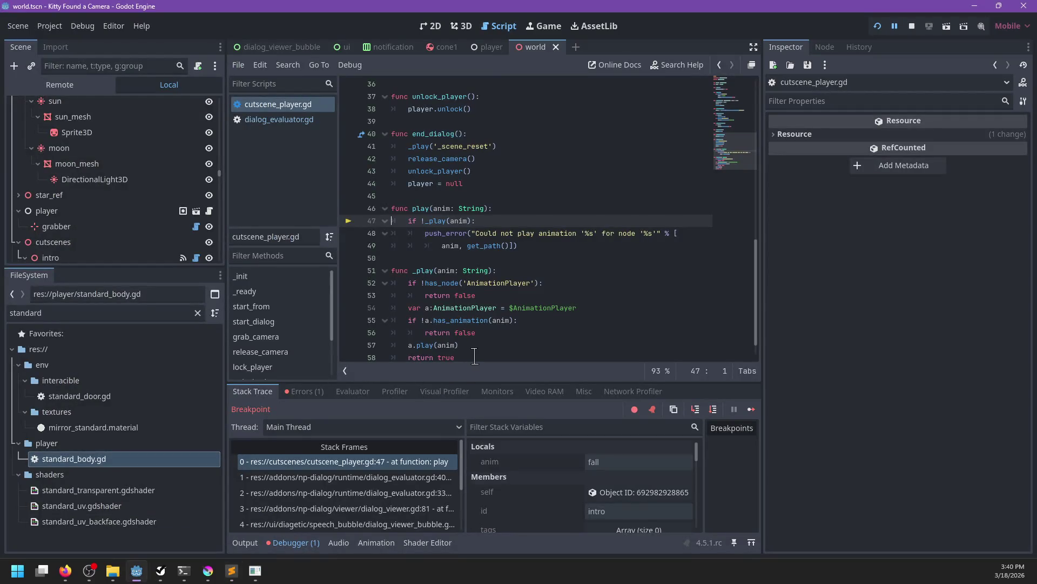
{"action": "key", "text": "F12"}
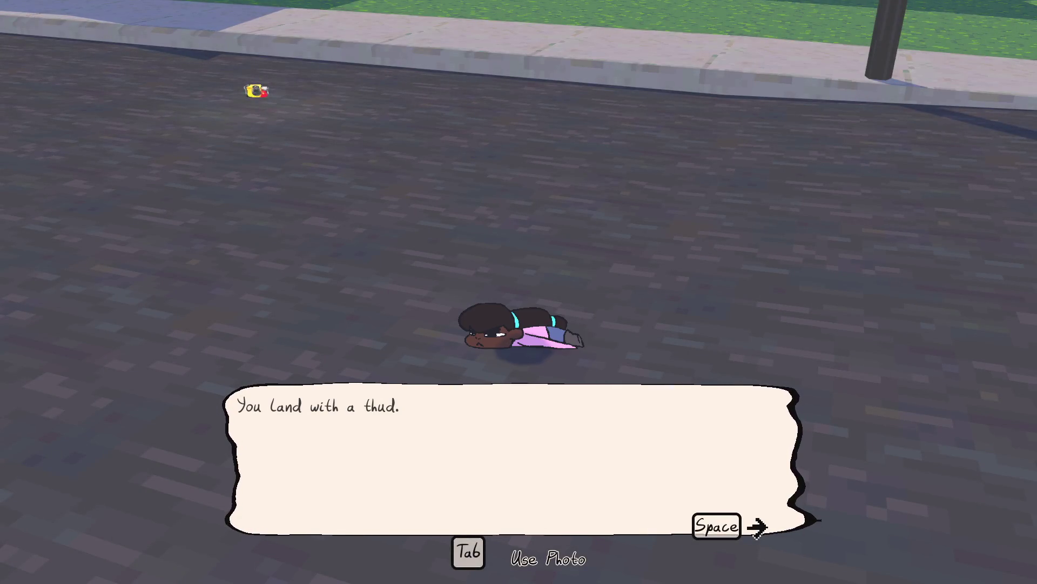
Step: Move the [c play: stand] cue below the 'makes you cuter' line in intro.dialog and save it
{"action": "key", "text": "space"}
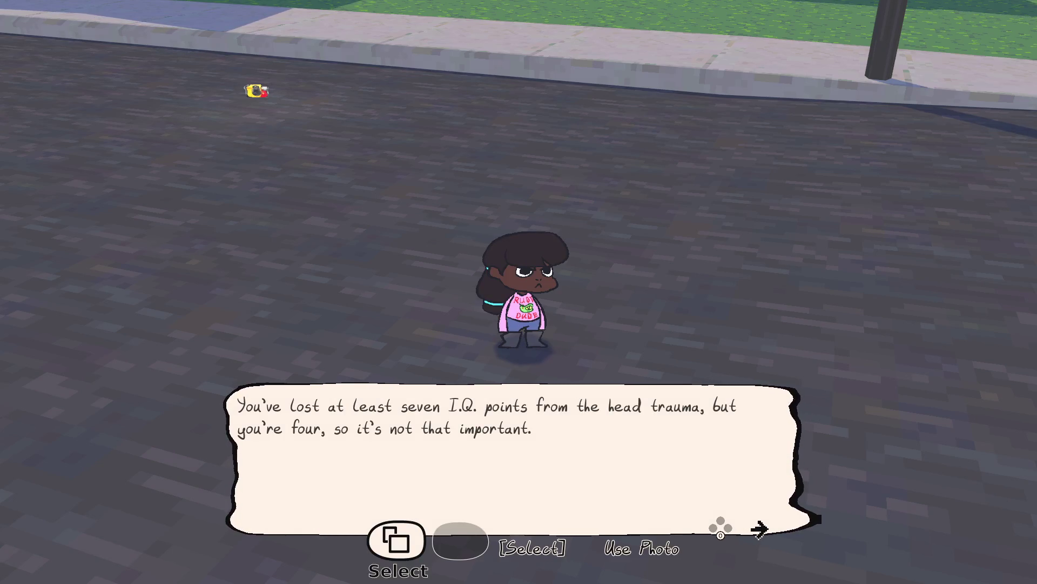
{"action": "key", "text": "alt+Tab"}
{"action": "key", "text": "alt+Tab"}
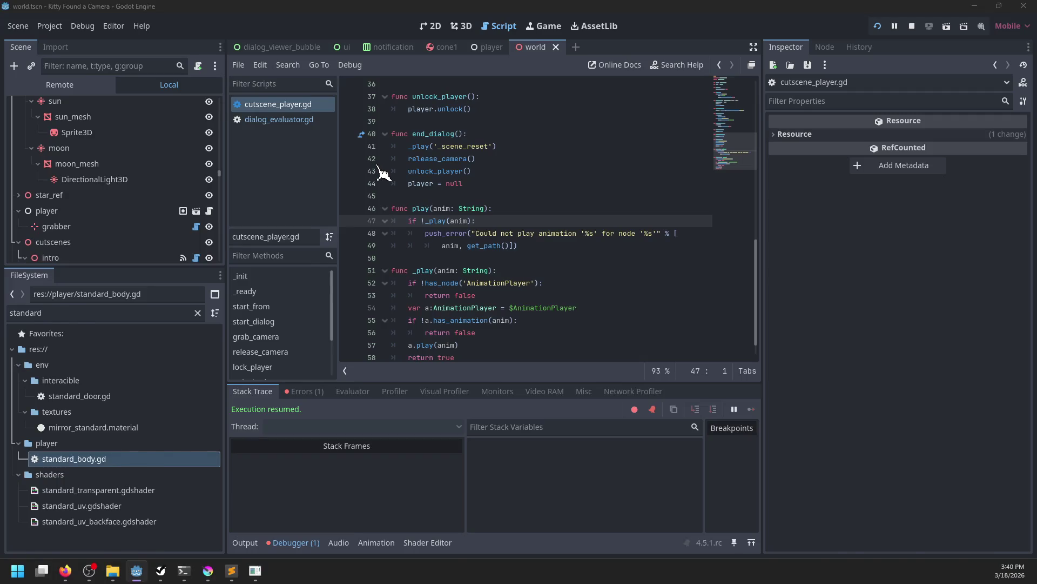
{"action": "key", "text": "Up"}
{"action": "key", "text": "End"}
{"action": "key", "text": "shift+Down"}
{"action": "key", "text": "ctrl+x"}
{"action": "key", "text": "Down"}
{"action": "key", "text": "ctrl+v"}
{"action": "key", "text": "ctrl+s"}
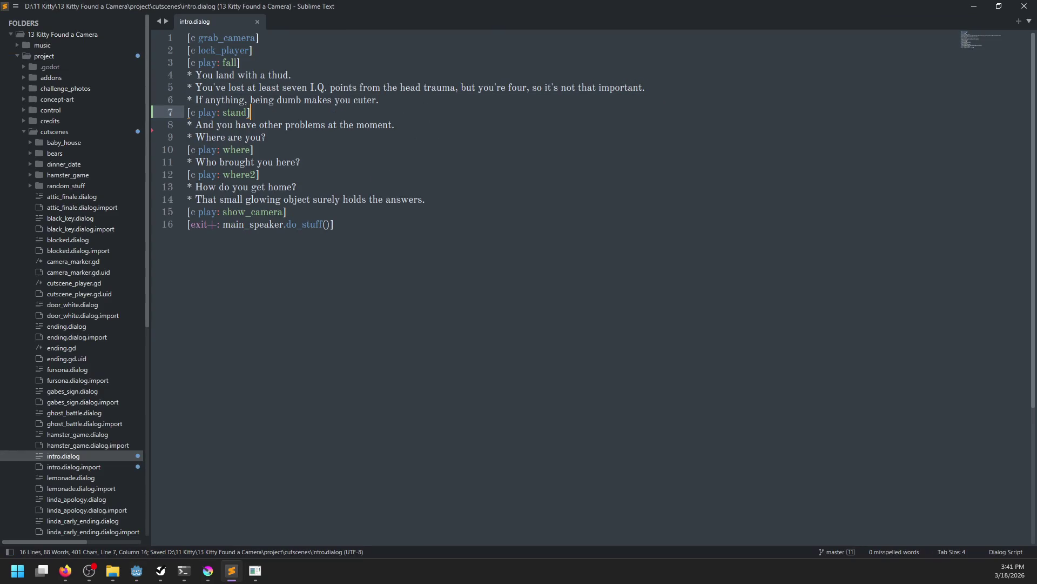
Step: Rerun the game, advance through the dialogue to test the reordering, then stop it
{"action": "key", "text": "alt+Tab"}
{"action": "key", "text": "F5"}
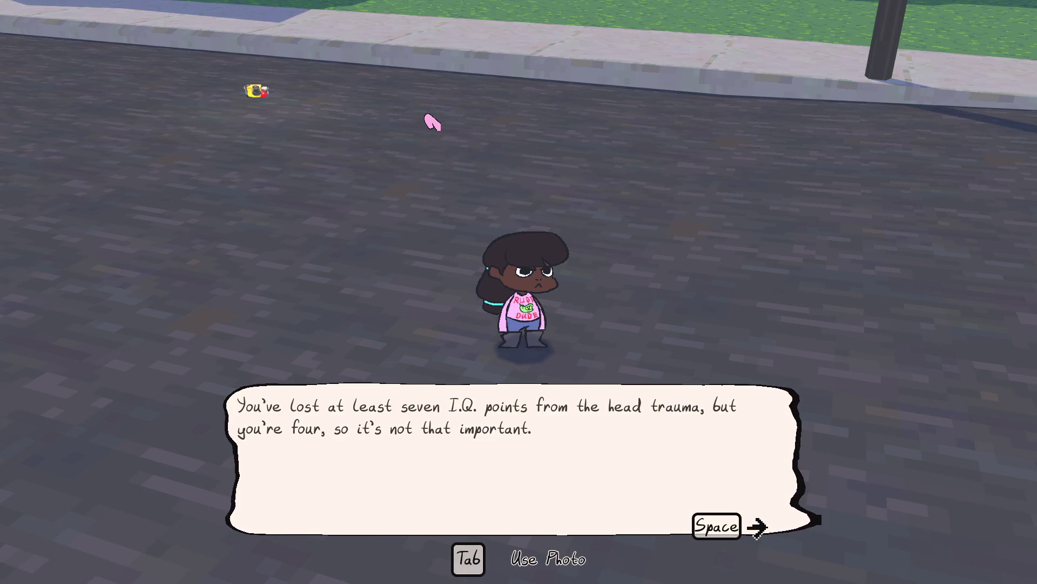
{"action": "key", "text": "space"}
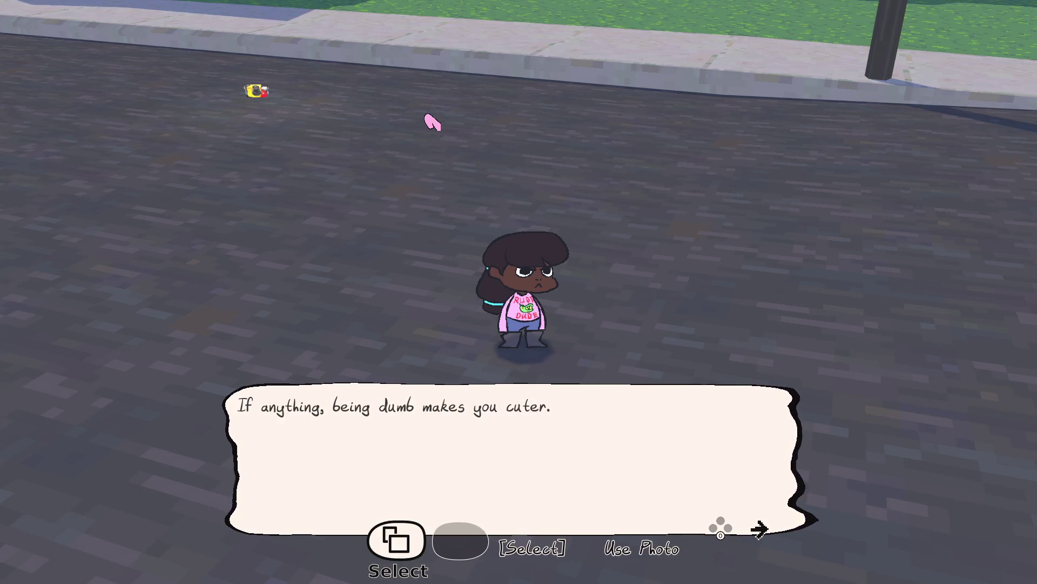
{"action": "key", "text": "space"}
{"action": "key", "text": "space"}
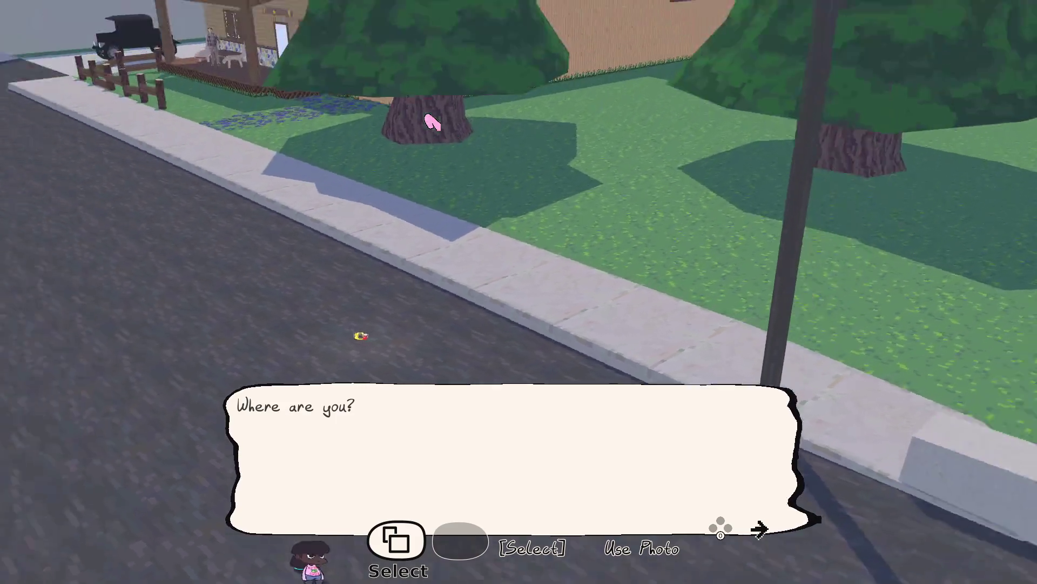
{"action": "key", "text": "F8"}
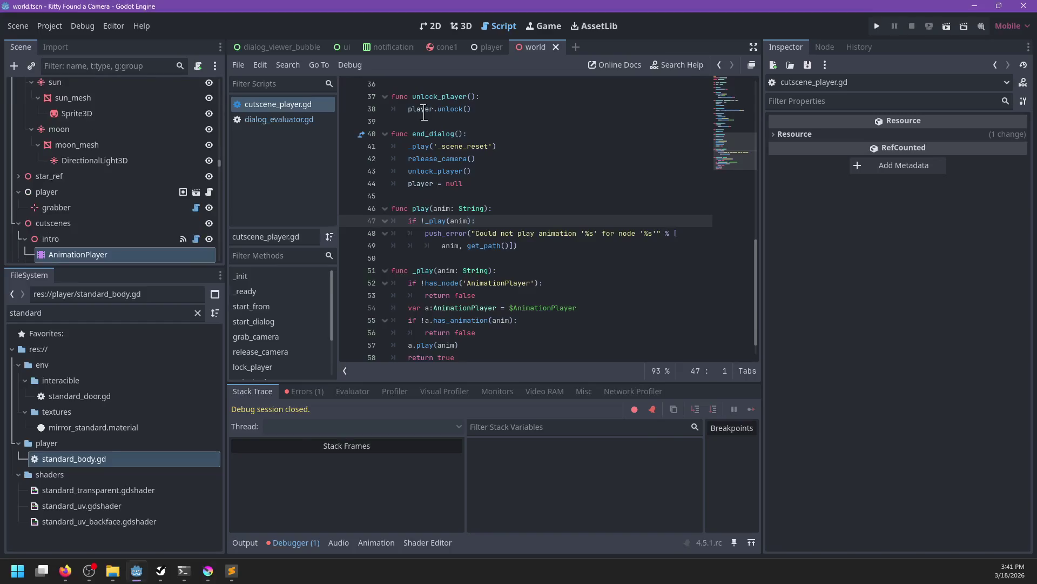
Step: In the 3D view, load the stand animation in the intro AnimationPlayer
{"action": "left_click", "coordinate": [462, 26]}
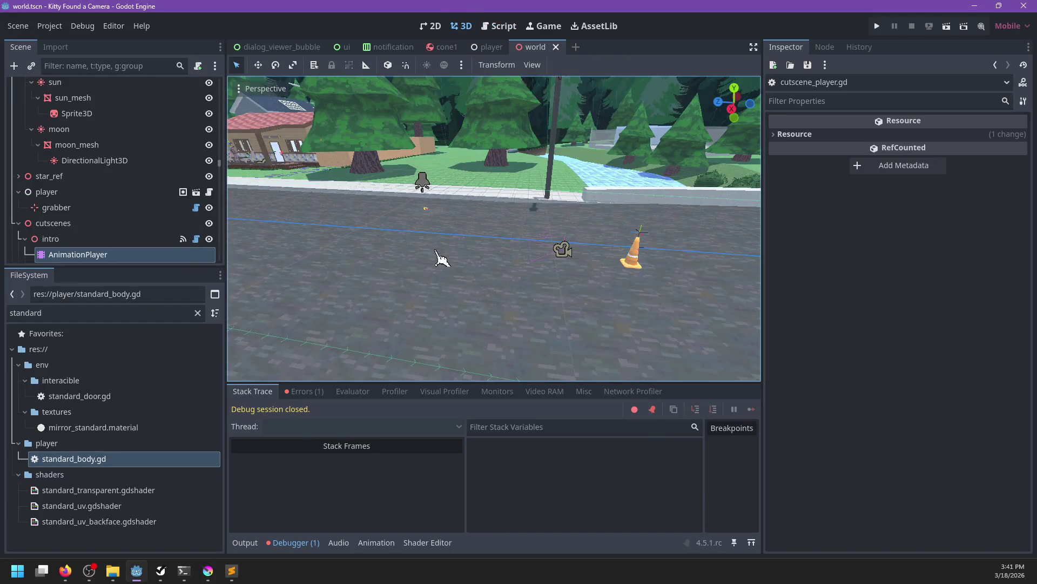
{"action": "scroll", "coordinate": [441, 259], "scroll_direction": "up", "scroll_amount": 2}
{"action": "scroll", "coordinate": [84, 238], "scroll_direction": "down", "scroll_amount": 3}
{"action": "scroll", "coordinate": [84, 238], "scroll_direction": "down", "scroll_amount": 3}
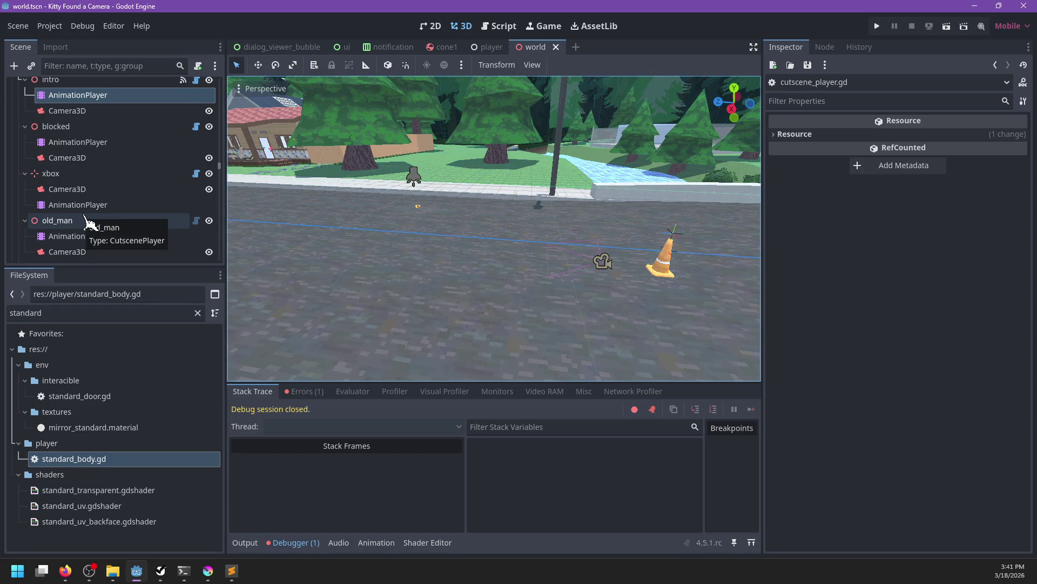
{"action": "scroll", "coordinate": [86, 222], "scroll_direction": "up", "scroll_amount": 1}
{"action": "left_click", "coordinate": [78, 117]}
{"action": "left_click", "coordinate": [440, 395]}
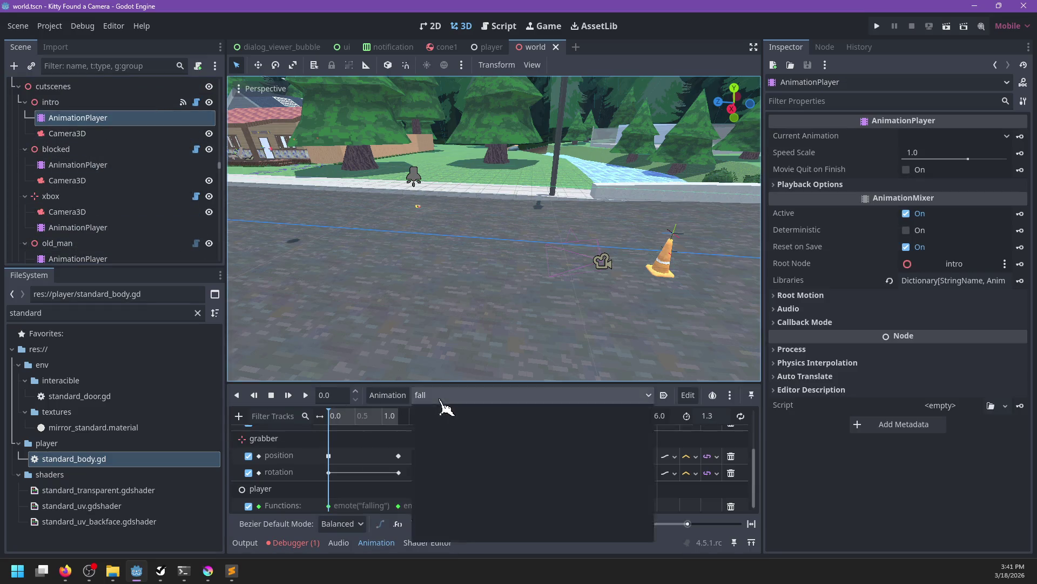
{"action": "left_click", "coordinate": [455, 496]}
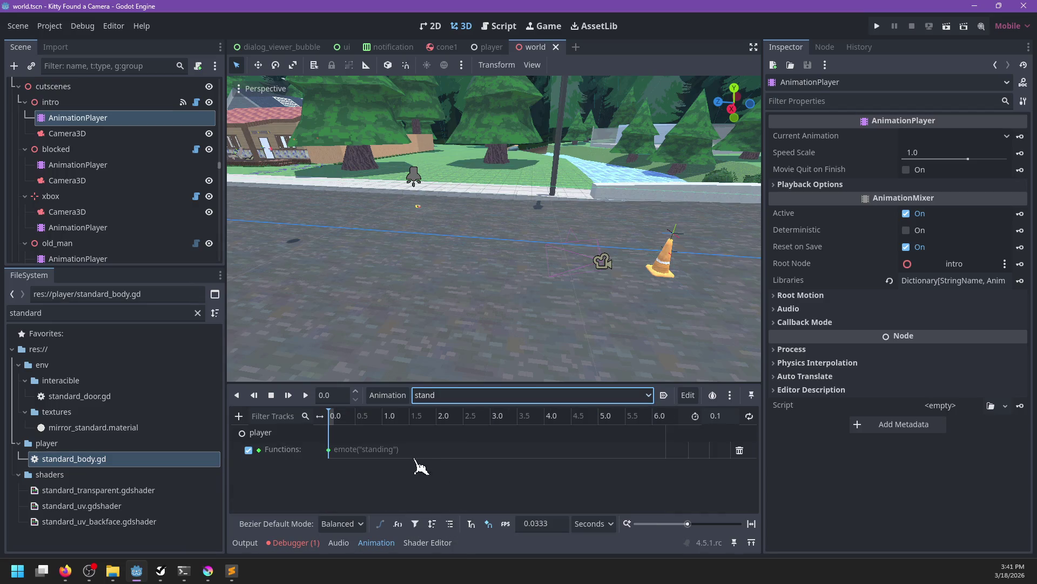
Step: Compare with the fall animation's end pose, return to stand, and lower the grabber to Y -0.321
{"action": "left_click", "coordinate": [436, 396]}
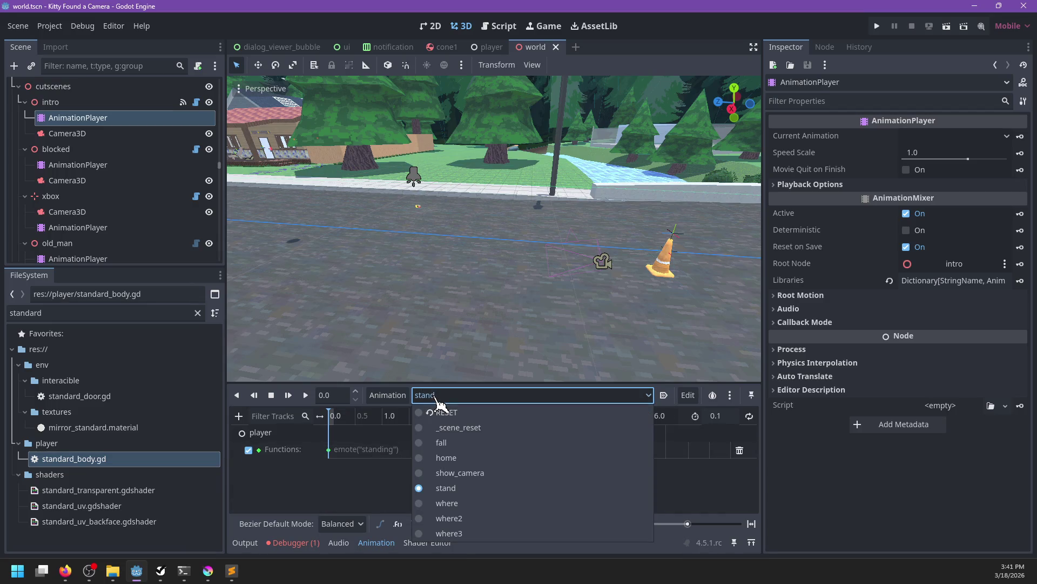
{"action": "left_click", "coordinate": [442, 442]}
{"action": "left_click_drag", "start_coordinate": [347, 416], "coordinate": [493, 417]}
{"action": "left_click", "coordinate": [471, 397]}
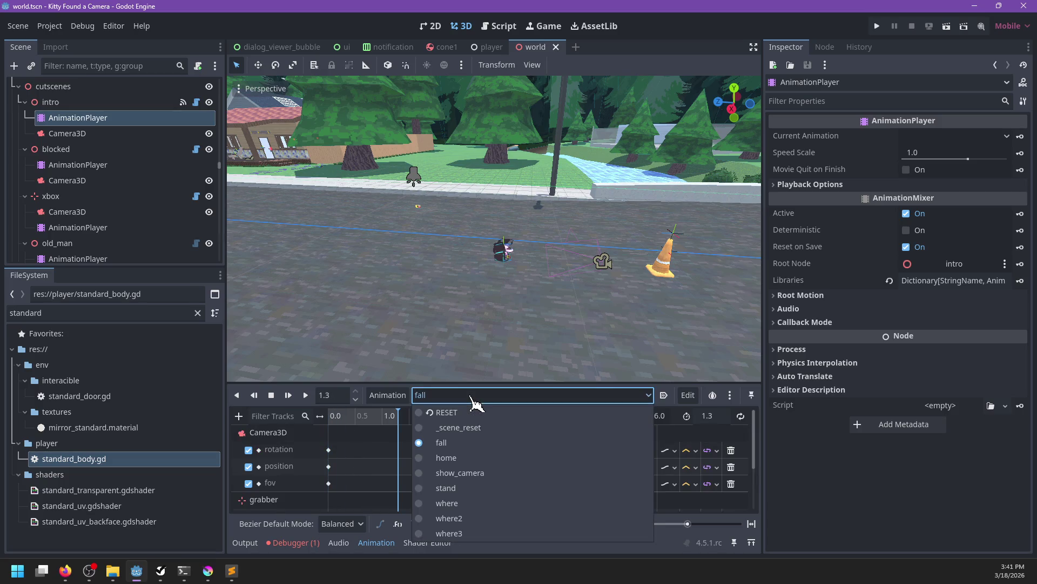
{"action": "left_click", "coordinate": [456, 488]}
{"action": "scroll", "coordinate": [570, 317], "scroll_direction": "up", "scroll_amount": 10}
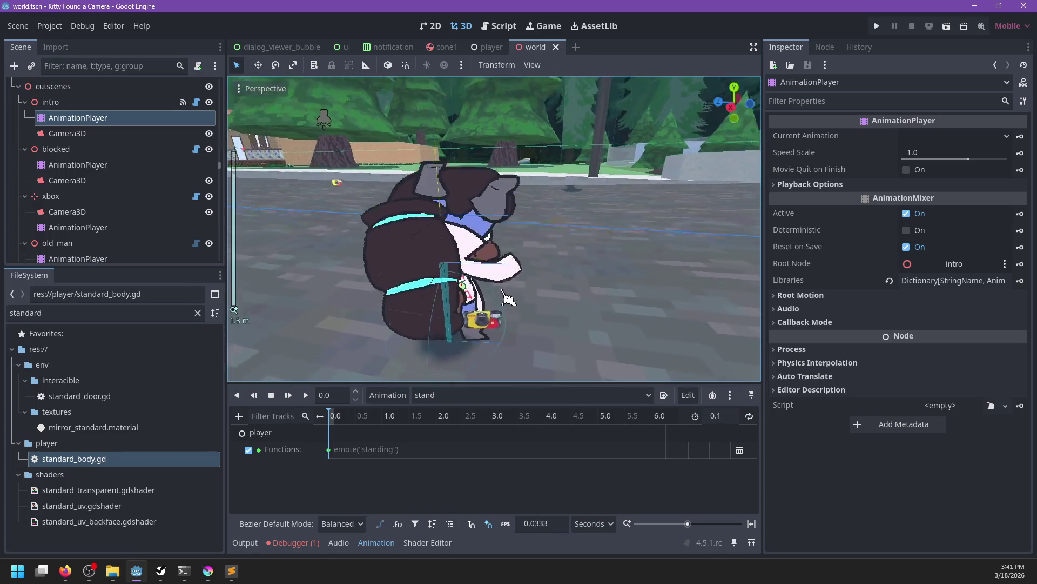
{"action": "left_click", "coordinate": [723, 415]}
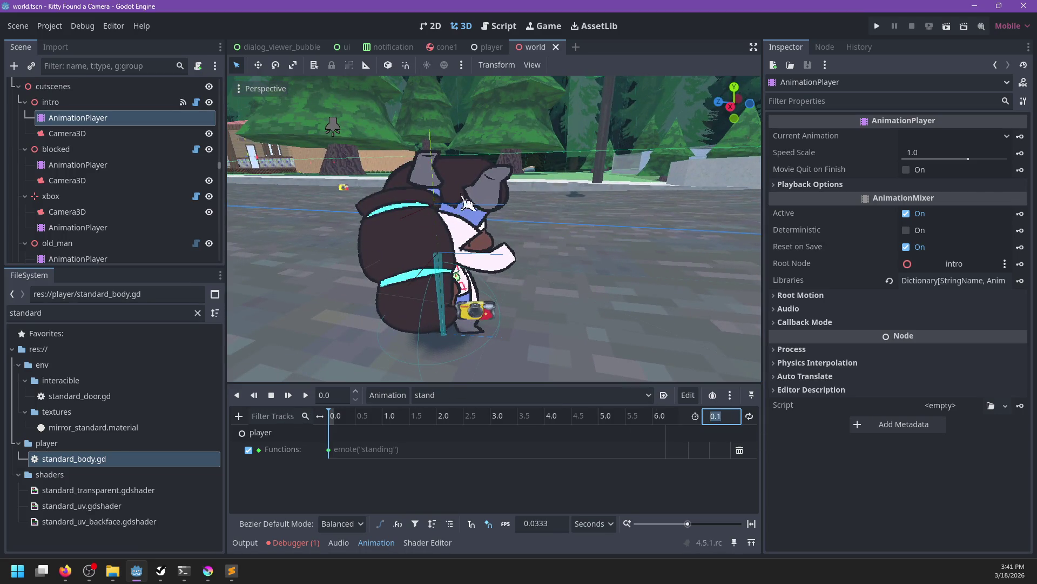
{"action": "left_click", "coordinate": [442, 204]}
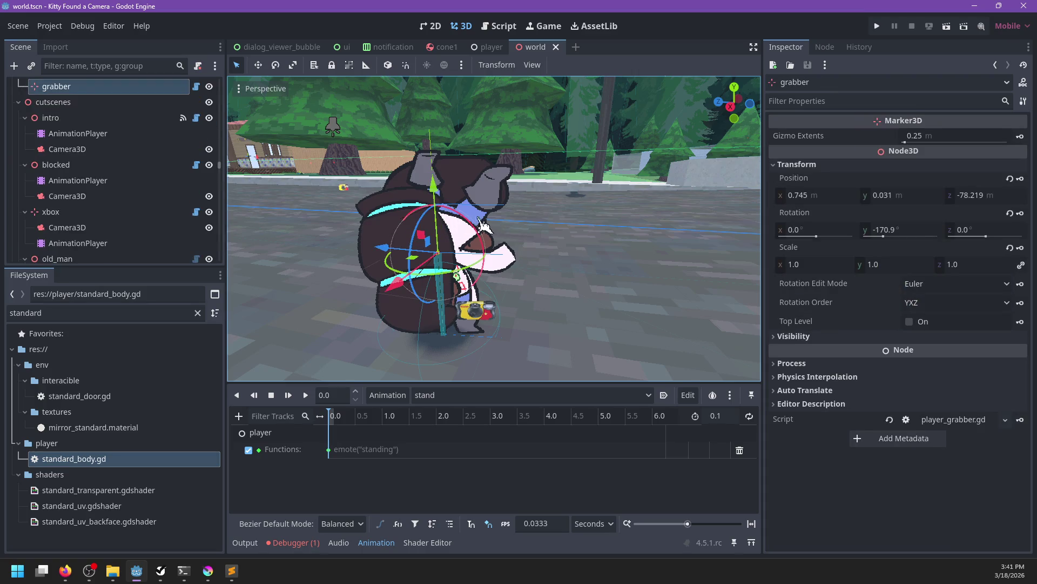
{"action": "mouse_move", "coordinate": [440, 191]}
{"action": "left_mouse_down"}
{"action": "mouse_move", "coordinate": [450, 280]}
{"action": "mouse_move", "coordinate": [441, 271]}
{"action": "left_mouse_up"}
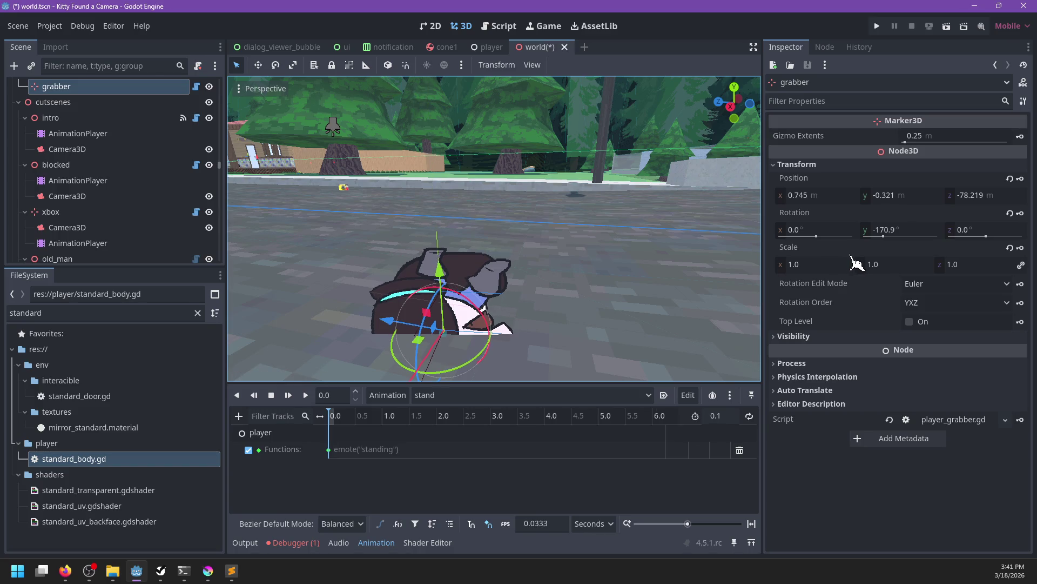
Step: Key the grabber position at y -0.321 and at y 0.029, with smooth track interpolation
{"action": "left_click", "coordinate": [1020, 179]}
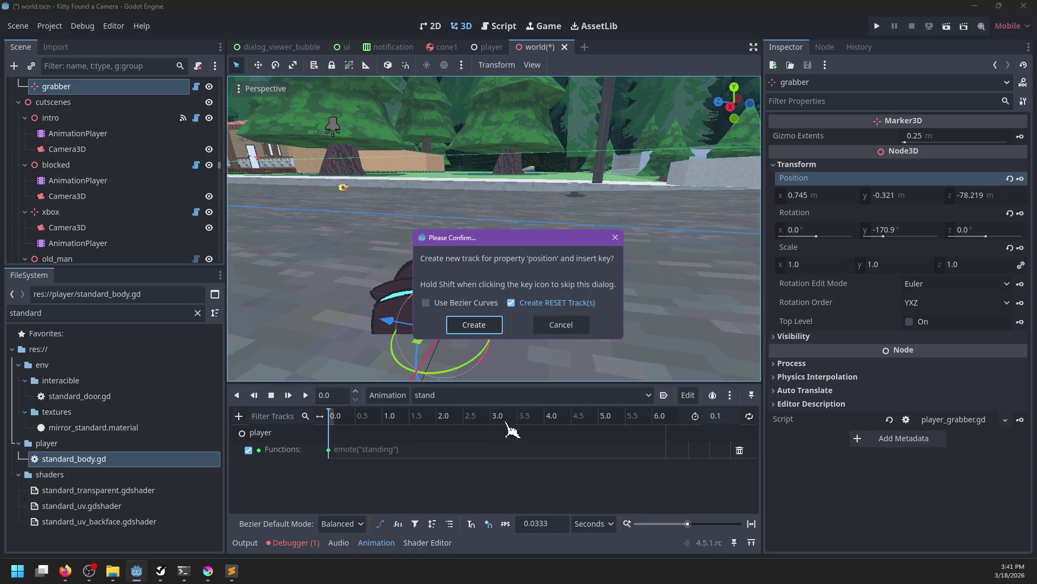
{"action": "left_click", "coordinate": [473, 324]}
{"action": "left_click_drag", "start_coordinate": [428, 277], "coordinate": [452, 186]}
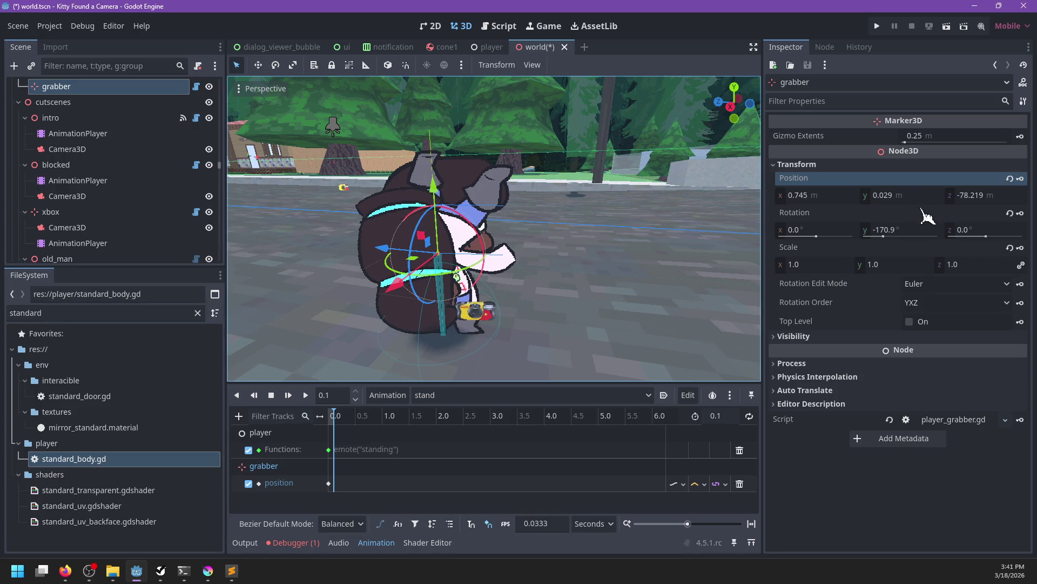
{"action": "left_click", "coordinate": [1020, 179]}
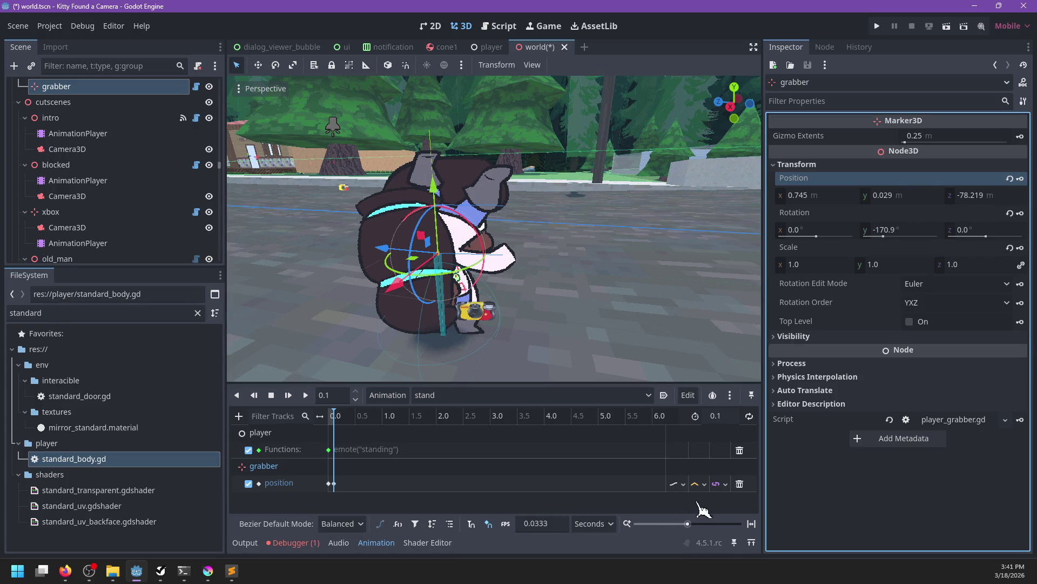
{"action": "left_click", "coordinate": [699, 484]}
{"action": "left_click", "coordinate": [713, 530]}
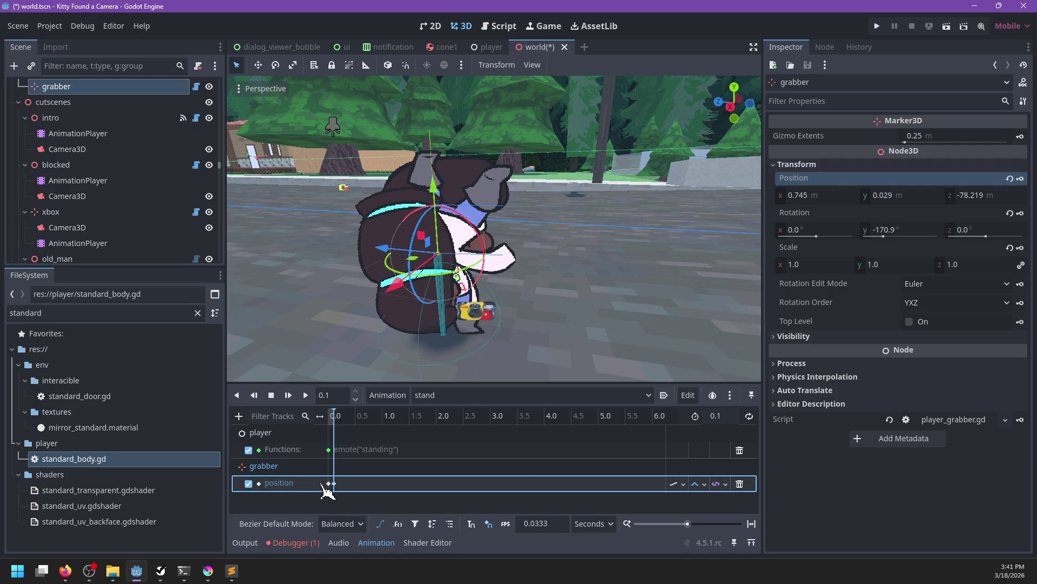
Step: Ease the first key to 0.210, set the animation length to 0.3 s, and move the second key to 0.3
{"action": "left_click", "coordinate": [328, 483]}
{"action": "left_click_drag", "start_coordinate": [947, 199], "coordinate": [923, 167]}
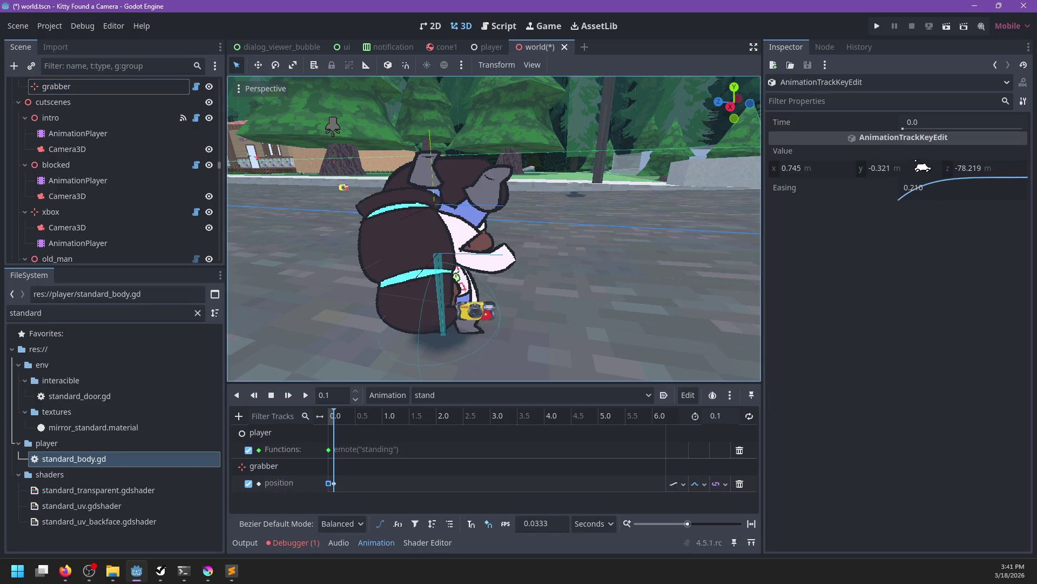
{"action": "left_click", "coordinate": [288, 395]}
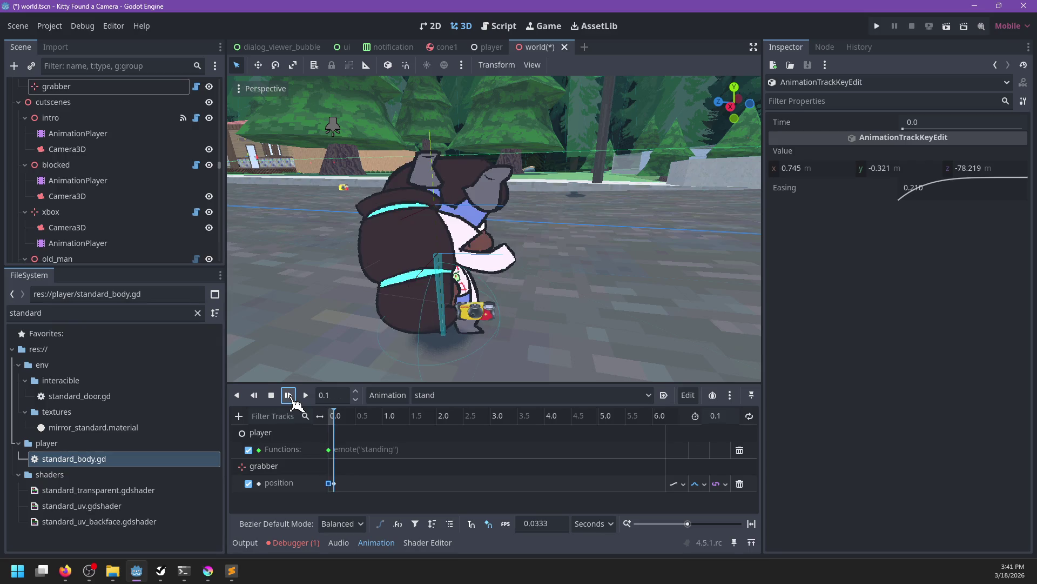
{"action": "left_click", "coordinate": [726, 416]}
{"action": "type", "text": "0.3"}
{"action": "key", "text": "Return"}
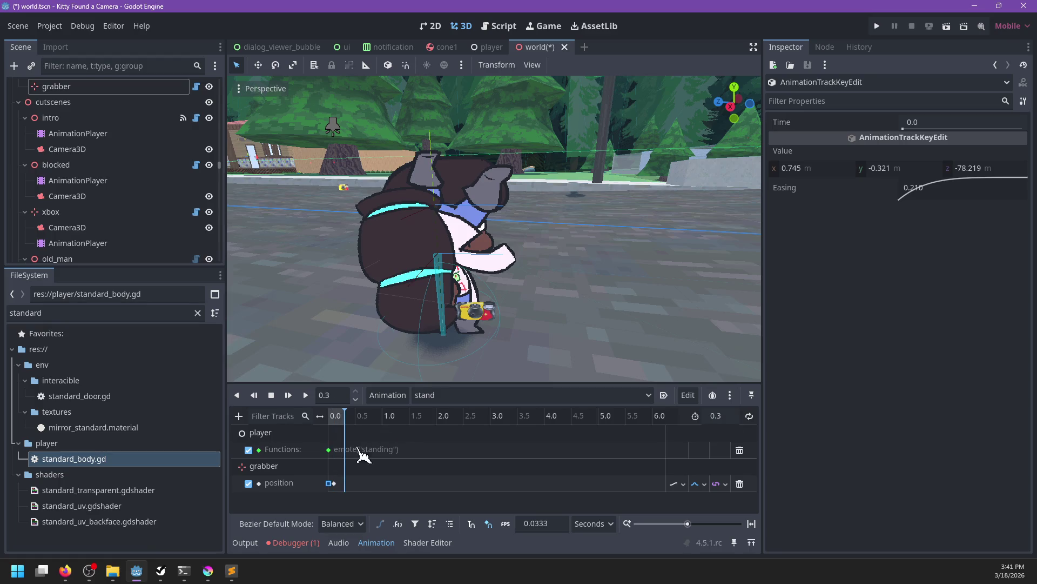
{"action": "left_click", "coordinate": [343, 484]}
{"action": "left_click_drag", "start_coordinate": [349, 488], "coordinate": [348, 488]}
{"action": "left_click", "coordinate": [289, 395]}
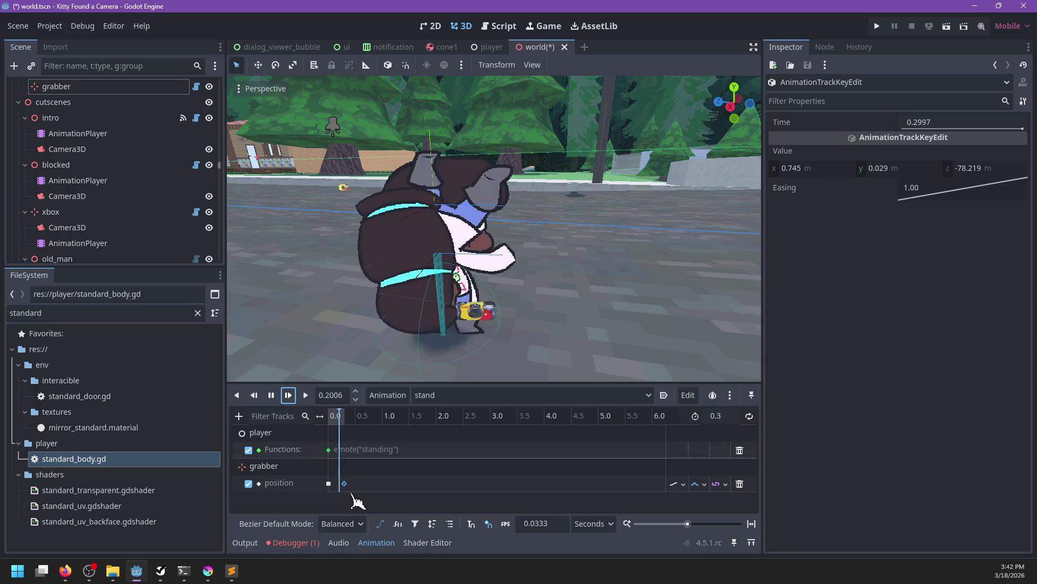
Step: Try other easing curves, reset the first key's easing to linear 1.00, and change the track interpolation
{"action": "left_click", "coordinate": [328, 483]}
{"action": "left_click_drag", "start_coordinate": [914, 191], "coordinate": [943, 195]}
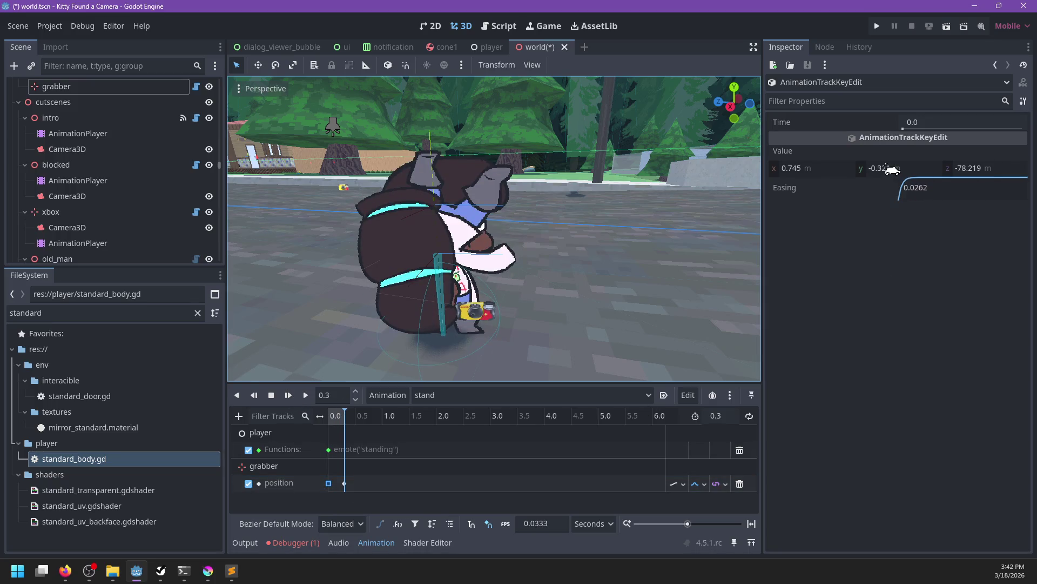
{"action": "left_click", "coordinate": [289, 396]}
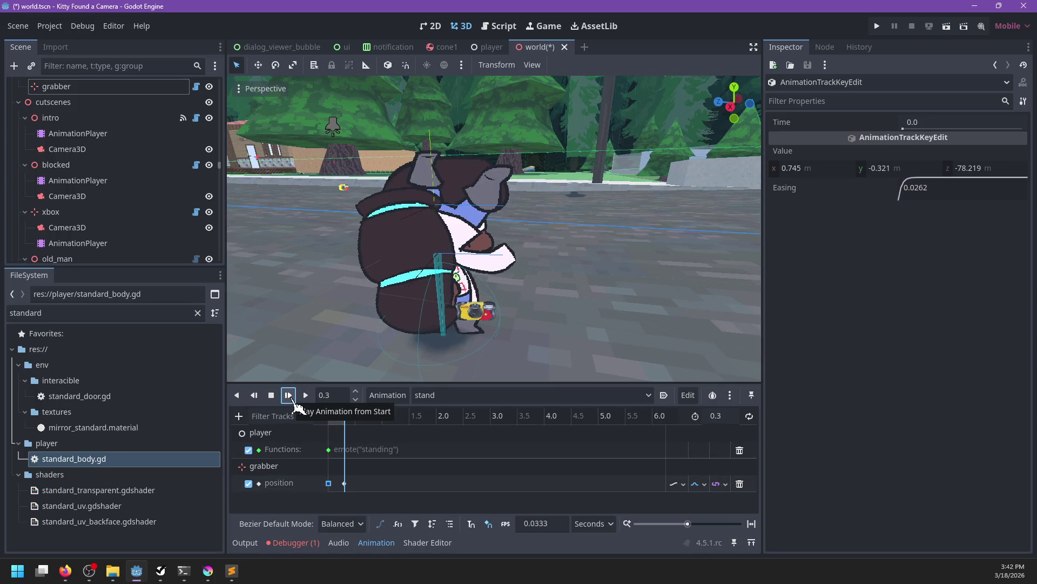
{"action": "mouse_move", "coordinate": [913, 188]}
{"action": "left_mouse_down"}
{"action": "mouse_move", "coordinate": [976, 215]}
{"action": "mouse_move", "coordinate": [937, 198]}
{"action": "left_mouse_up"}
{"action": "double_click", "coordinate": [930, 195]}
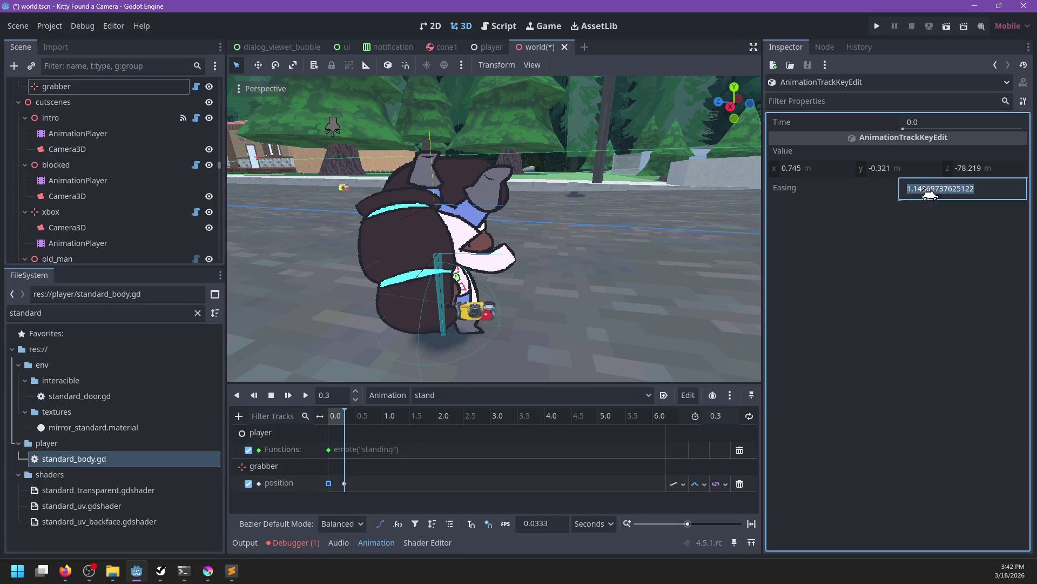
{"action": "type", "text": "1"}
{"action": "key", "text": "Return"}
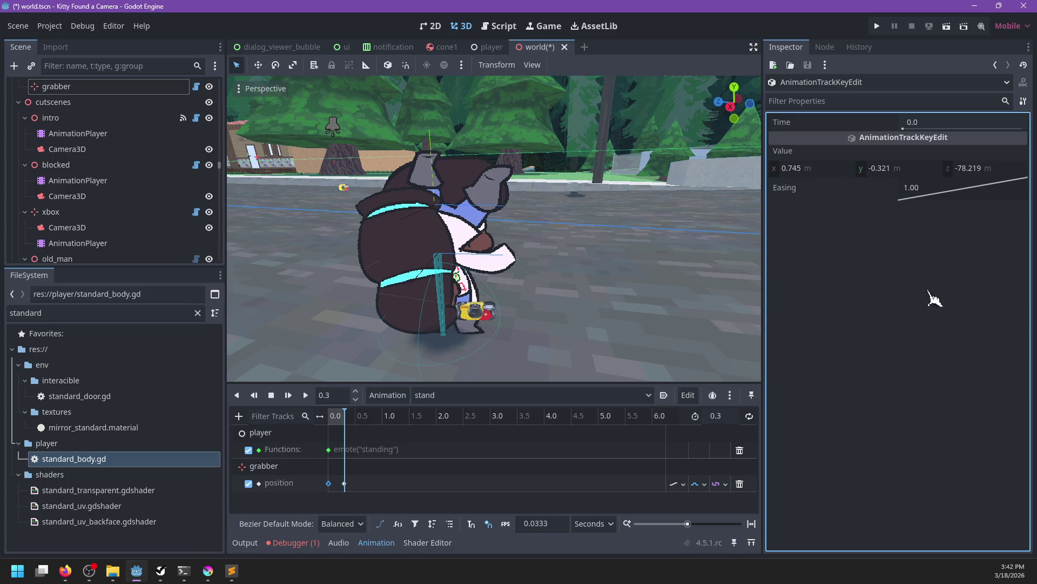
{"action": "left_click", "coordinate": [704, 483]}
{"action": "left_click", "coordinate": [720, 527]}
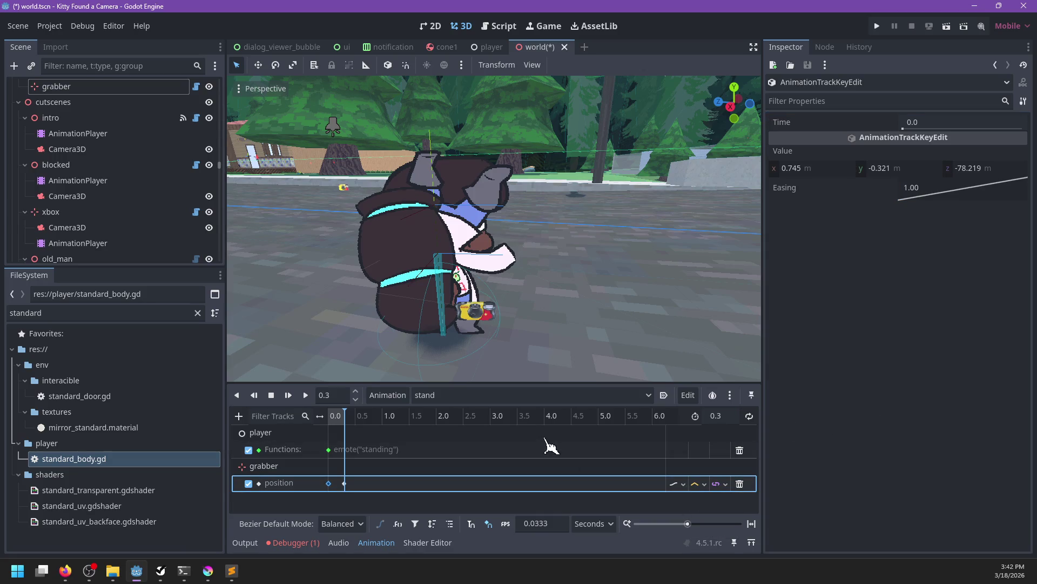
{"action": "left_click_drag", "start_coordinate": [335, 416], "coordinate": [338, 422]}
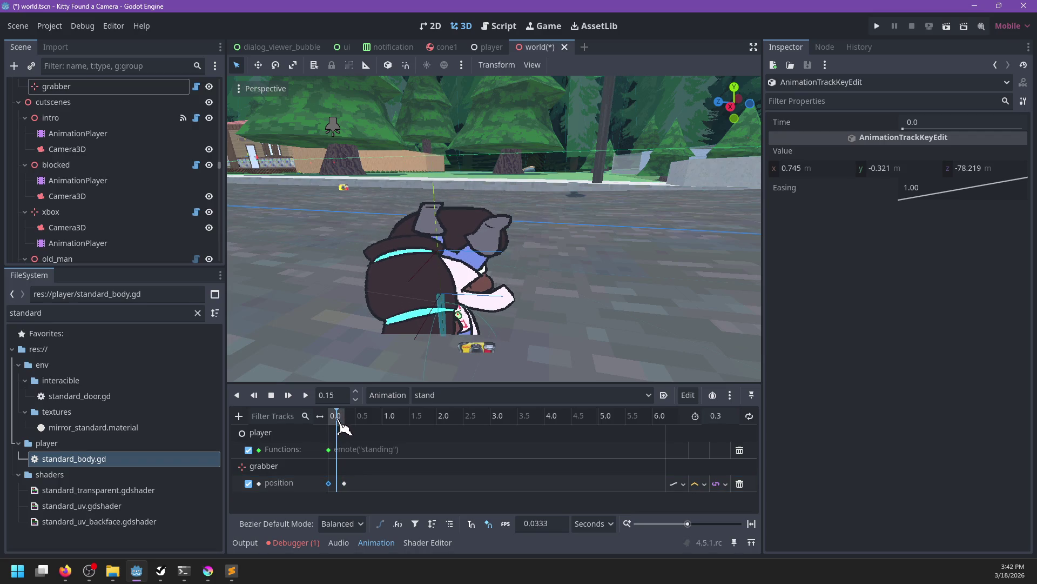
Step: Delete the stray extra key from the grabber position track
{"action": "right_click", "coordinate": [342, 489]}
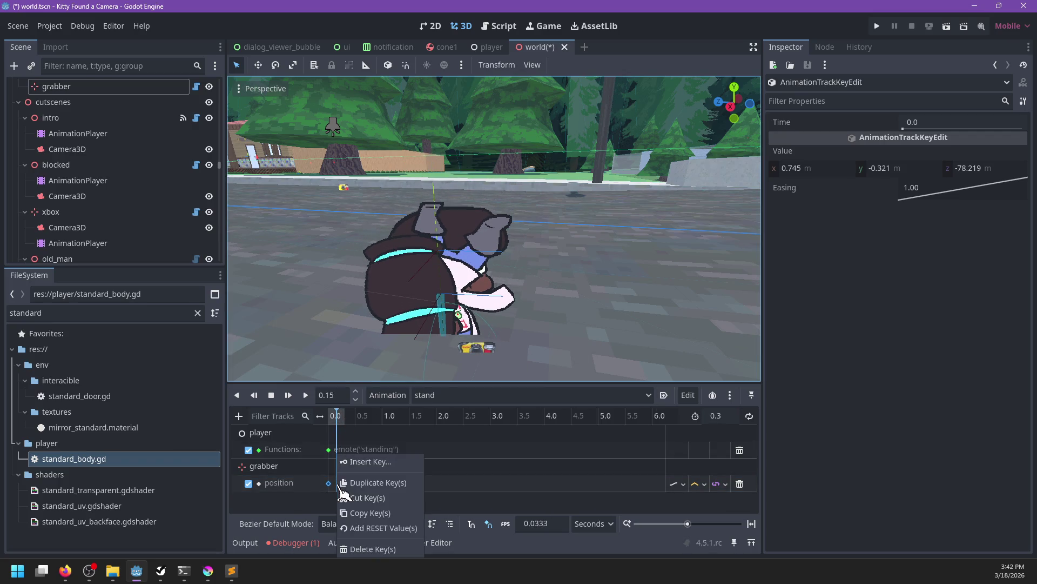
{"action": "left_click", "coordinate": [359, 462]}
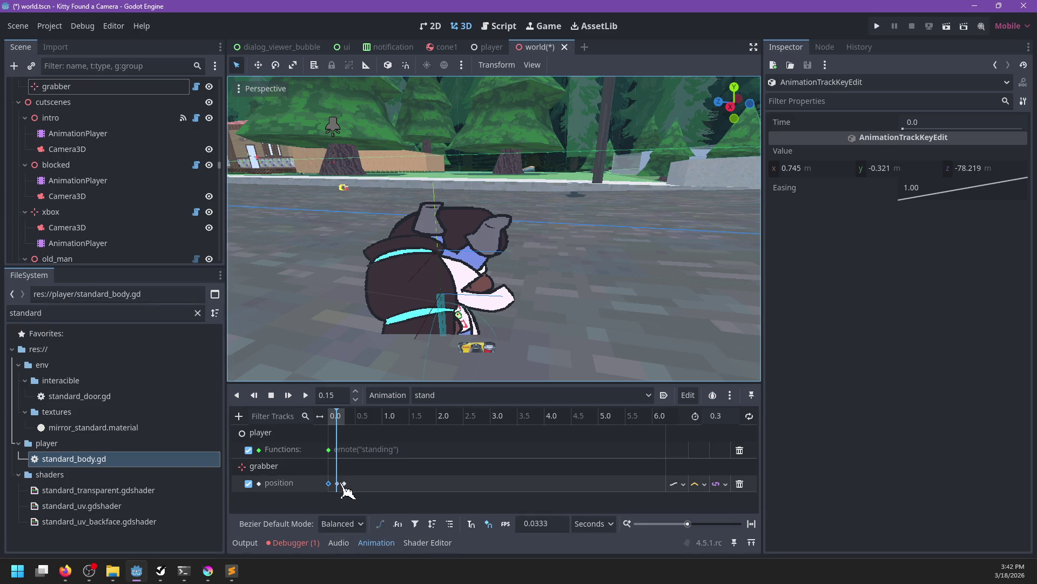
{"action": "left_click", "coordinate": [338, 484]}
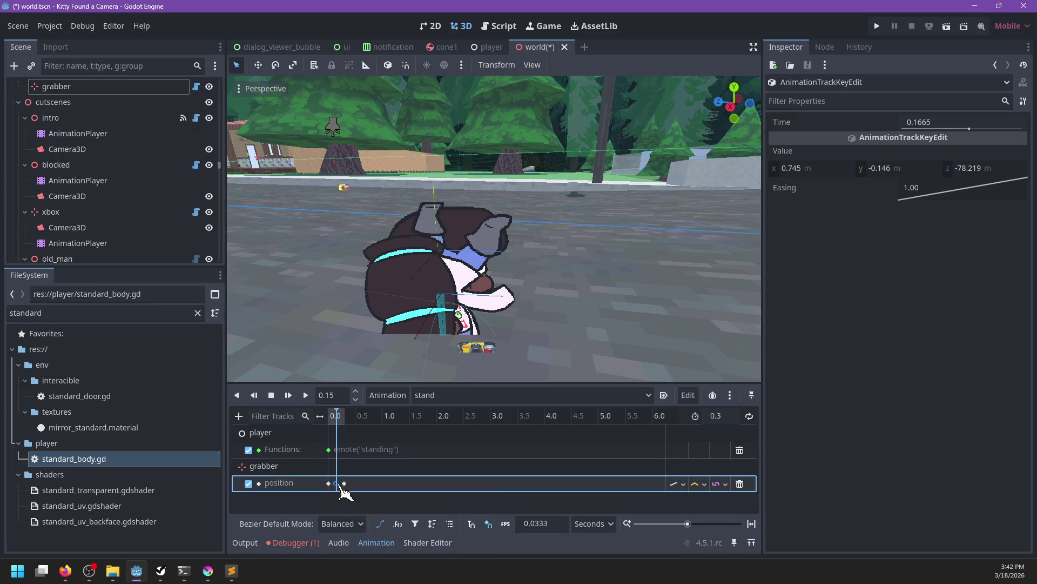
{"action": "mouse_move", "coordinate": [339, 486]}
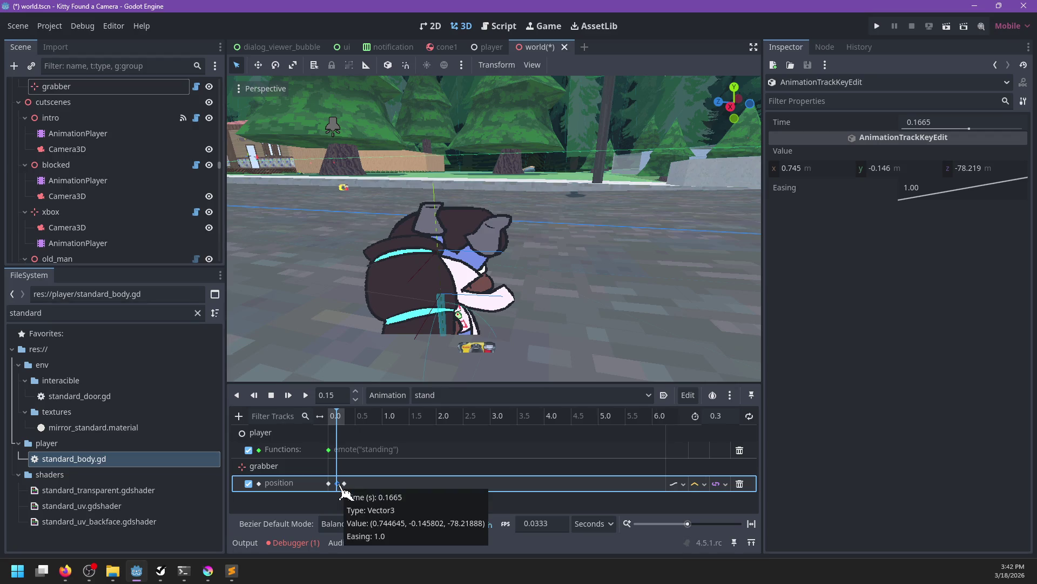
{"action": "key", "text": "Delete"}
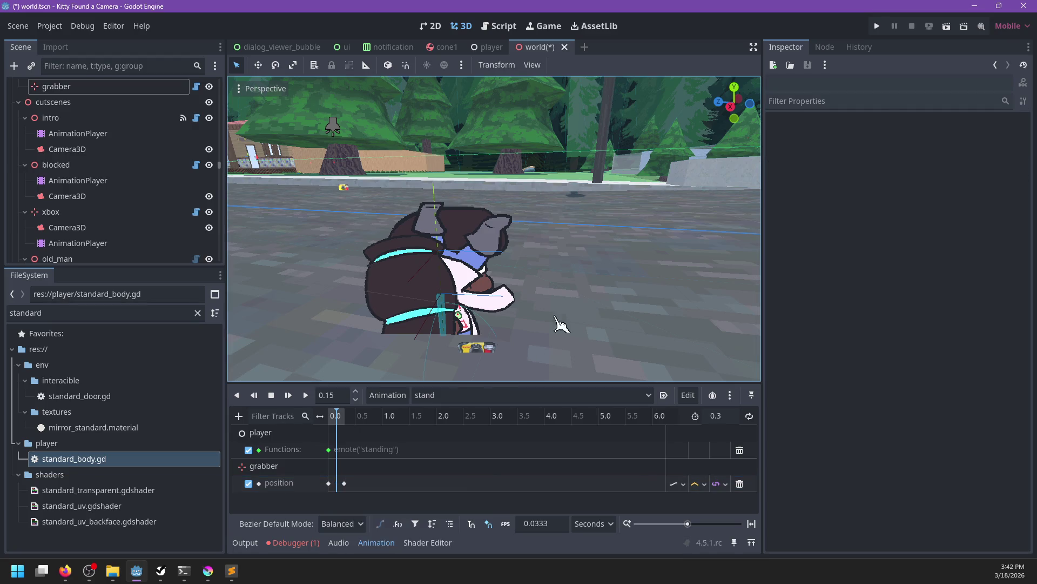
Step: Set the timeline snap step to 0.05 and save world.tscn
{"action": "left_click", "coordinate": [551, 523]}
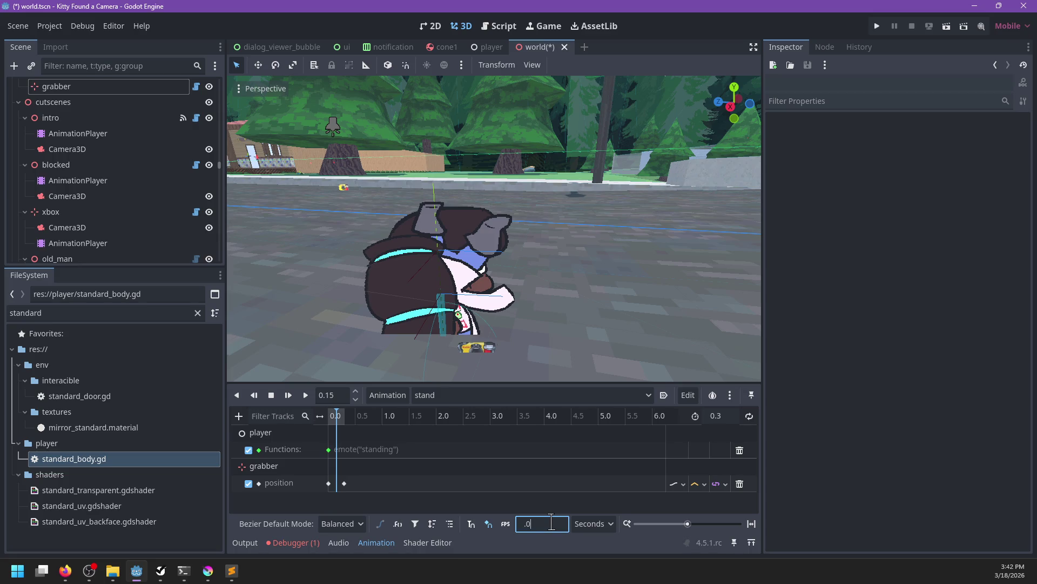
{"action": "type", "text": "0.05"}
{"action": "key", "text": "ctrl+s"}
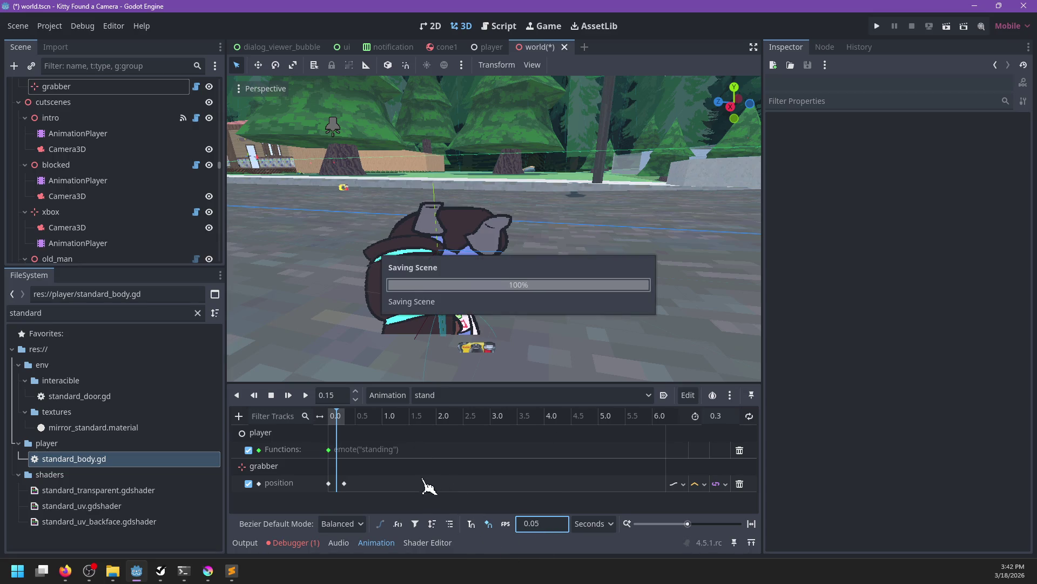
{"action": "left_click", "coordinate": [340, 419]}
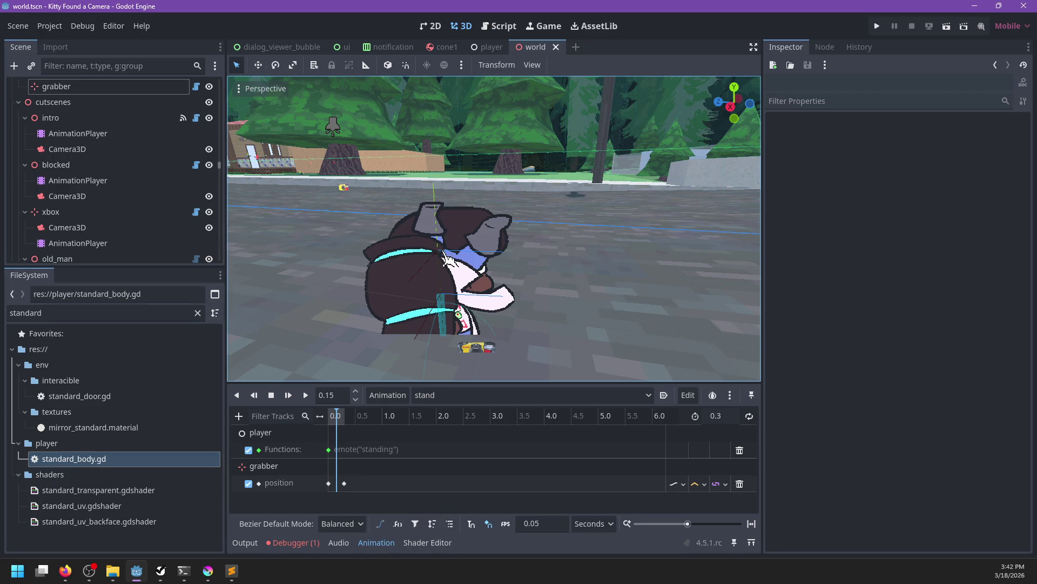
Step: Key the grabber position at 0.15 and set easings of 0.170 and 3.48 on the two keys
{"action": "left_click", "coordinate": [458, 297]}
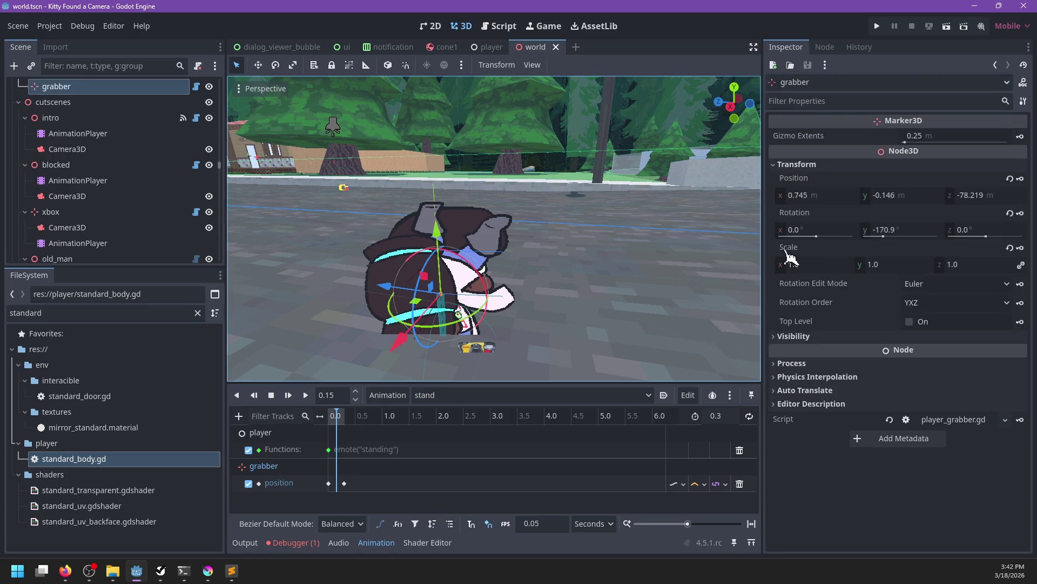
{"action": "left_click", "coordinate": [1020, 178]}
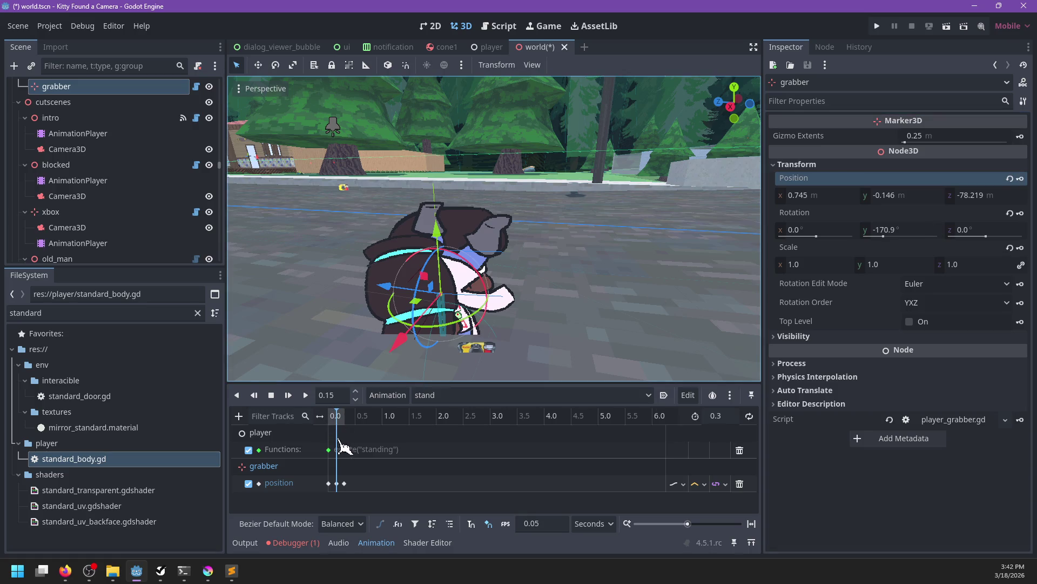
{"action": "left_click", "coordinate": [329, 483]}
{"action": "left_click_drag", "start_coordinate": [955, 195], "coordinate": [921, 162]}
{"action": "left_click", "coordinate": [337, 483]}
{"action": "mouse_move", "coordinate": [947, 198]}
{"action": "left_mouse_down"}
{"action": "mouse_move", "coordinate": [987, 232]}
{"action": "mouse_move", "coordinate": [967, 211]}
{"action": "left_mouse_up"}
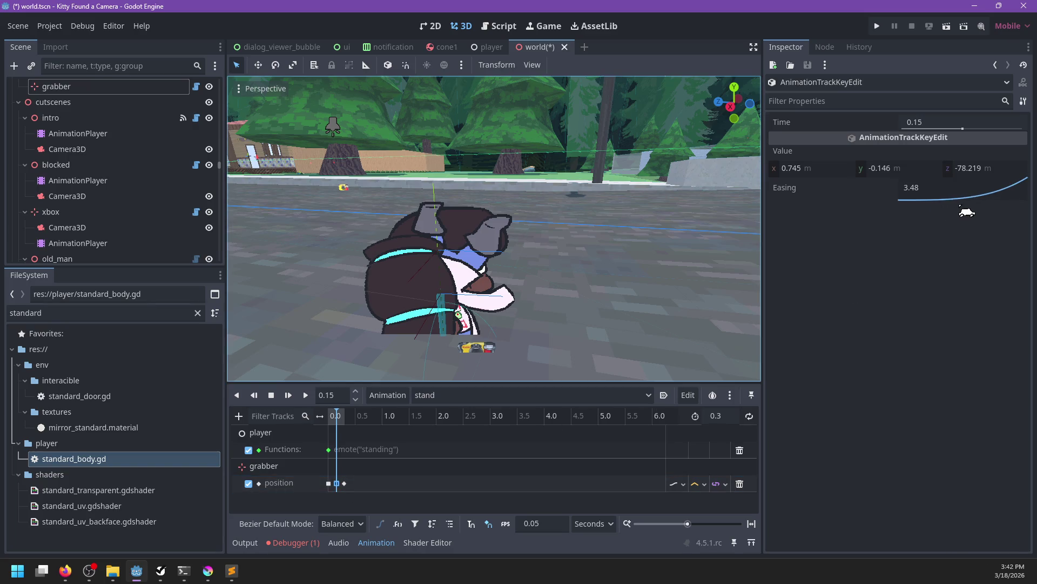
{"action": "left_click", "coordinate": [289, 395]}
{"action": "left_click", "coordinate": [289, 395]}
Step: Retune the easings to 1.68 and 0.318, then change the first key's easing to 0.217
{"action": "left_click", "coordinate": [329, 483]}
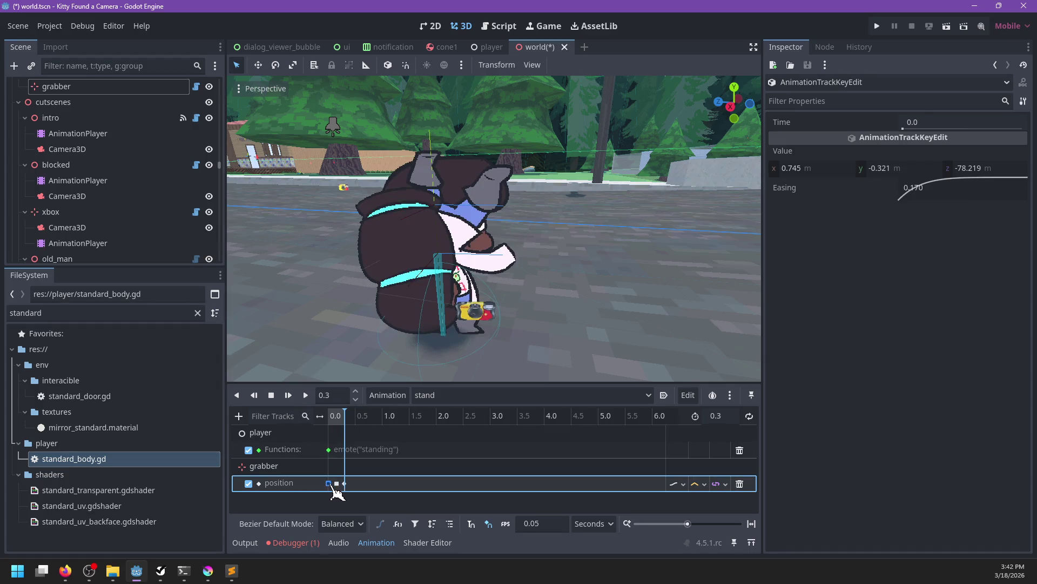
{"action": "left_click_drag", "start_coordinate": [925, 197], "coordinate": [972, 228]}
{"action": "left_click", "coordinate": [337, 484]}
{"action": "mouse_move", "coordinate": [932, 201]}
{"action": "left_mouse_down"}
{"action": "mouse_move", "coordinate": [881, 150]}
{"action": "mouse_move", "coordinate": [897, 181]}
{"action": "left_mouse_up"}
{"action": "left_click", "coordinate": [289, 395]}
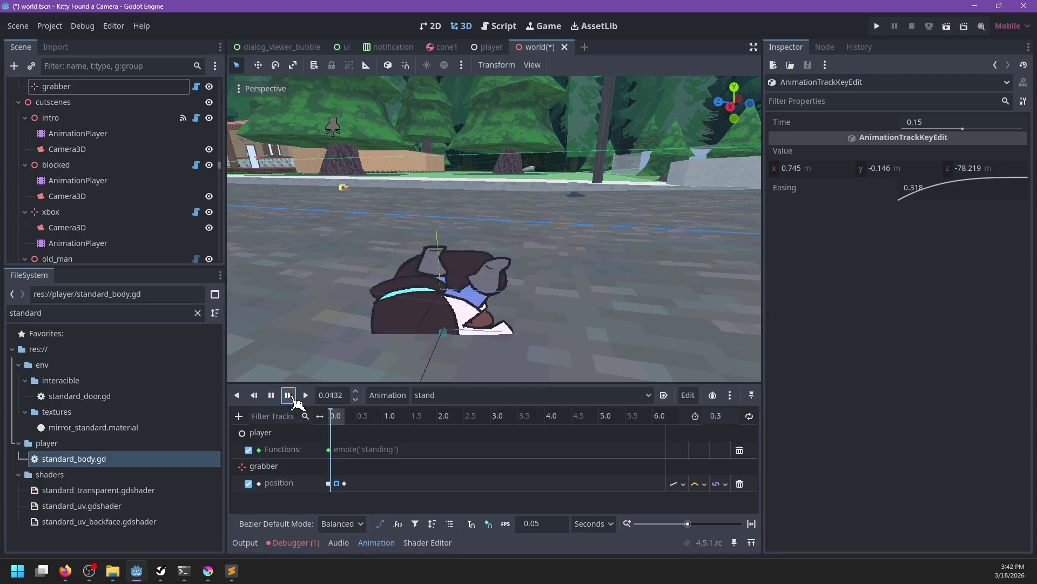
{"action": "left_click", "coordinate": [329, 484]}
{"action": "left_click", "coordinate": [939, 208]}
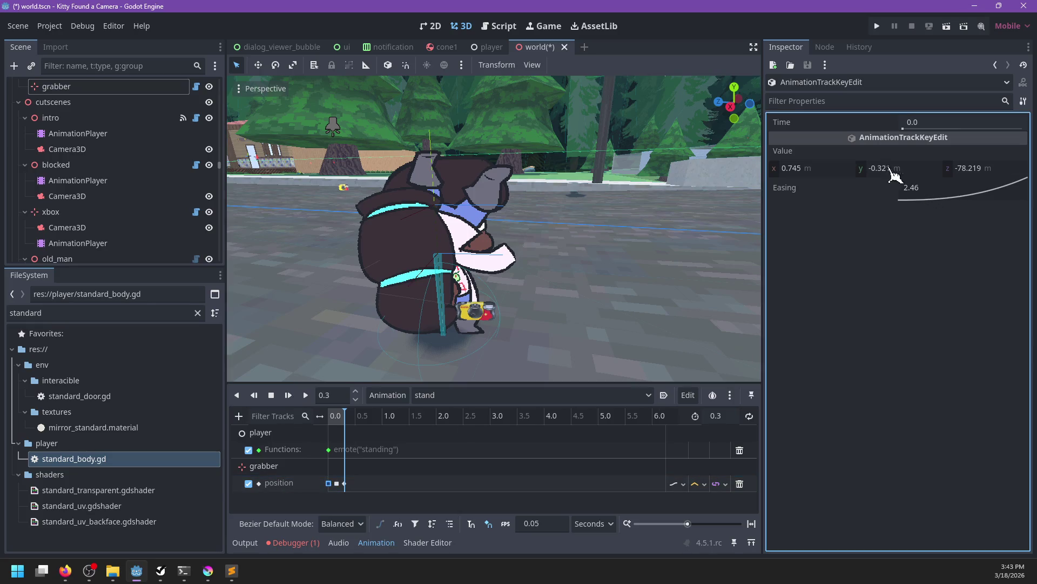
{"action": "mouse_move", "coordinate": [949, 192]}
{"action": "left_mouse_down"}
{"action": "mouse_move", "coordinate": [916, 176]}
{"action": "mouse_move", "coordinate": [924, 186]}
{"action": "left_mouse_up"}
{"action": "left_click", "coordinate": [342, 489]}
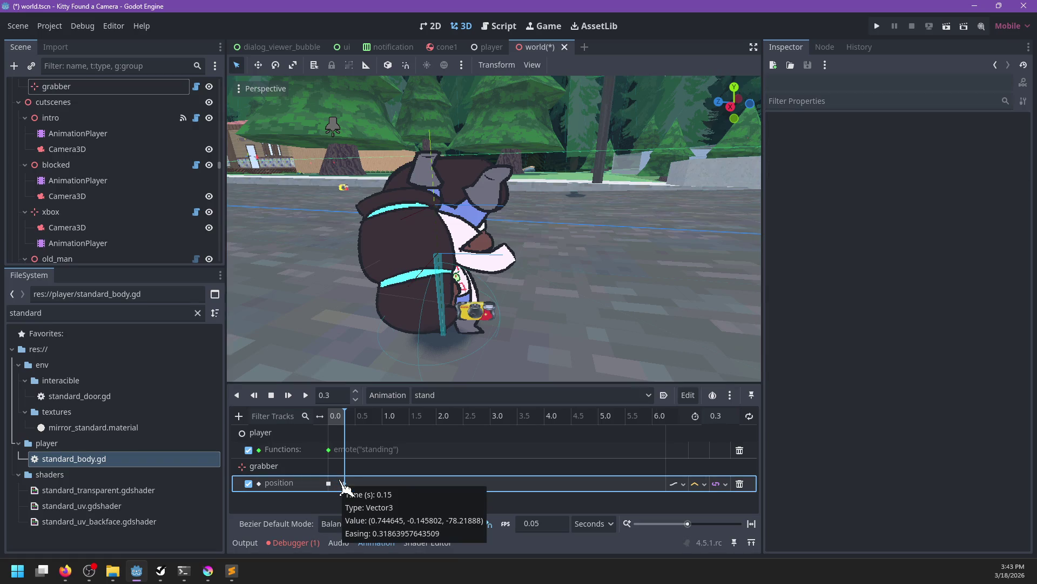
Step: At about 0.17 s, raise the grabber slightly, key its position, preview, and save the scene
{"action": "left_click_drag", "start_coordinate": [347, 416], "coordinate": [338, 416]}
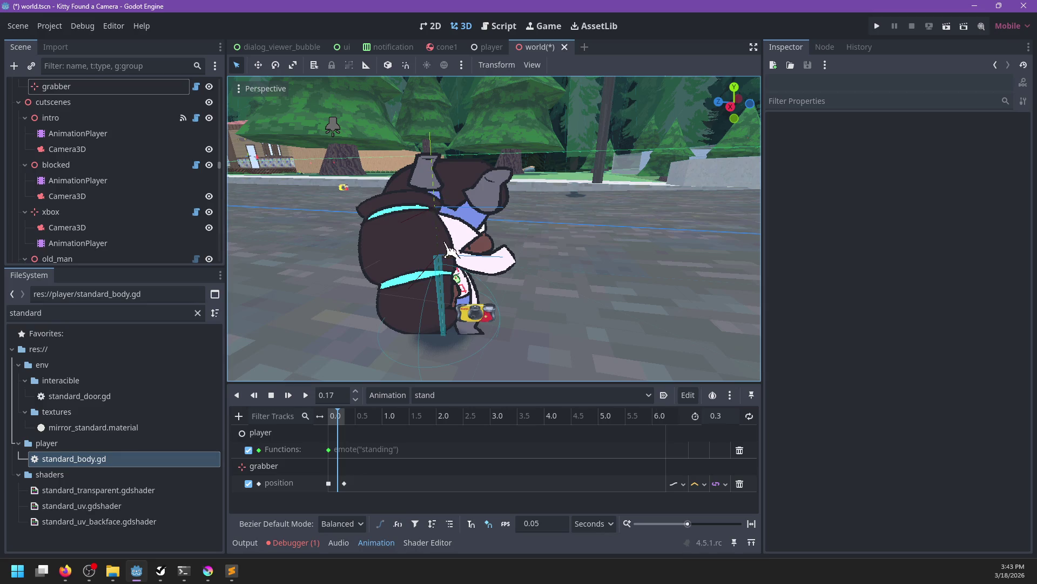
{"action": "left_click", "coordinate": [458, 263]}
{"action": "left_click_drag", "start_coordinate": [433, 196], "coordinate": [433, 187]}
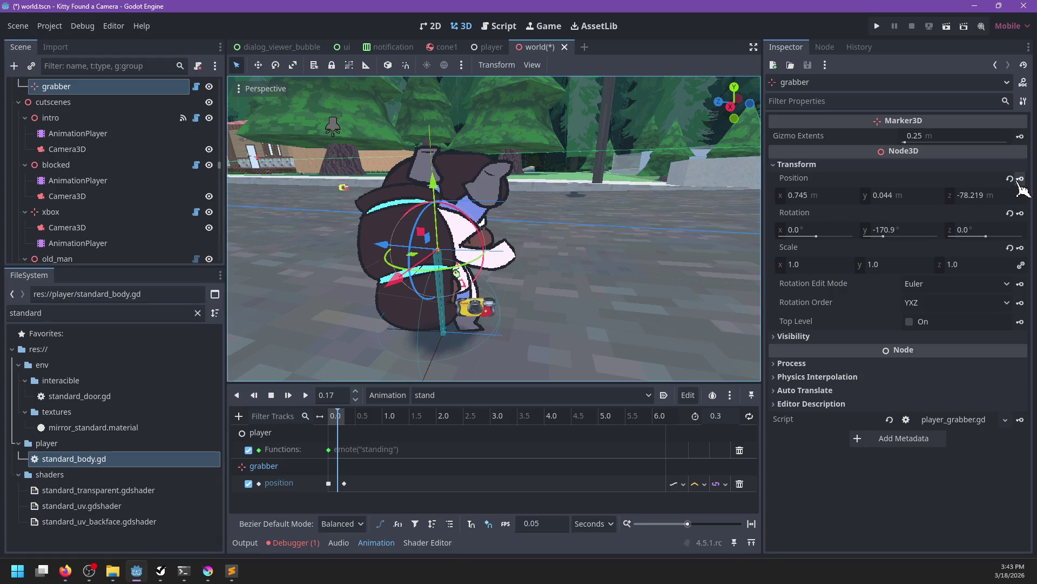
{"action": "left_click", "coordinate": [1020, 178]}
{"action": "left_click", "coordinate": [288, 394]}
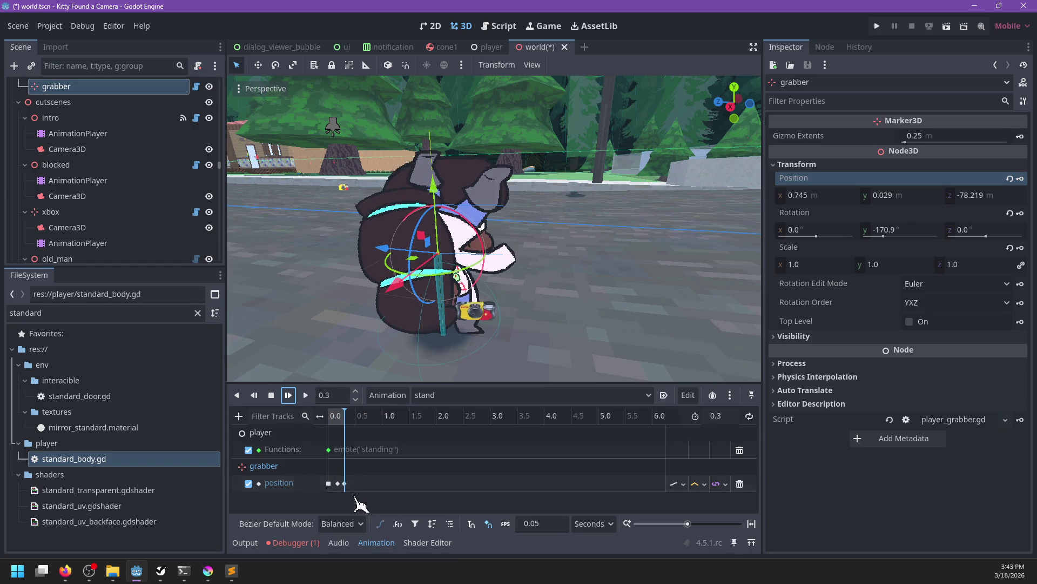
{"action": "left_click", "coordinate": [290, 399]}
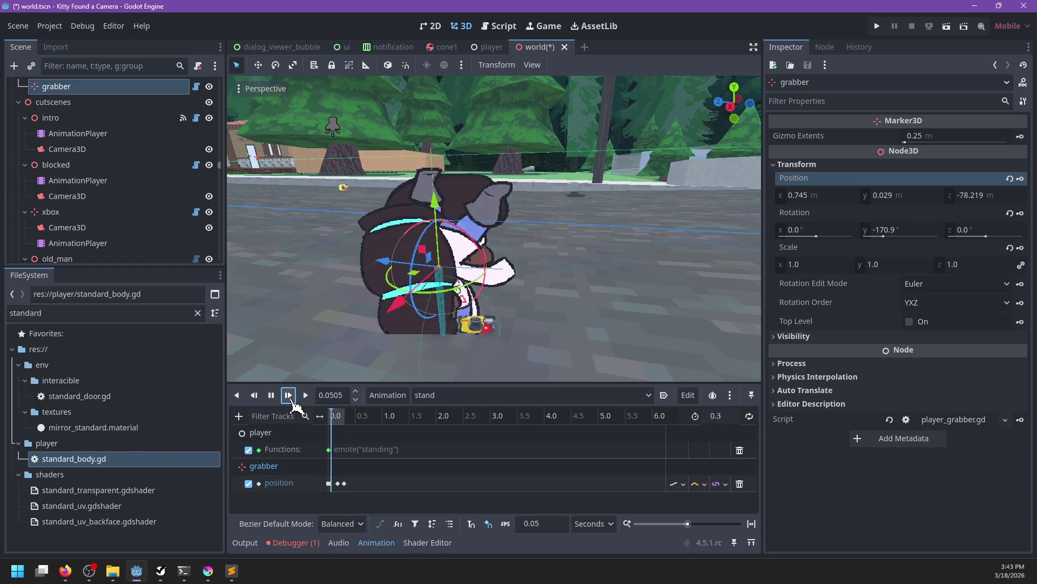
{"action": "key", "text": "ctrl+s"}
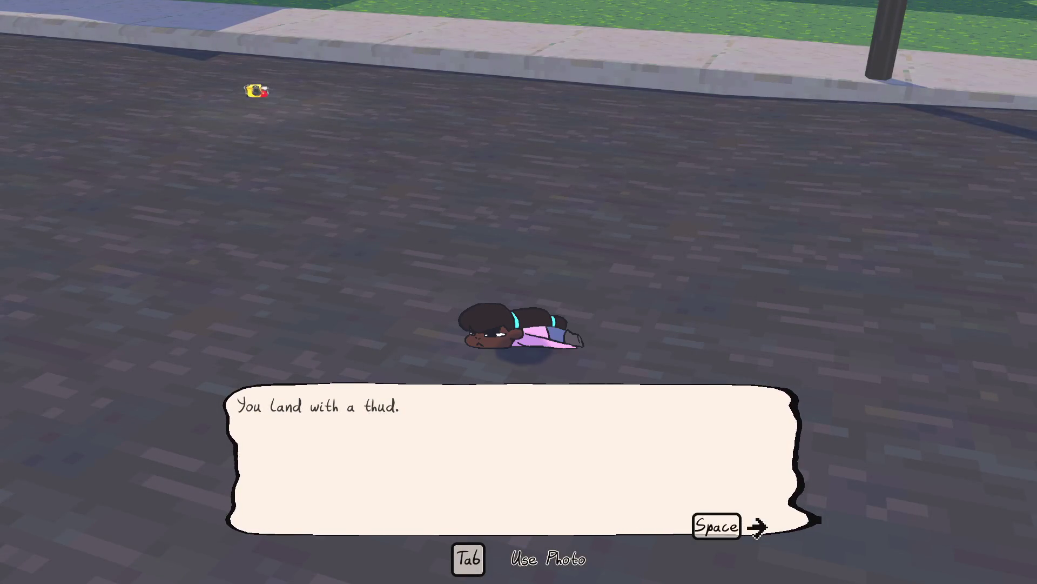
Step: Advance through the dialog to watch the kitty stand during the 'cuter' line, then stop the game
{"action": "key", "text": "space"}
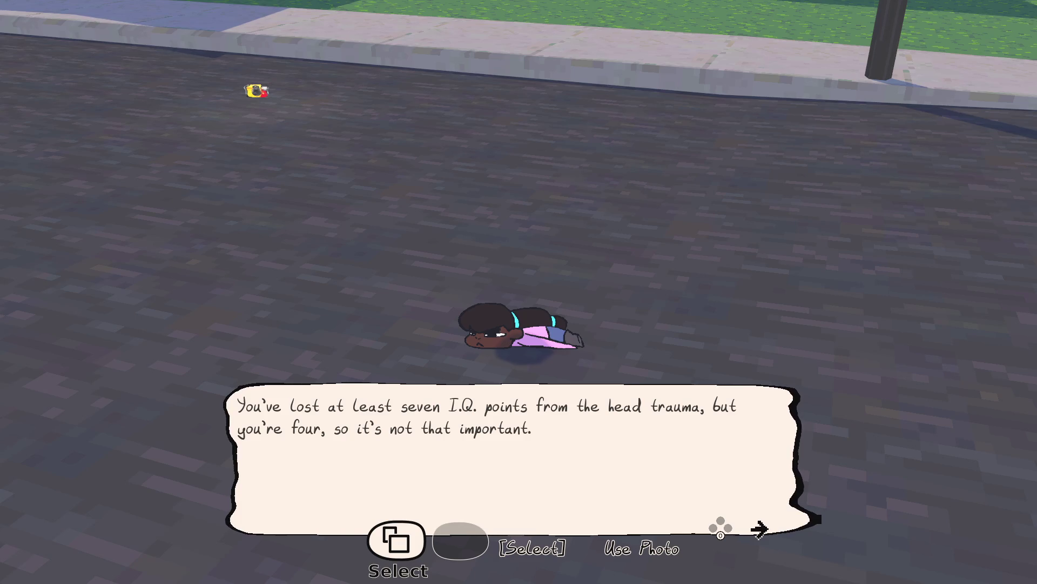
{"action": "key", "text": "space"}
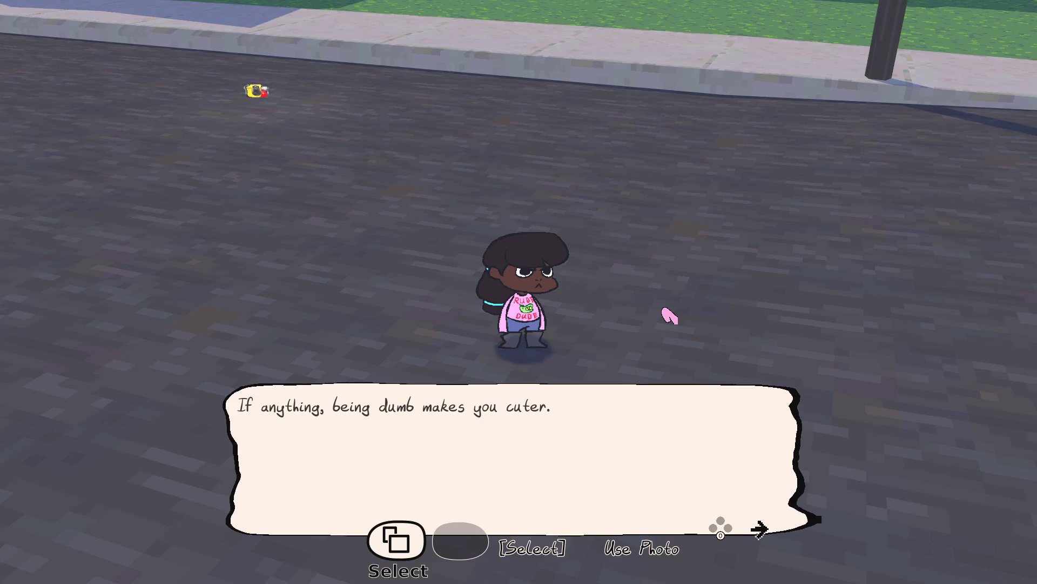
{"action": "key", "text": "F8"}
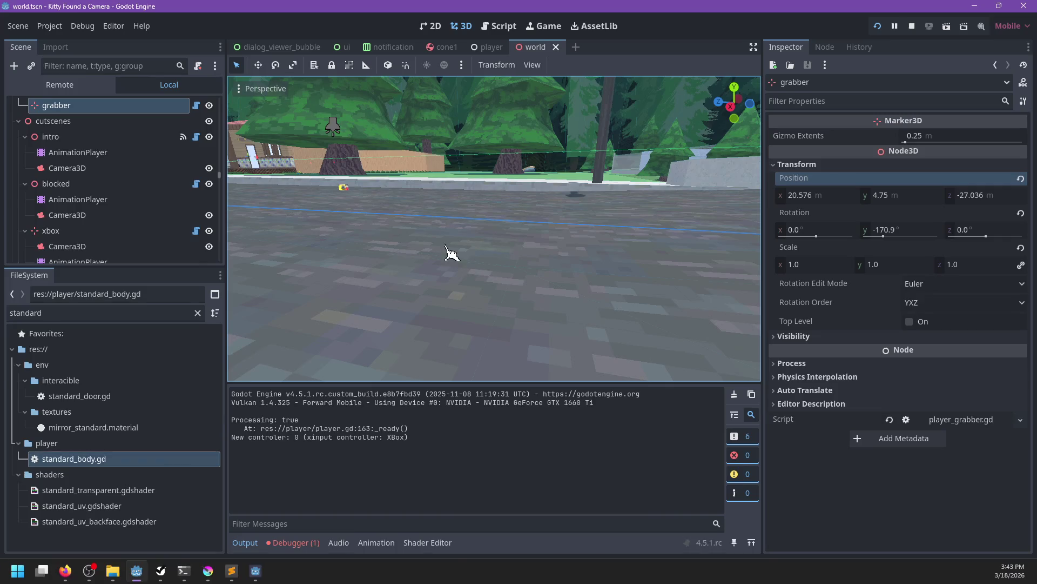
Step: Turn on Small for input_prompt in dialog_viewer_bubble, save the scene, and rerun the game
{"action": "left_click", "coordinate": [296, 50]}
{"action": "scroll", "coordinate": [103, 162], "scroll_direction": "down", "scroll_amount": 3}
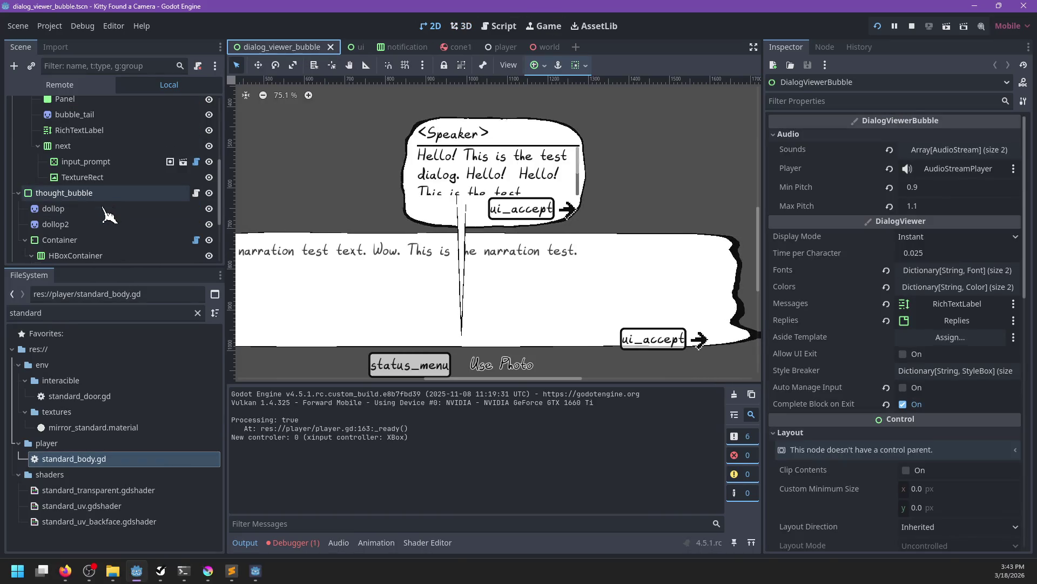
{"action": "scroll", "coordinate": [103, 184], "scroll_direction": "up", "scroll_amount": 3}
{"action": "left_click", "coordinate": [383, 354]}
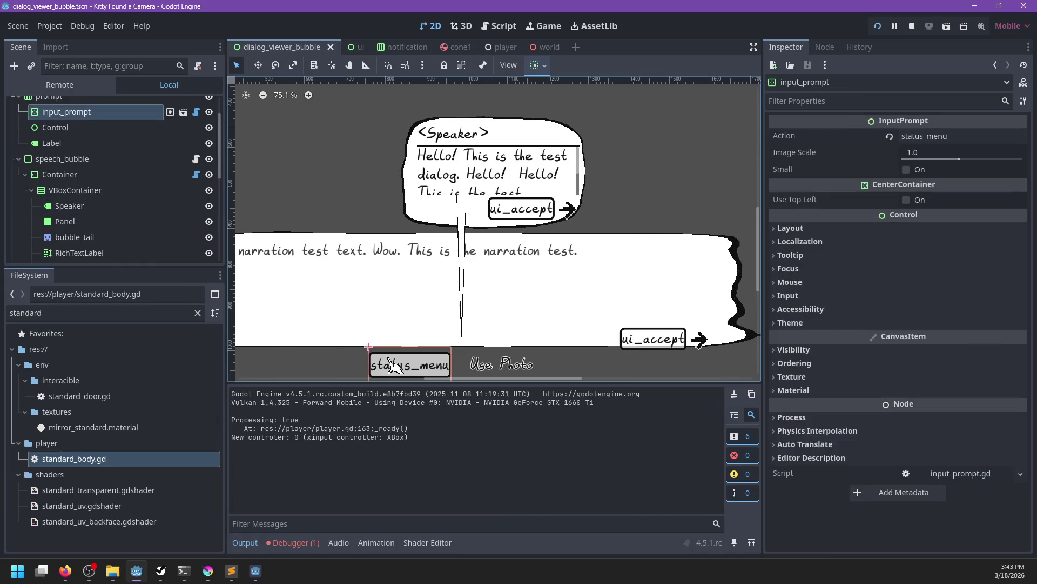
{"action": "left_click", "coordinate": [906, 170]}
{"action": "key", "text": "ctrl+s"}
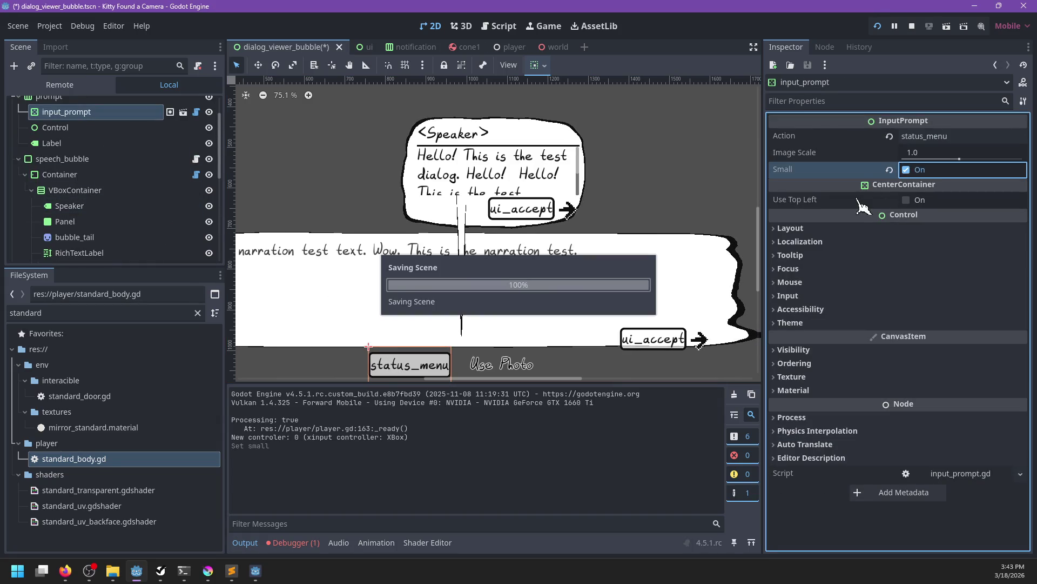
{"action": "key", "text": "alt+Tab"}
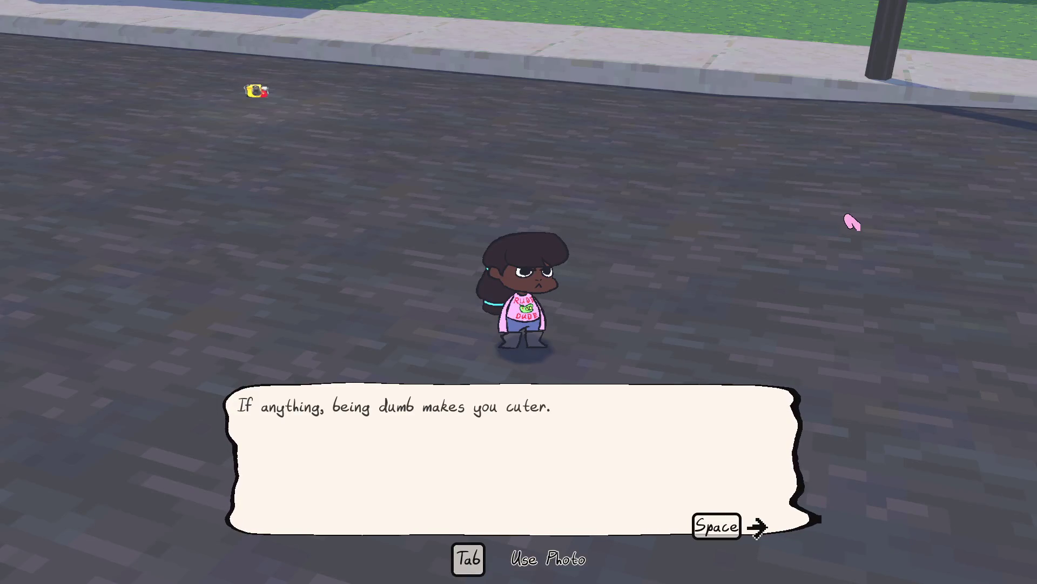
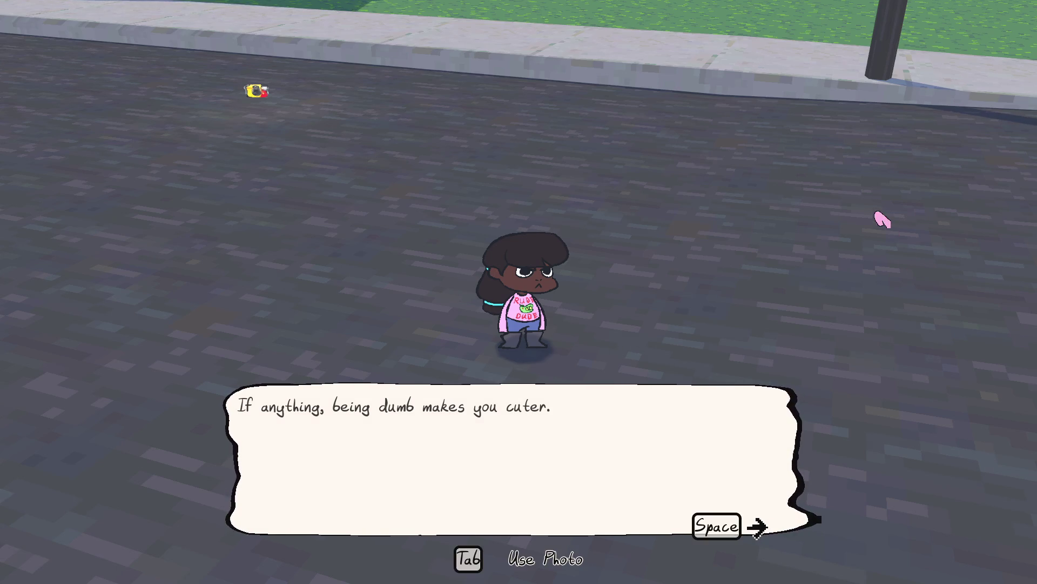
Step: Add the Bugs task ''Use Photo' prompt should not be available unless you have the camera', save, and hide NP-ToDo
{"action": "key", "text": "alt+Tab"}
{"action": "left_click", "coordinate": [285, 203]}
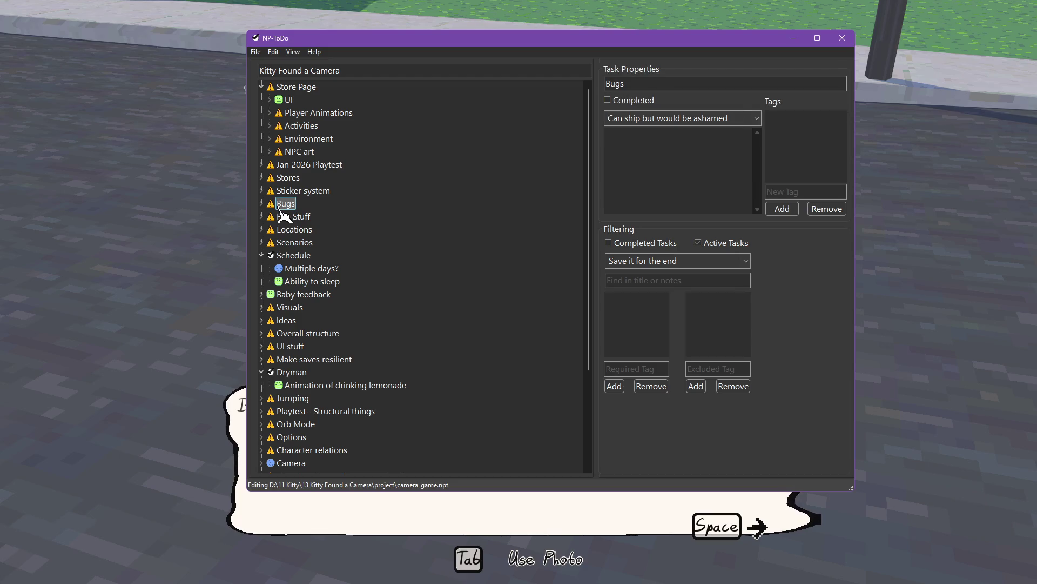
{"action": "key", "text": "Insert"}
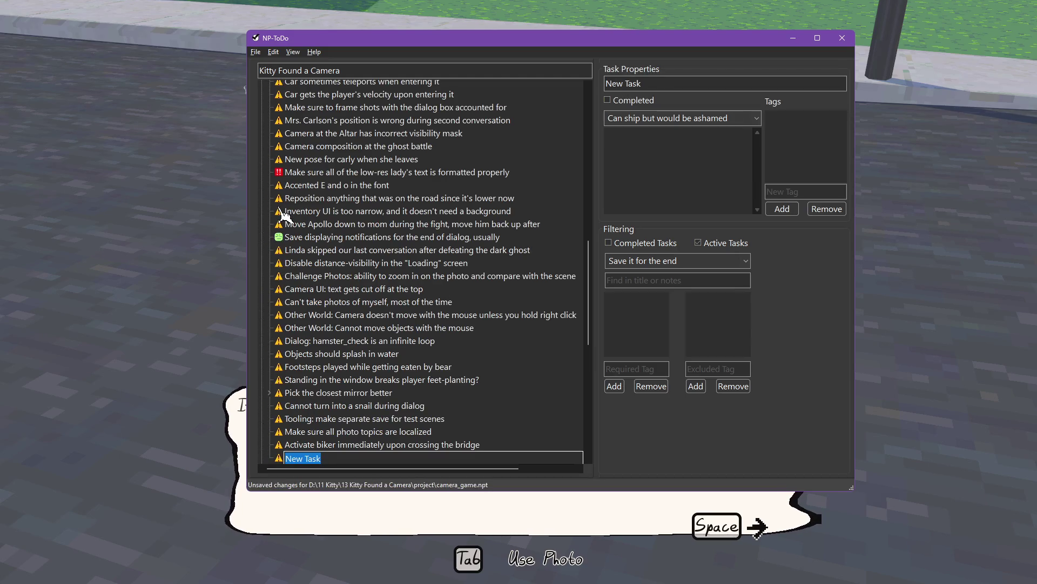
{"action": "type", "text": "'Use Phto"}
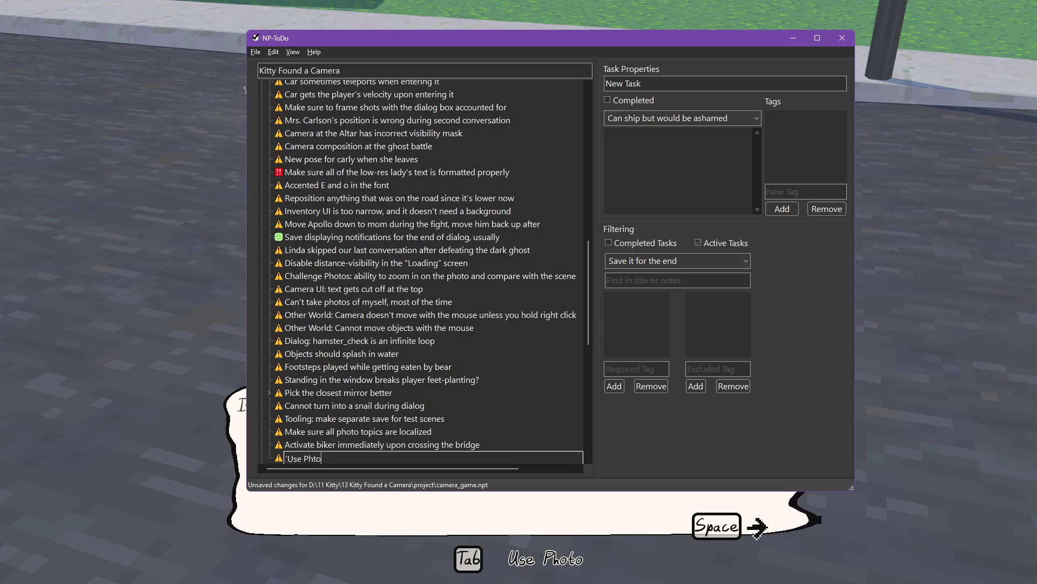
{"action": "key", "text": "BackSpace"}
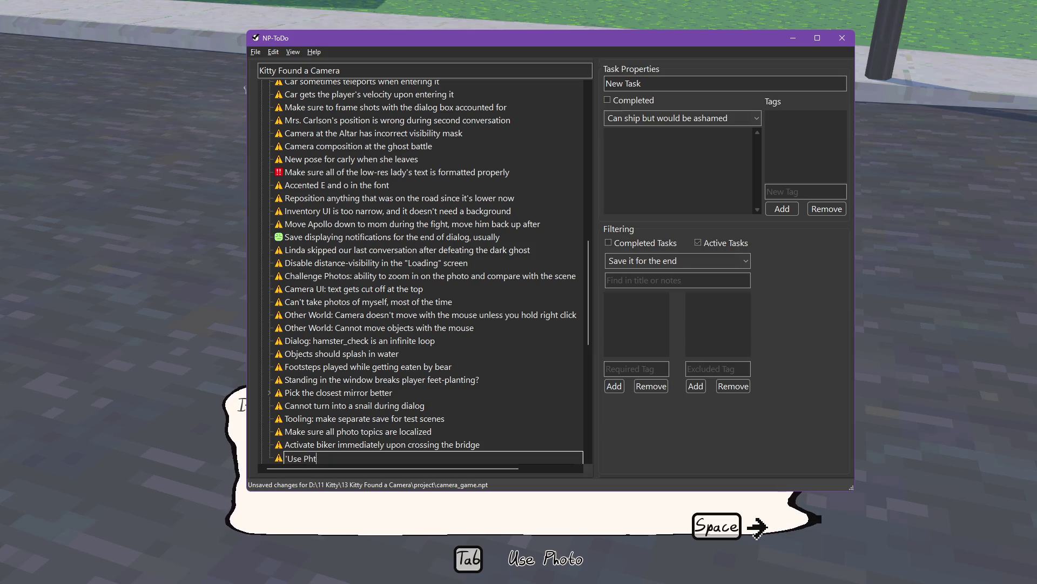
{"action": "type", "text": "' prompt should nt"}
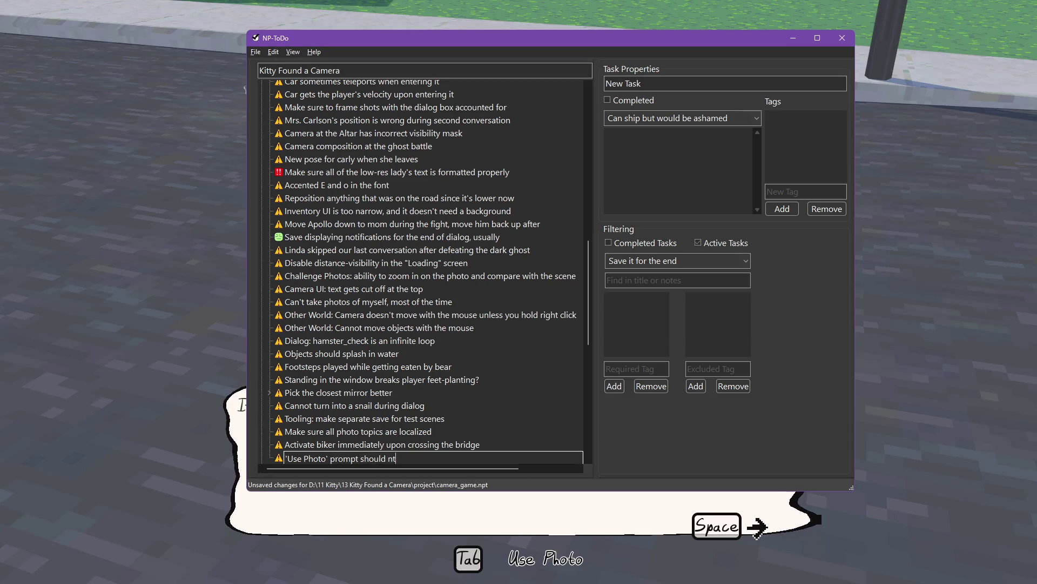
{"action": "type", "text": "vai"}
{"action": "type", "text": "unless you ar"}
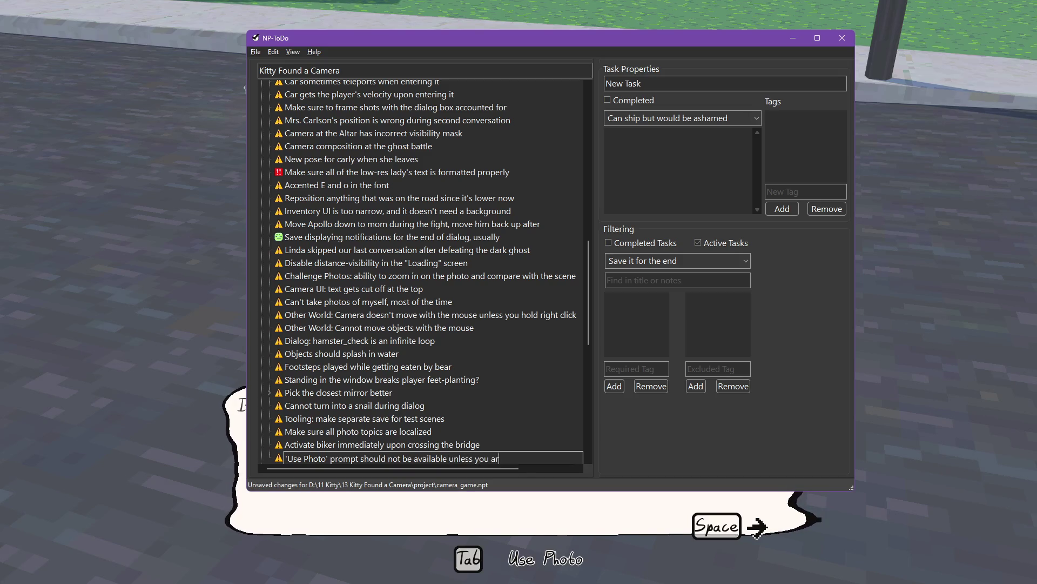
{"action": "type", "text": "have the camera"}
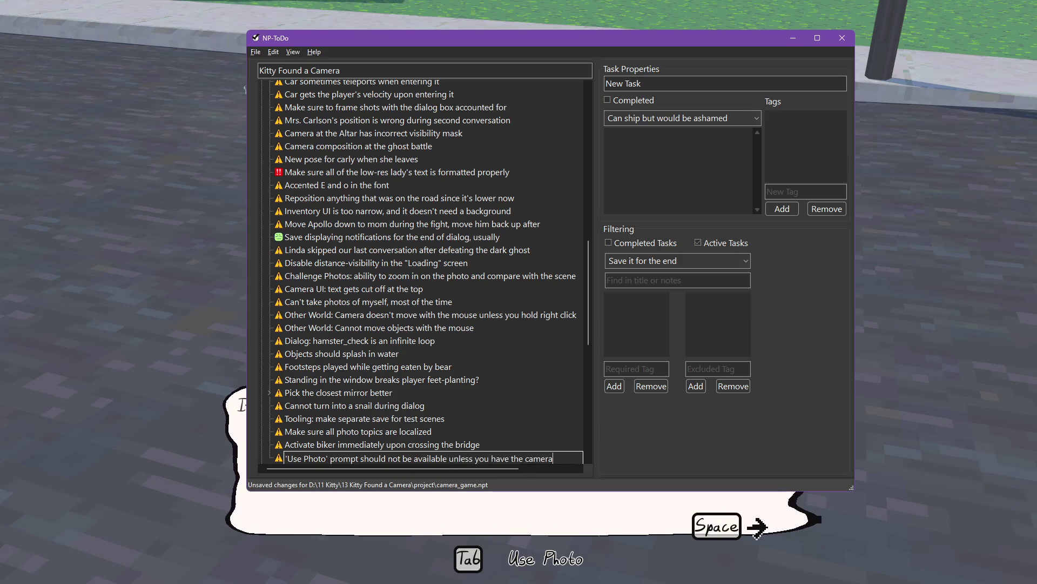
{"action": "key", "text": "Return"}
{"action": "key", "text": "ctrl+s"}
{"action": "key", "text": "alt+Tab"}
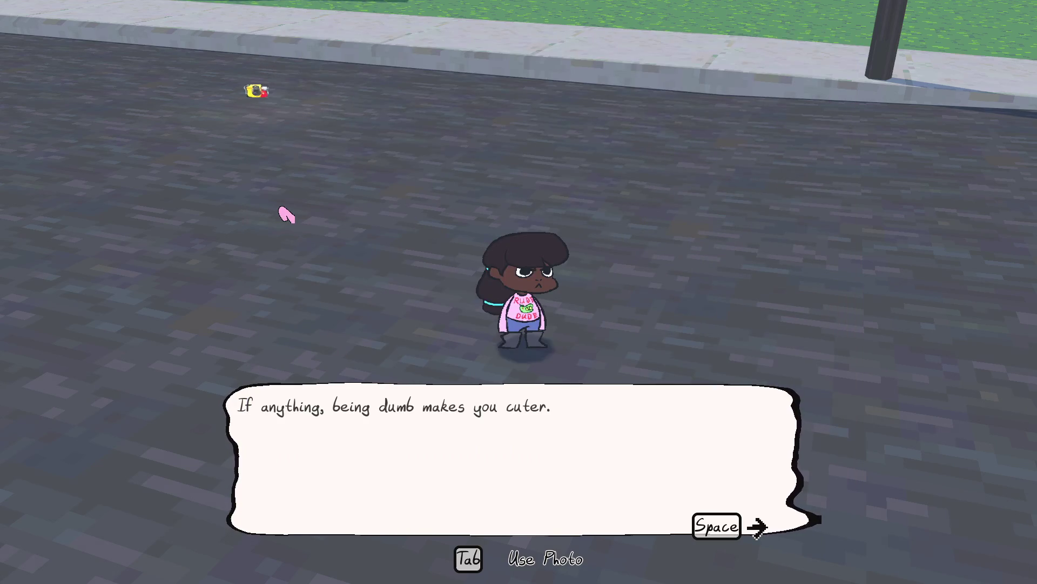
Step: Finish the opening dialogue, run up the street to grab the camera, and reach the cabin porch
{"action": "key", "text": "space"}
{"action": "key", "text": "space"}
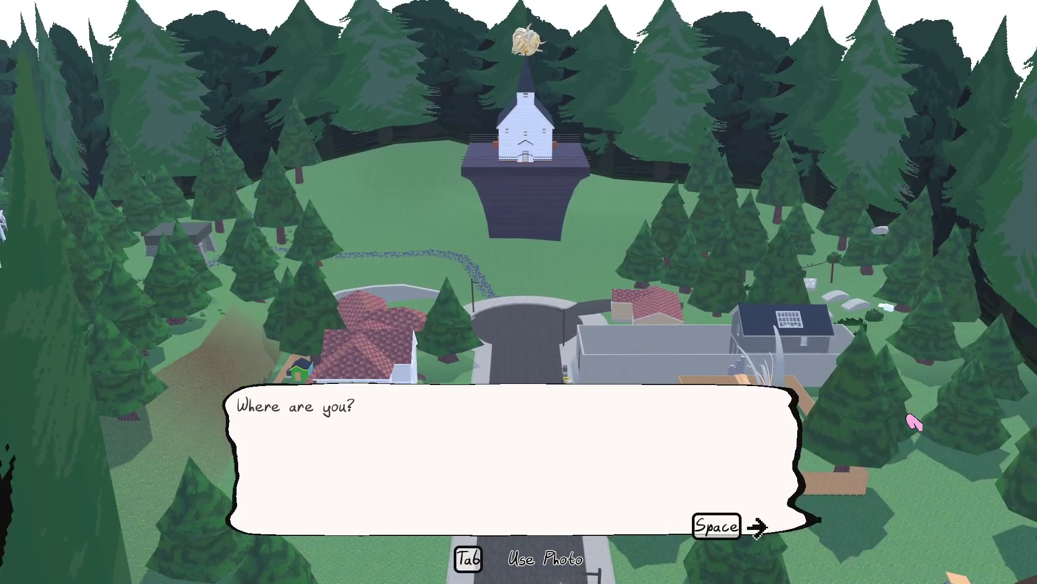
{"action": "key", "text": "space"}
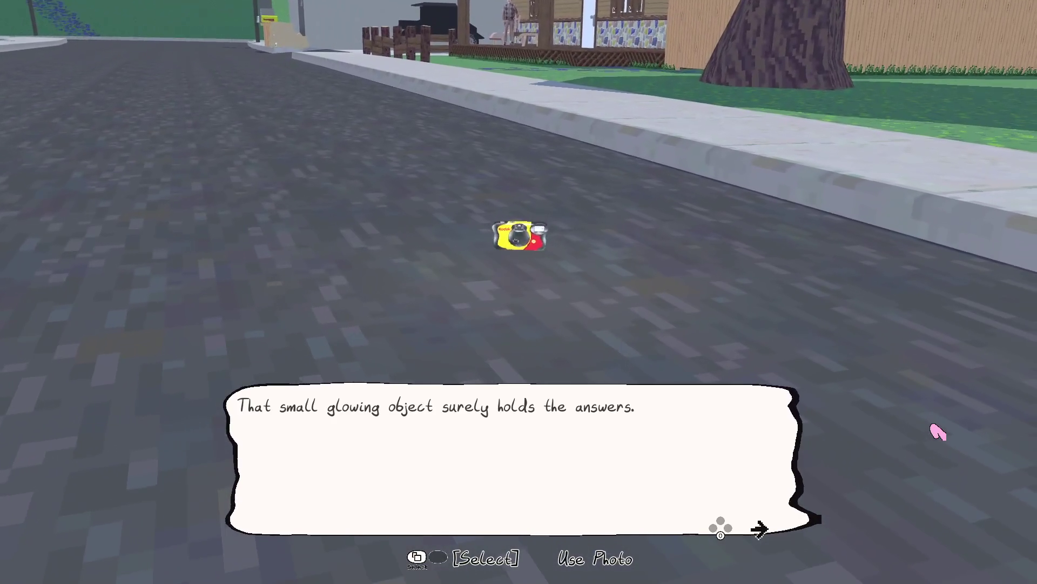
{"action": "key", "text": "space"}
{"action": "key", "text": "w"}
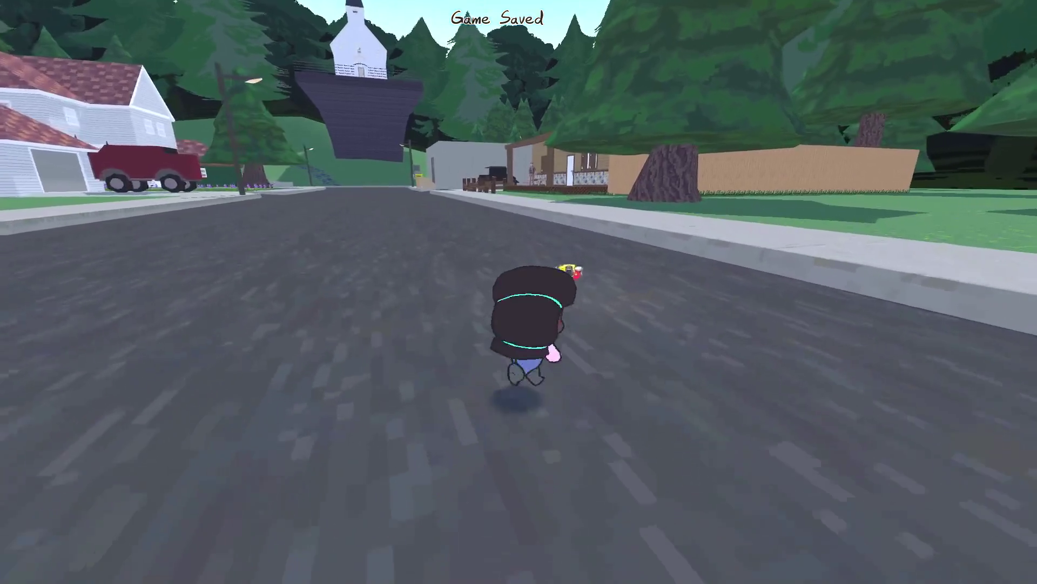
{"action": "key", "text": "space"}
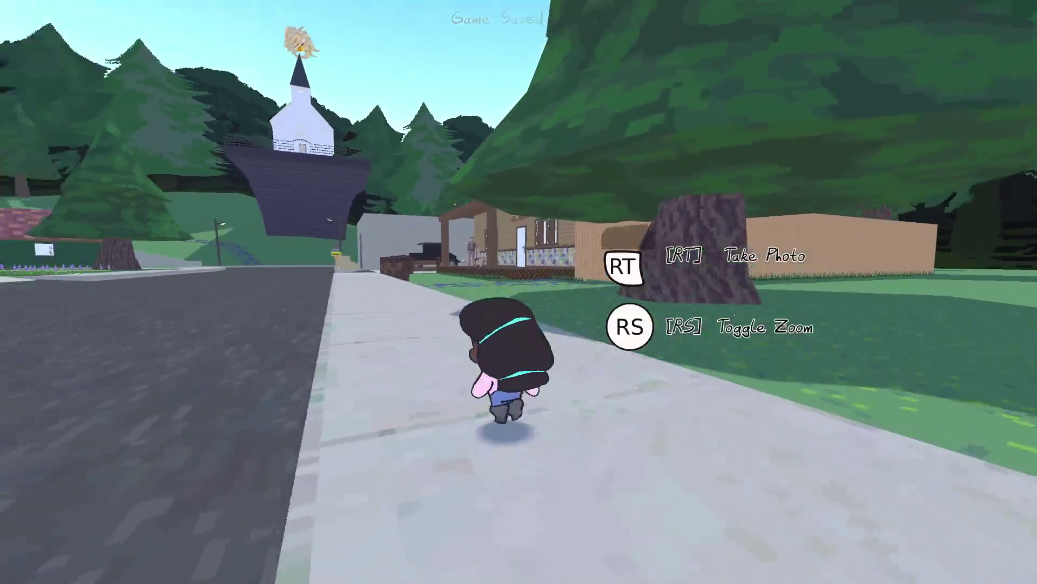
{"action": "key", "text": "d"}
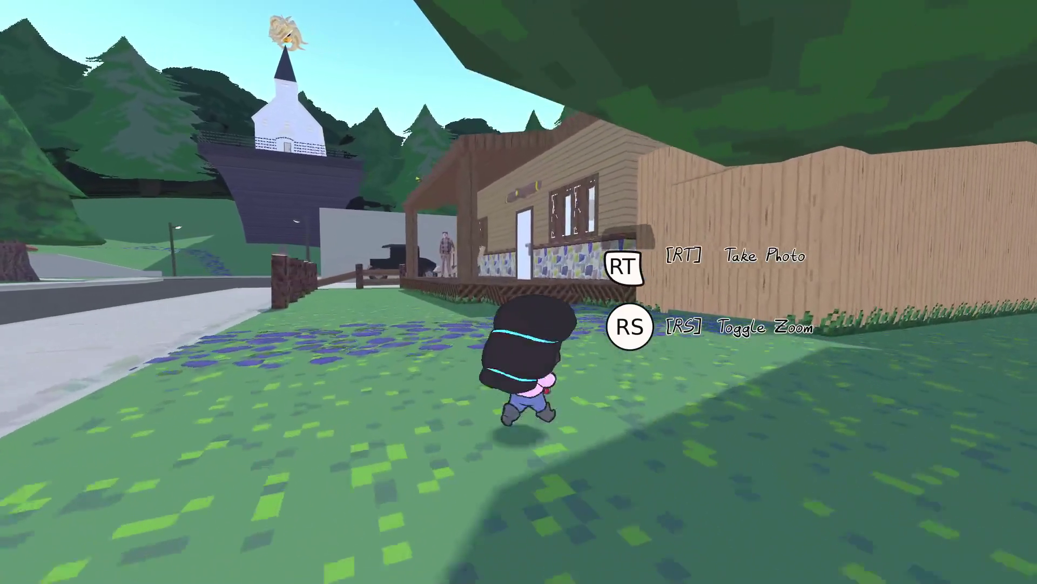
{"action": "key", "text": "w"}
Step: Talk to the old man, reply that she's going home, and close the game
{"action": "key", "text": "s"}
{"action": "key", "text": "w"}
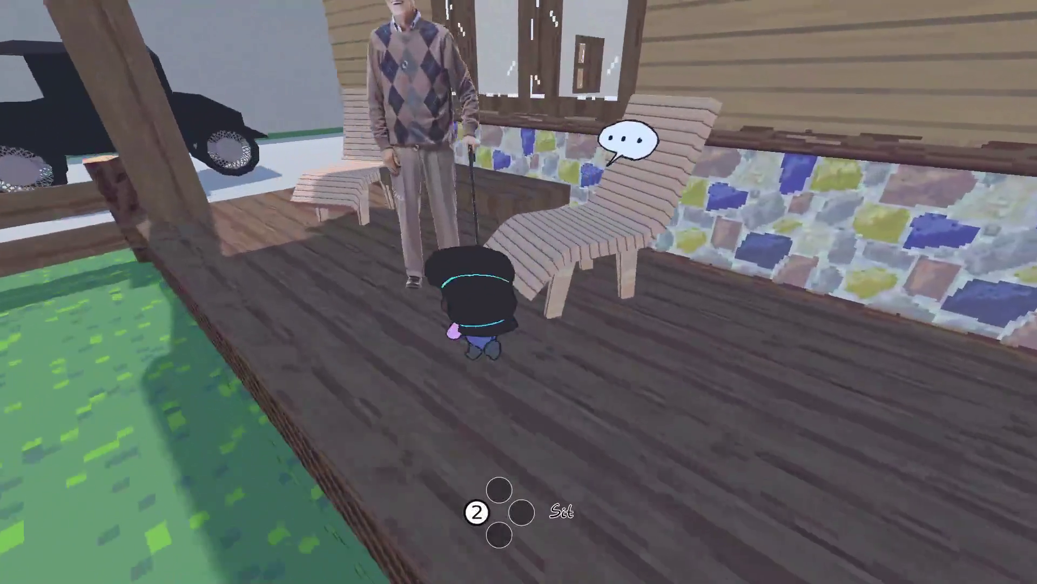
{"action": "key", "text": "s"}
{"action": "key", "text": "w"}
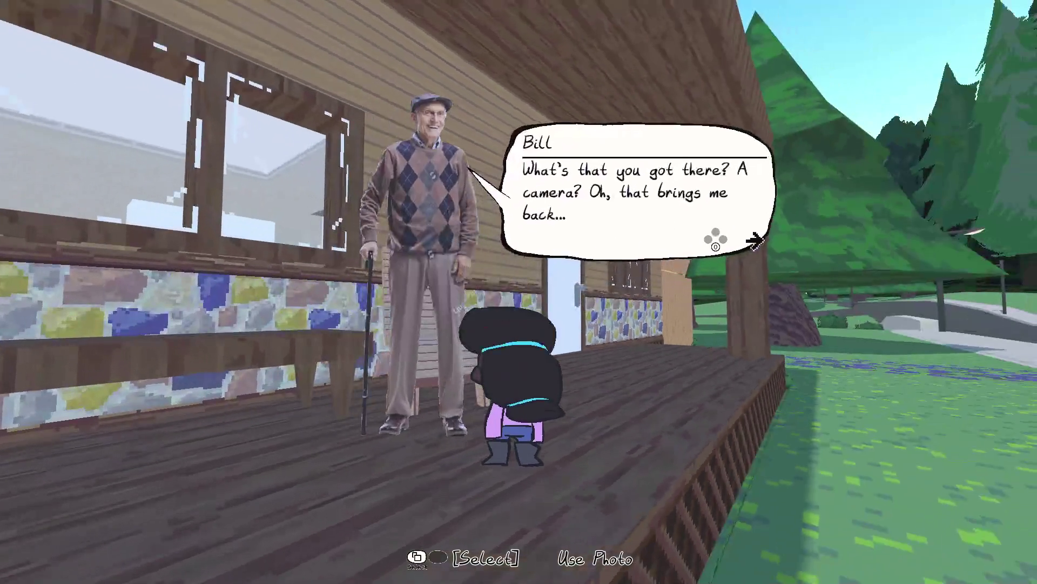
{"action": "key", "text": "space"}
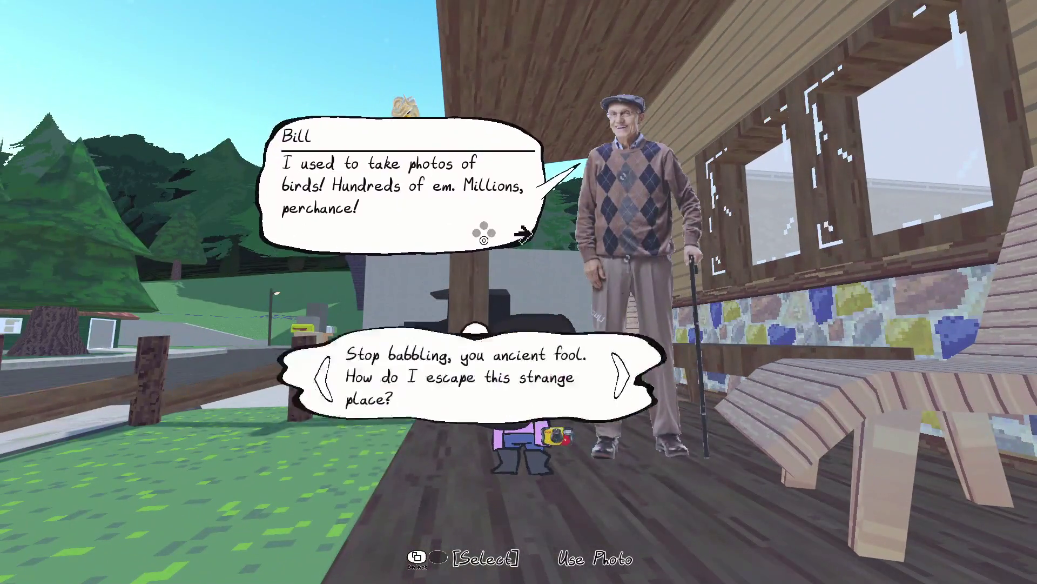
{"action": "key", "text": "space"}
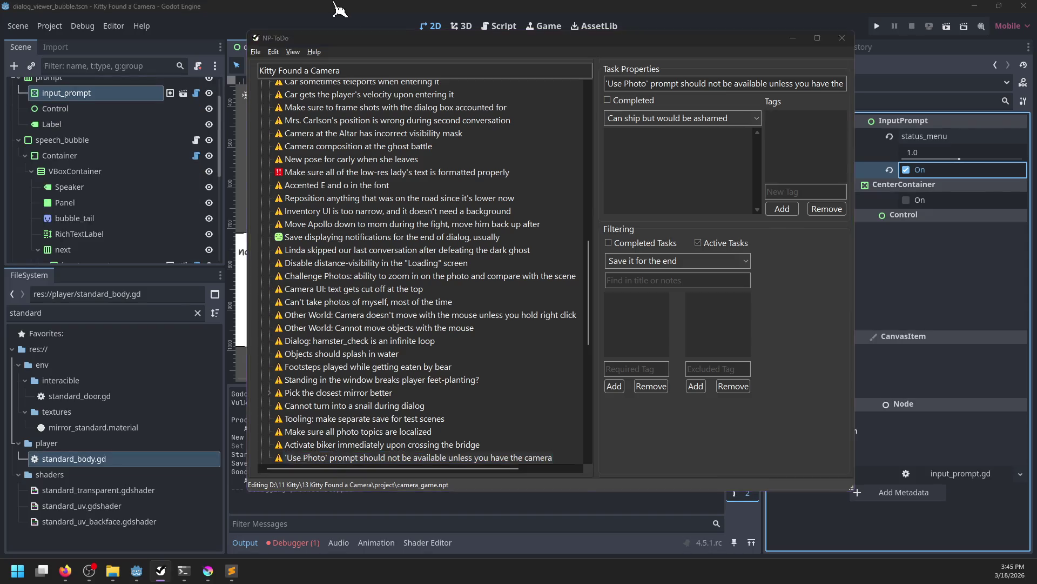
{"action": "left_click", "coordinate": [340, 7]}
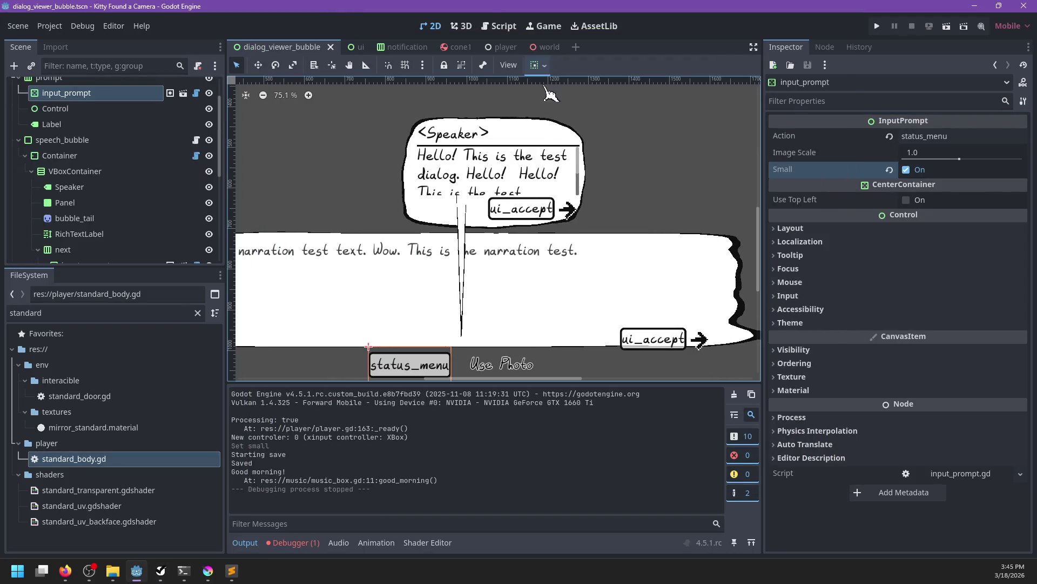
Step: Switch to the 3D view and bring up the player scene, then the world scene
{"action": "left_click", "coordinate": [462, 26]}
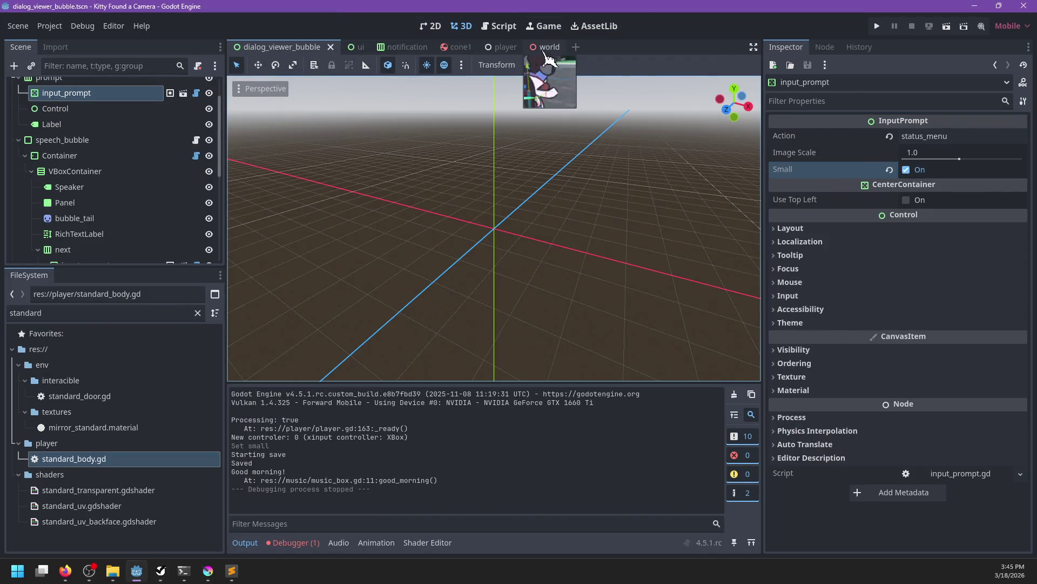
{"action": "left_click", "coordinate": [492, 47]}
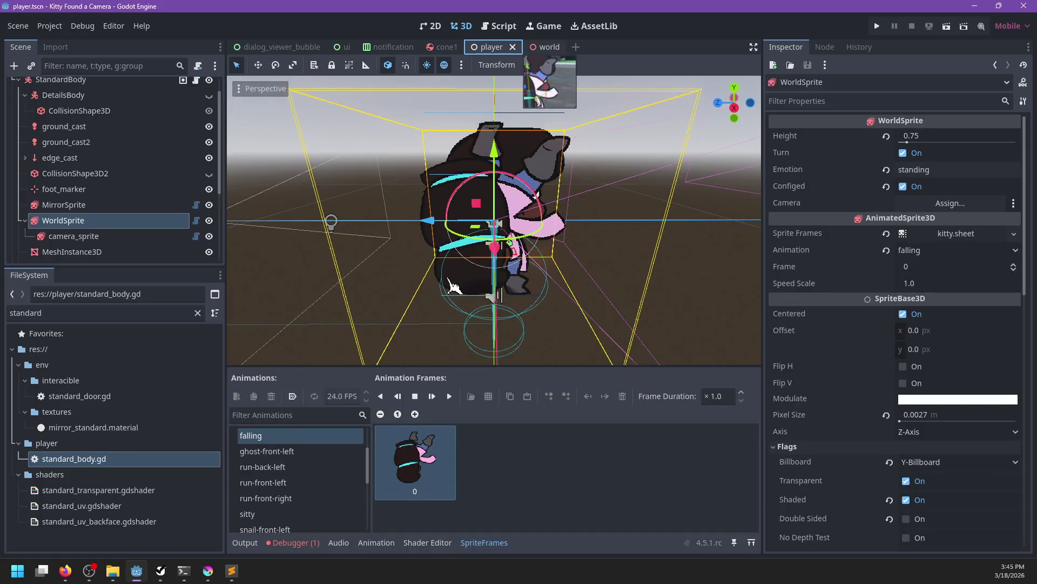
{"action": "key", "text": "ctrl+Tab"}
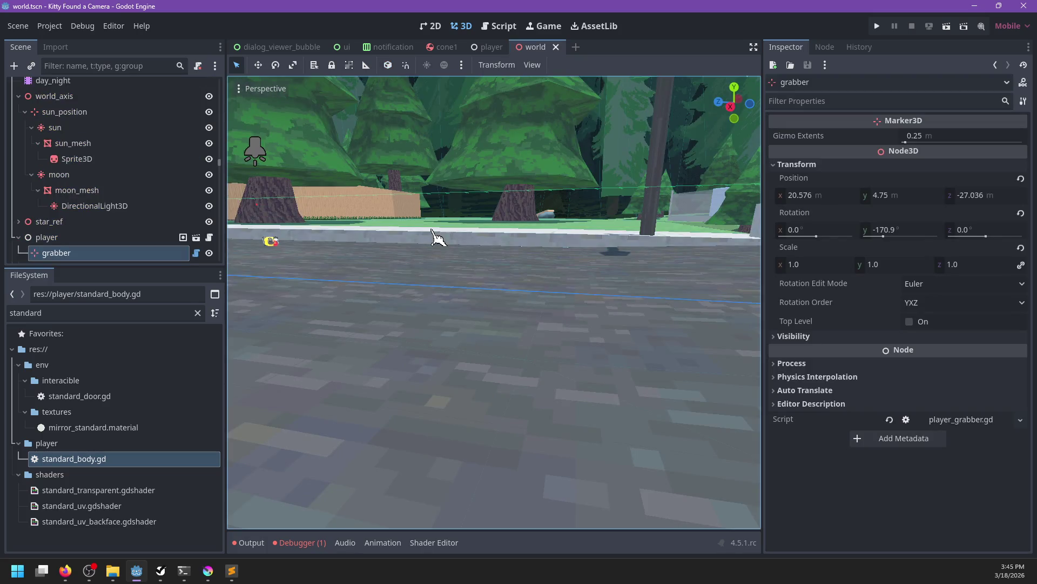
{"action": "scroll", "coordinate": [92, 233], "scroll_direction": "down", "scroll_amount": 10}
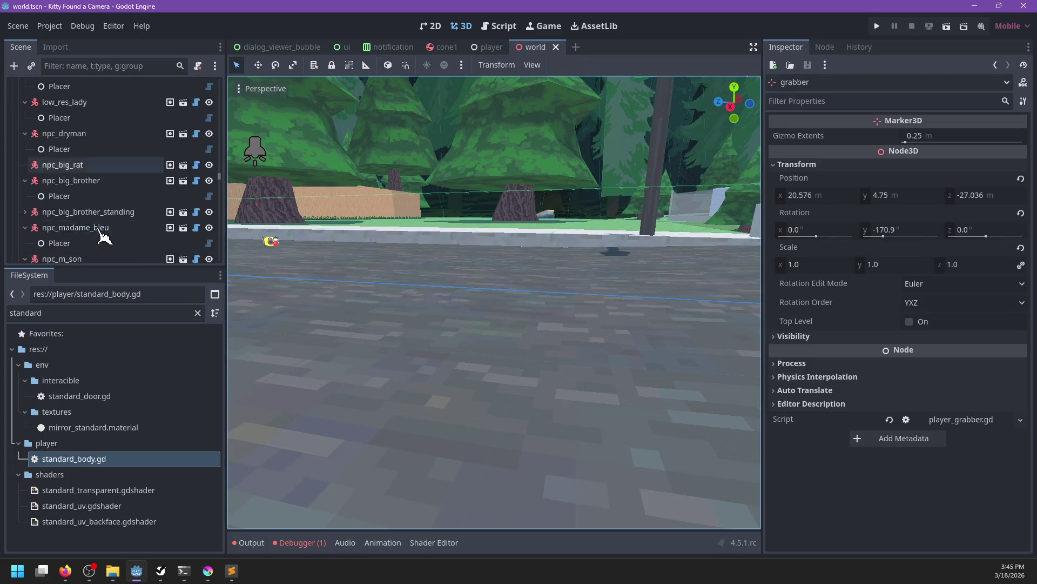
{"action": "scroll", "coordinate": [220, 181], "scroll_direction": "up", "scroll_amount": 10}
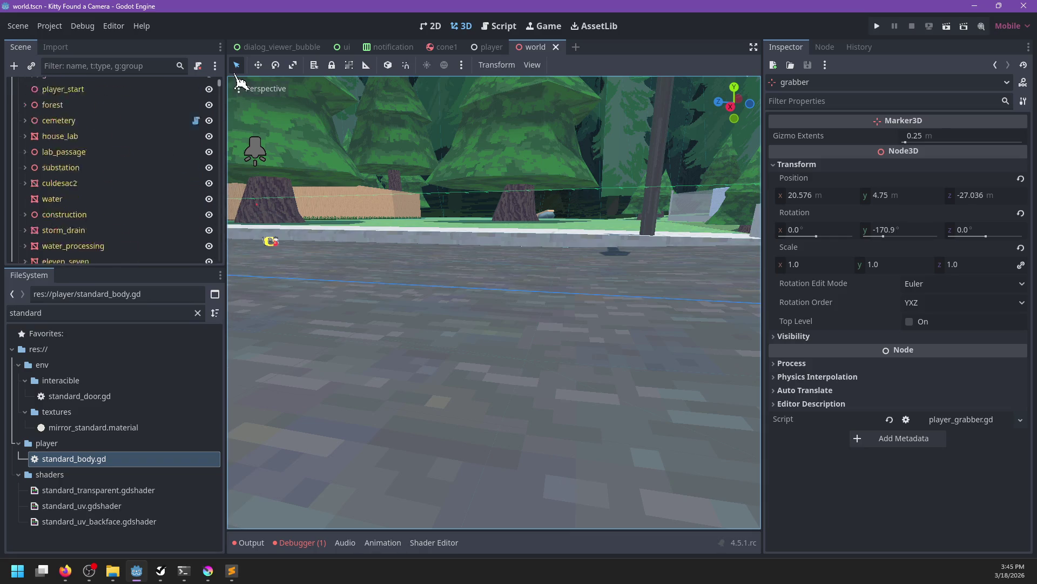
Step: Filter the Scene tree by 'intro' and select the intro node
{"action": "left_click", "coordinate": [146, 65]}
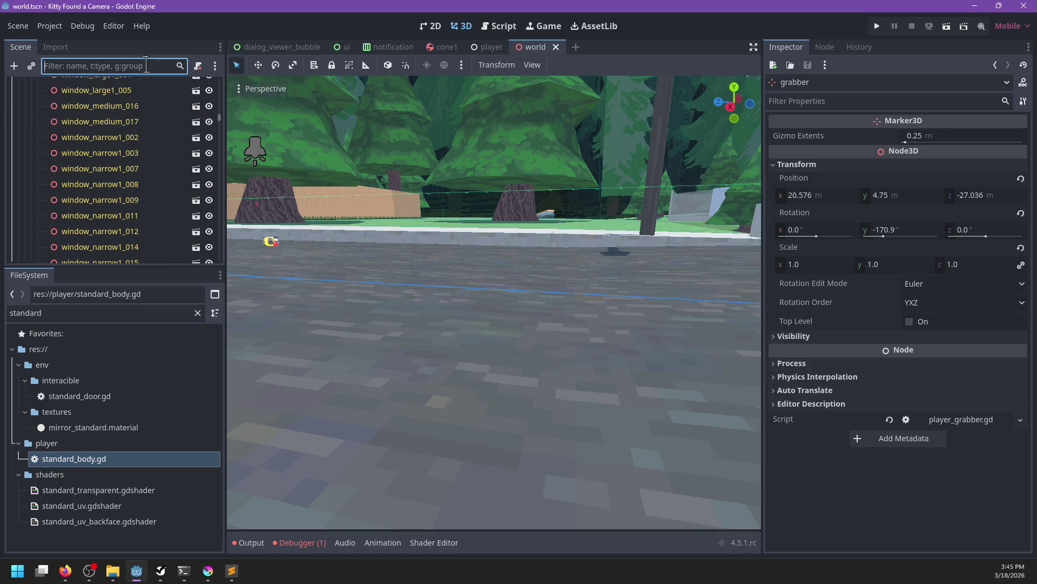
{"action": "type", "text": "intro"}
{"action": "left_click", "coordinate": [45, 88]}
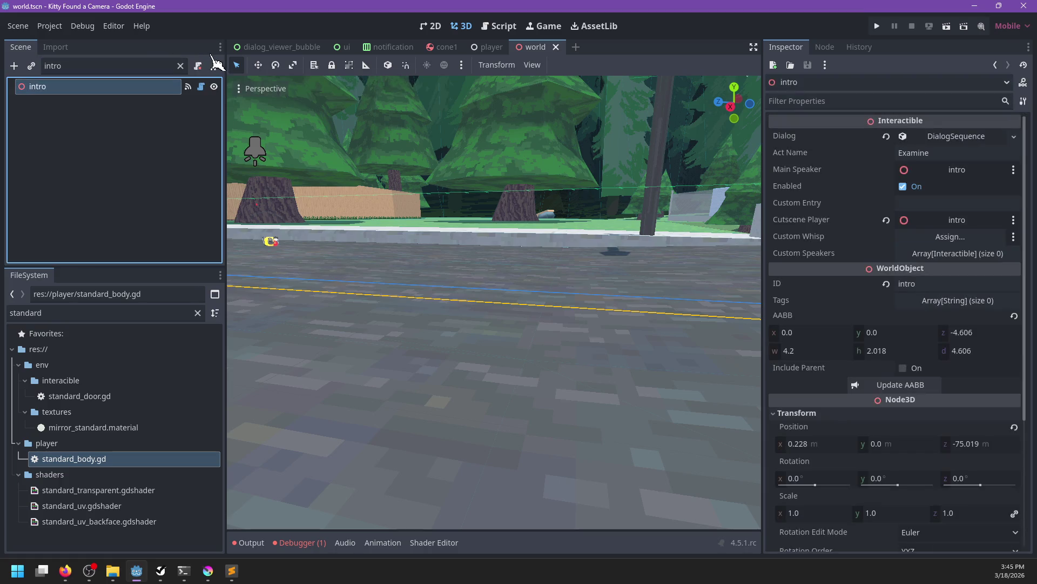
Step: Rename the intro and blocked AnimationPlayers to anim_intro and anim_blocked, then undo the rename
{"action": "left_click", "coordinate": [180, 66]}
{"action": "double_click", "coordinate": [93, 180]}
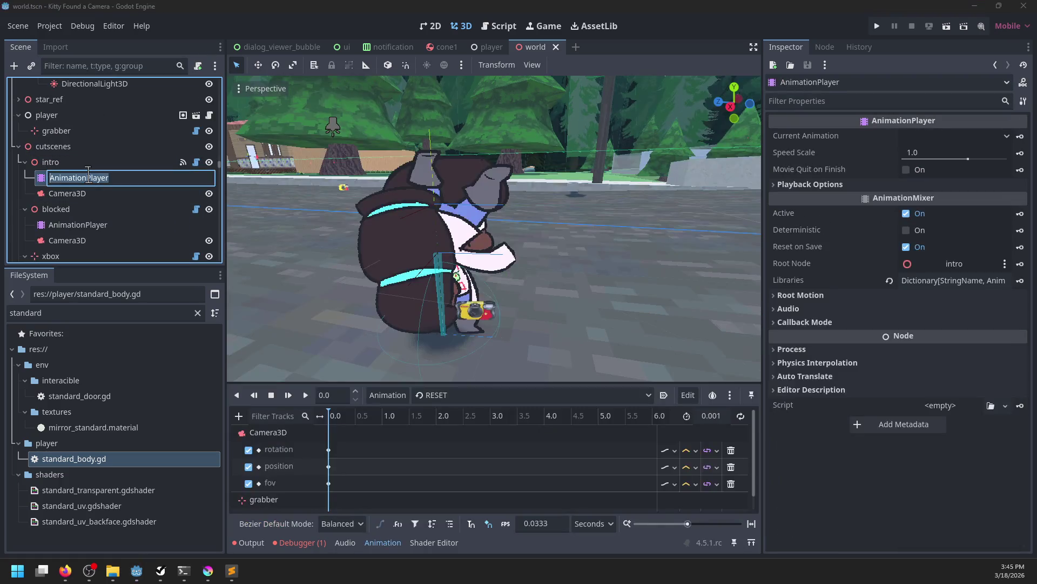
{"action": "type", "text": "anim_i"}
{"action": "key", "text": "Return"}
{"action": "left_click", "coordinate": [80, 224]}
{"action": "left_click", "coordinate": [79, 223]}
{"action": "type", "text": "anocked"}
{"action": "key", "text": "Return"}
{"action": "key", "text": "ctrl+z"}
{"action": "key", "text": "ctrl+z"}
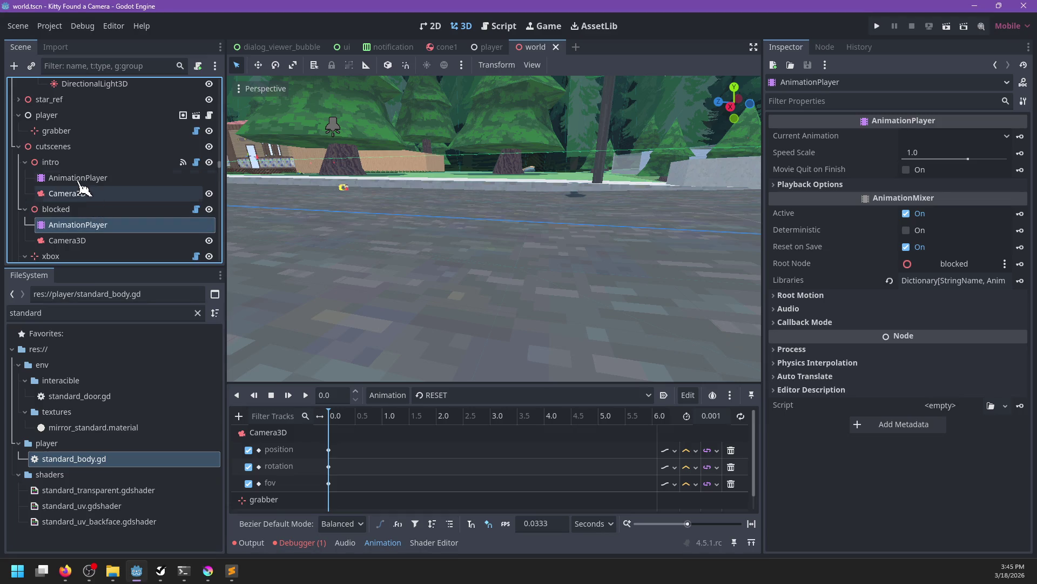
Step: Load the intro AnimationPlayer's fall animation and scrub to 1.3 seconds
{"action": "left_click", "coordinate": [79, 182]}
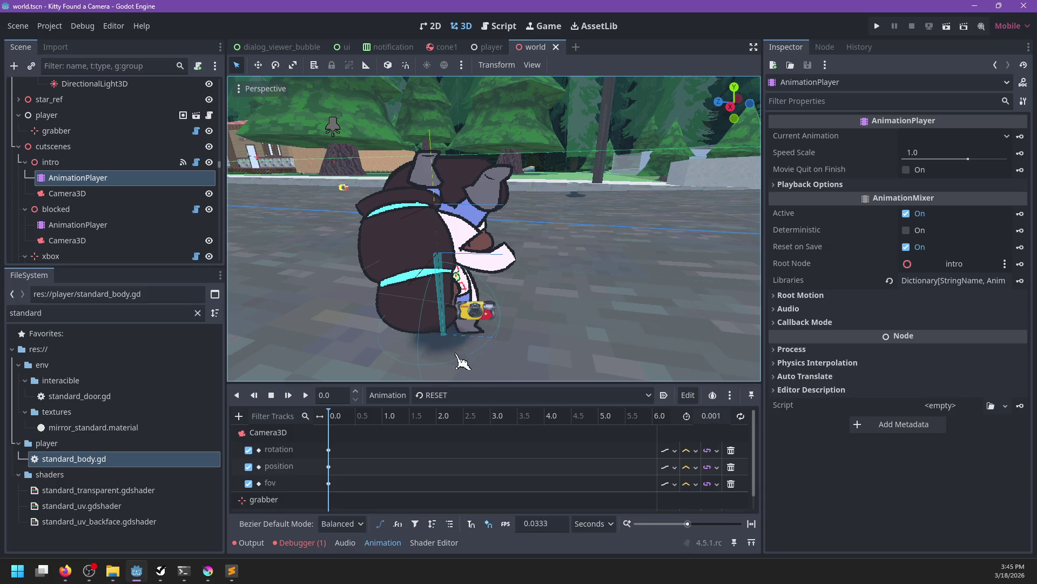
{"action": "left_click", "coordinate": [462, 395]}
{"action": "left_click", "coordinate": [460, 446]}
{"action": "left_click_drag", "start_coordinate": [348, 416], "coordinate": [398, 417]}
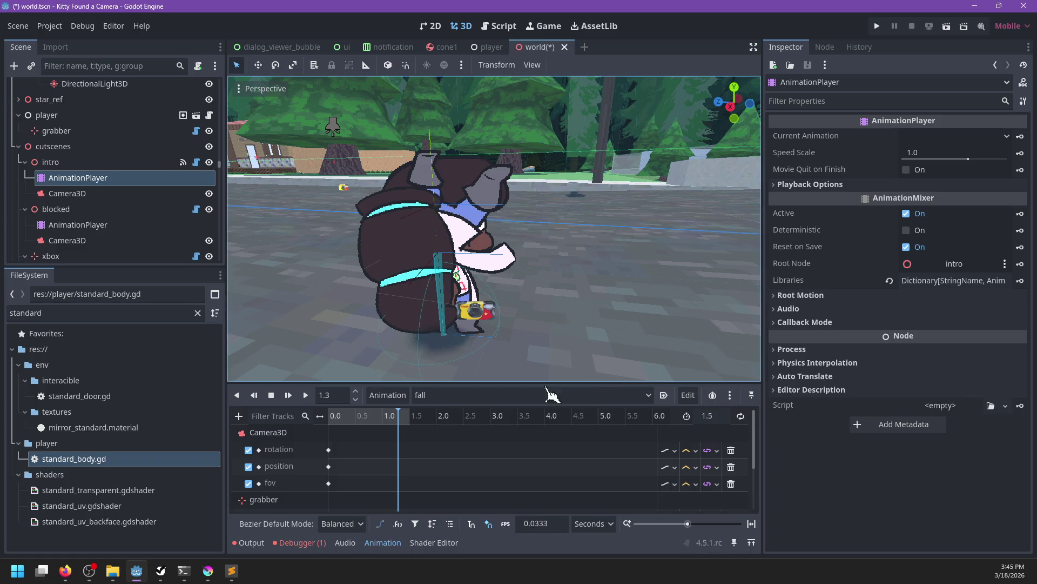
Step: Nudge the emote("splat") key to about 1.4 s and park the playhead at 1.4
{"action": "scroll", "coordinate": [399, 470], "scroll_direction": "down", "scroll_amount": 3}
{"action": "left_click_drag", "start_coordinate": [399, 502], "coordinate": [404, 502]}
{"action": "left_click", "coordinate": [409, 417]}
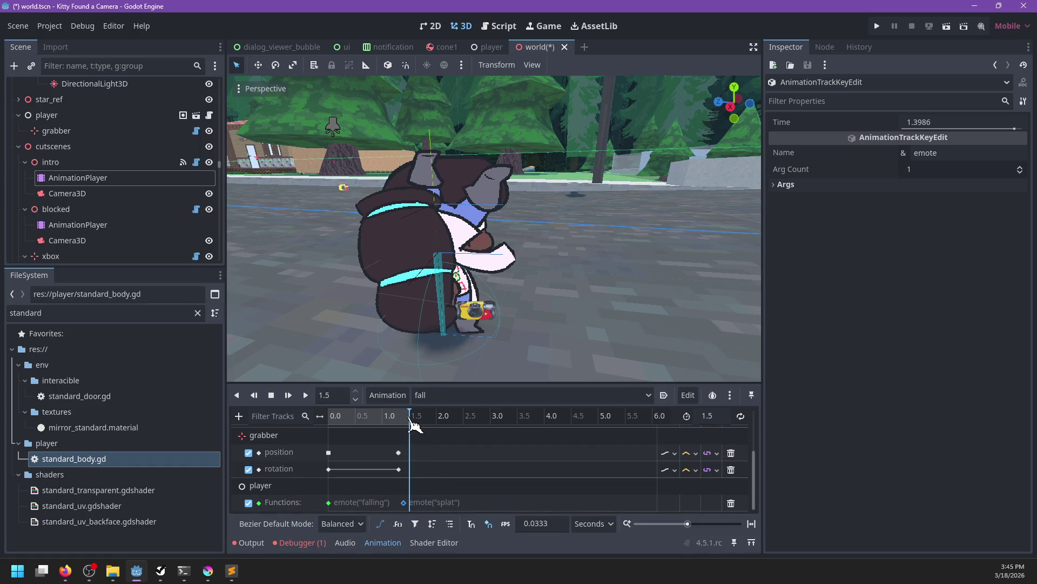
{"action": "left_click", "coordinate": [404, 417]}
{"action": "left_click", "coordinate": [408, 503]}
Step: Change the fall animation length to 1.4 seconds and save the scene
{"action": "left_click", "coordinate": [710, 416]}
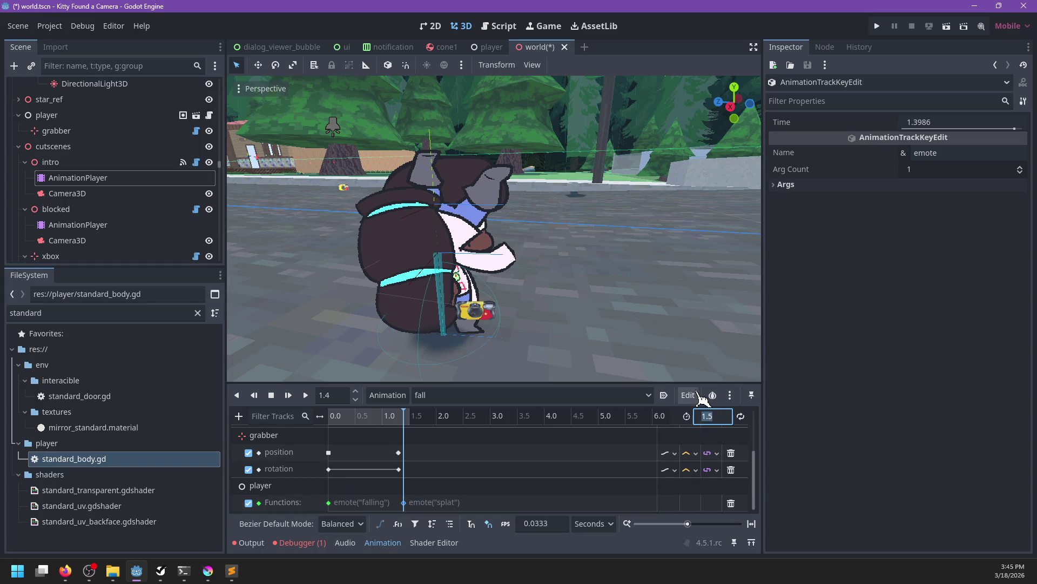
{"action": "type", "text": ".14"}
{"action": "key", "text": "Return"}
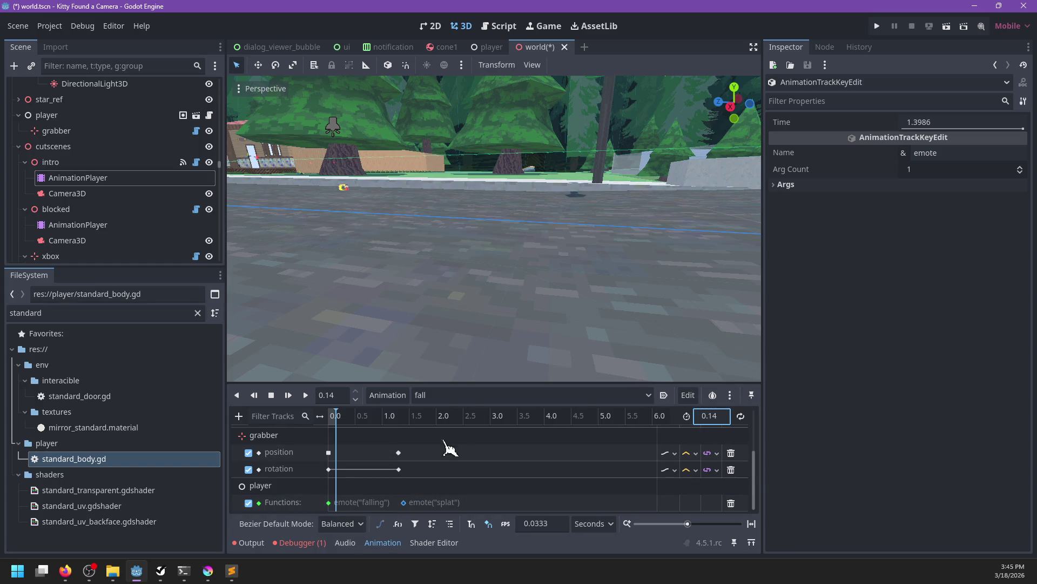
{"action": "left_click", "coordinate": [709, 414]}
{"action": "type", "text": "."}
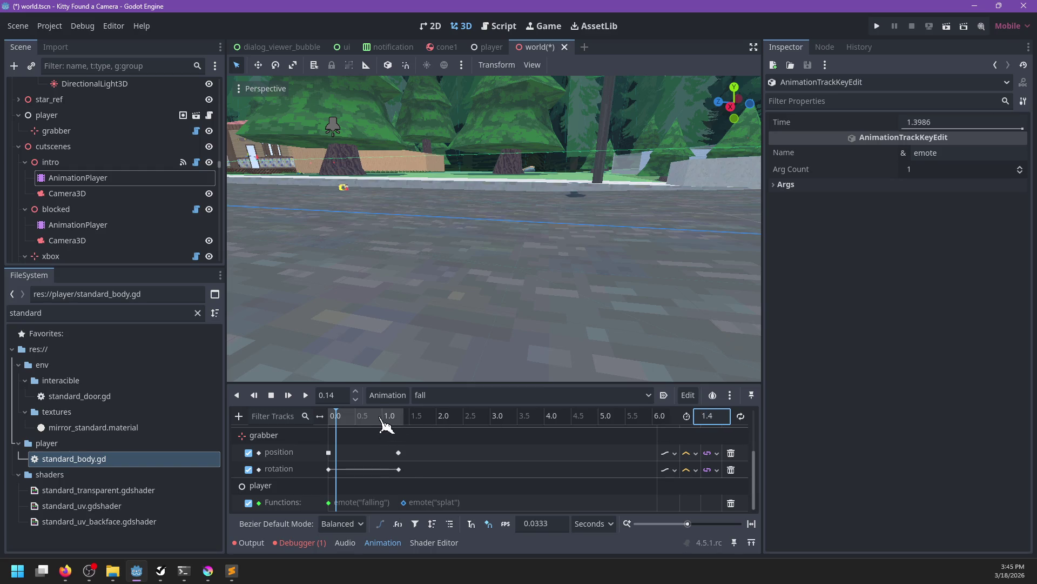
{"action": "key", "text": "Return"}
{"action": "left_click", "coordinate": [553, 521]}
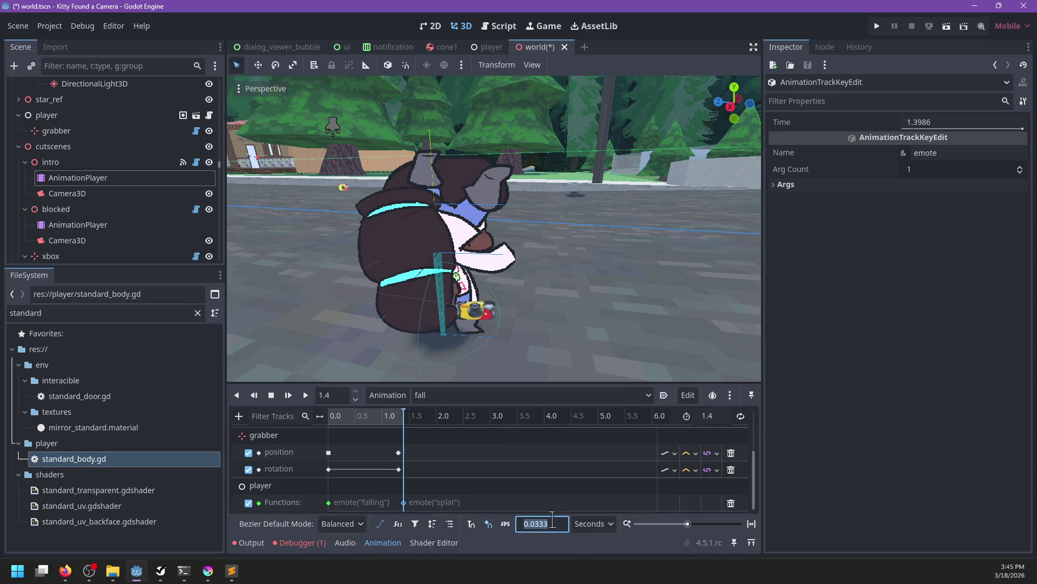
{"action": "type", "text": "0.05"}
{"action": "key", "text": "ctrl+s"}
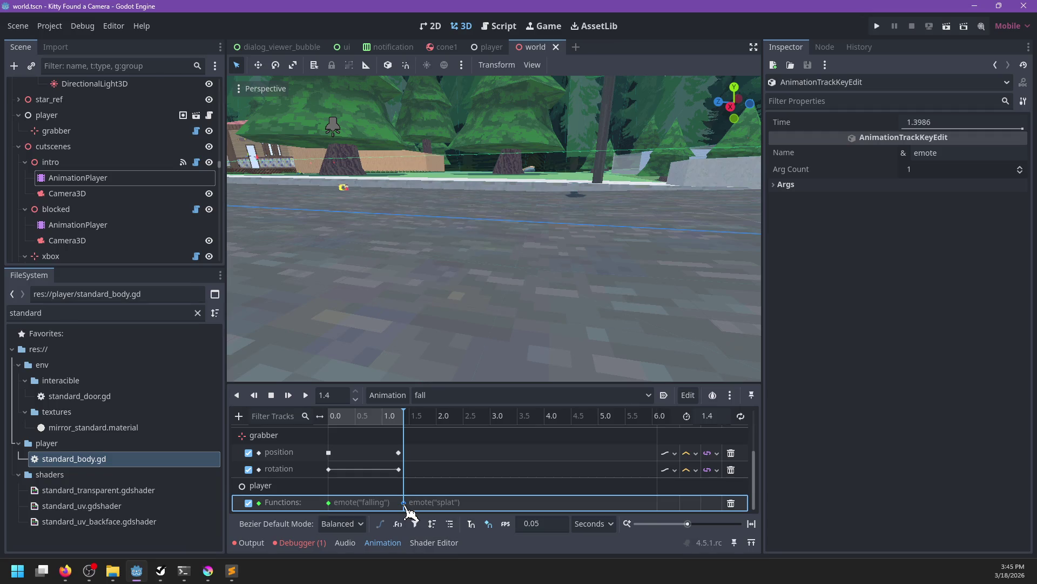
Step: Set the splat key's Time to 1.4 in the Inspector and save
{"action": "left_click", "coordinate": [951, 123]}
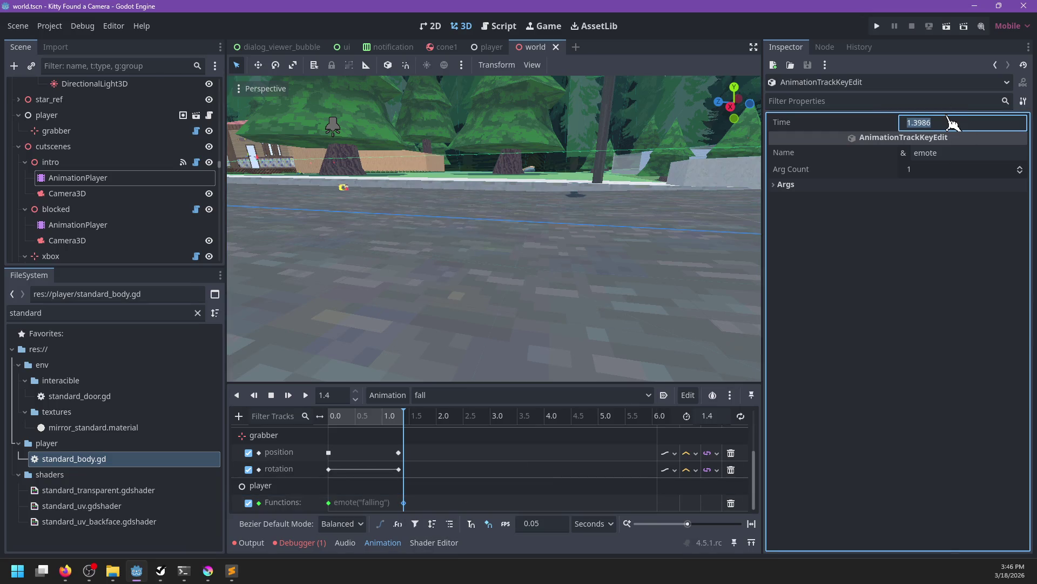
{"action": "type", "text": "1.4"}
{"action": "key", "text": "Return"}
{"action": "key", "text": "ctrl+s"}
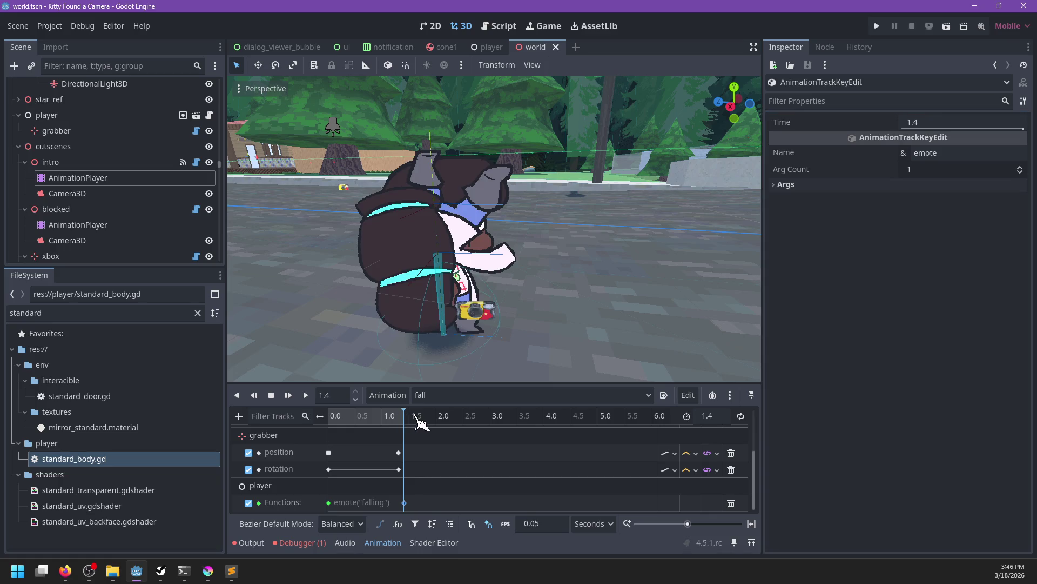
Step: Select the function call track and save the scene again
{"action": "left_click", "coordinate": [410, 508]}
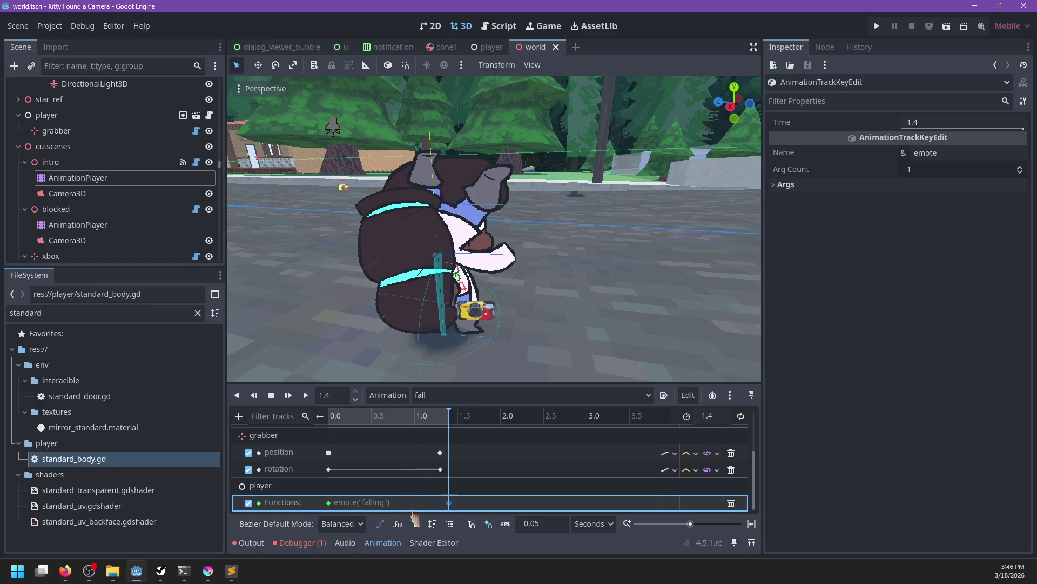
{"action": "scroll", "coordinate": [486, 507], "scroll_direction": "up", "scroll_amount": 3}
{"action": "scroll", "coordinate": [516, 508], "scroll_direction": "down", "scroll_amount": 3}
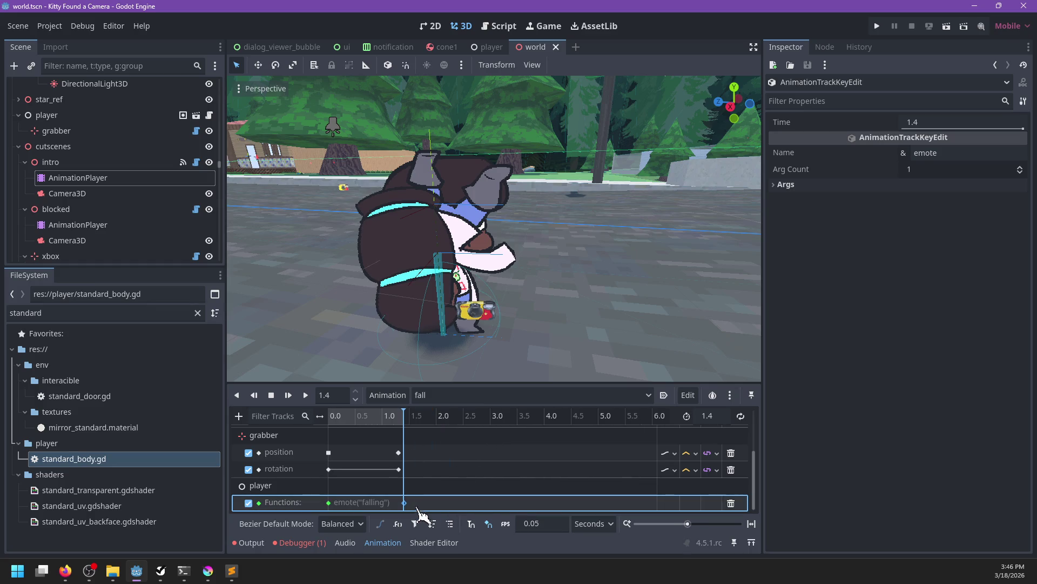
{"action": "scroll", "coordinate": [407, 509], "scroll_direction": "up", "scroll_amount": 1}
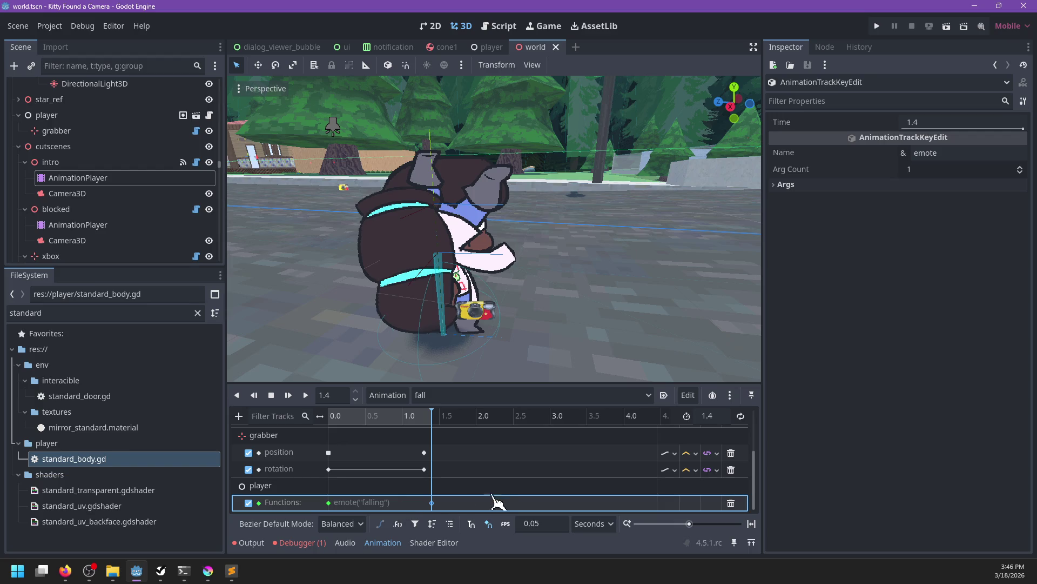
{"action": "key", "text": "ctrl+s"}
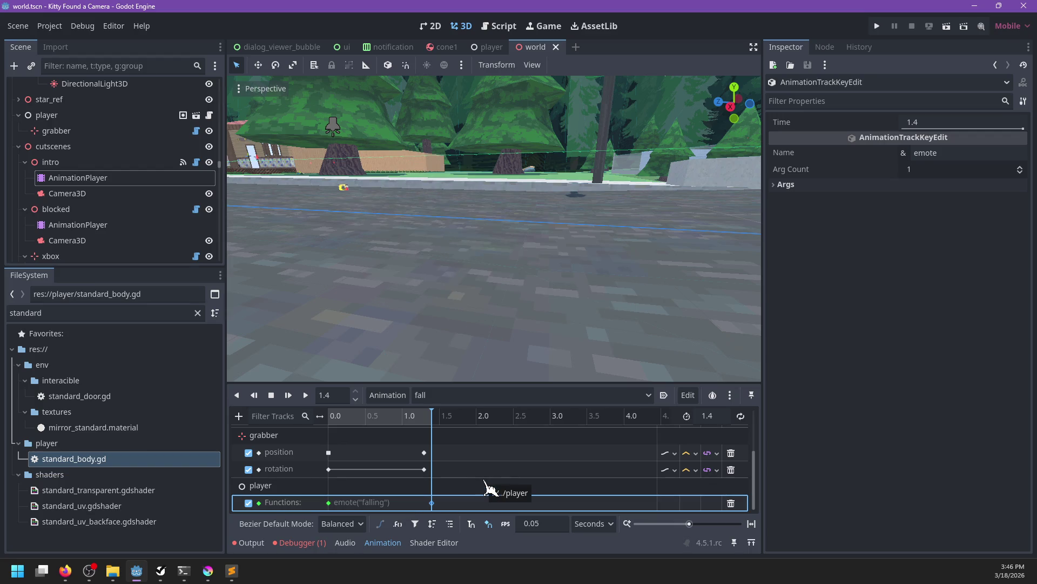
Step: Rewind and play the fall animation from the start, then select the function key at 0.0
{"action": "left_click", "coordinate": [430, 417]}
{"action": "left_click_drag", "start_coordinate": [427, 425], "coordinate": [324, 433]}
{"action": "left_click", "coordinate": [288, 400]}
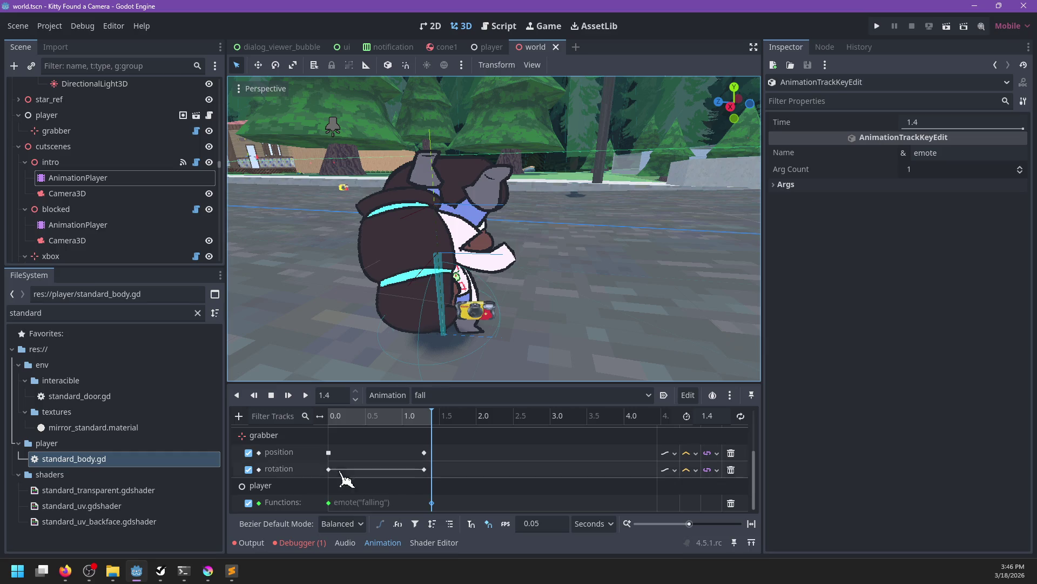
{"action": "left_click", "coordinate": [328, 503]}
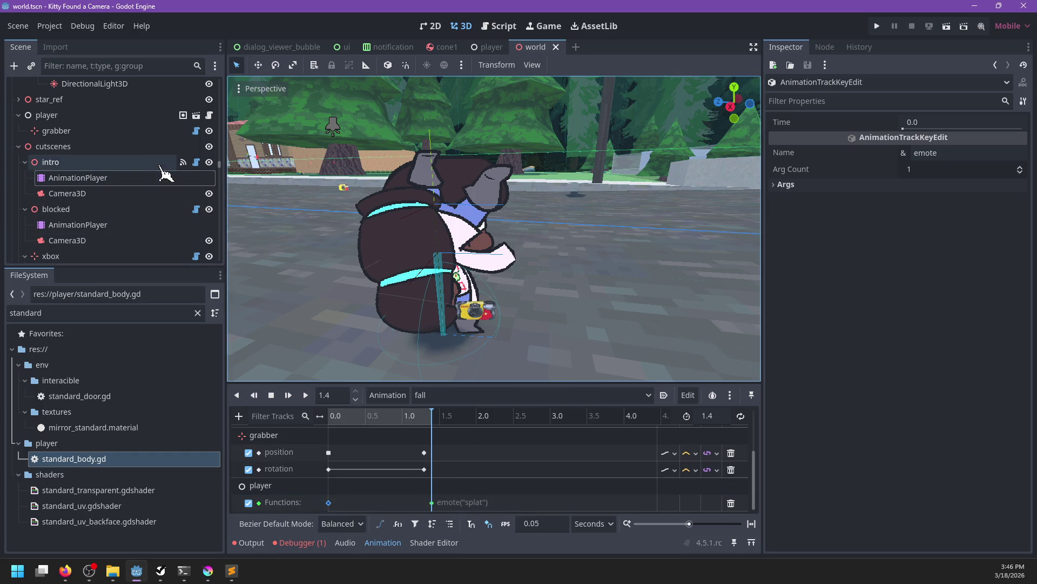
Step: Run the project with F5, start a New Game from the pause menu to watch the landing, then stop it
{"action": "scroll", "coordinate": [183, 200], "scroll_direction": "down", "scroll_amount": 3}
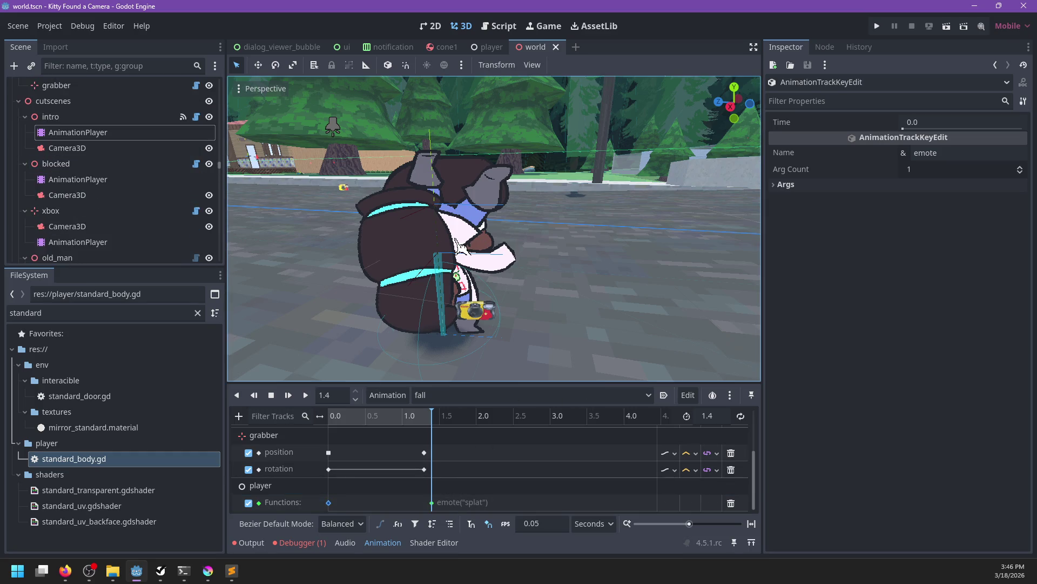
{"action": "key", "text": "F5"}
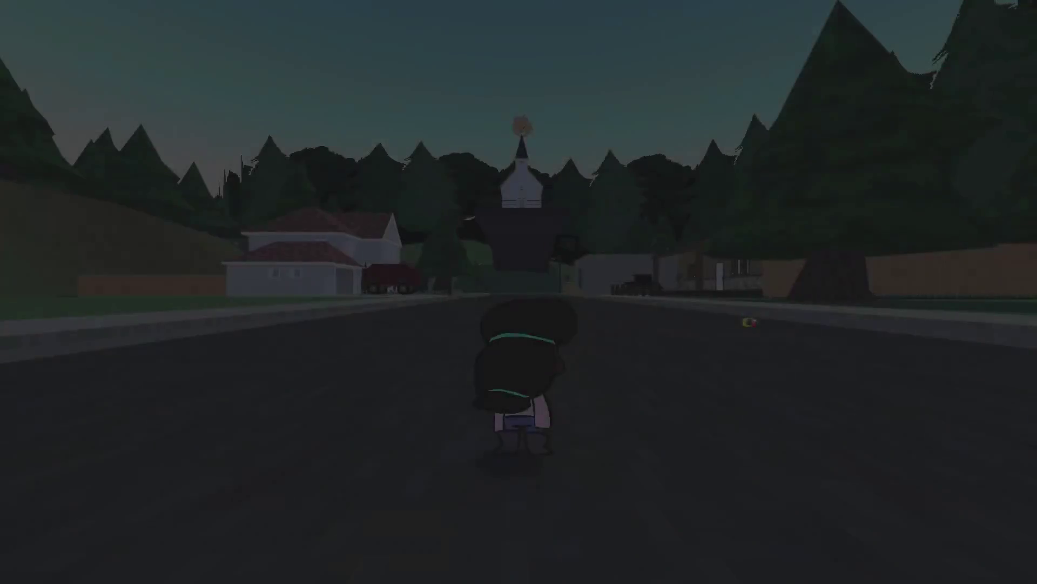
{"action": "key", "text": "Escape"}
{"action": "key", "text": "Down"}
{"action": "key", "text": "Down"}
{"action": "key", "text": "Down"}
{"action": "key", "text": "Return"}
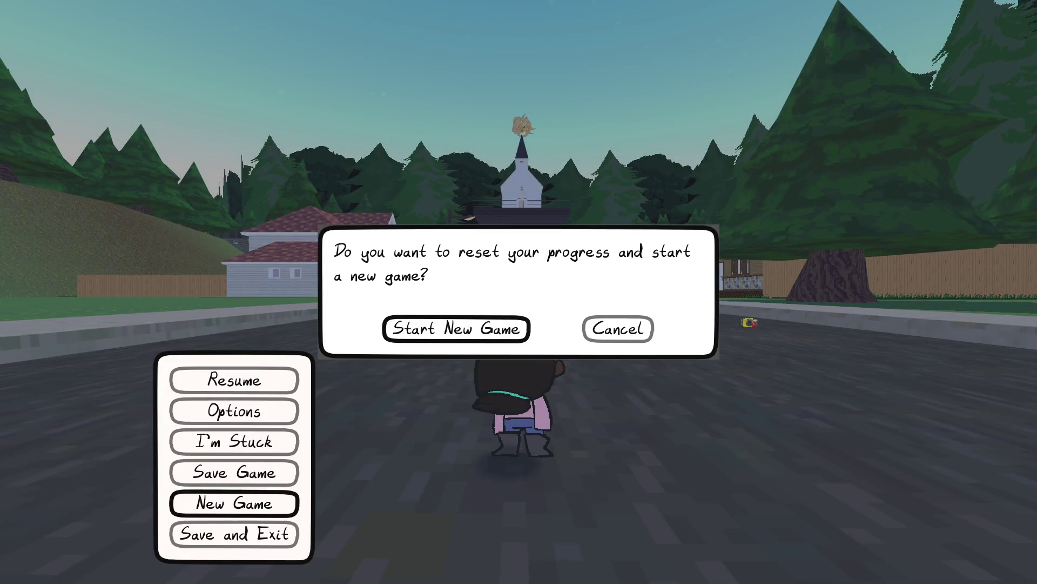
{"action": "key", "text": "Return"}
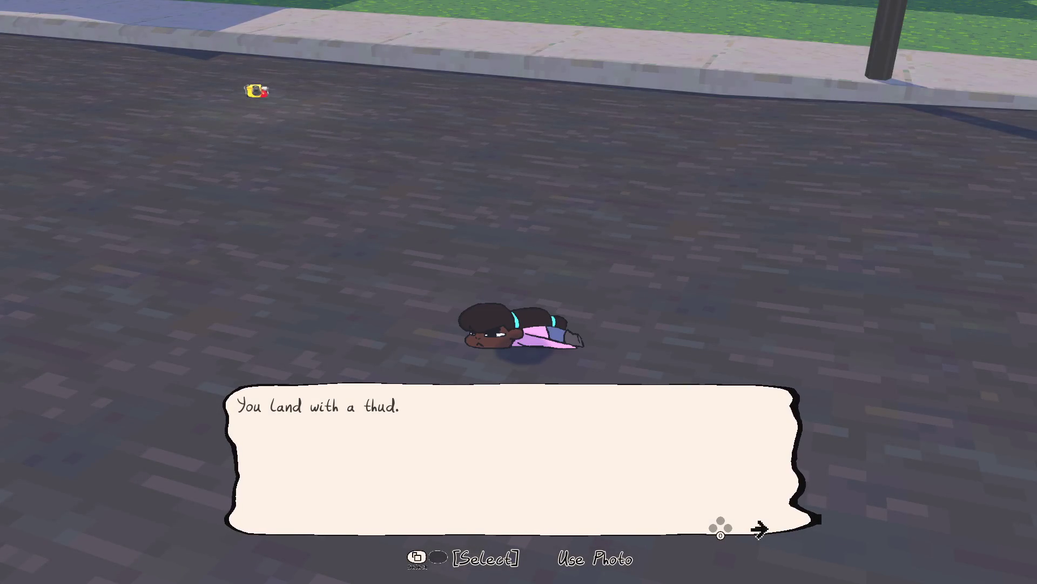
{"action": "key", "text": "F8"}
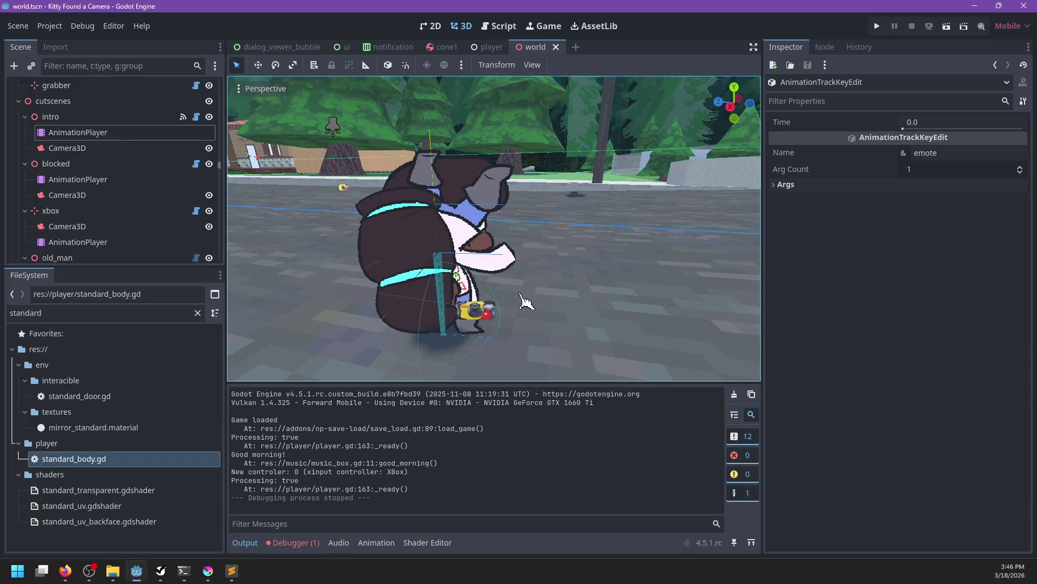
Step: Select intro's AnimationPlayer and preview the fall animation at about 1.29 seconds
{"action": "left_click", "coordinate": [108, 133]}
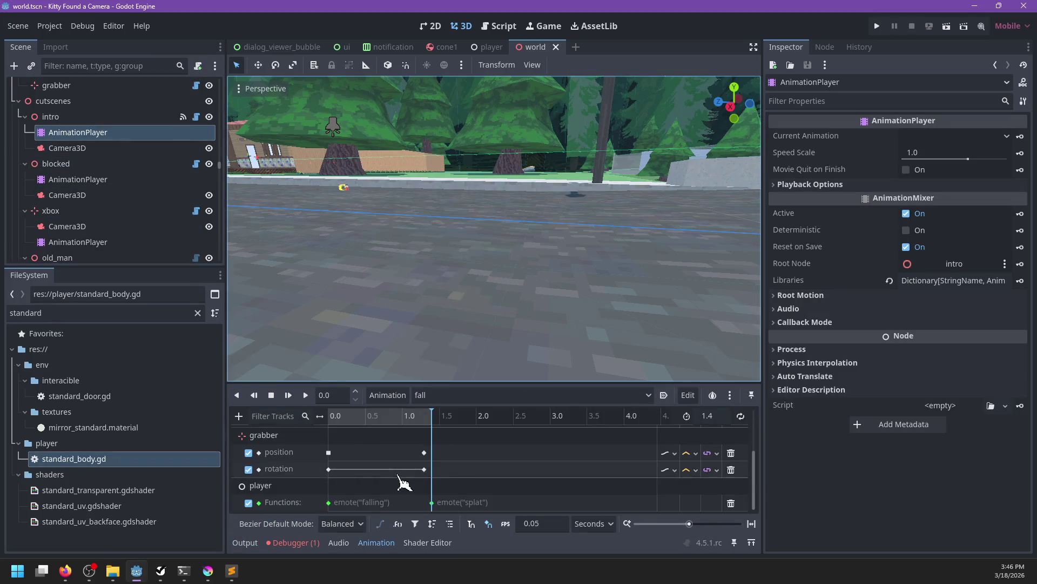
{"action": "left_click_drag", "start_coordinate": [434, 430], "coordinate": [431, 427]}
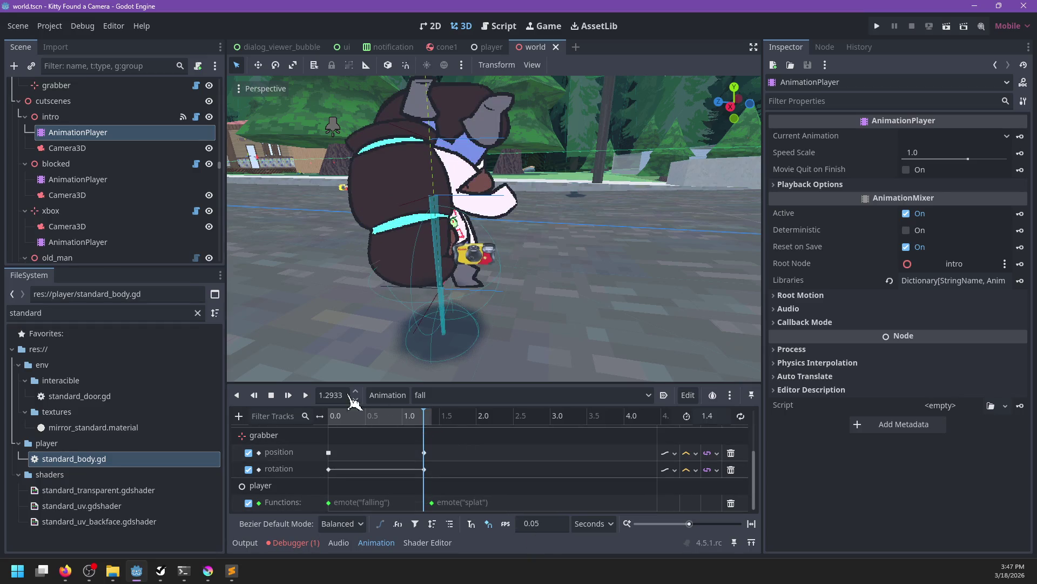
{"action": "left_click", "coordinate": [49, 26]}
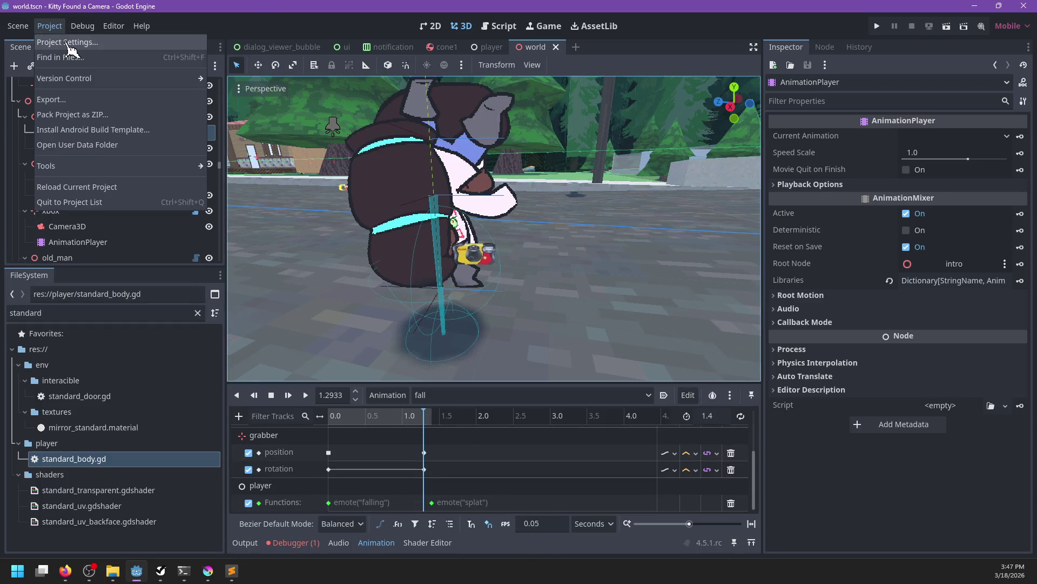
Step: Search Project Settings for 'snap', then close the window
{"action": "left_click", "coordinate": [65, 41]}
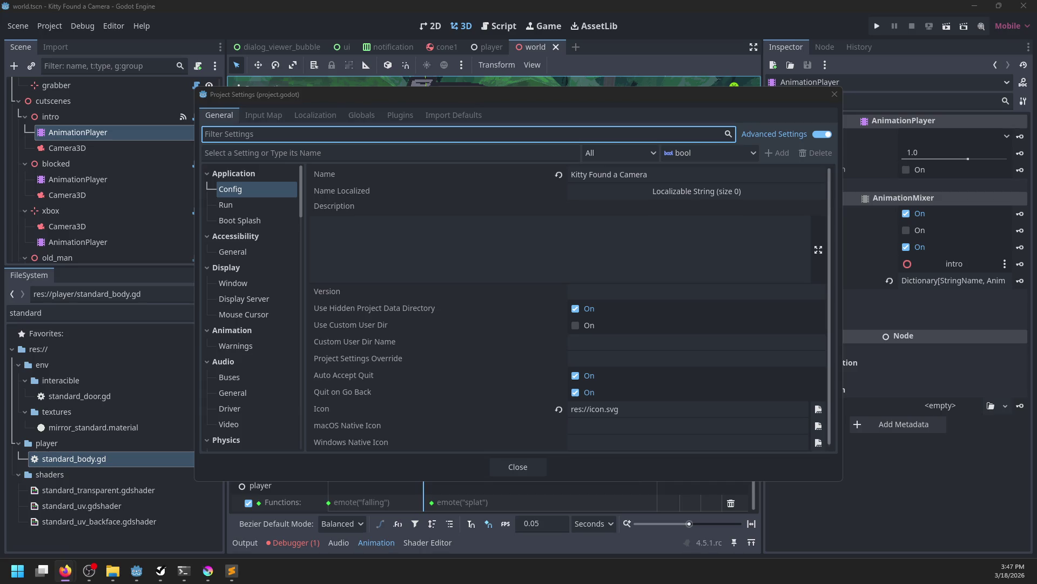
{"action": "key", "text": "alt+Tab"}
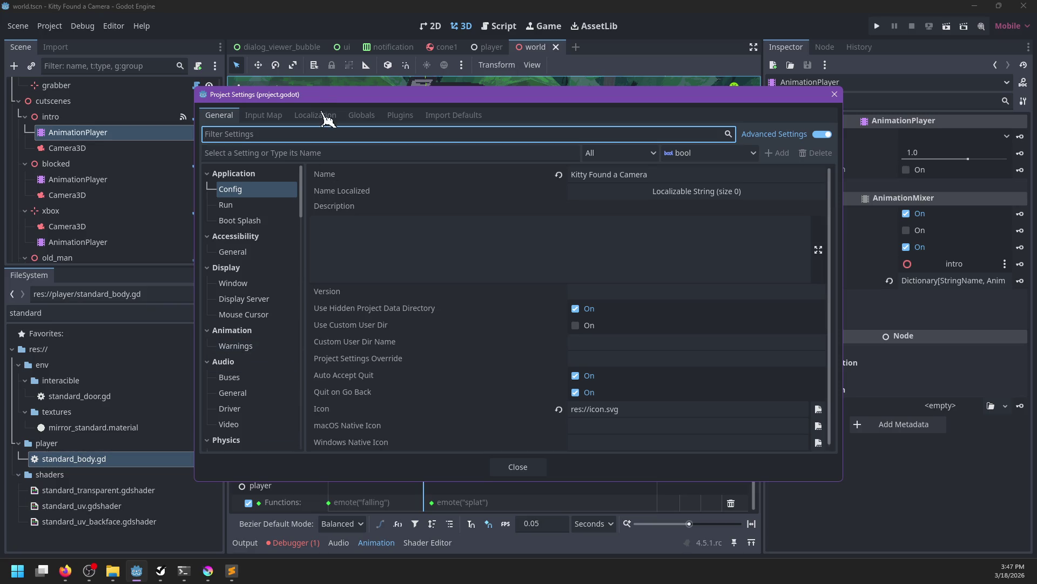
{"action": "left_click_drag", "start_coordinate": [282, 99], "coordinate": [265, 100]}
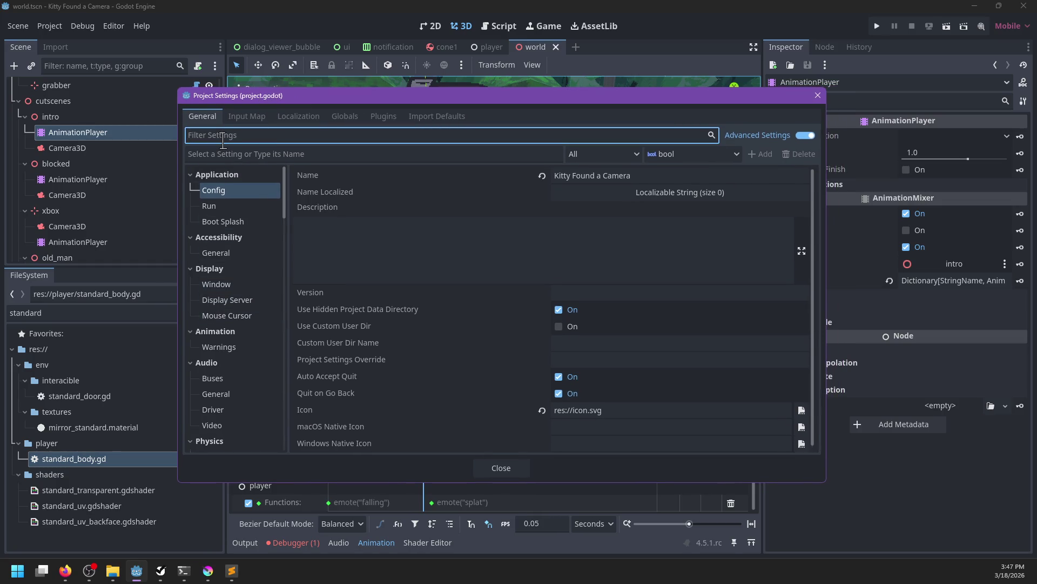
{"action": "type", "text": "snap"}
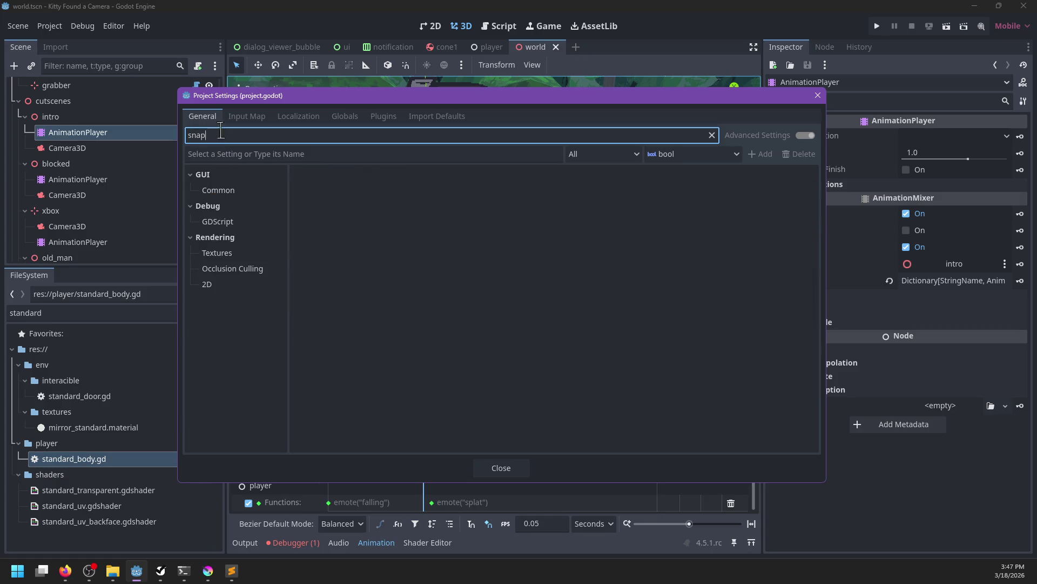
{"action": "key", "text": "Escape"}
Step: Open Editor Settings from the Editor menu
{"action": "left_click", "coordinate": [49, 26]}
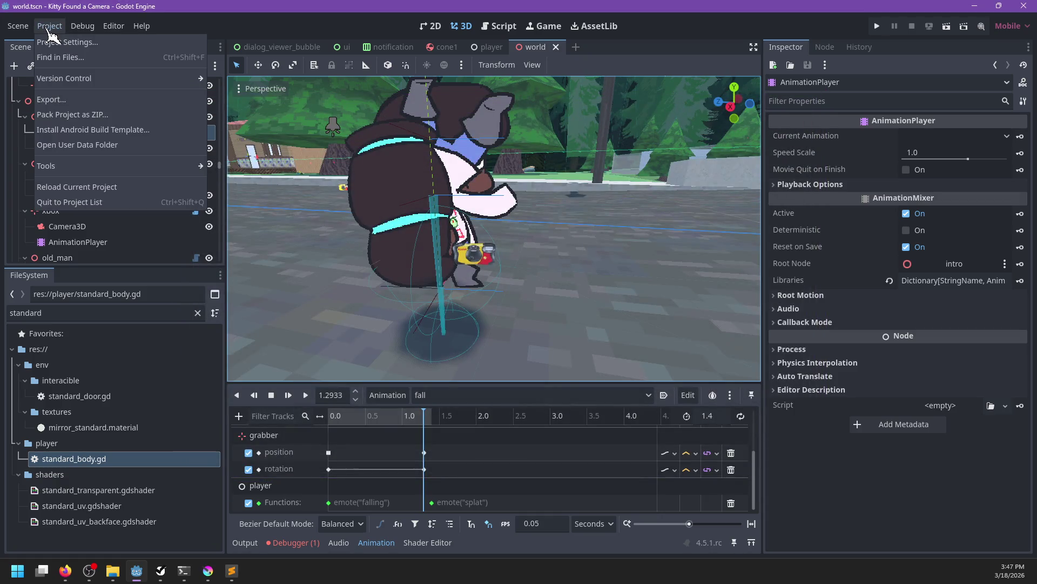
{"action": "left_click", "coordinate": [114, 25]}
{"action": "left_click", "coordinate": [130, 42]}
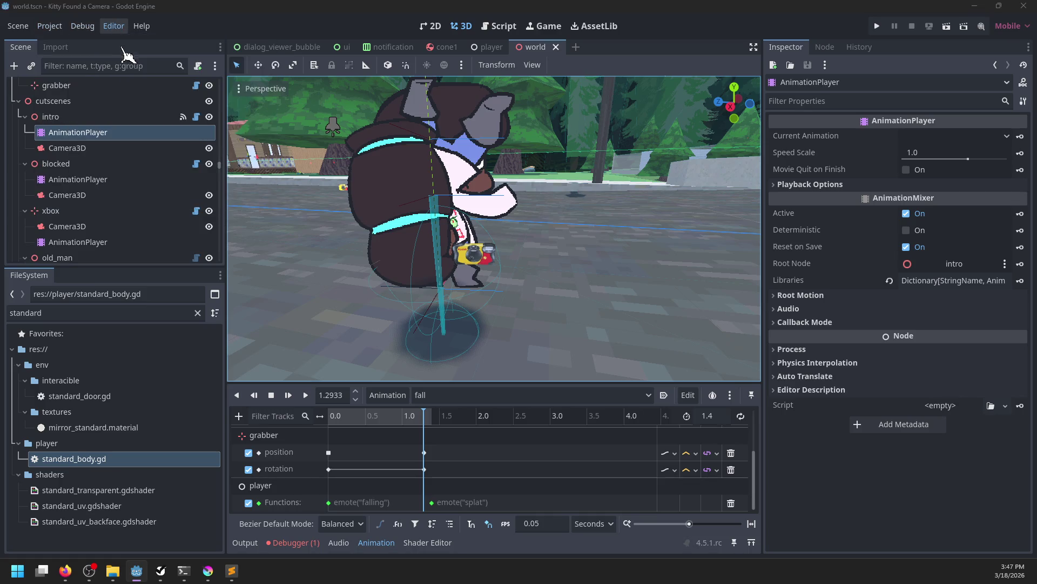
Step: Search Editor Settings for 'snap' and view the 2D and 3D snapping categories
{"action": "type", "text": "snap"}
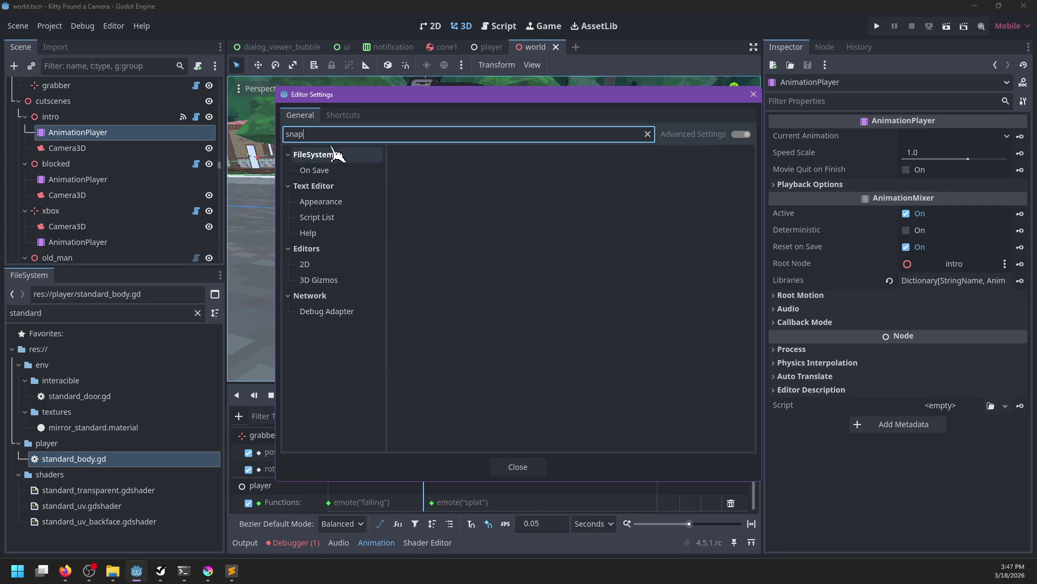
{"action": "left_click", "coordinate": [324, 267]}
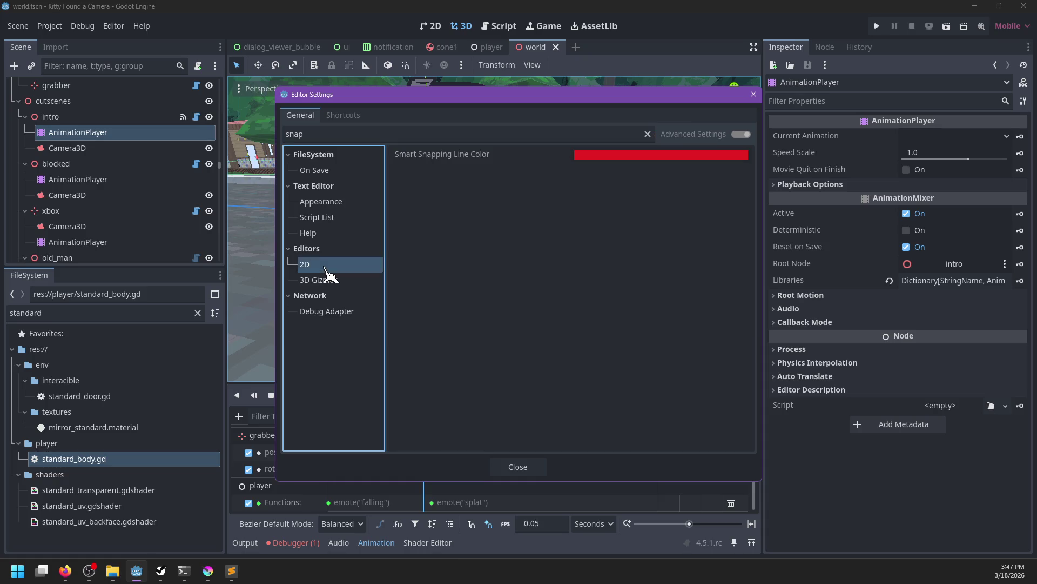
{"action": "left_click", "coordinate": [325, 278]}
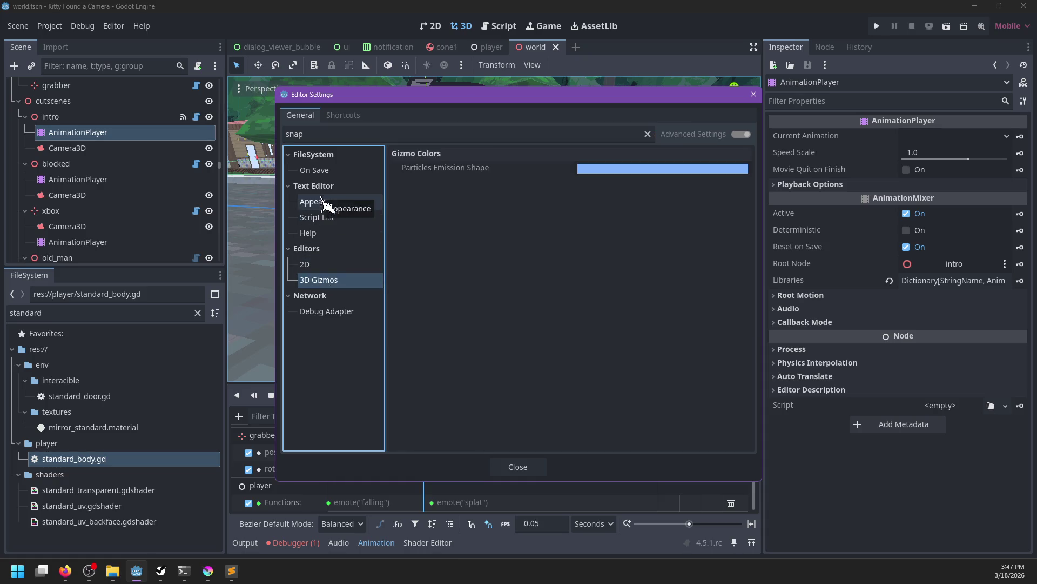
Step: Filter Editor Settings by 'anima', show the Animation category, then clear the filter
{"action": "left_click", "coordinate": [327, 135]}
{"action": "type", "text": "an"}
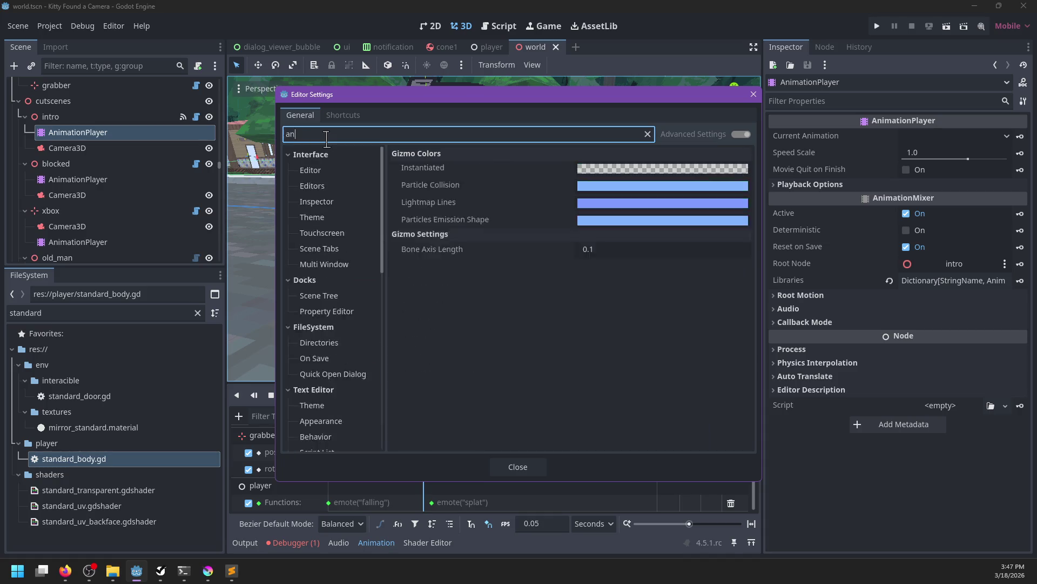
{"action": "type", "text": "imation"}
{"action": "key", "text": "BackSpace"}
{"action": "key", "text": "BackSpace"}
{"action": "key", "text": "BackSpace"}
{"action": "type", "text": "nima"}
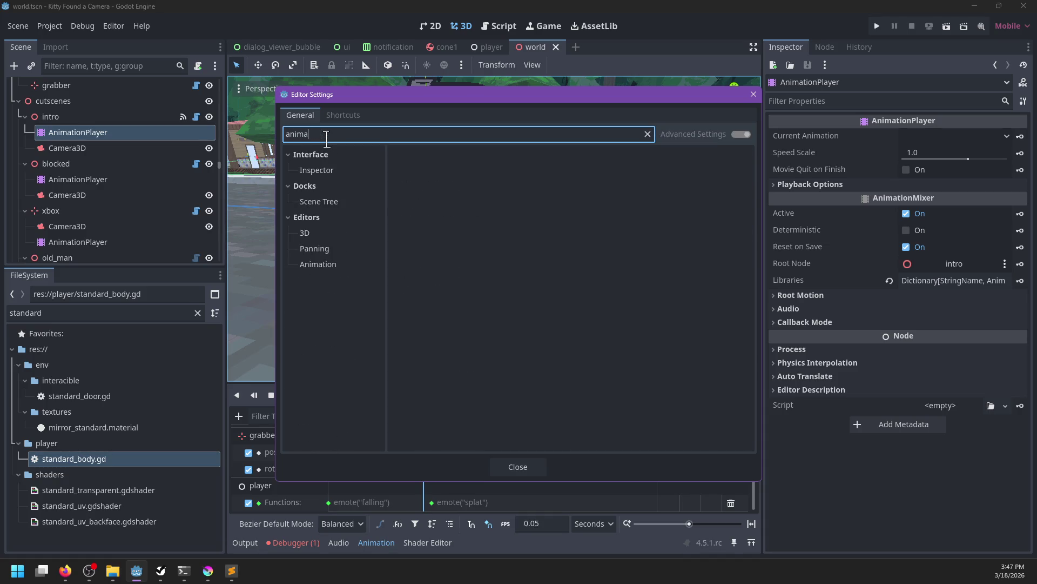
{"action": "left_click", "coordinate": [322, 266]}
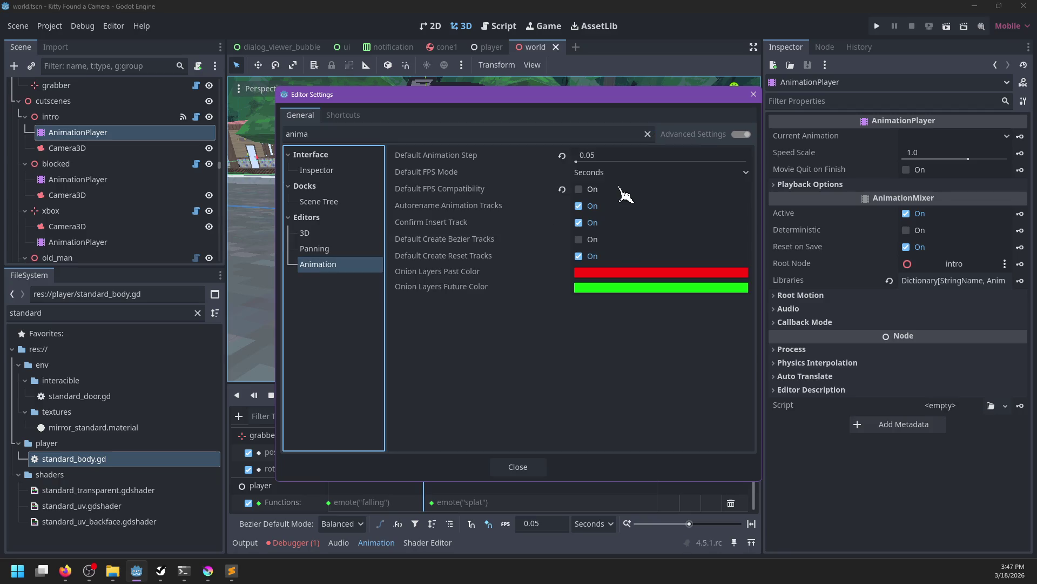
{"action": "left_click", "coordinate": [647, 134]}
Step: Scroll the settings list and reselect the Animation category
{"action": "scroll", "coordinate": [325, 297], "scroll_direction": "down", "scroll_amount": 10}
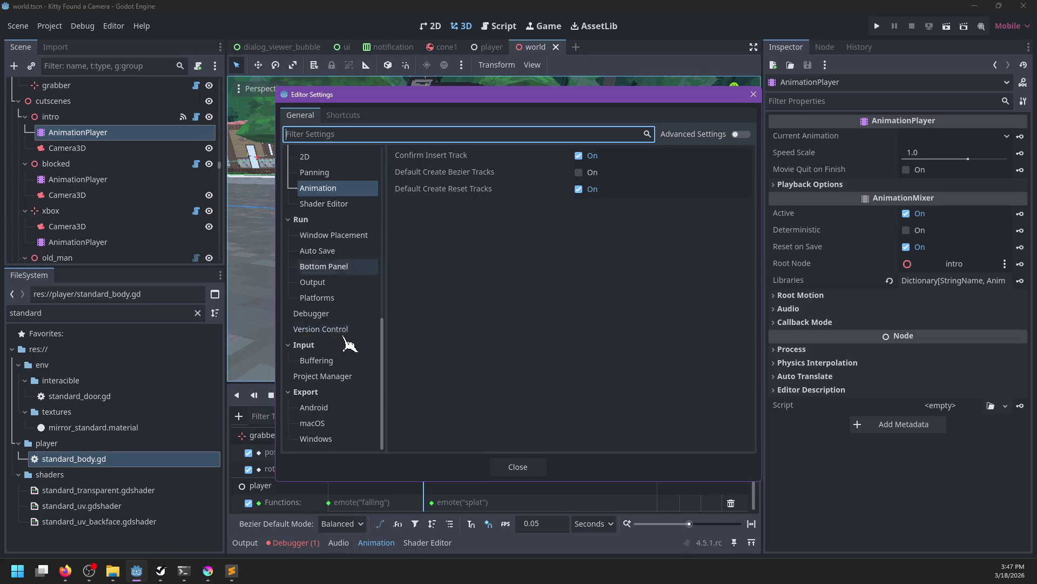
{"action": "left_click", "coordinate": [324, 190]}
{"action": "left_click", "coordinate": [324, 172]}
{"action": "left_click", "coordinate": [324, 188]}
{"action": "scroll", "coordinate": [333, 246], "scroll_direction": "up", "scroll_amount": 5}
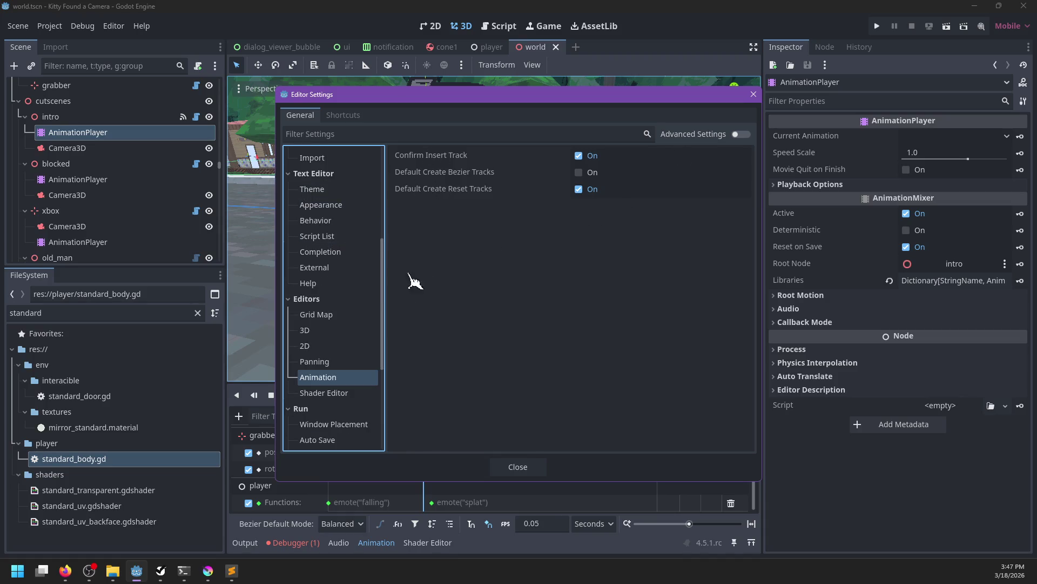
{"action": "scroll", "coordinate": [334, 388], "scroll_direction": "down", "scroll_amount": 5}
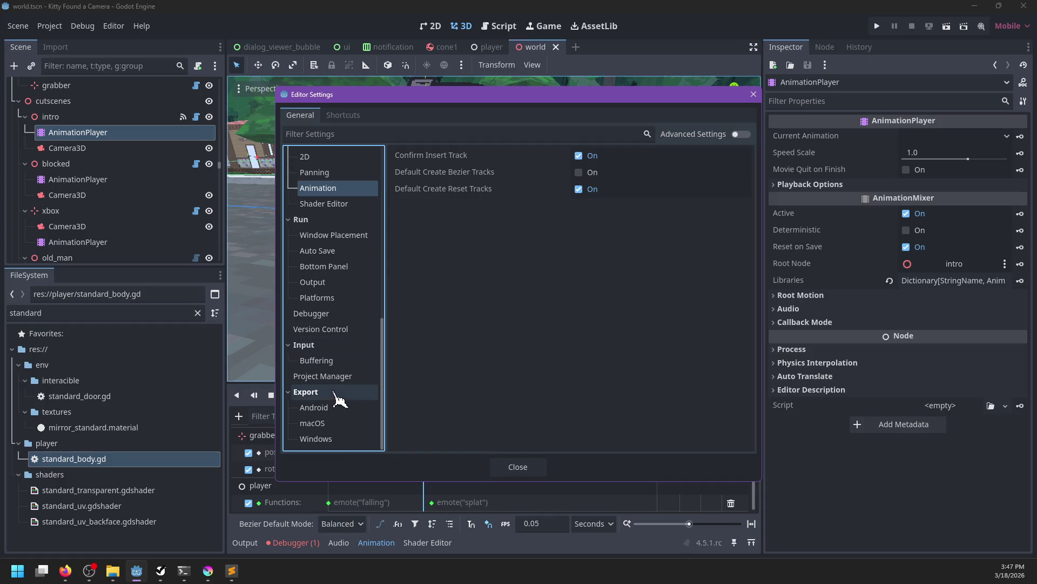
{"action": "scroll", "coordinate": [341, 399], "scroll_direction": "up", "scroll_amount": 5}
{"action": "left_click", "coordinate": [322, 361]}
{"action": "left_click", "coordinate": [321, 377]}
Step: Retype a short filter and inspect Default FPS Compatibility among the Animation options
{"action": "left_click", "coordinate": [370, 130]}
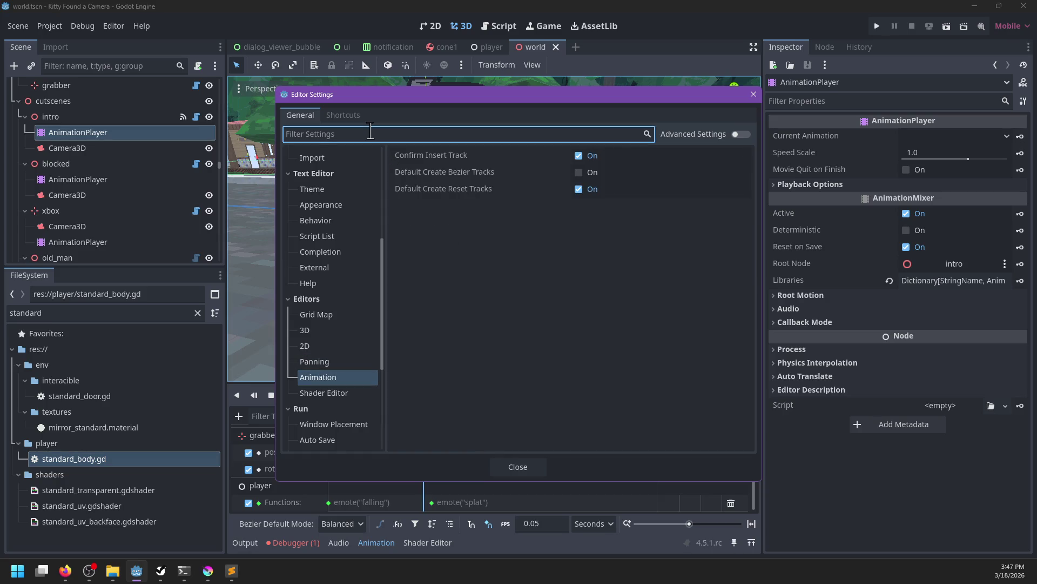
{"action": "type", "text": "a"}
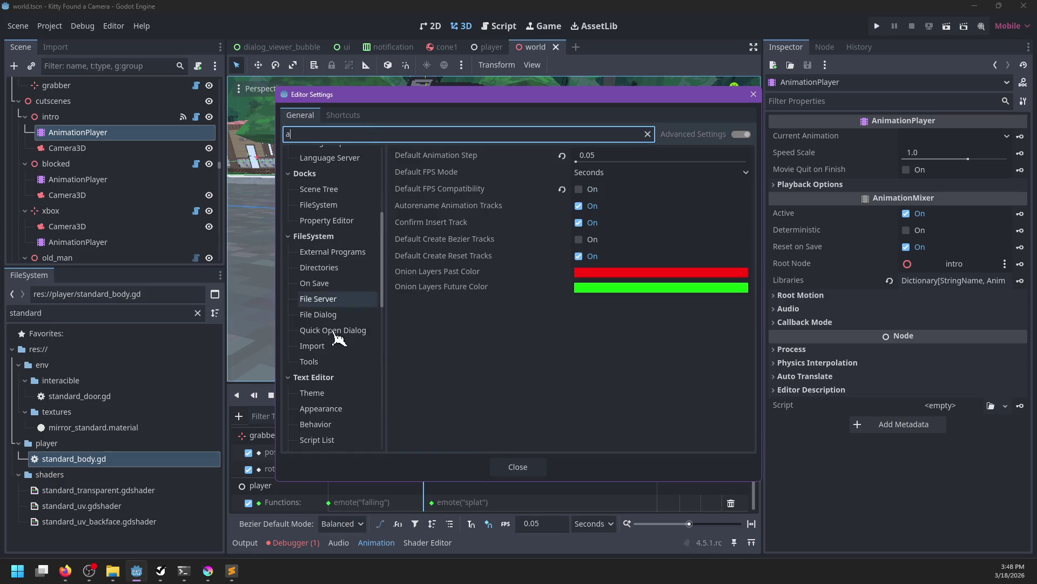
{"action": "scroll", "coordinate": [338, 335], "scroll_direction": "down", "scroll_amount": 8}
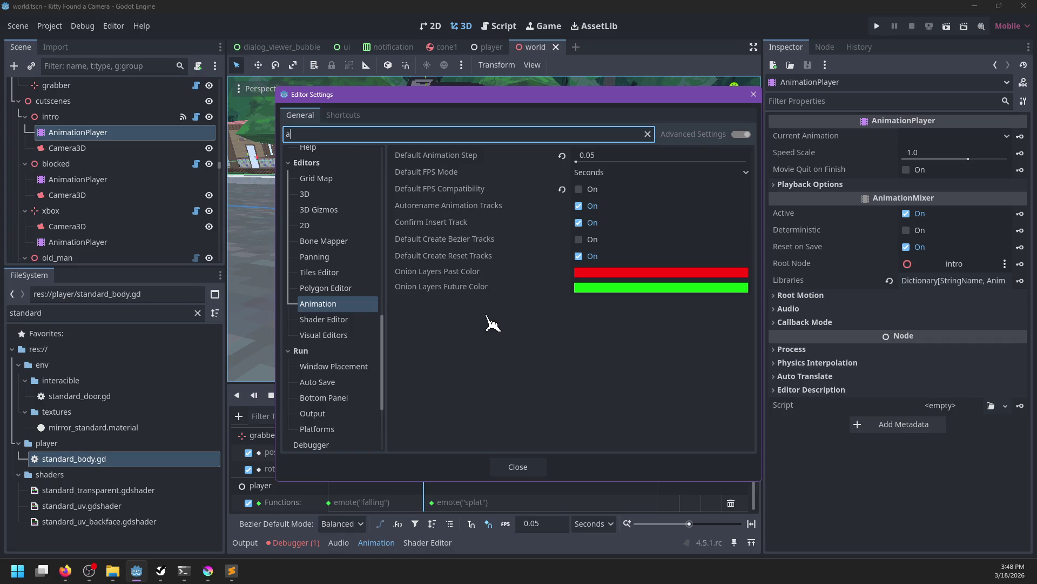
{"action": "key", "text": "BackSpace"}
{"action": "type", "text": "b"}
{"action": "key", "text": "BackSpace"}
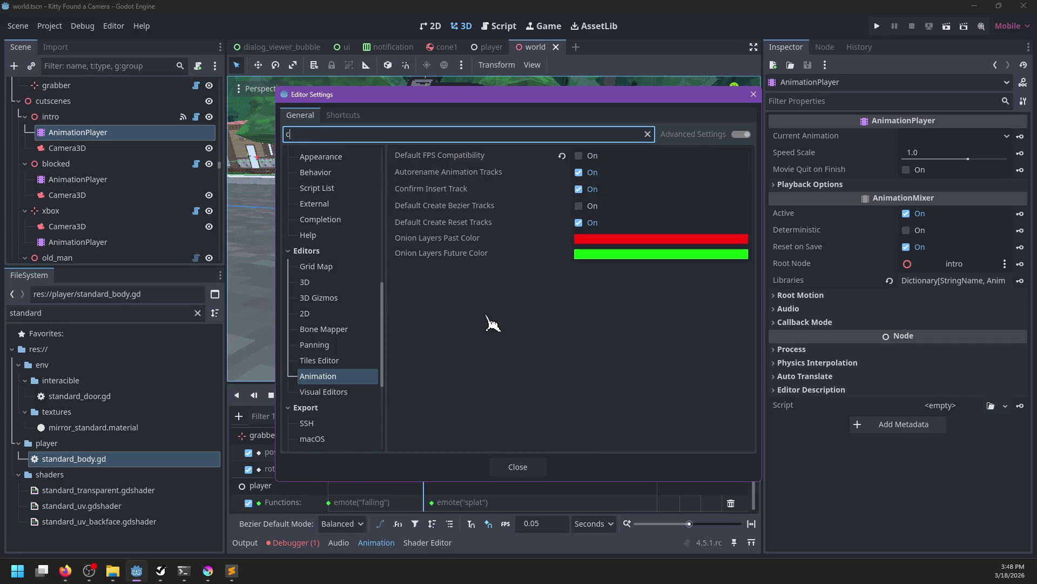
{"action": "type", "text": "g"}
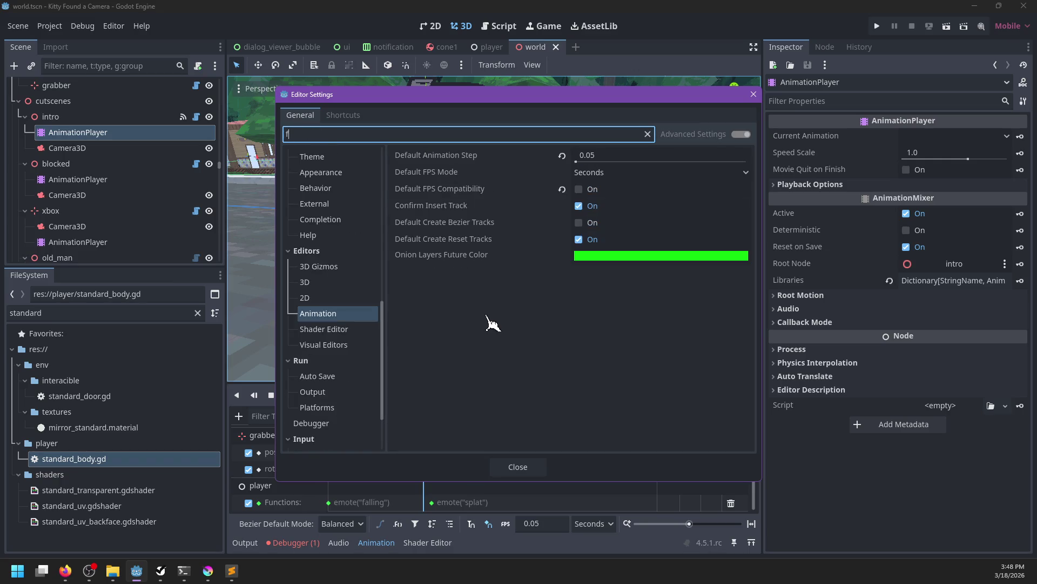
{"action": "key", "text": "BackSpace"}
{"action": "type", "text": "a"}
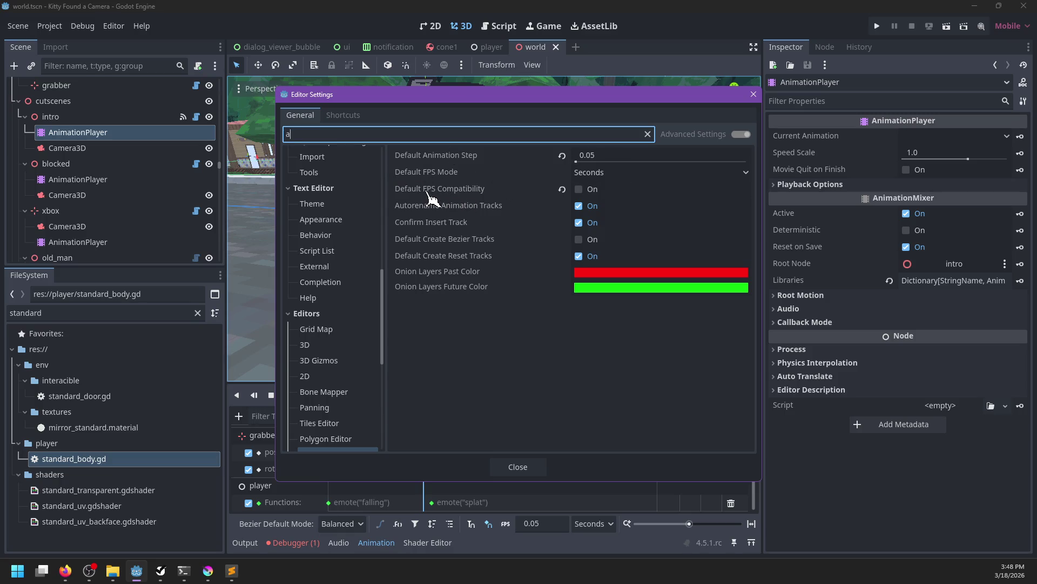
{"action": "mouse_move", "coordinate": [431, 197]}
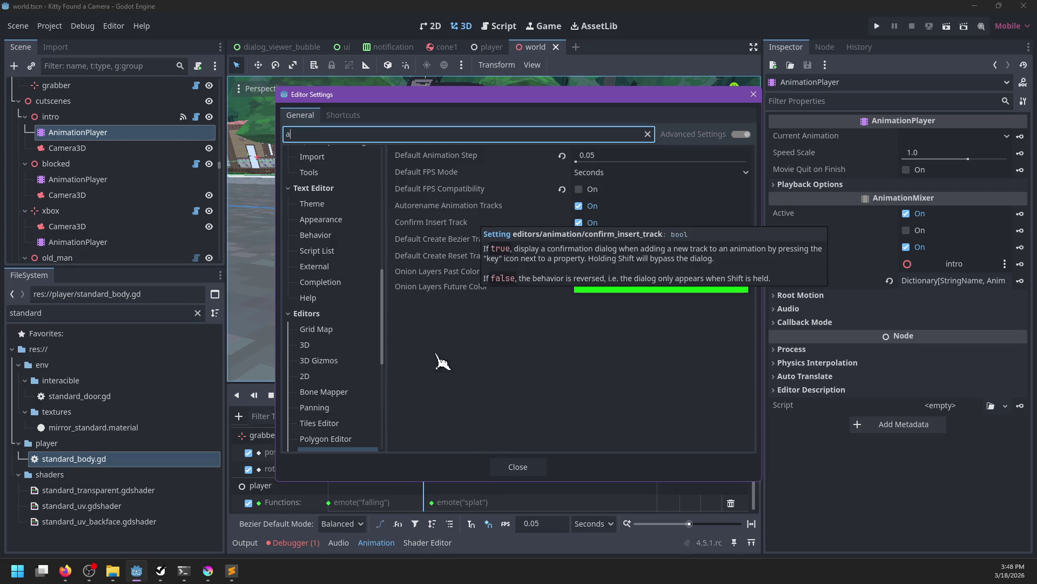
Step: Close Editor Settings and preview the fall pose between 1.3 and 1.4 seconds
{"action": "left_click", "coordinate": [537, 467]}
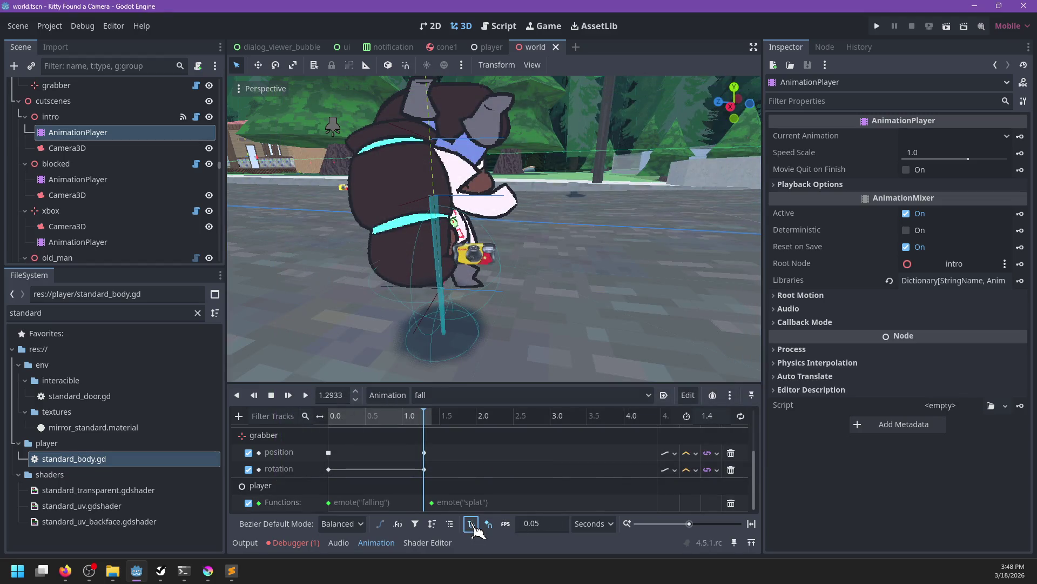
{"action": "left_click", "coordinate": [427, 417]}
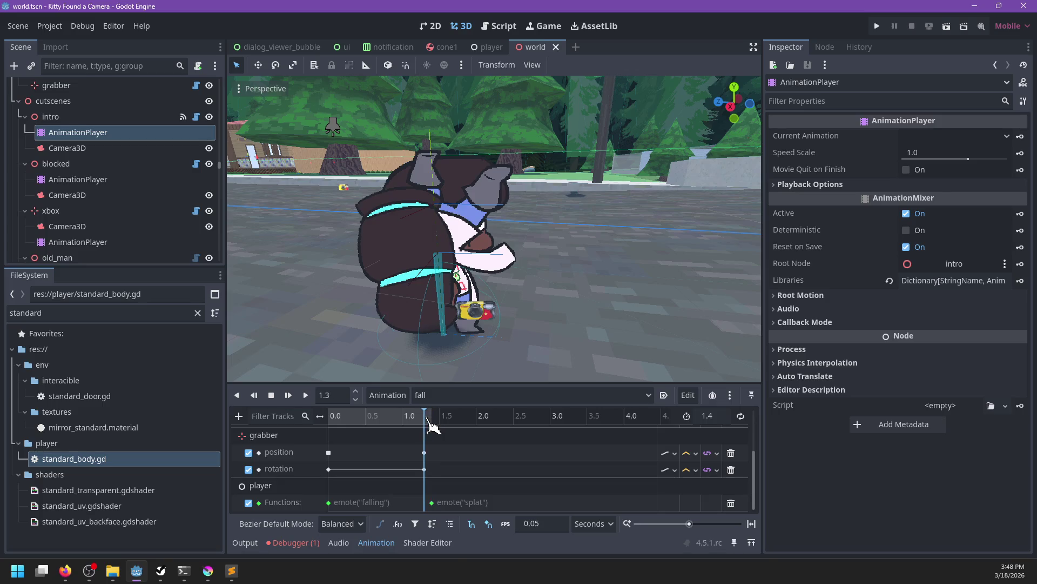
{"action": "left_click", "coordinate": [430, 417]}
{"action": "left_click", "coordinate": [432, 418]}
{"action": "left_click", "coordinate": [424, 417]}
{"action": "left_click", "coordinate": [433, 418]}
Step: Drag the emote("splat") key back to 1.35 s and check the animation length
{"action": "left_click", "coordinate": [432, 502]}
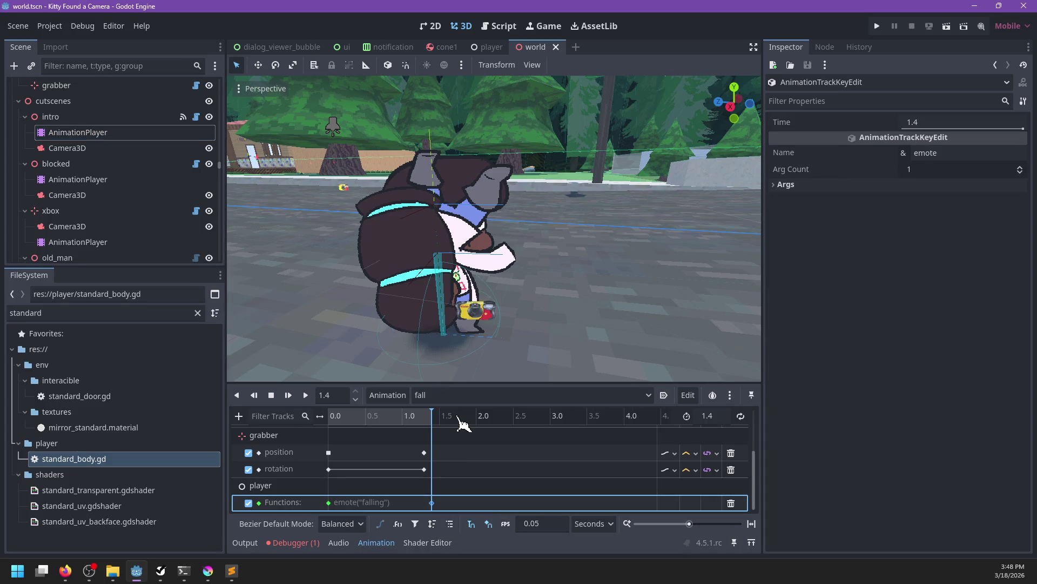
{"action": "left_click_drag", "start_coordinate": [428, 415], "coordinate": [429, 413]}
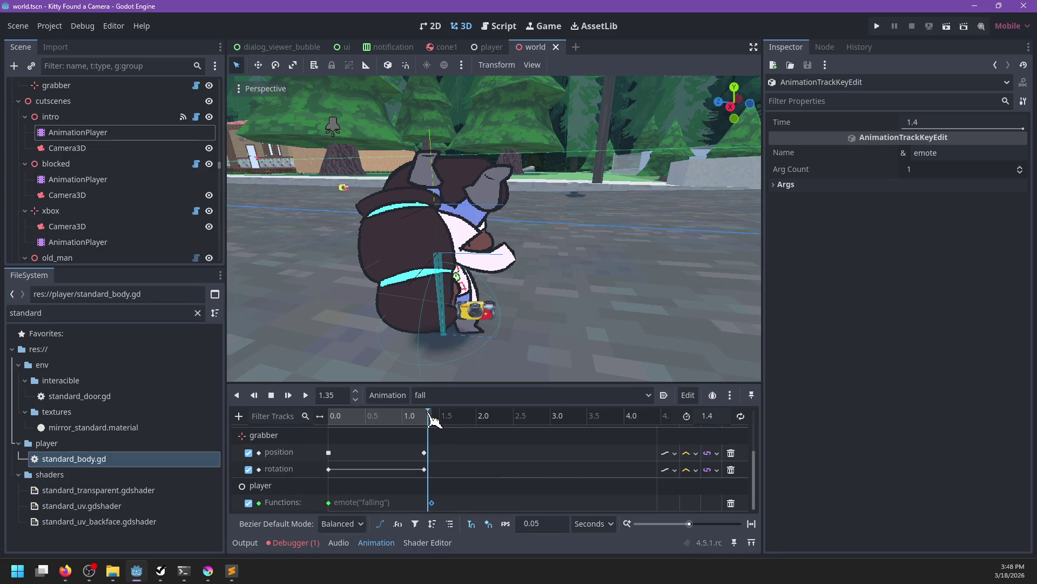
{"action": "left_click_drag", "start_coordinate": [432, 502], "coordinate": [427, 503]}
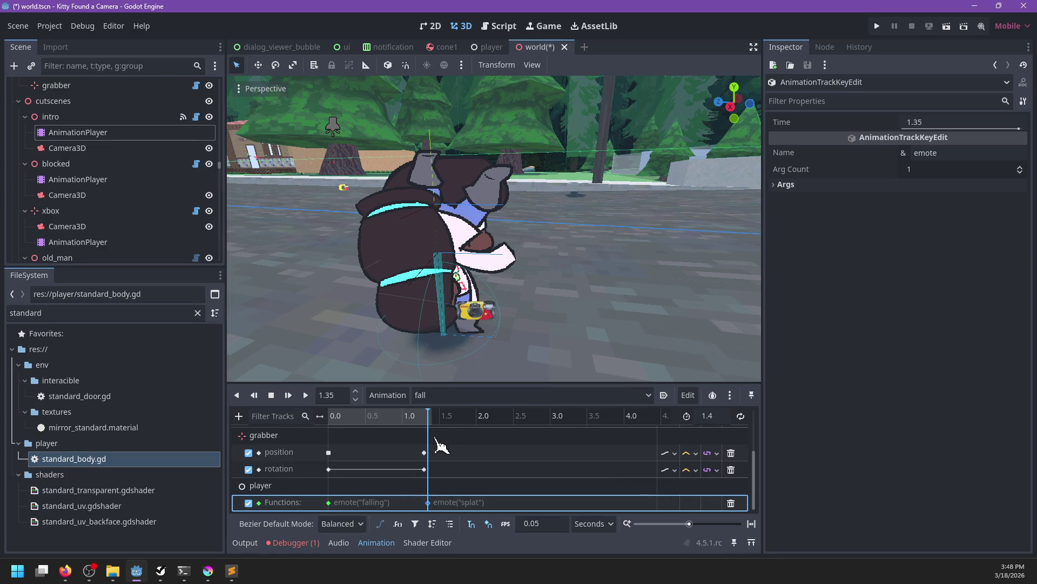
{"action": "scroll", "coordinate": [454, 466], "scroll_direction": "up", "scroll_amount": 2, "text": "ctrl"}
{"action": "left_click", "coordinate": [721, 415]}
{"action": "left_click", "coordinate": [717, 414]}
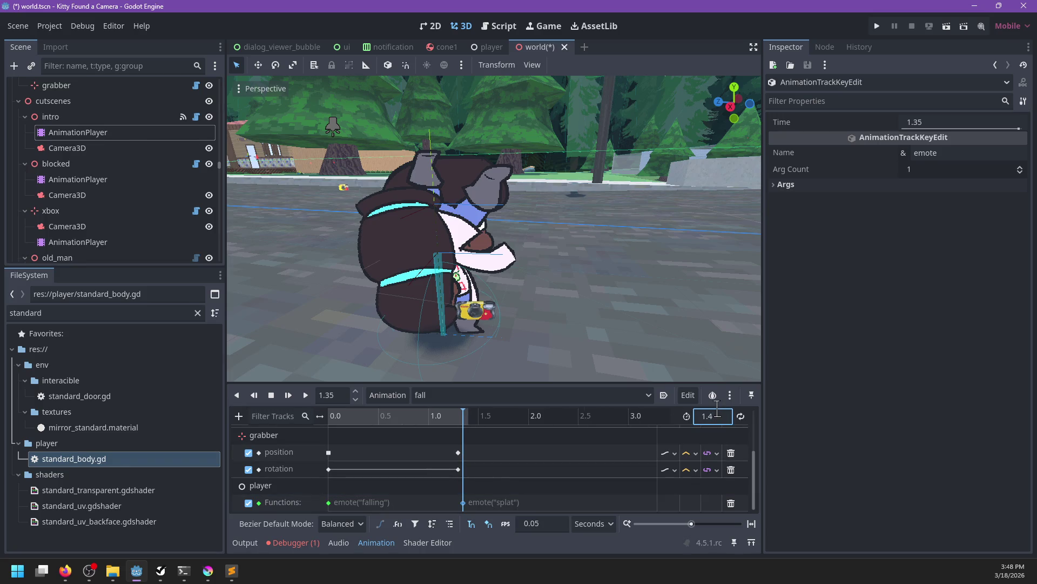
{"action": "scroll", "coordinate": [475, 497], "scroll_direction": "up", "scroll_amount": 3}
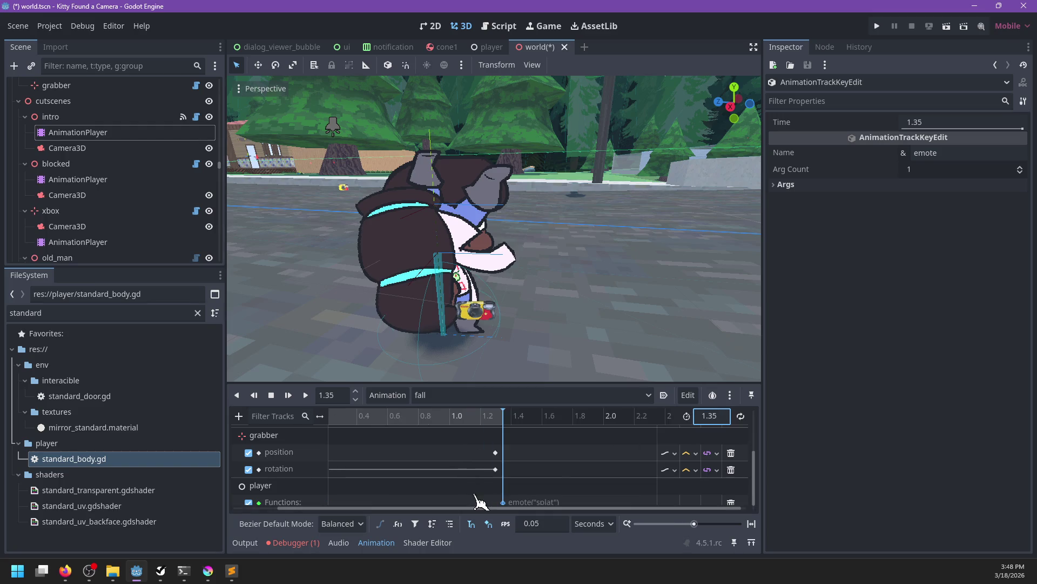
Step: Set the splat key's Time to 1.31 in the Inspector and save the scene
{"action": "left_click", "coordinate": [951, 122]}
{"action": "type", "text": "1.31"}
{"action": "key", "text": "Return"}
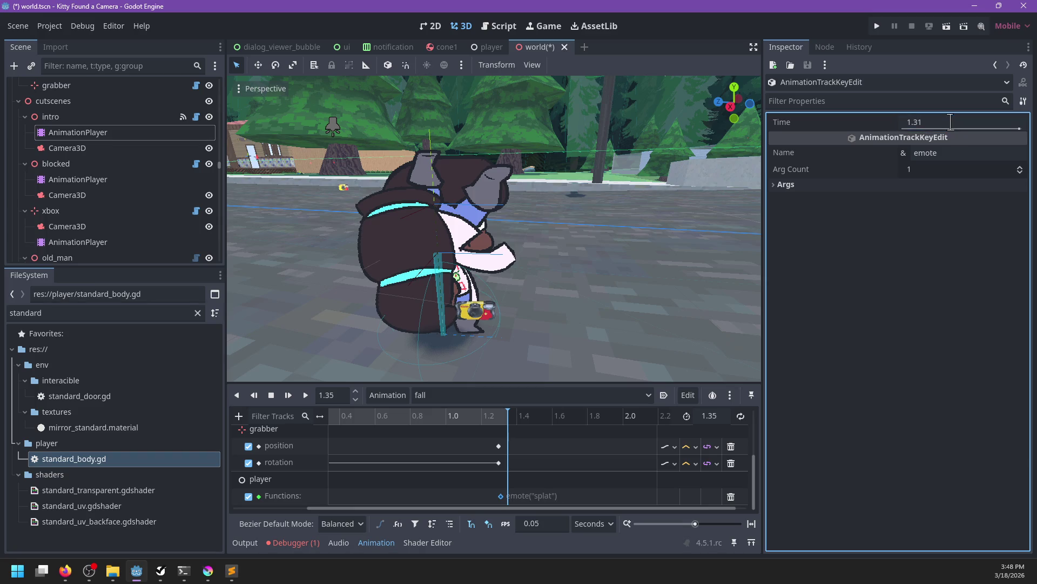
{"action": "left_click", "coordinate": [727, 415]}
{"action": "key", "text": "ctrl+s"}
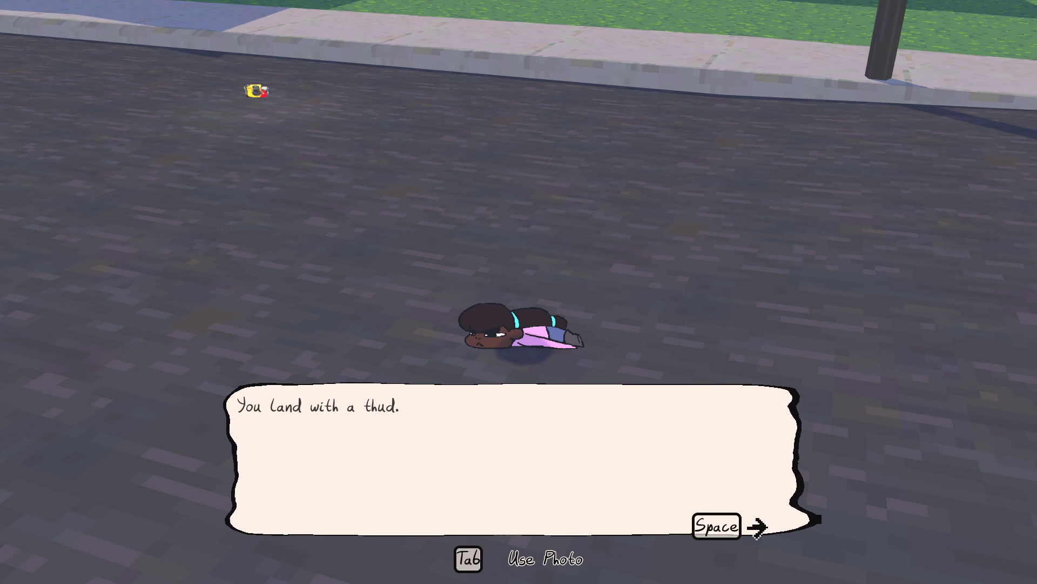
Step: Play the landing dialogue through to the kitty finding the Old Camera, then quit the test run with F8
{"action": "key", "text": "space"}
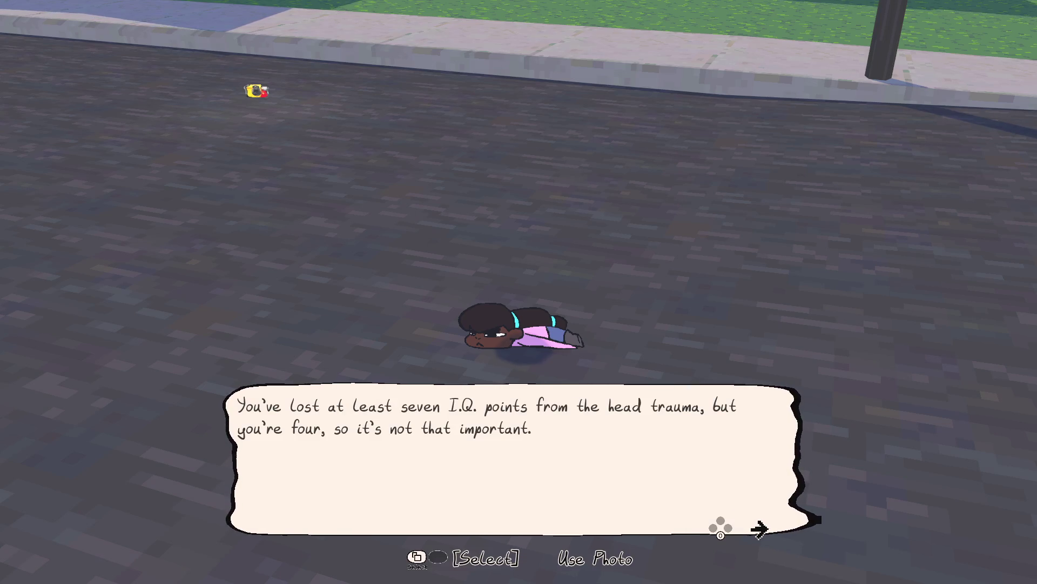
{"action": "key", "text": "space"}
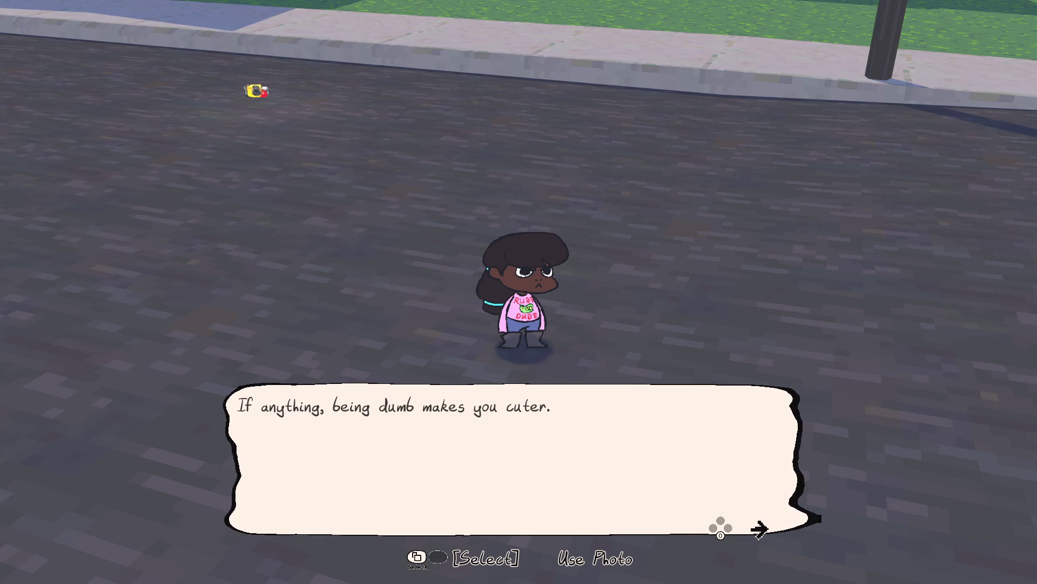
{"action": "key", "text": "space"}
{"action": "key", "text": "space"}
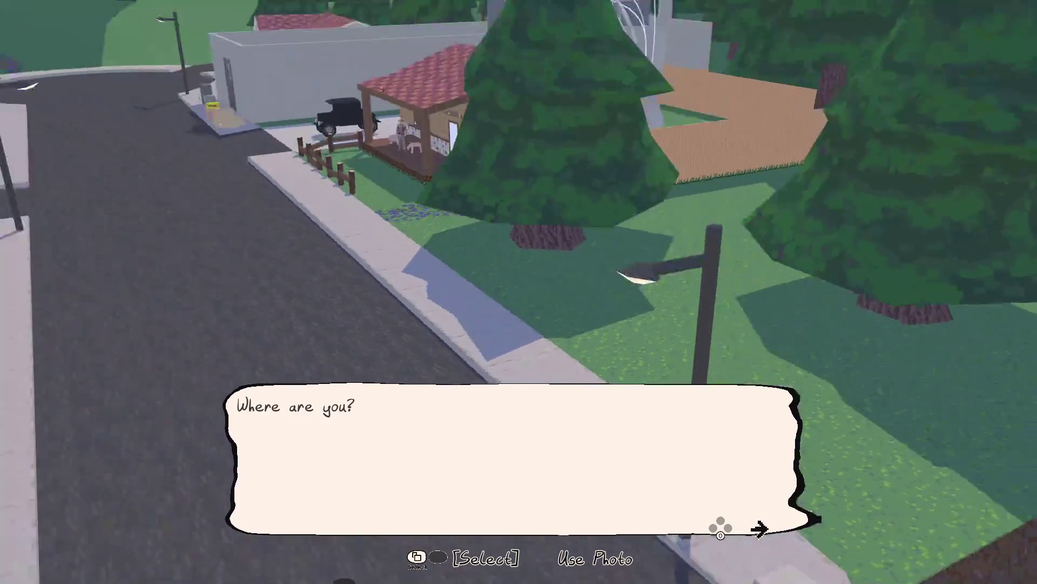
{"action": "key", "text": "space"}
{"action": "key", "text": "space"}
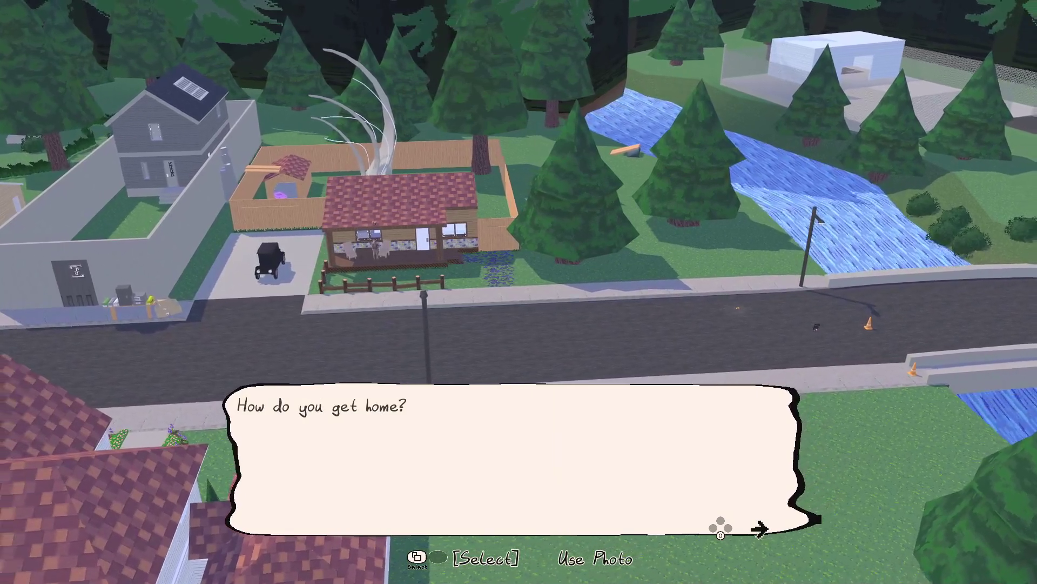
{"action": "key", "text": "space"}
{"action": "key", "text": "space"}
{"action": "key", "text": "w"}
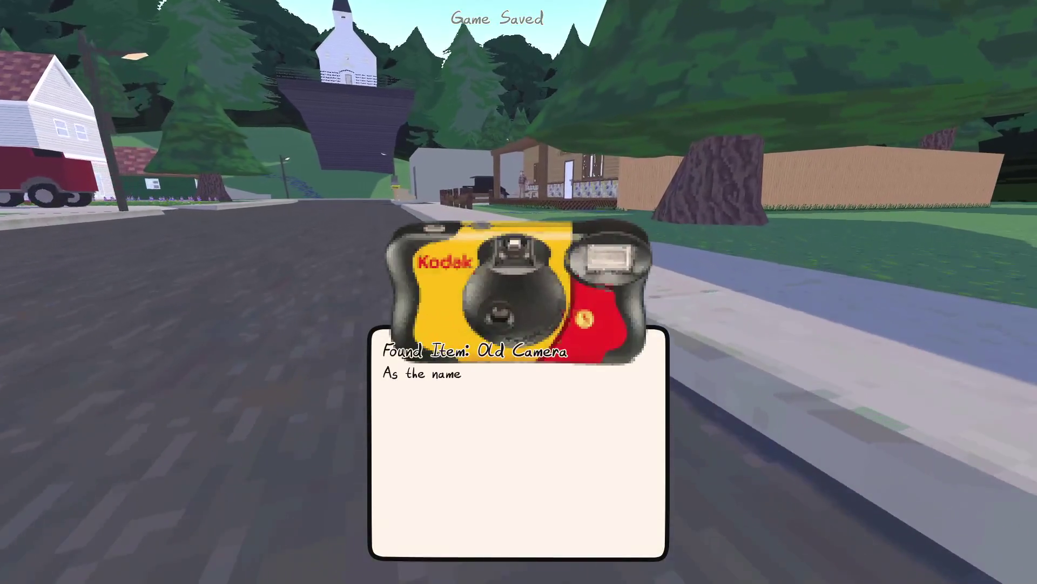
{"action": "key", "text": "F8"}
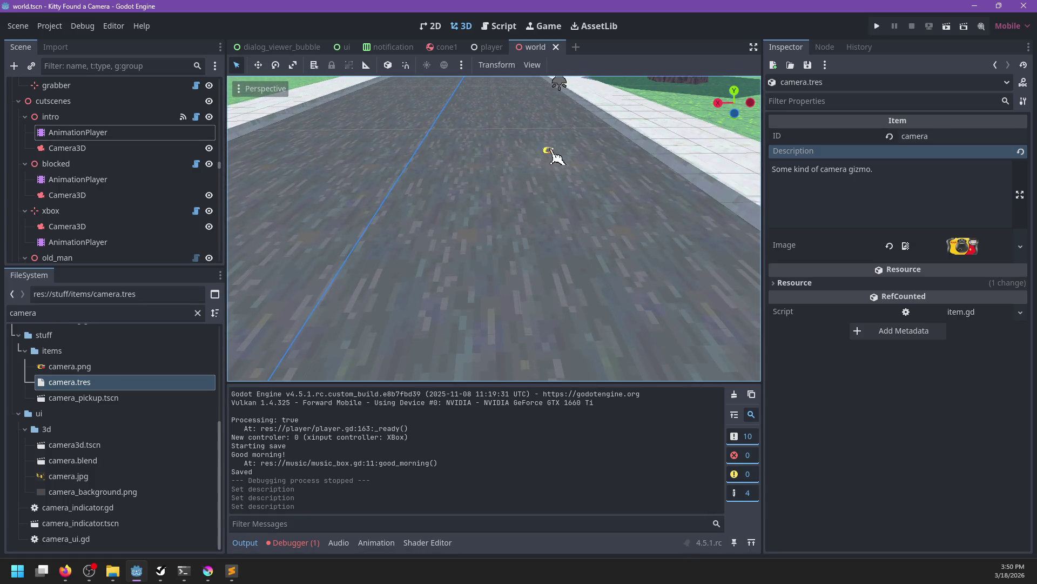
Step: Select camera_pickup and expand the Player Animations tasks in NP-ToDo
{"action": "left_click", "coordinate": [582, 190]}
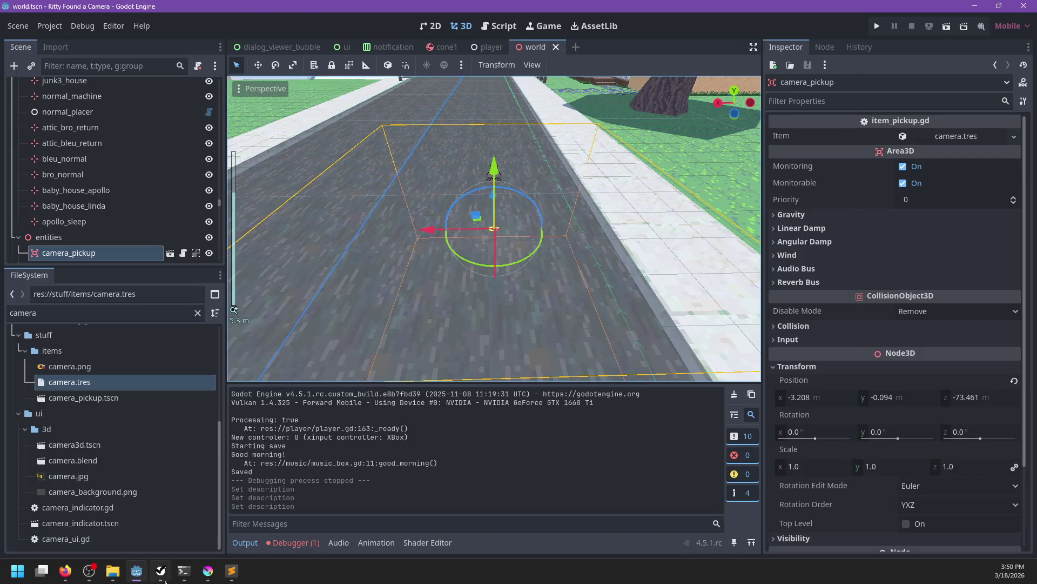
{"action": "left_click", "coordinate": [160, 571]}
{"action": "scroll", "coordinate": [357, 186], "scroll_direction": "up", "scroll_amount": 15}
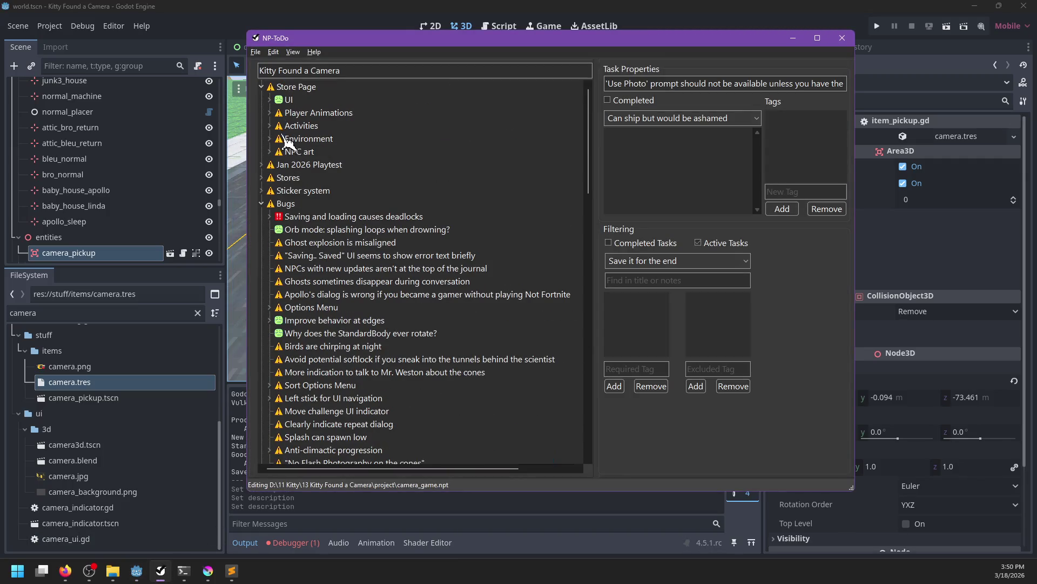
{"action": "left_click", "coordinate": [271, 113]}
Step: Mark the Falling and Splat tasks as Completed and return to kitty.kra in Krita
{"action": "left_click", "coordinate": [300, 125]}
{"action": "right_click", "coordinate": [300, 126]}
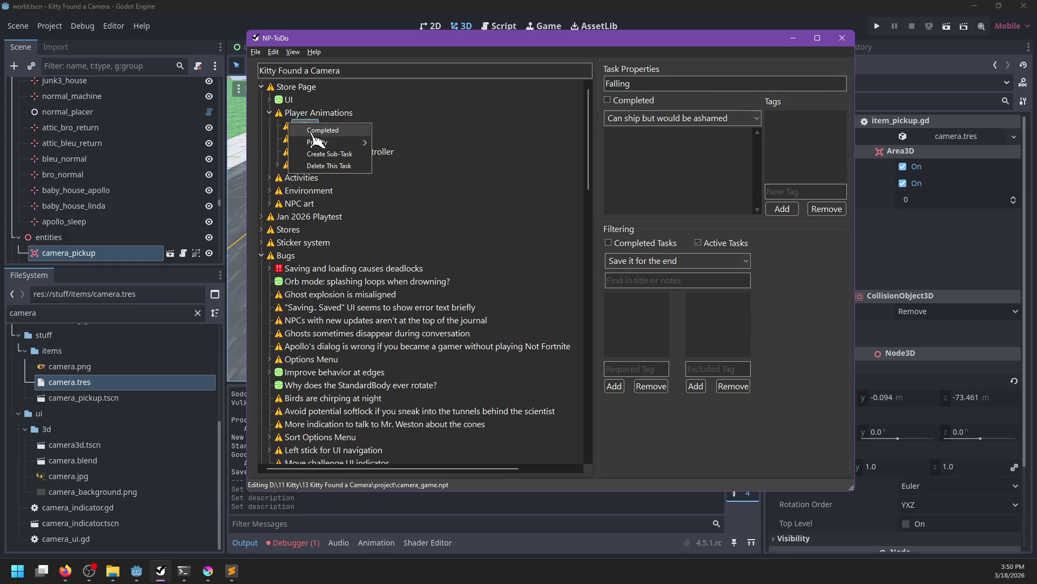
{"action": "left_click", "coordinate": [305, 134]}
{"action": "right_click", "coordinate": [301, 128]}
{"action": "left_click", "coordinate": [306, 134]}
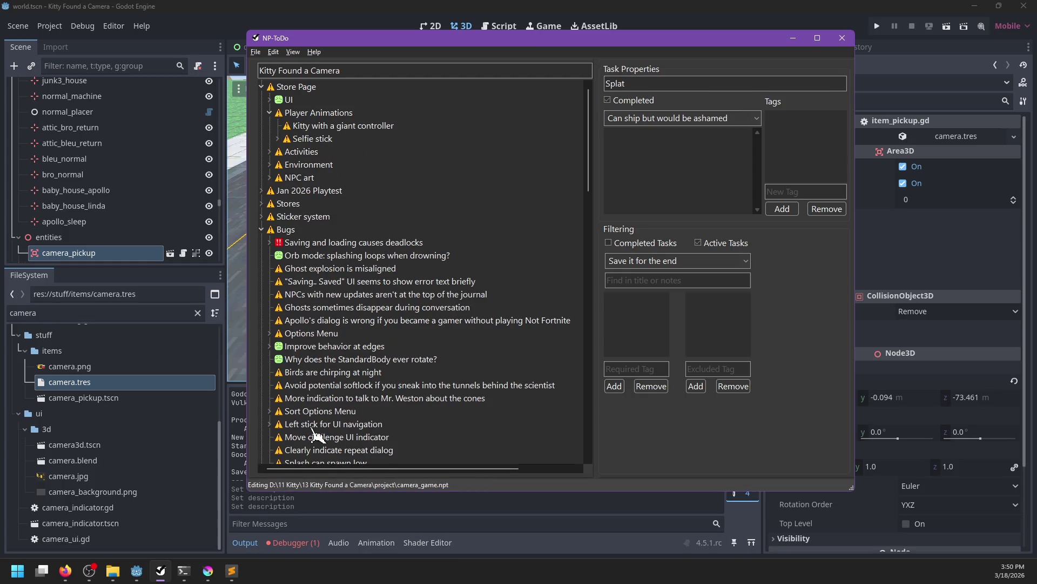
{"action": "left_click", "coordinate": [139, 562]}
{"action": "left_click", "coordinate": [216, 574]}
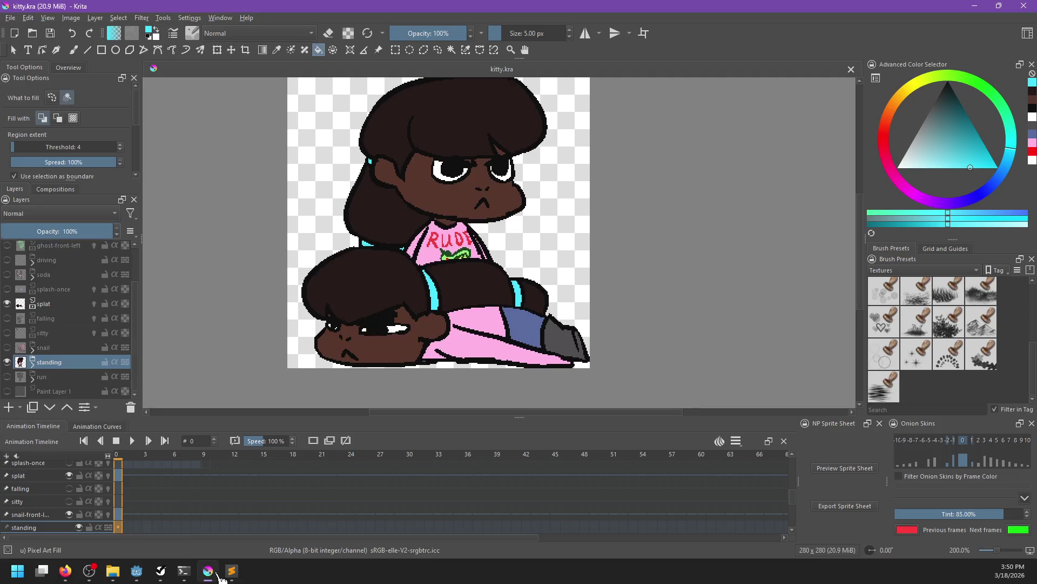
Step: Toggle the standing layer's visibility and peek inside the run group
{"action": "left_click", "coordinate": [7, 362]}
{"action": "left_click", "coordinate": [7, 361]}
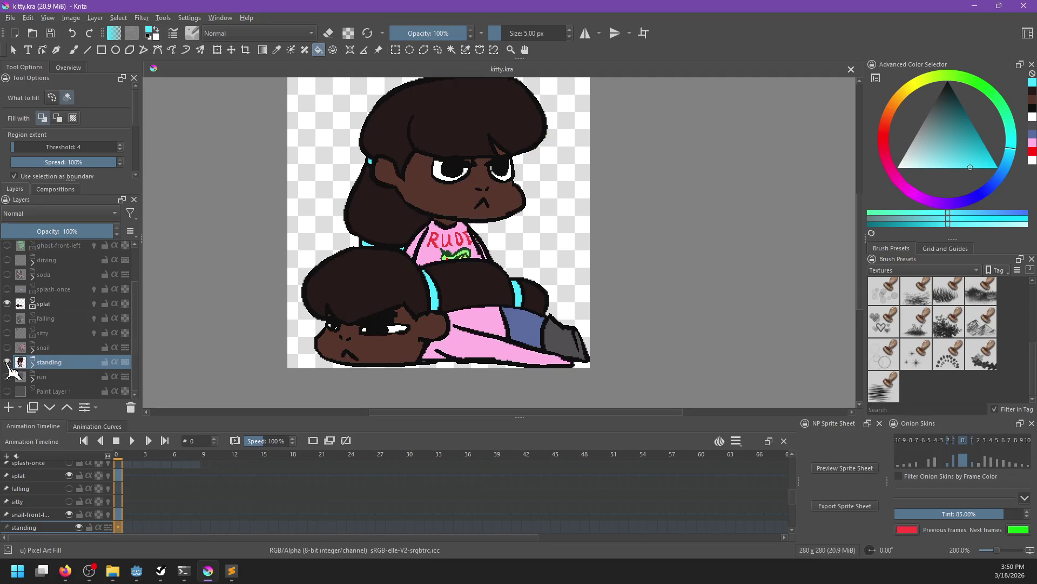
{"action": "left_click", "coordinate": [7, 303]}
{"action": "key", "text": "ctrl+n"}
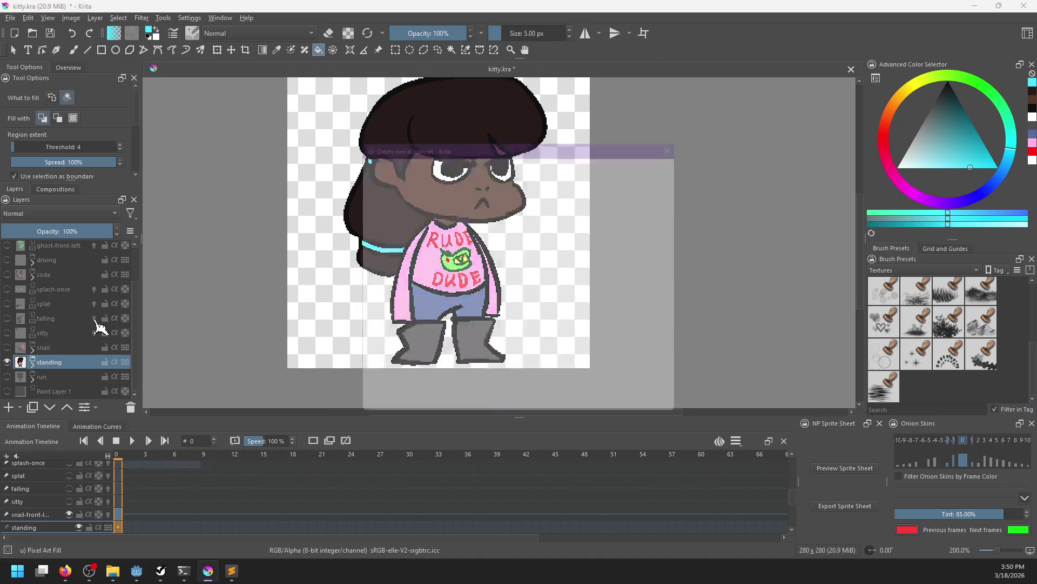
{"action": "key", "text": "Escape"}
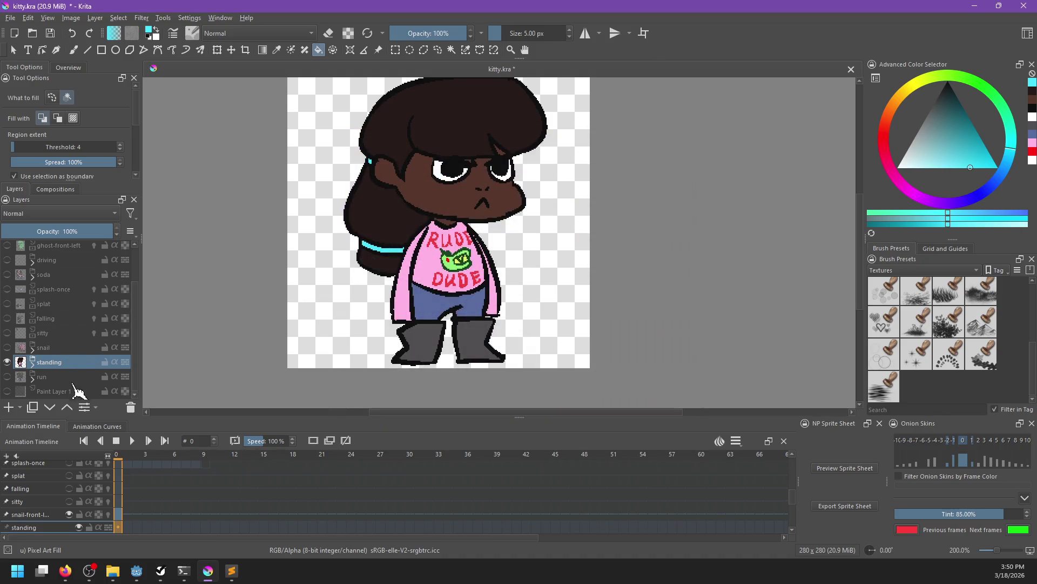
{"action": "left_click", "coordinate": [33, 378]}
{"action": "left_click", "coordinate": [33, 378]}
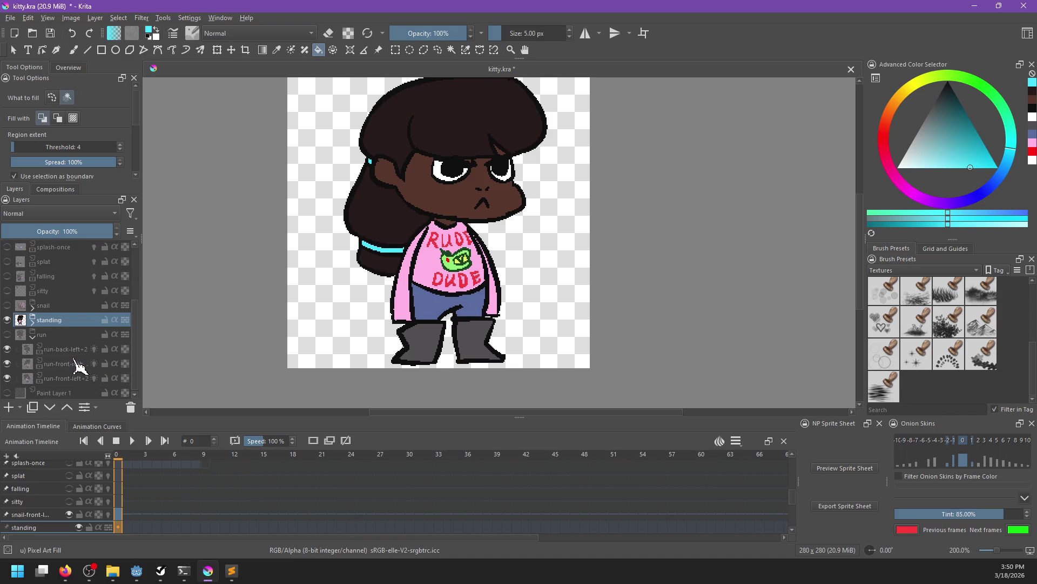
Step: Duplicate the falling layer, rename the copy 'gaming', and make it visible
{"action": "left_click", "coordinate": [46, 320]}
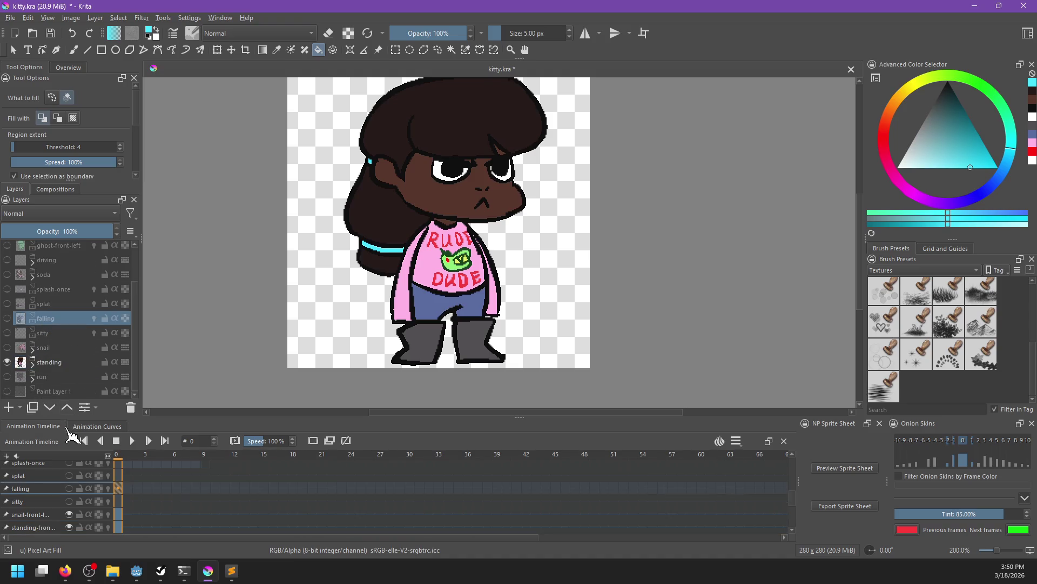
{"action": "left_click", "coordinate": [34, 407]}
{"action": "double_click", "coordinate": [67, 318]}
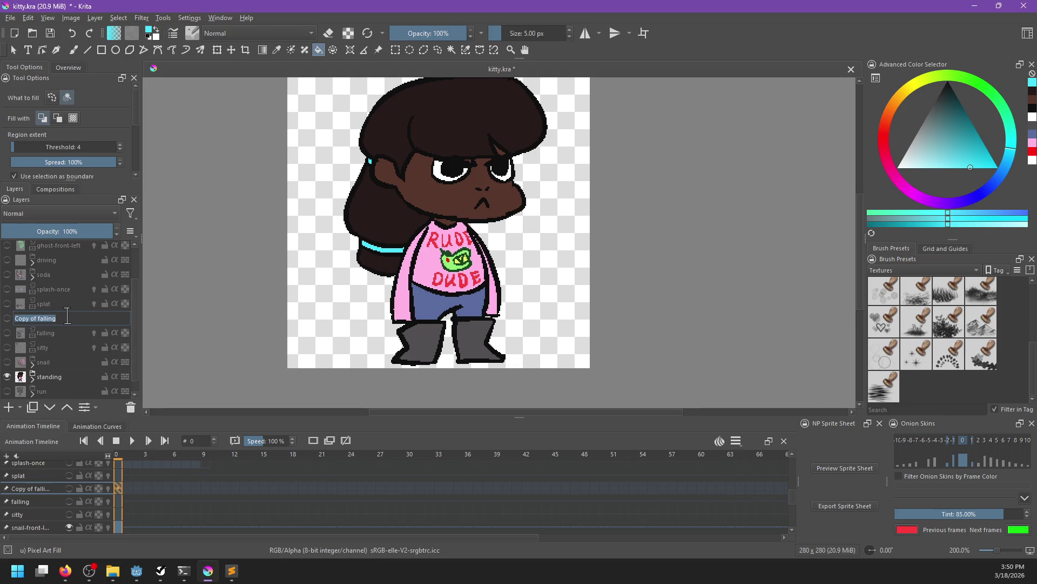
{"action": "type", "text": "gaming"}
{"action": "key", "text": "Return"}
{"action": "left_click", "coordinate": [7, 319]}
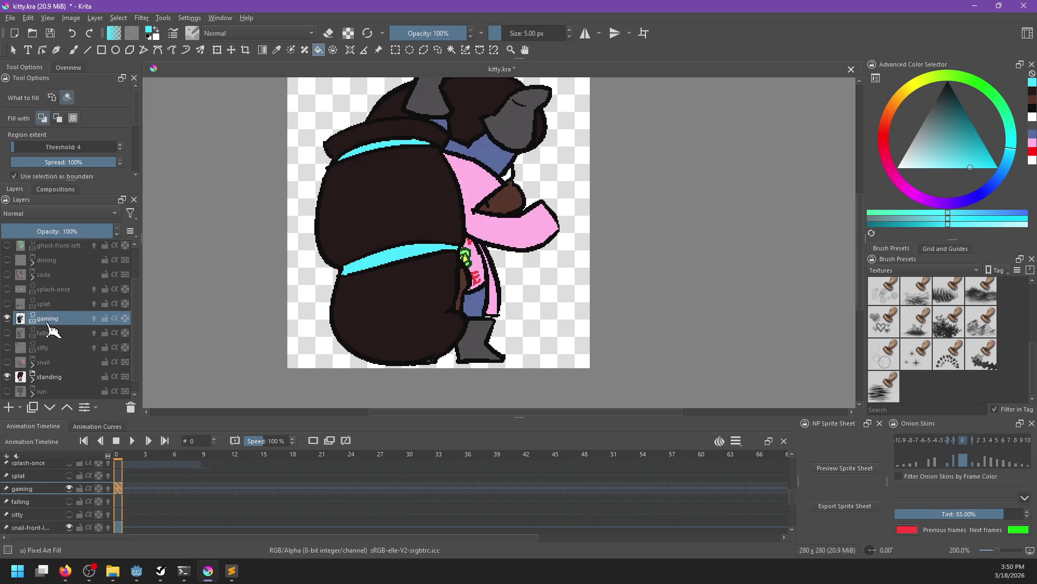
Step: Clear all the copied drawing off the gaming layer and deselect
{"action": "key", "text": "ctrl+a"}
{"action": "key", "text": "Delete"}
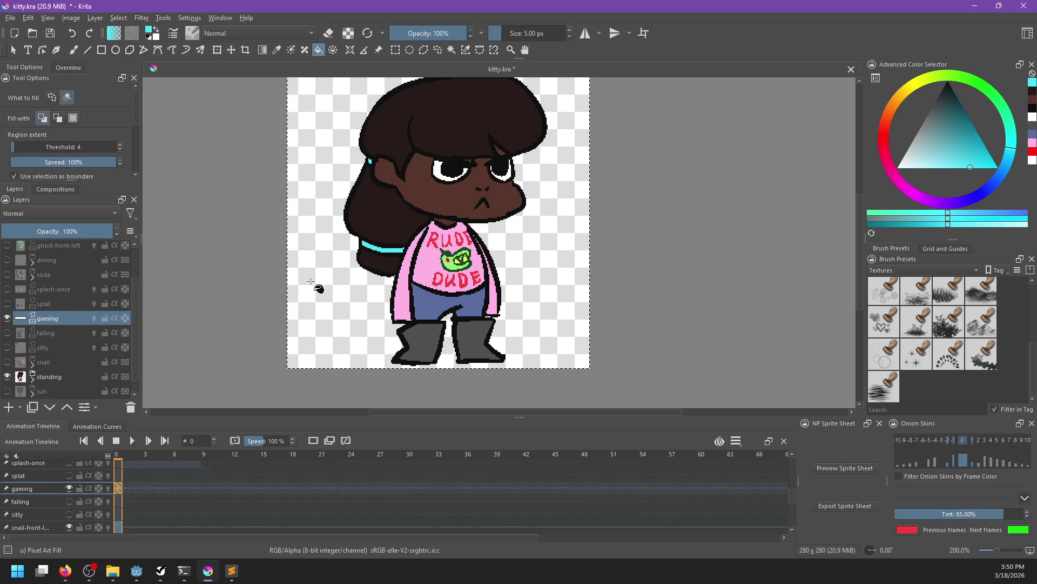
{"action": "key", "text": "ctrl+shift+a"}
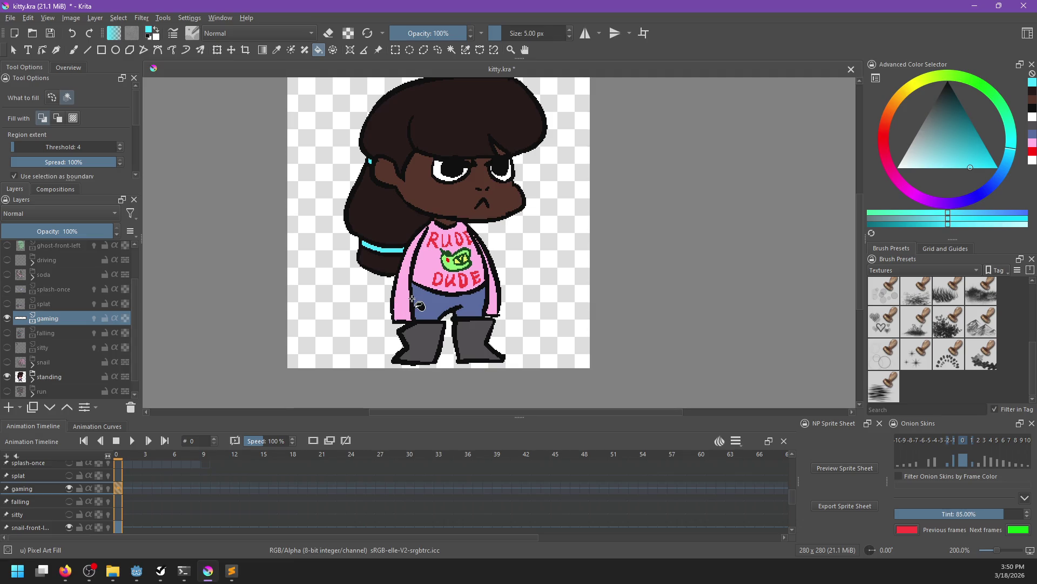
{"action": "key", "text": "b"}
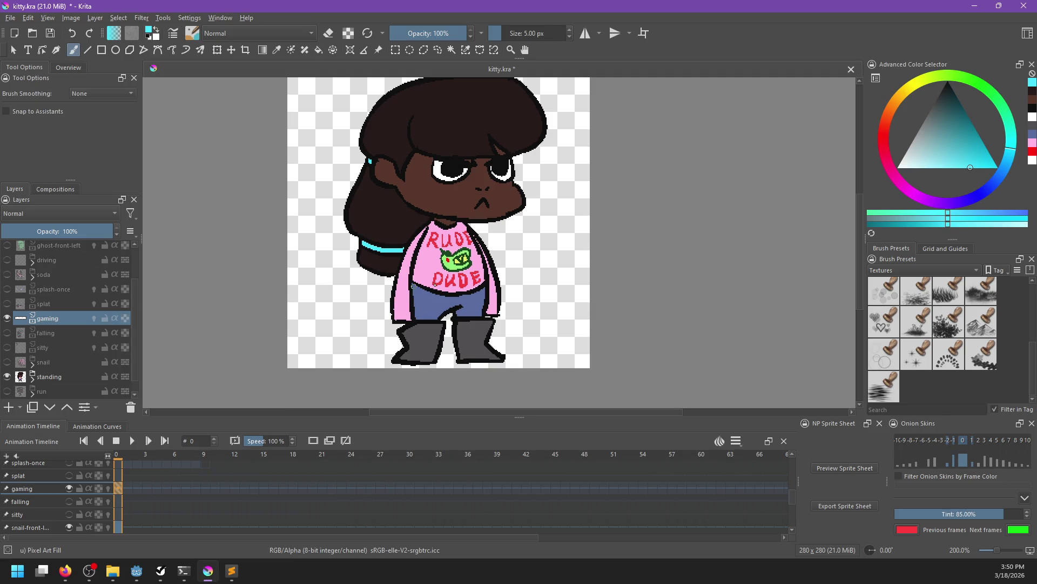
Step: Fade the standing layer to 63% opacity and pick pure red for drawing on gaming
{"action": "left_click", "coordinate": [78, 377]}
{"action": "left_click", "coordinate": [75, 230]}
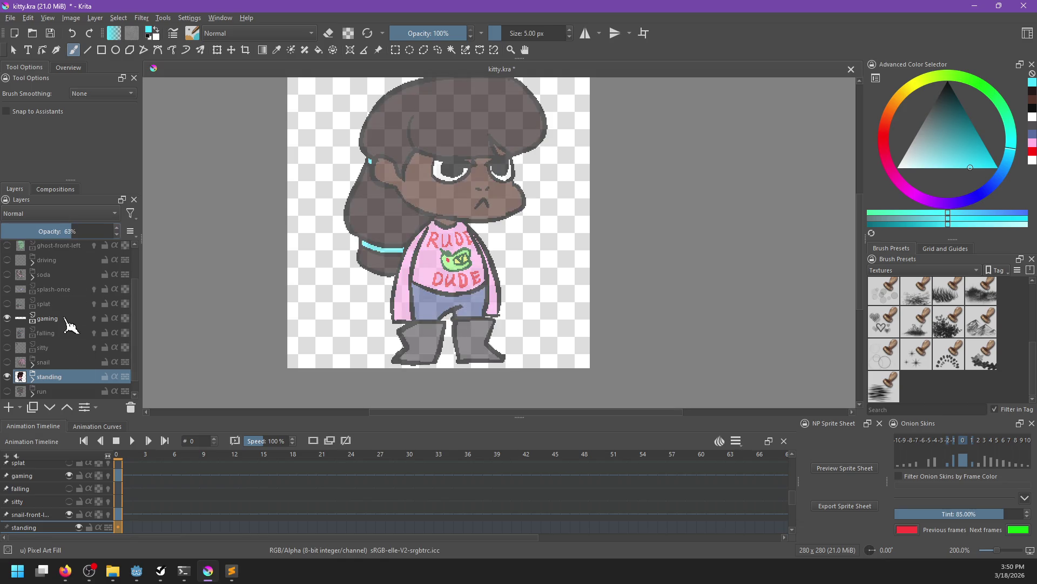
{"action": "left_click", "coordinate": [65, 318]}
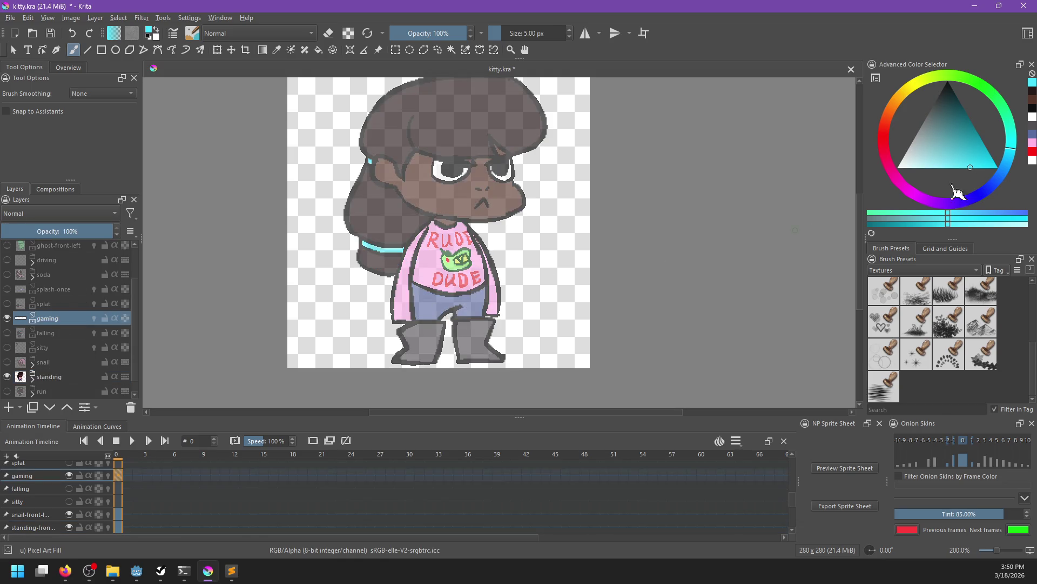
{"action": "left_click", "coordinate": [882, 132]}
{"action": "left_click_drag", "start_coordinate": [964, 168], "coordinate": [998, 167]}
Step: Sketch the controller's top edge across the character and down the right side
{"action": "mouse_move", "coordinate": [315, 287]}
{"action": "left_mouse_down"}
{"action": "mouse_move", "coordinate": [345, 233]}
{"action": "mouse_move", "coordinate": [372, 246]}
{"action": "mouse_move", "coordinate": [435, 244]}
{"action": "left_mouse_up"}
{"action": "key", "text": "ctrl+z"}
{"action": "key", "text": "ctrl+z"}
{"action": "mouse_move", "coordinate": [333, 301]}
{"action": "left_mouse_down"}
{"action": "mouse_move", "coordinate": [368, 251]}
{"action": "mouse_move", "coordinate": [533, 237]}
{"action": "left_mouse_up"}
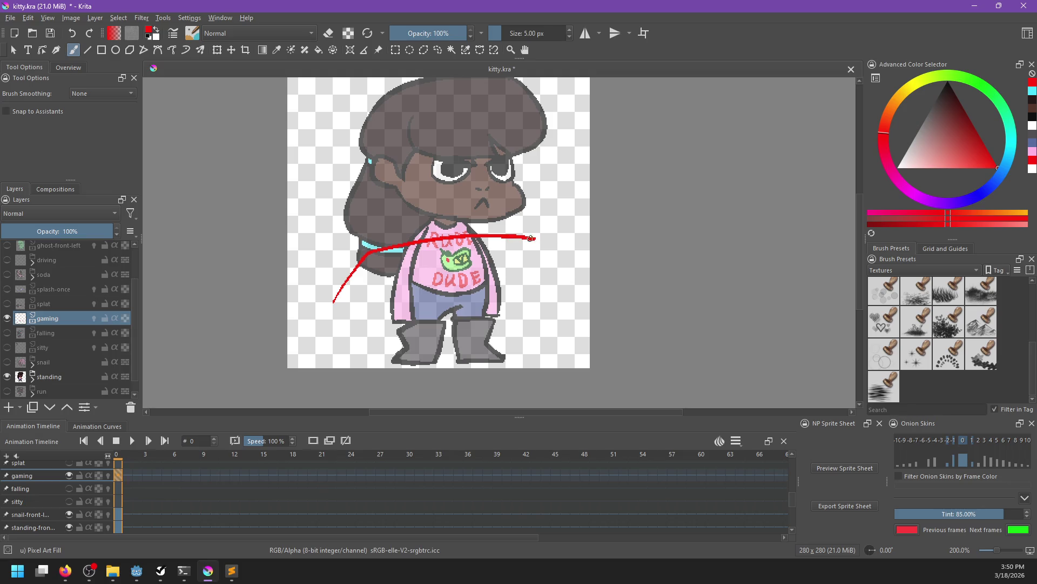
{"action": "key", "text": "ctrl+z"}
{"action": "mouse_move", "coordinate": [306, 311]}
{"action": "left_mouse_down"}
{"action": "mouse_move", "coordinate": [349, 254]}
{"action": "mouse_move", "coordinate": [473, 254]}
{"action": "left_mouse_up"}
{"action": "key", "text": "ctrl+z"}
{"action": "mouse_move", "coordinate": [316, 304]}
{"action": "left_mouse_down"}
{"action": "mouse_move", "coordinate": [498, 253]}
{"action": "mouse_move", "coordinate": [498, 273]}
{"action": "left_mouse_up"}
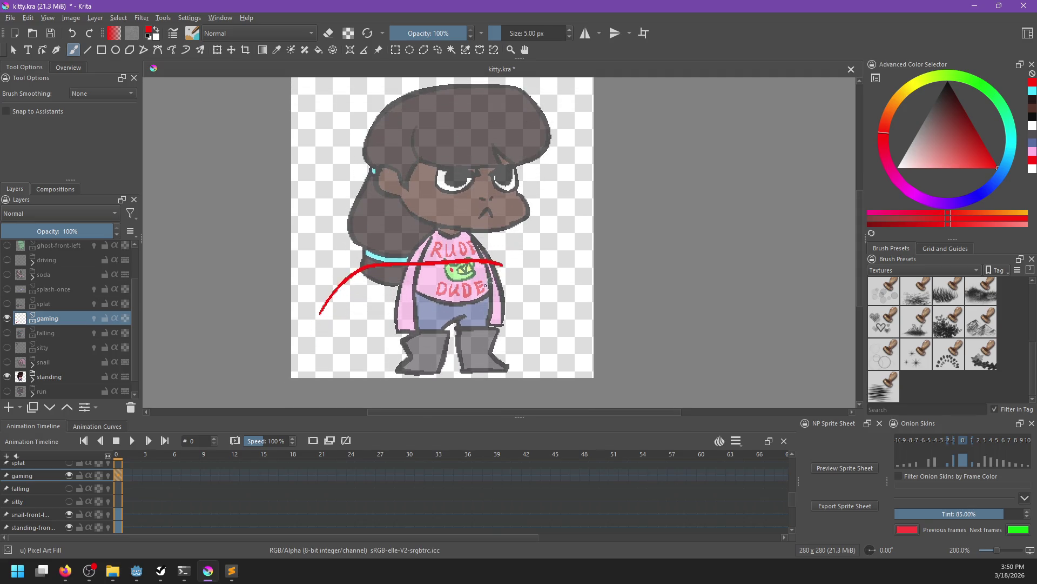
{"action": "key", "text": "ctrl+z"}
{"action": "mouse_move", "coordinate": [308, 327]}
{"action": "left_mouse_down"}
{"action": "mouse_move", "coordinate": [480, 254]}
{"action": "mouse_move", "coordinate": [551, 263]}
{"action": "left_mouse_up"}
{"action": "left_click_drag", "start_coordinate": [567, 319], "coordinate": [566, 308]}
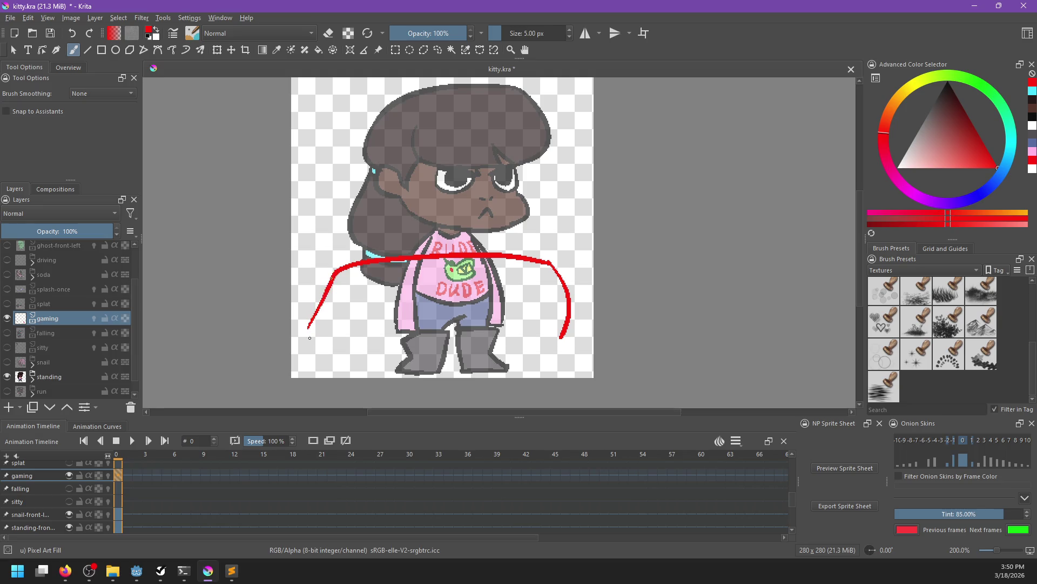
Step: Sketch the hand curls around the left and right boots, retrying the left one
{"action": "left_click_drag", "start_coordinate": [308, 328], "coordinate": [350, 364]}
{"action": "key", "text": "ctrl+z"}
{"action": "key", "text": "ctrl+z"}
{"action": "left_click_drag", "start_coordinate": [347, 326], "coordinate": [357, 363]}
{"action": "key", "text": "ctrl+z"}
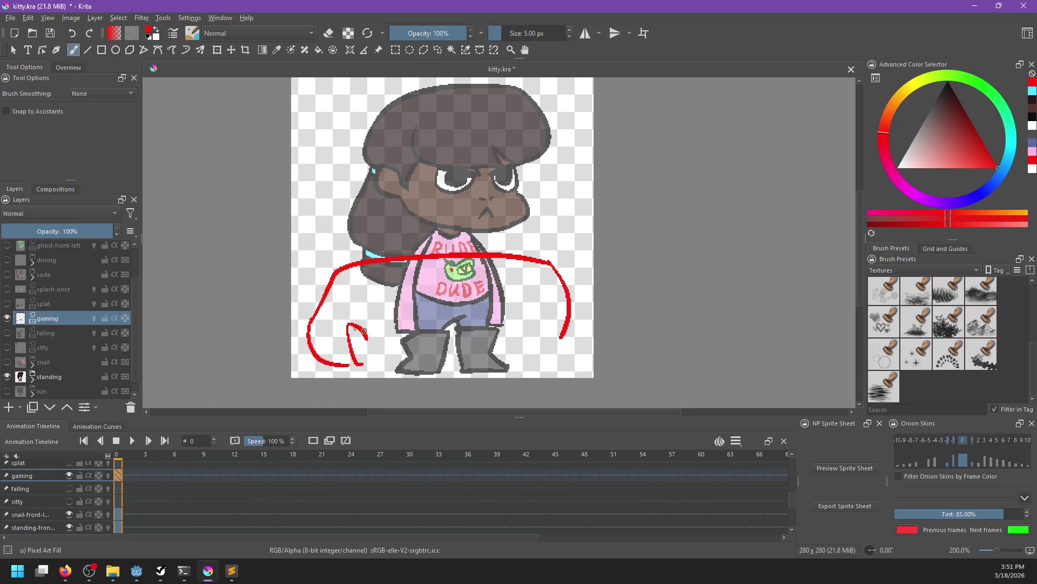
{"action": "left_click_drag", "start_coordinate": [381, 332], "coordinate": [393, 367]}
{"action": "key", "text": "ctrl+z"}
{"action": "left_click_drag", "start_coordinate": [370, 322], "coordinate": [399, 356]}
{"action": "key", "text": "ctrl+z"}
{"action": "left_click_drag", "start_coordinate": [367, 320], "coordinate": [400, 370]}
{"action": "key", "text": "ctrl+z"}
{"action": "left_click_drag", "start_coordinate": [367, 324], "coordinate": [373, 363]}
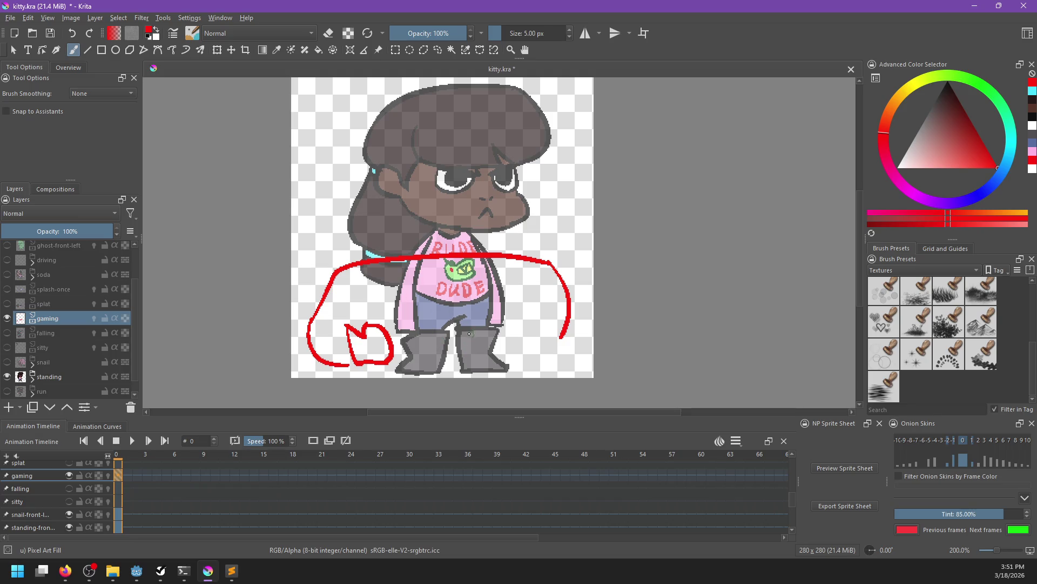
{"action": "mouse_move", "coordinate": [467, 337]}
{"action": "left_mouse_down"}
{"action": "mouse_move", "coordinate": [508, 336]}
{"action": "mouse_move", "coordinate": [506, 358]}
{"action": "left_mouse_up"}
Step: Erase and redraw the left side of the left-boot curl
{"action": "key", "text": "e"}
{"action": "left_click_drag", "start_coordinate": [339, 334], "coordinate": [350, 349]}
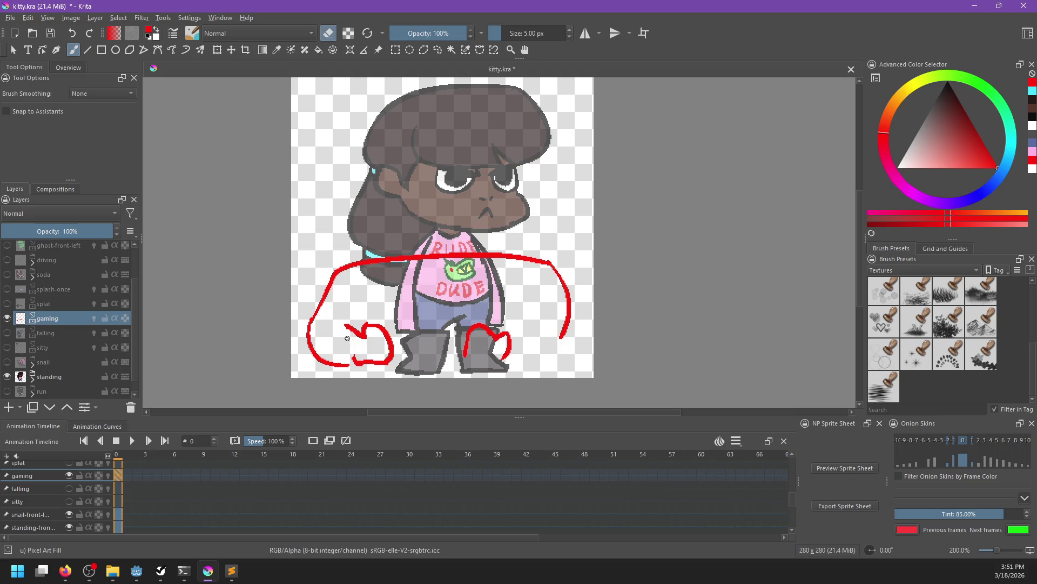
{"action": "key", "text": "e"}
{"action": "key", "text": "ctrl+z"}
{"action": "key", "text": "ctrl+shift+z"}
{"action": "key", "text": "ctrl+z"}
{"action": "key", "text": "ctrl+shift+z"}
{"action": "mouse_move", "coordinate": [346, 327]}
{"action": "left_mouse_down"}
{"action": "mouse_move", "coordinate": [348, 360]}
{"action": "mouse_move", "coordinate": [350, 344]}
{"action": "left_mouse_up"}
{"action": "key", "text": "ctrl+z"}
{"action": "key", "text": "ctrl+z"}
{"action": "key", "text": "e"}
{"action": "key", "text": "e"}
{"action": "key", "text": "ctrl+shift+z"}
{"action": "left_click_drag", "start_coordinate": [346, 329], "coordinate": [357, 358]}
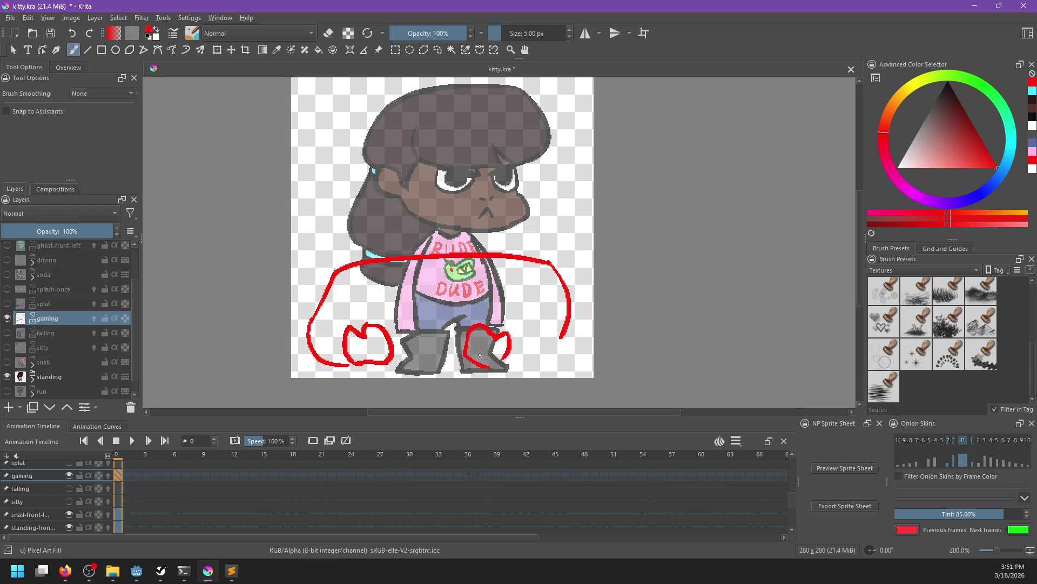
Step: Close the right-boot curl, erase stray red marks, and close the left curl into a loop
{"action": "left_click_drag", "start_coordinate": [467, 358], "coordinate": [504, 355]}
{"action": "key", "text": "e"}
{"action": "left_click_drag", "start_coordinate": [363, 361], "coordinate": [374, 362]}
{"action": "left_click_drag", "start_coordinate": [367, 322], "coordinate": [344, 339]}
{"action": "key", "text": "e"}
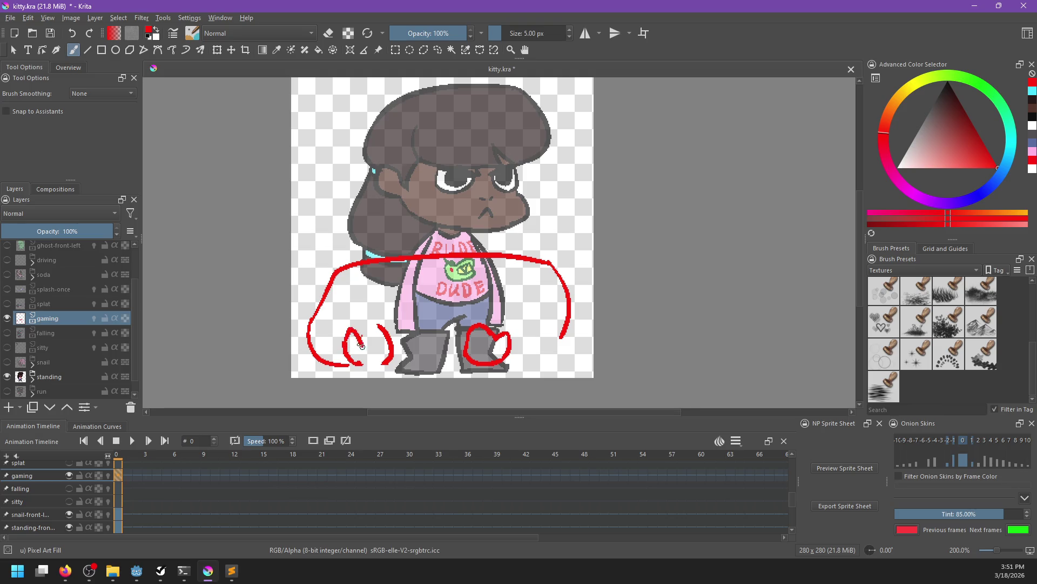
{"action": "left_click_drag", "start_coordinate": [346, 331], "coordinate": [381, 331]}
{"action": "key", "text": "ctrl+z"}
{"action": "left_click_drag", "start_coordinate": [360, 363], "coordinate": [384, 362]}
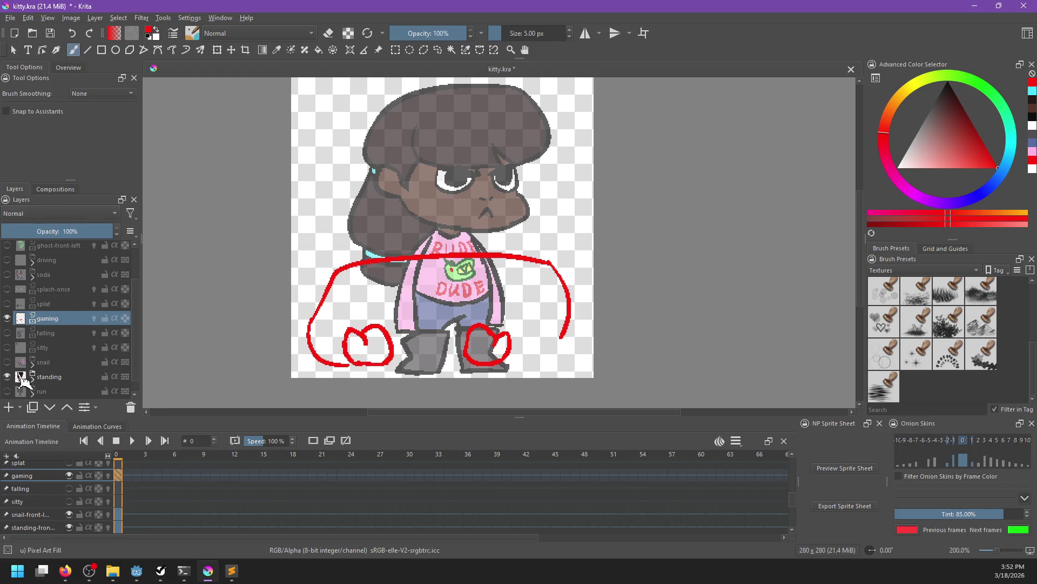
Step: Freehand-select the hand loops and move them lower and to the right
{"action": "left_click", "coordinate": [438, 50]}
{"action": "mouse_move", "coordinate": [375, 309]}
{"action": "left_mouse_down"}
{"action": "mouse_move", "coordinate": [341, 337]}
{"action": "mouse_move", "coordinate": [345, 361]}
{"action": "mouse_move", "coordinate": [389, 376]}
{"action": "mouse_move", "coordinate": [518, 372]}
{"action": "mouse_move", "coordinate": [496, 330]}
{"action": "left_mouse_up"}
{"action": "key", "text": "t"}
{"action": "left_click_drag", "start_coordinate": [529, 283], "coordinate": [553, 291]}
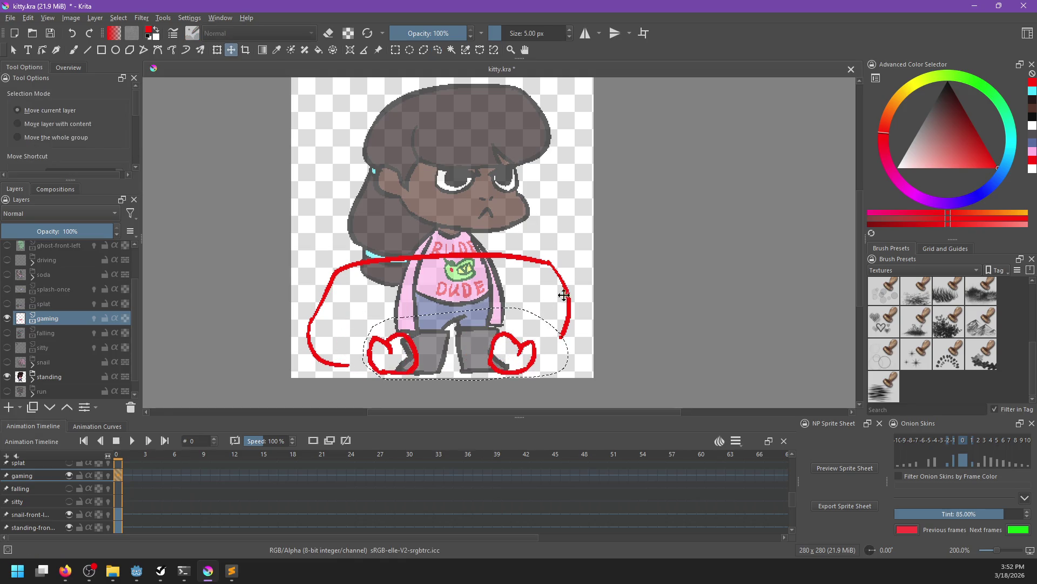
{"action": "key", "text": "b"}
{"action": "key", "text": "ctrl+shift+a"}
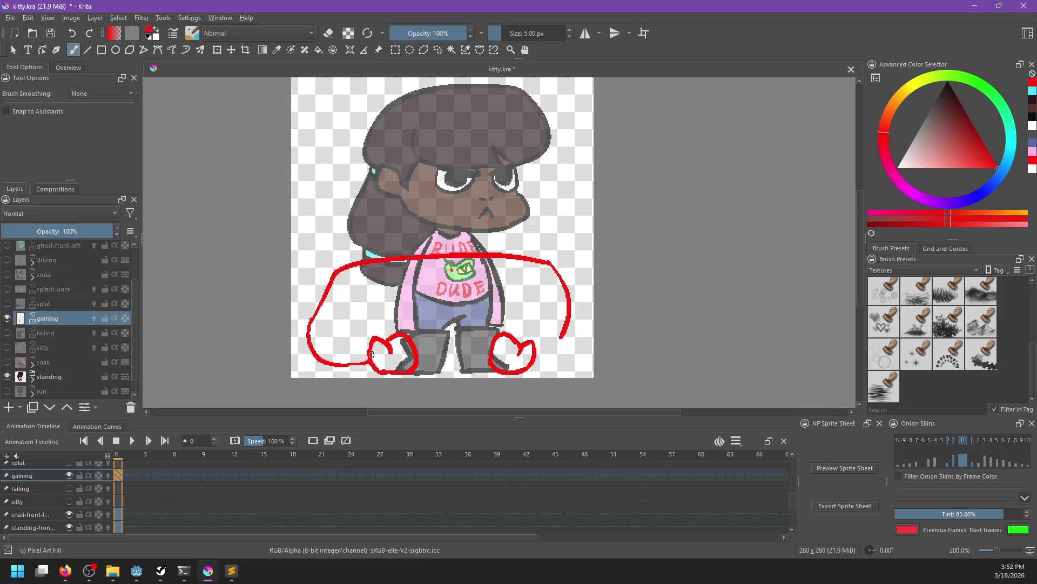
Step: Connect the hand loops to the controller outline with red lines
{"action": "key", "text": "ctrl+z"}
{"action": "left_click_drag", "start_coordinate": [354, 366], "coordinate": [369, 355]}
{"action": "mouse_move", "coordinate": [400, 333]}
{"action": "left_mouse_down"}
{"action": "mouse_move", "coordinate": [493, 342]}
{"action": "mouse_move", "coordinate": [427, 345]}
{"action": "mouse_move", "coordinate": [503, 335]}
{"action": "left_mouse_up"}
{"action": "key", "text": "ctrl+z"}
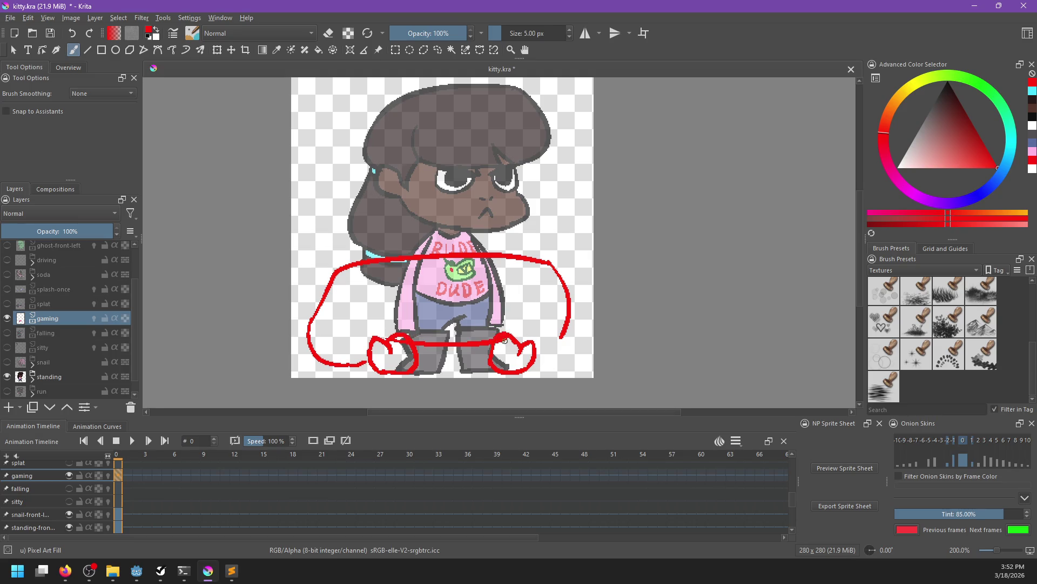
{"action": "key", "text": "e"}
{"action": "key", "text": "e"}
{"action": "left_click_drag", "start_coordinate": [562, 337], "coordinate": [544, 354]}
{"action": "left_click_drag", "start_coordinate": [349, 271], "coordinate": [373, 279]}
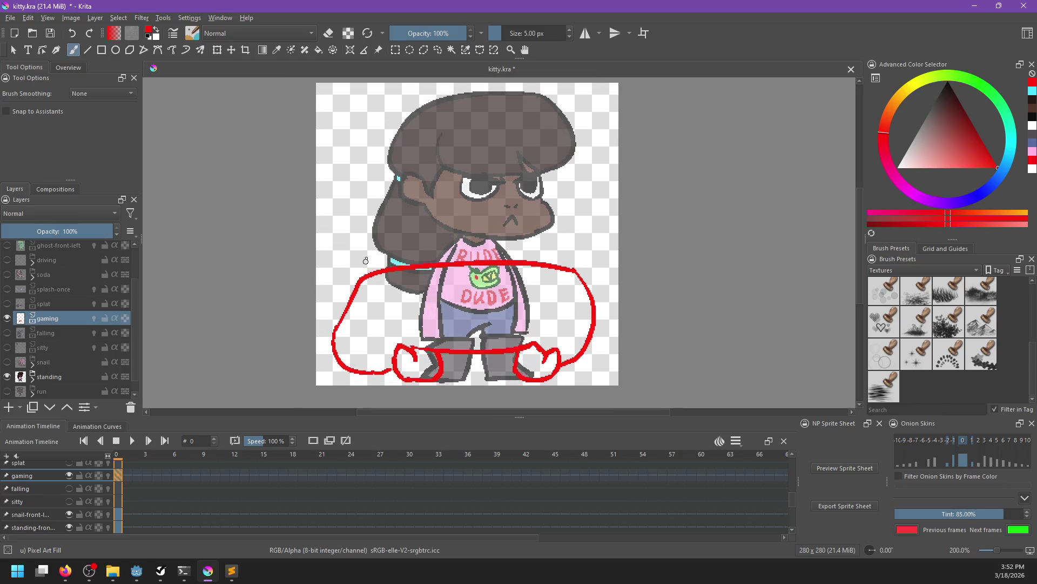
{"action": "left_click_drag", "start_coordinate": [356, 279], "coordinate": [407, 268]}
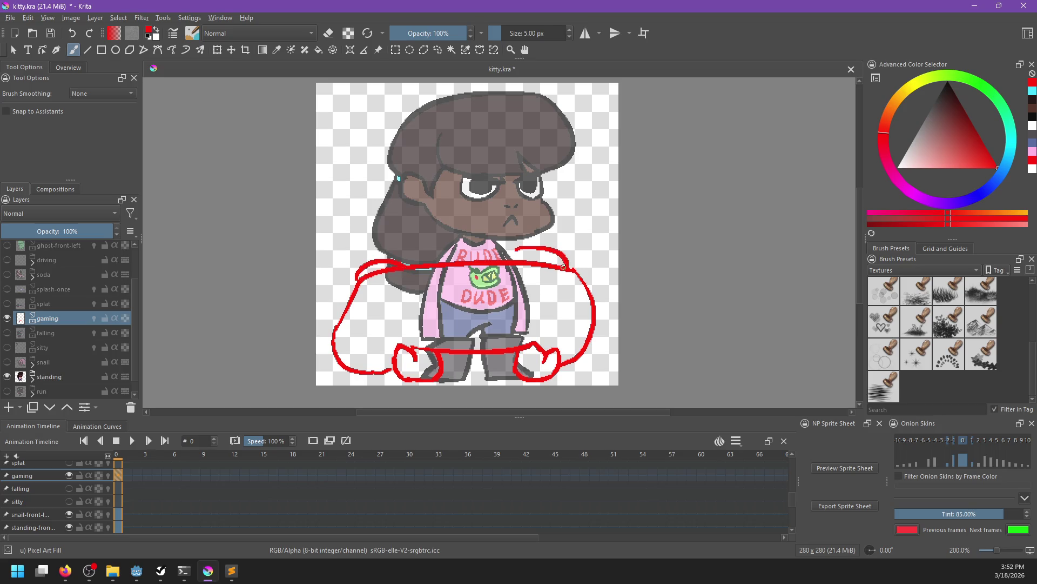
Step: Add an upper-right arc and left and right grip strokes, then switch to Firefox
{"action": "left_click_drag", "start_coordinate": [538, 253], "coordinate": [568, 263]}
{"action": "key", "text": "ctrl+z"}
{"action": "left_click_drag", "start_coordinate": [383, 283], "coordinate": [399, 334]}
{"action": "key", "text": "ctrl+z"}
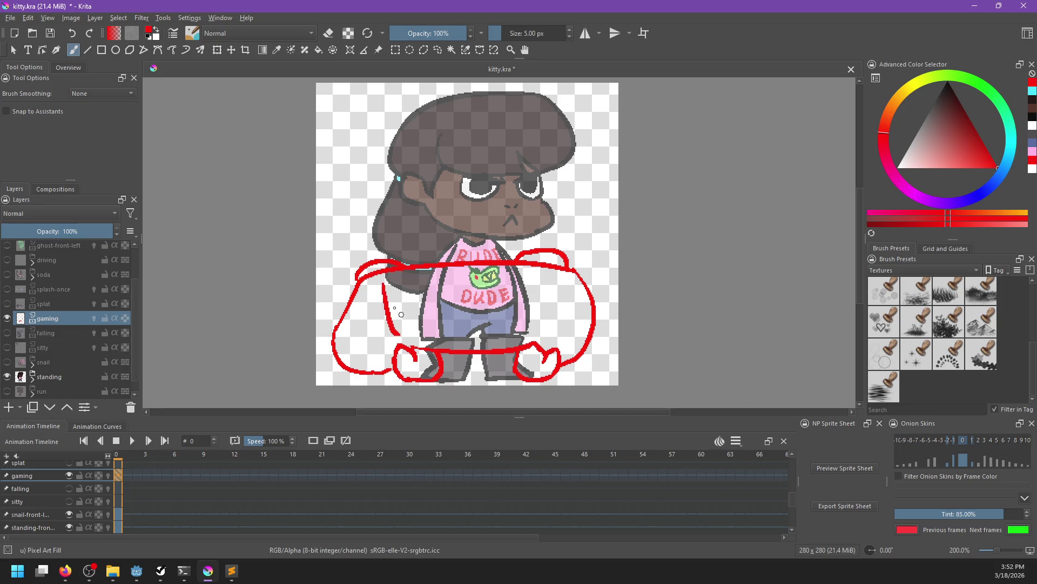
{"action": "mouse_move", "coordinate": [383, 282]}
{"action": "left_mouse_down"}
{"action": "mouse_move", "coordinate": [405, 279]}
{"action": "mouse_move", "coordinate": [421, 335]}
{"action": "left_mouse_up"}
{"action": "key", "text": "ctrl+z"}
{"action": "left_click_drag", "start_coordinate": [542, 280], "coordinate": [557, 322]}
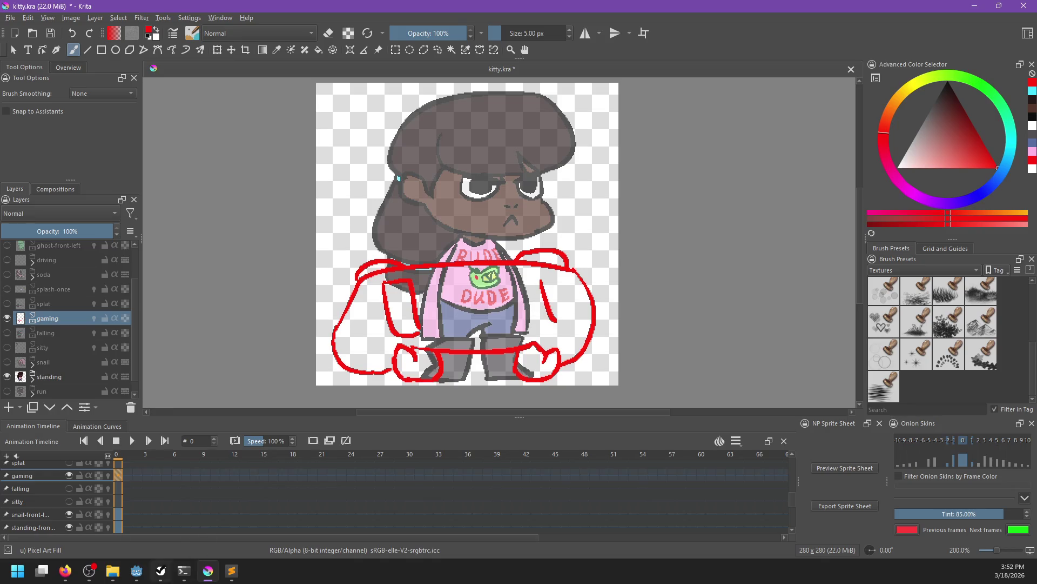
{"action": "left_click", "coordinate": [65, 570]}
{"action": "left_click", "coordinate": [74, 535]}
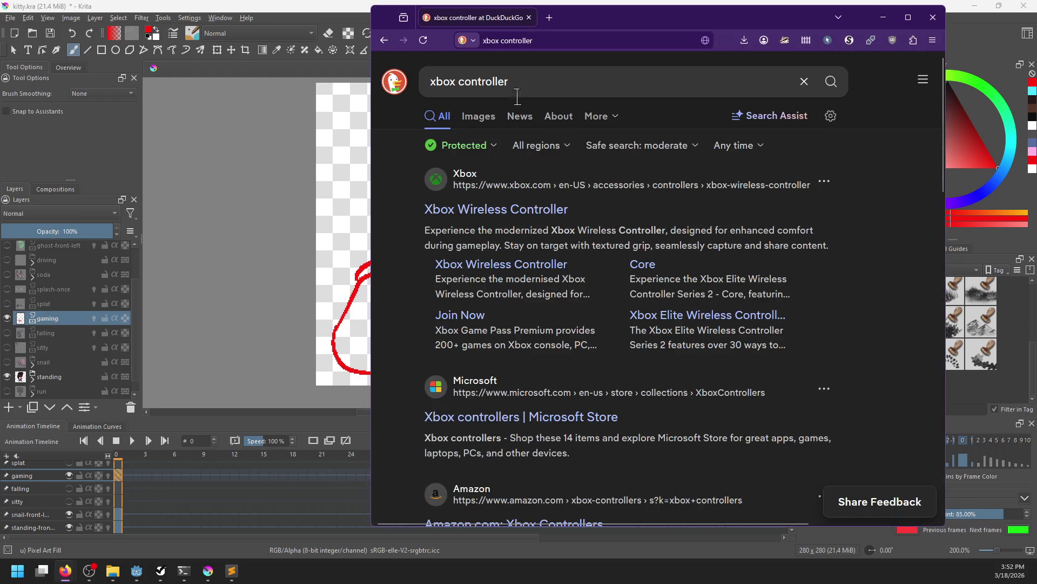
Step: Search images for the Duke controller and widen the browser to see more results
{"action": "left_click", "coordinate": [479, 116]}
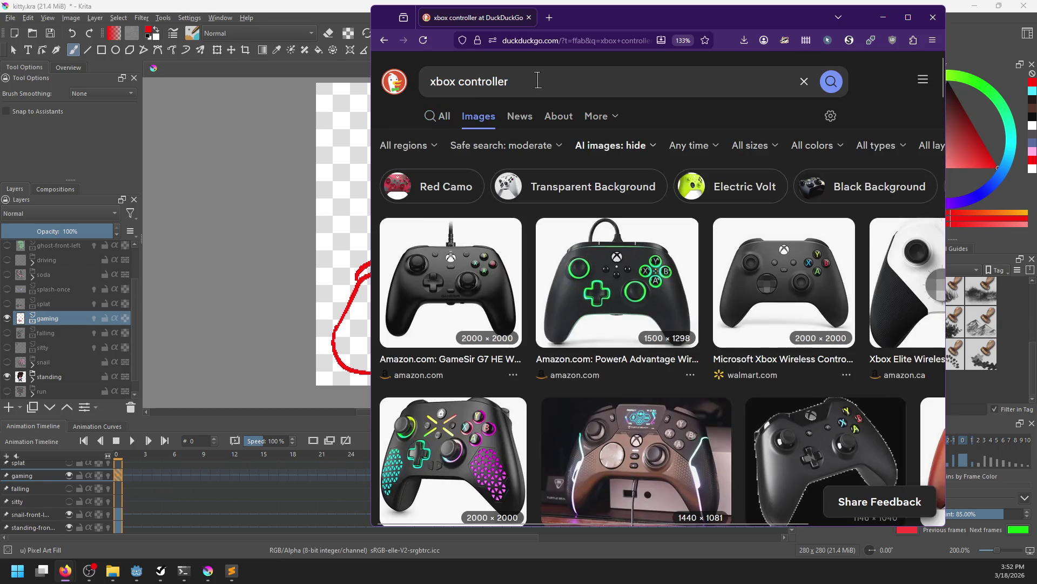
{"action": "type", "text": "duke"}
{"action": "key", "text": "Return"}
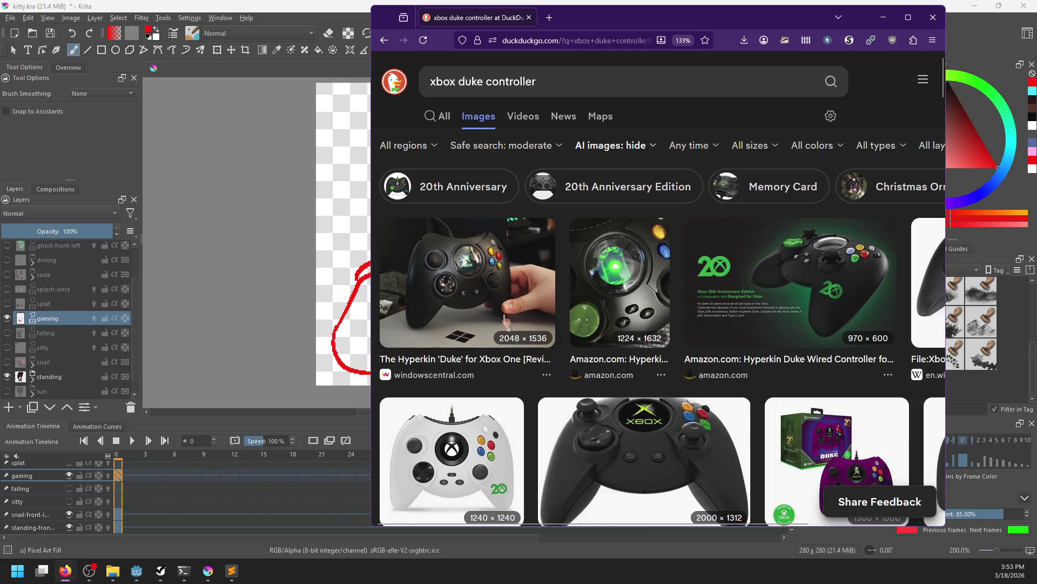
{"action": "scroll", "coordinate": [516, 310], "scroll_direction": "down", "scroll_amount": 2}
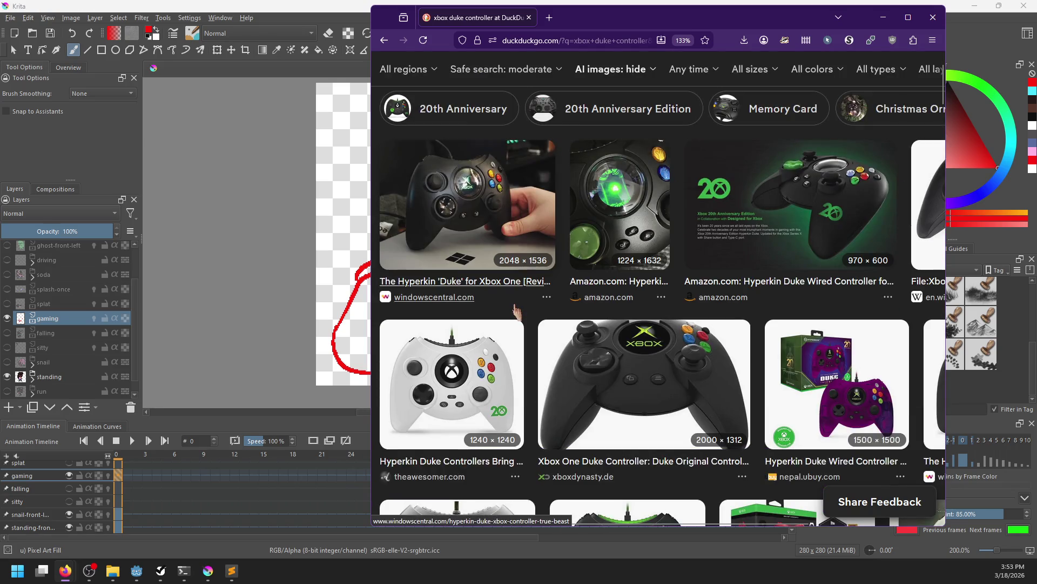
{"action": "scroll", "coordinate": [516, 311], "scroll_direction": "down", "scroll_amount": 5}
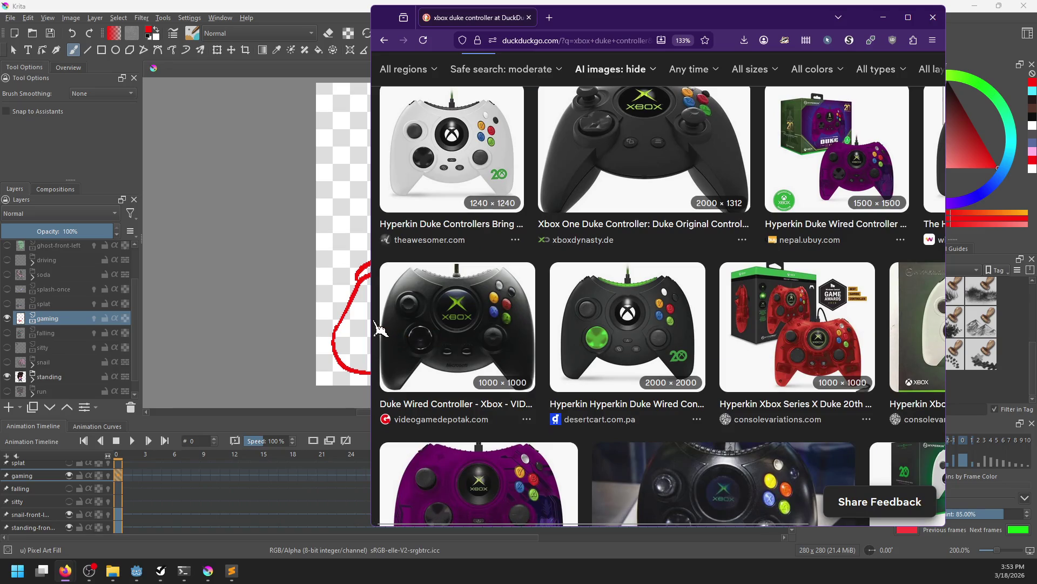
{"action": "left_click_drag", "start_coordinate": [377, 328], "coordinate": [73, 328]}
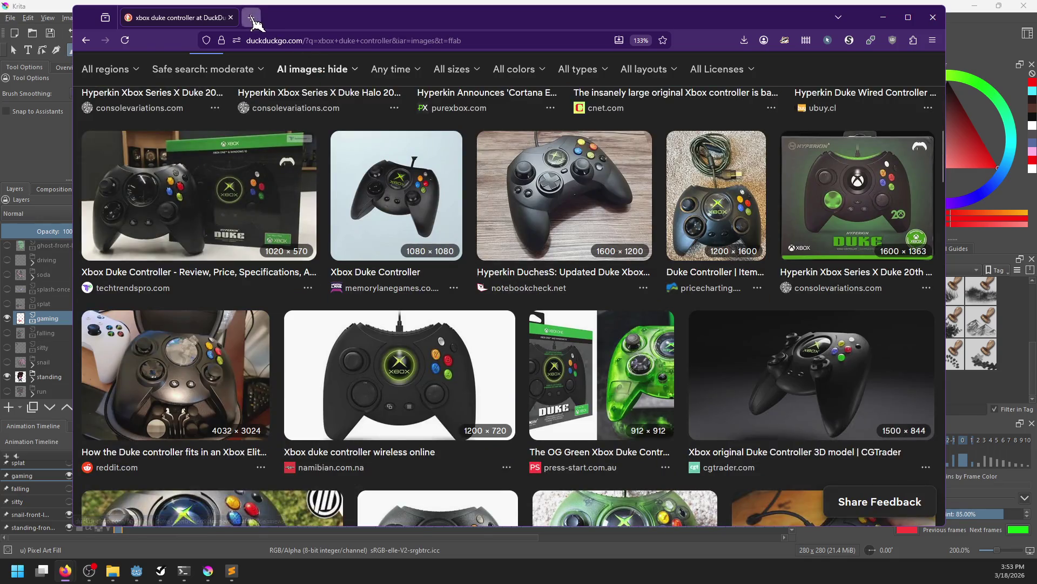
Step: In a new tab, image-search 'penny arcade the duke' and view The Rest Of The Story comic
{"action": "left_click", "coordinate": [252, 19]}
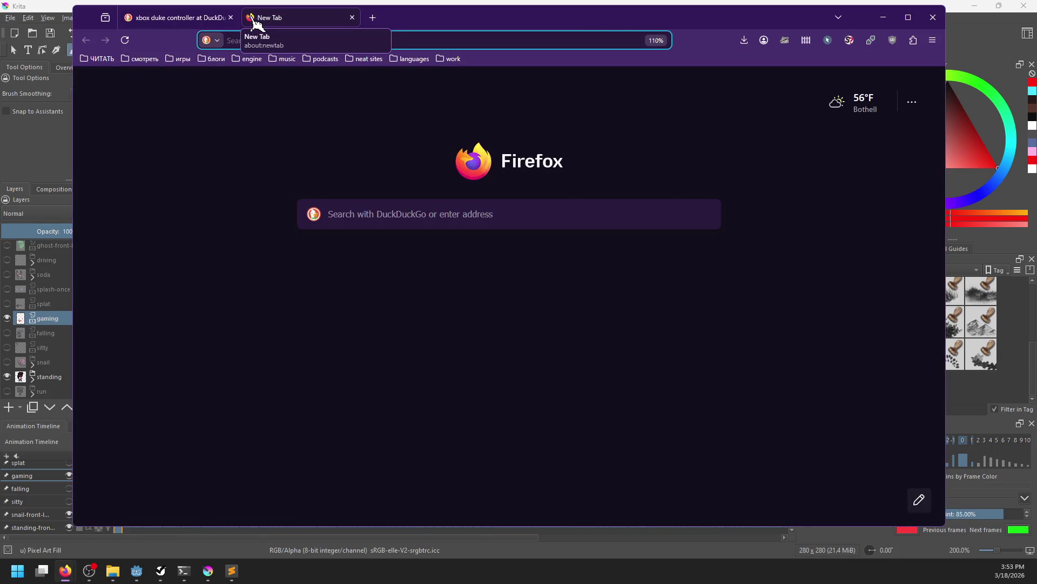
{"action": "type", "text": "penny arcade "}
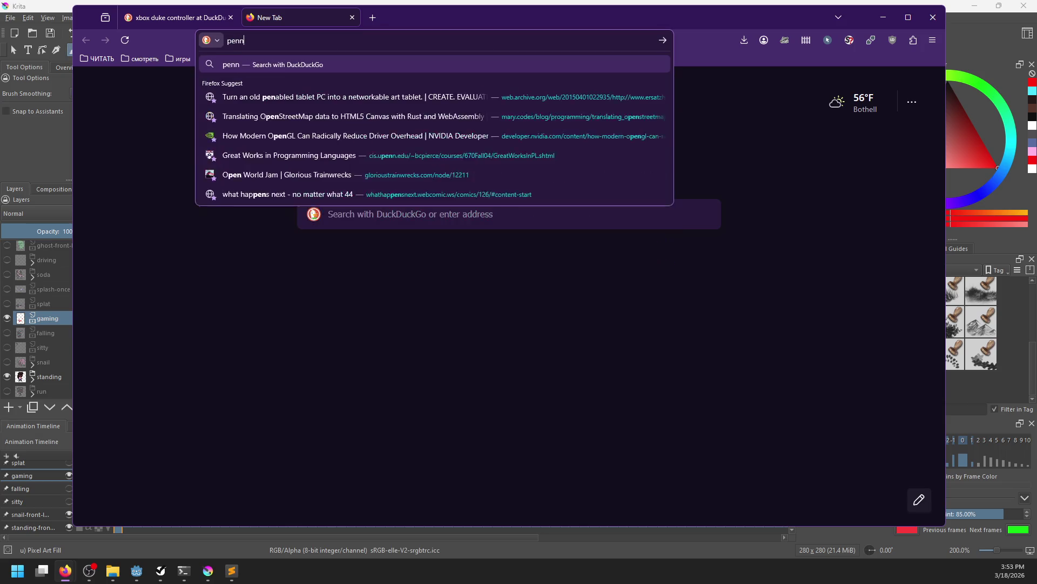
{"action": "type", "text": "the dukie"}
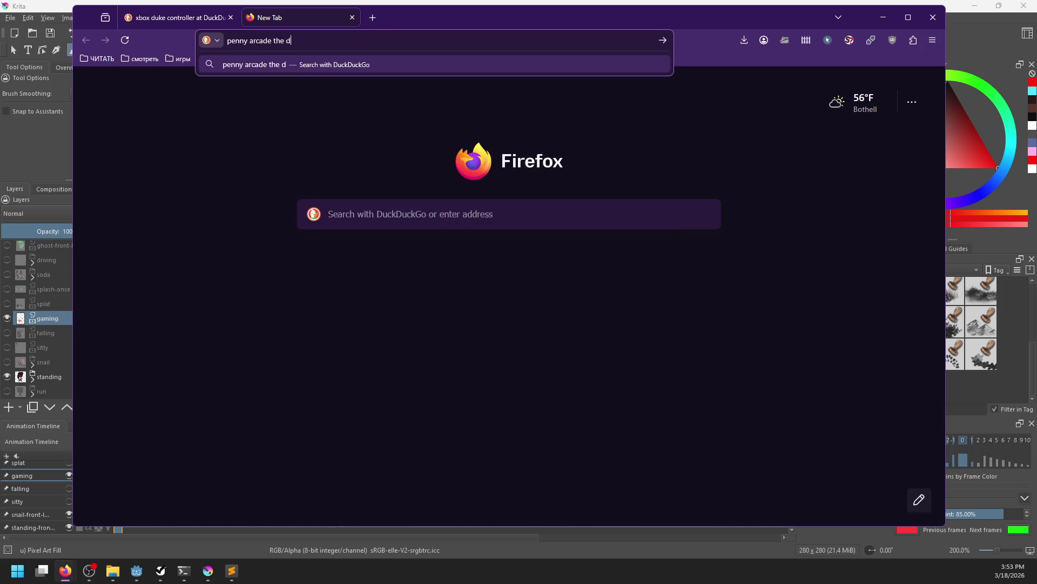
{"action": "key", "text": "Return"}
{"action": "key", "text": "Left"}
{"action": "key", "text": "BackSpace"}
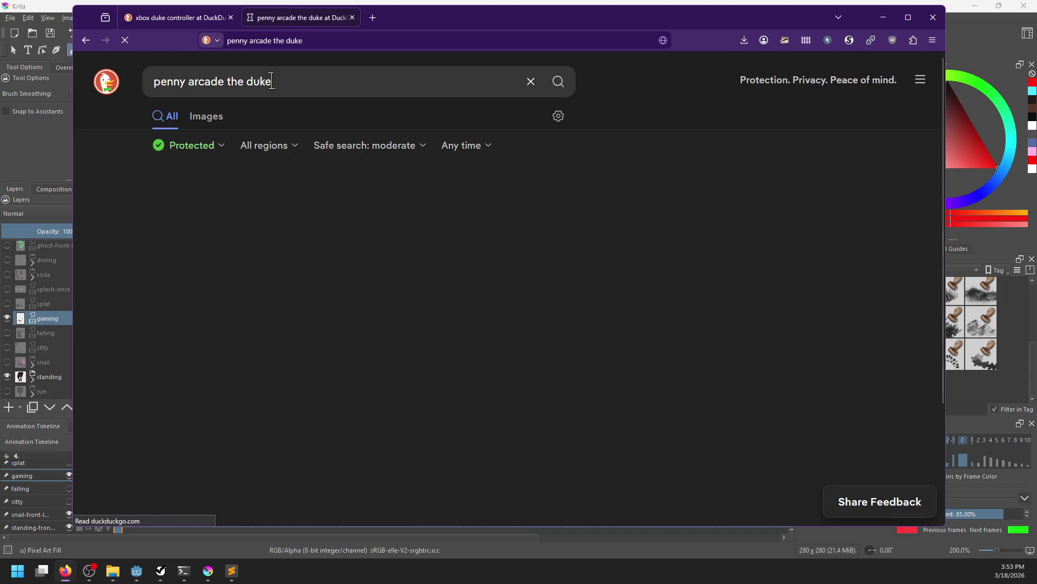
{"action": "left_click", "coordinate": [214, 122]}
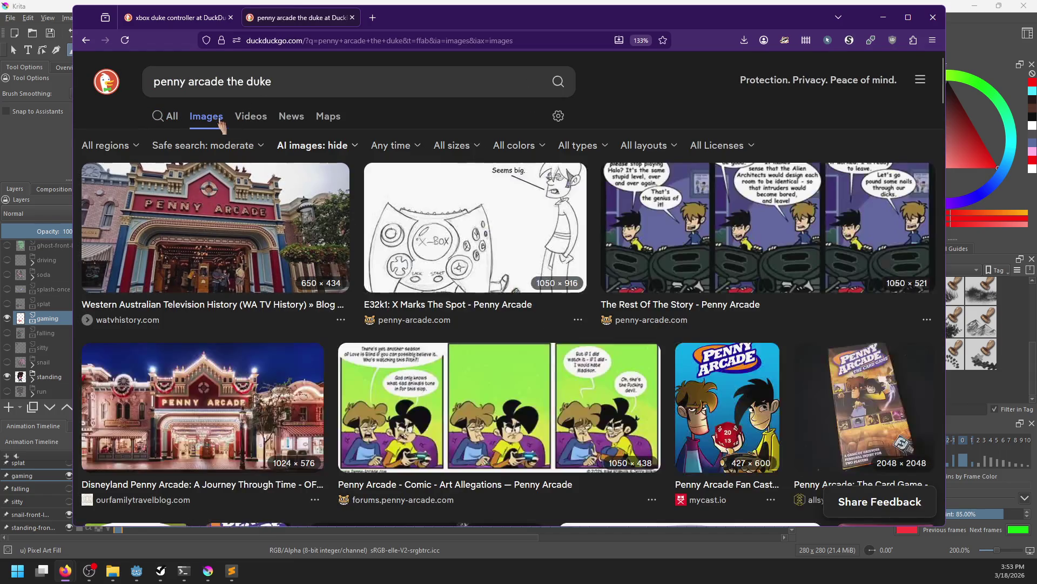
{"action": "left_click", "coordinate": [631, 214]}
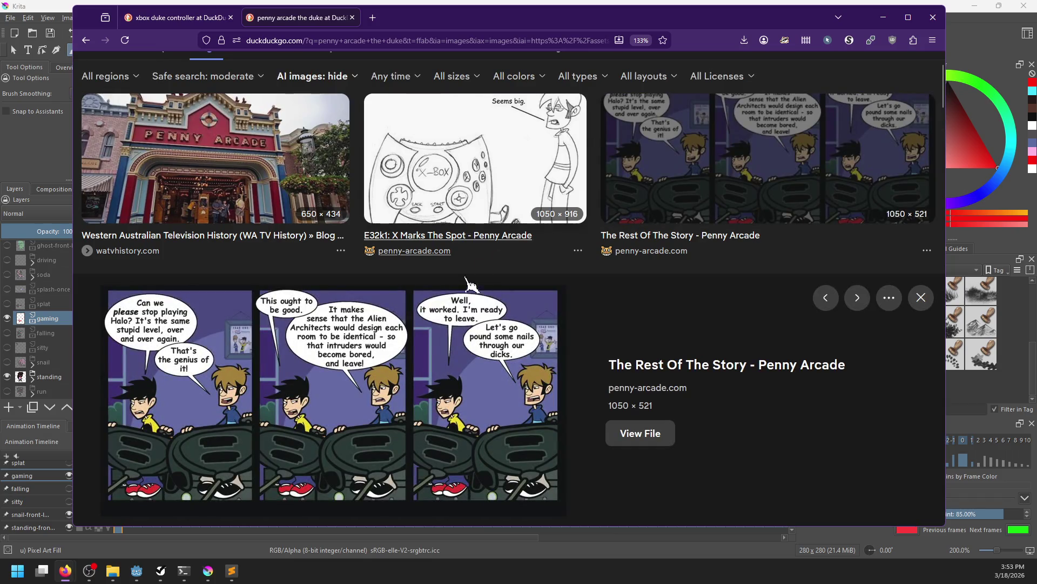
{"action": "scroll", "coordinate": [584, 281], "scroll_direction": "down", "scroll_amount": 3}
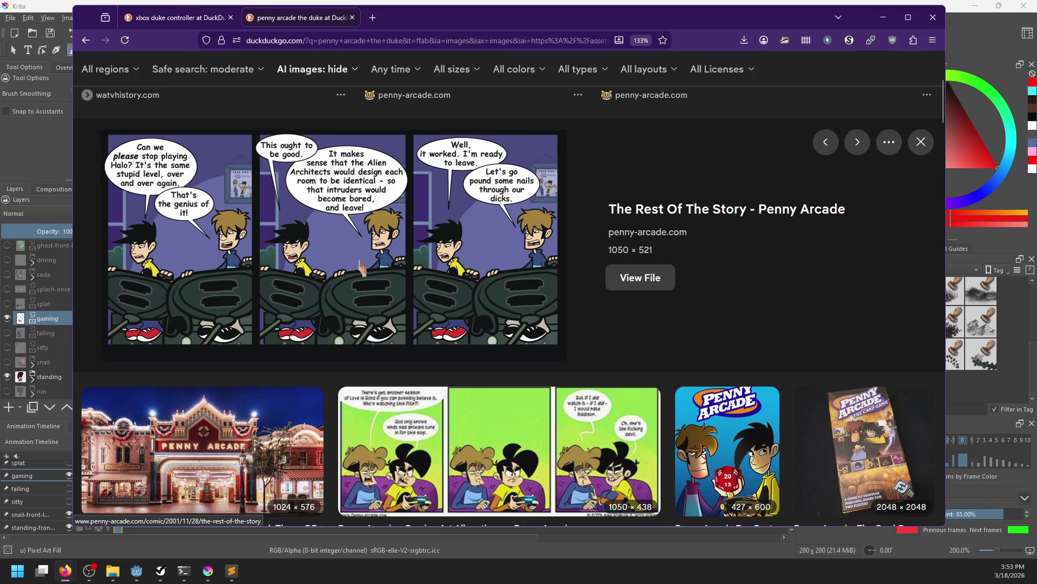
{"action": "scroll", "coordinate": [359, 268], "scroll_direction": "up", "scroll_amount": 2}
Step: Refine the first tab's search to 'xbox duke controller triggers' and return to Krita
{"action": "key", "text": "ctrl+shift+Tab"}
{"action": "scroll", "coordinate": [291, 114], "scroll_direction": "up", "scroll_amount": 5}
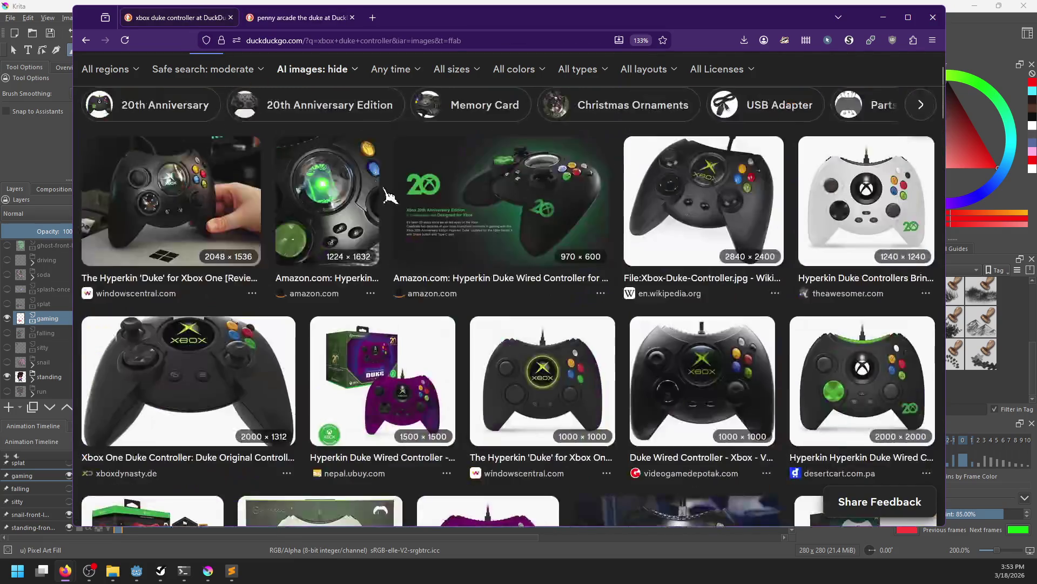
{"action": "scroll", "coordinate": [296, 97], "scroll_direction": "up", "scroll_amount": 2}
{"action": "left_click", "coordinate": [296, 86]}
{"action": "type", "text": "triggers"}
{"action": "key", "text": "Return"}
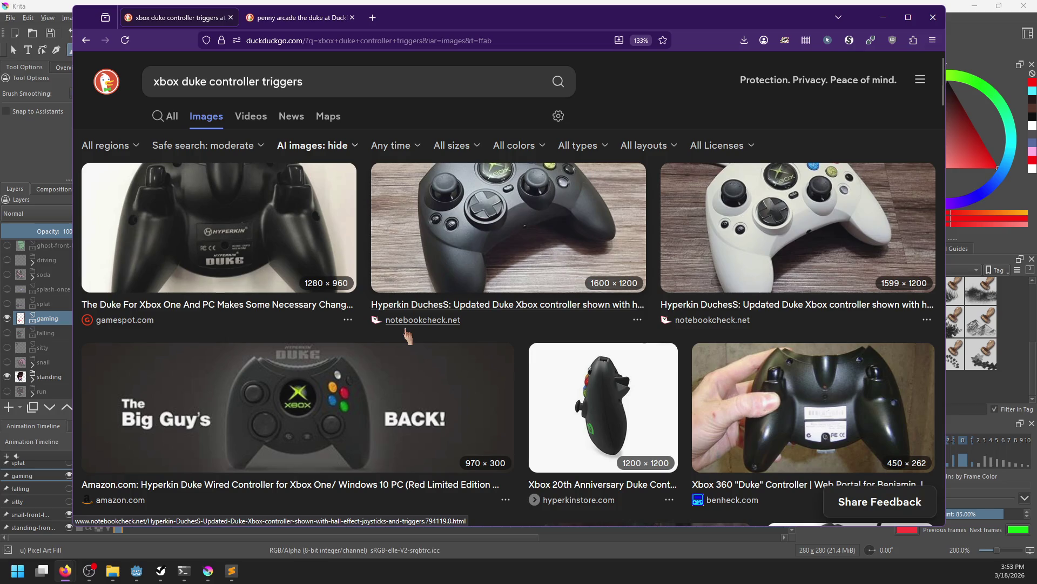
{"action": "left_click", "coordinate": [53, 7]}
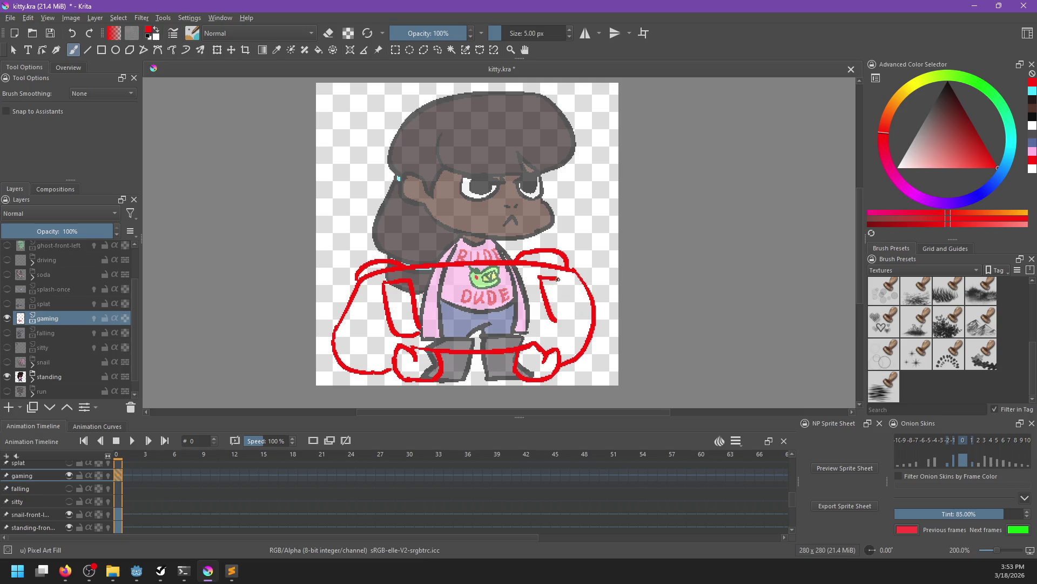
Step: Redraw the controller's right grip and inner right grip outlines in red
{"action": "mouse_move", "coordinate": [542, 280]}
{"action": "left_mouse_down"}
{"action": "mouse_move", "coordinate": [561, 286]}
{"action": "mouse_move", "coordinate": [578, 325]}
{"action": "mouse_move", "coordinate": [545, 279]}
{"action": "mouse_move", "coordinate": [571, 285]}
{"action": "mouse_move", "coordinate": [579, 319]}
{"action": "left_mouse_up"}
{"action": "key", "text": "ctrl+z"}
{"action": "mouse_move", "coordinate": [578, 319]}
{"action": "left_mouse_down"}
{"action": "mouse_move", "coordinate": [556, 320]}
{"action": "mouse_move", "coordinate": [565, 330]}
{"action": "left_mouse_up"}
{"action": "left_click_drag", "start_coordinate": [542, 280], "coordinate": [539, 323]}
{"action": "key", "text": "ctrl+z"}
{"action": "mouse_move", "coordinate": [538, 278]}
{"action": "left_mouse_down"}
{"action": "mouse_move", "coordinate": [542, 325]}
{"action": "mouse_move", "coordinate": [565, 316]}
{"action": "left_mouse_up"}
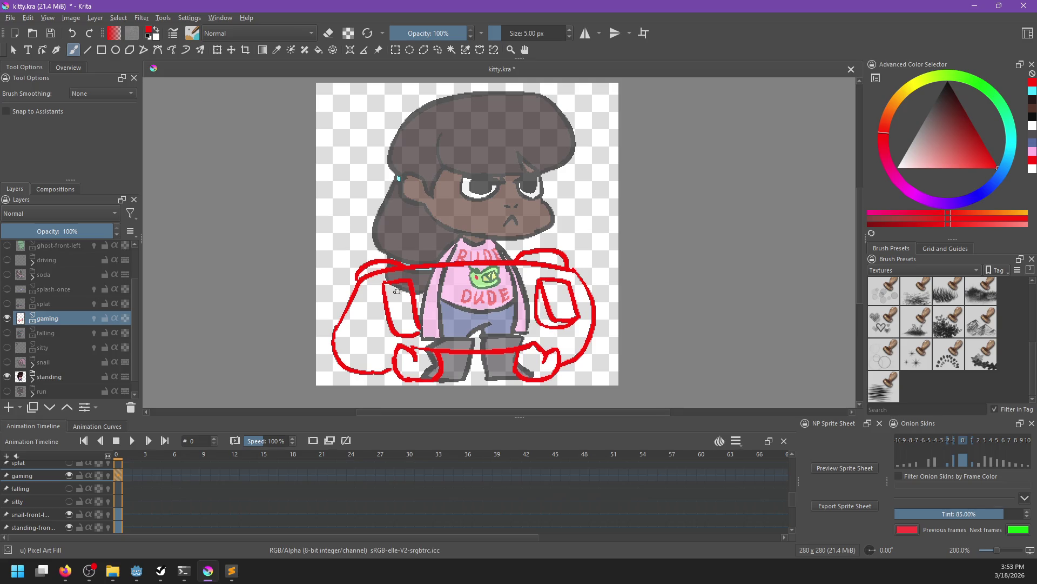
Step: Box the DUDE shirt lettering and the jeans waist with red lines as the controller centre
{"action": "left_click_drag", "start_coordinate": [377, 283], "coordinate": [385, 328]}
{"action": "key", "text": "ctrl+z"}
{"action": "mouse_move", "coordinate": [381, 284]}
{"action": "left_mouse_down"}
{"action": "mouse_move", "coordinate": [385, 336]}
{"action": "mouse_move", "coordinate": [415, 335]}
{"action": "mouse_move", "coordinate": [417, 306]}
{"action": "left_mouse_up"}
{"action": "key", "text": "ctrl+z"}
{"action": "key", "text": "ctrl+z"}
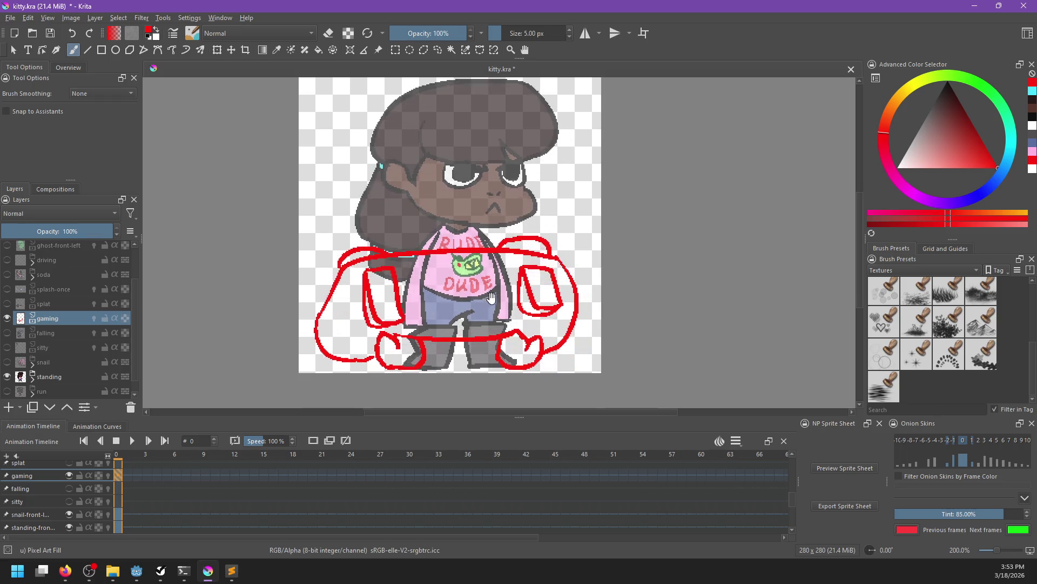
{"action": "left_click_drag", "start_coordinate": [411, 264], "coordinate": [503, 266]}
{"action": "key", "text": "ctrl+z"}
{"action": "mouse_move", "coordinate": [409, 267]}
{"action": "left_mouse_down"}
{"action": "mouse_move", "coordinate": [419, 287]}
{"action": "mouse_move", "coordinate": [507, 286]}
{"action": "left_mouse_up"}
{"action": "mouse_move", "coordinate": [406, 303]}
{"action": "left_mouse_down"}
{"action": "mouse_move", "coordinate": [425, 327]}
{"action": "mouse_move", "coordinate": [491, 323]}
{"action": "mouse_move", "coordinate": [512, 293]}
{"action": "left_mouse_up"}
{"action": "left_click_drag", "start_coordinate": [409, 296], "coordinate": [504, 294]}
{"action": "key", "text": "alt+Tab"}
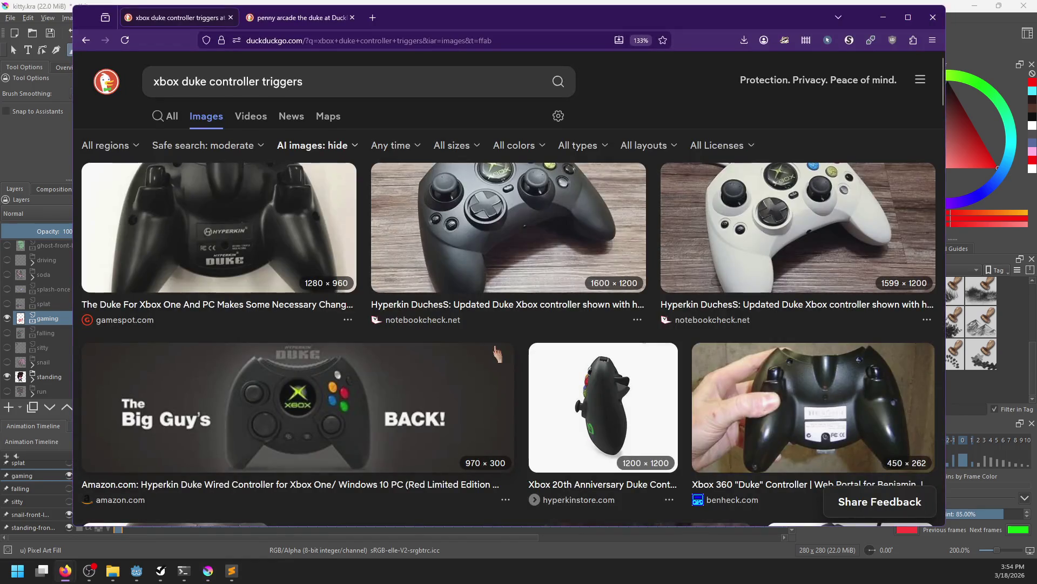
Step: Browse further down the Duke controller trigger image results, then scroll back up
{"action": "scroll", "coordinate": [493, 346], "scroll_direction": "down", "scroll_amount": 5}
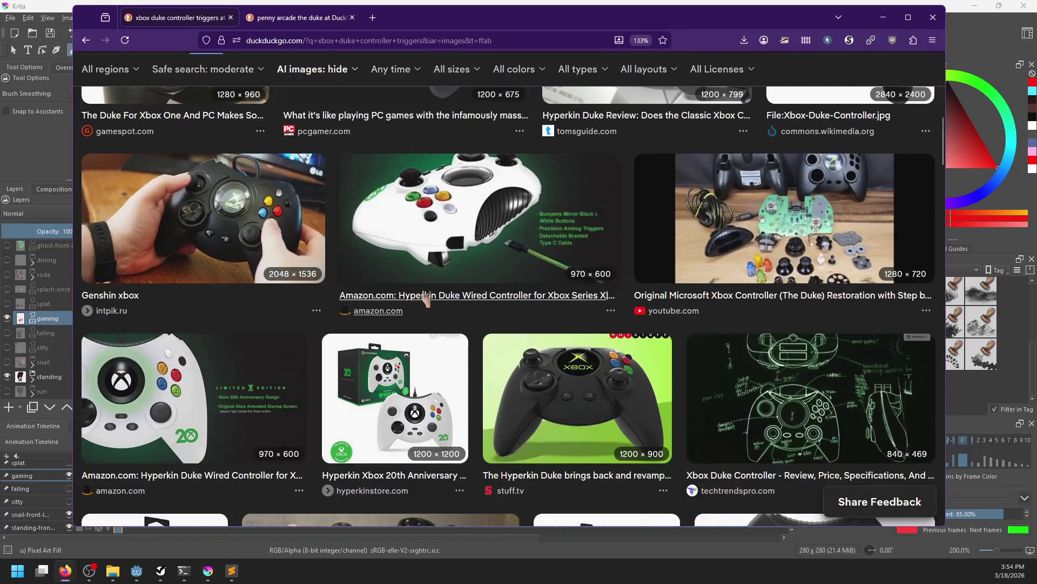
{"action": "scroll", "coordinate": [463, 358], "scroll_direction": "down", "scroll_amount": 5}
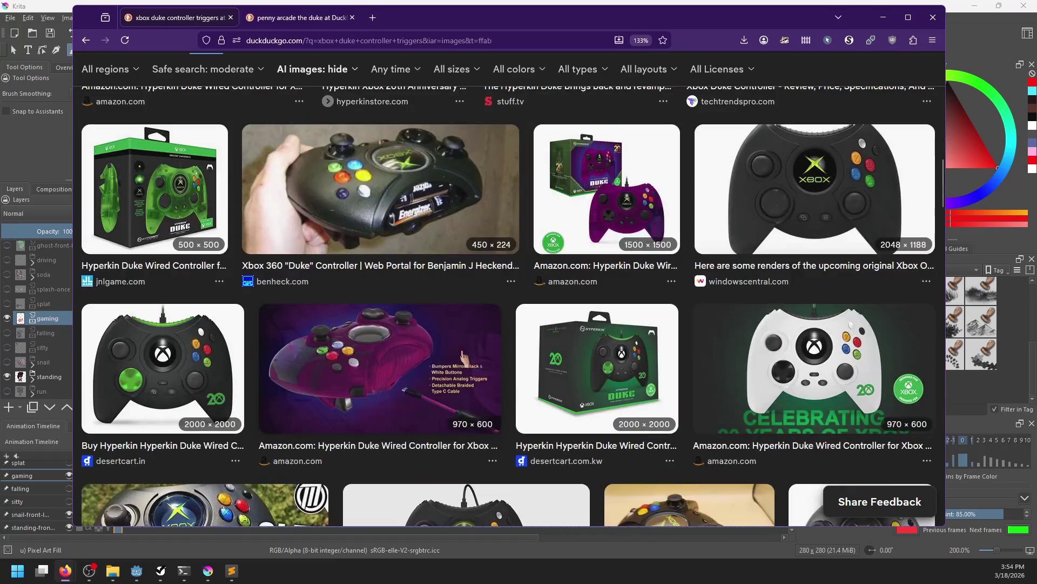
{"action": "scroll", "coordinate": [463, 358], "scroll_direction": "down", "scroll_amount": 2}
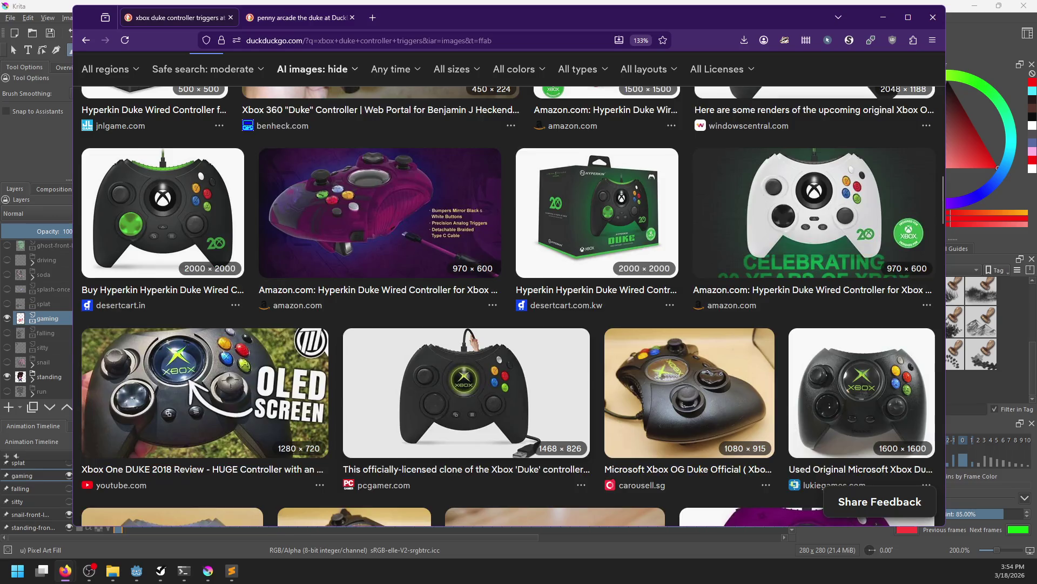
{"action": "scroll", "coordinate": [476, 341], "scroll_direction": "down", "scroll_amount": 2}
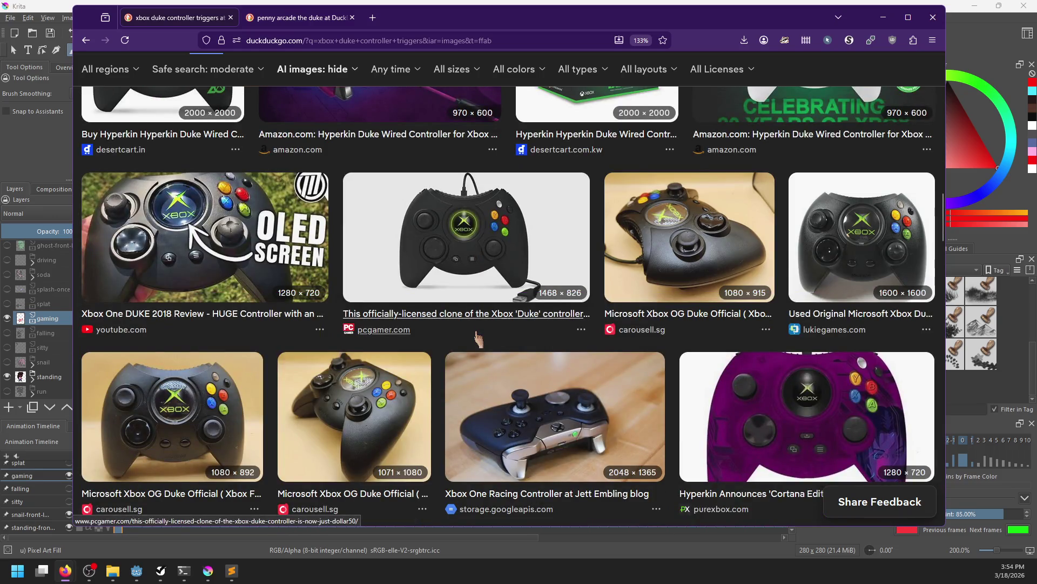
{"action": "scroll", "coordinate": [477, 339], "scroll_direction": "up", "scroll_amount": 10}
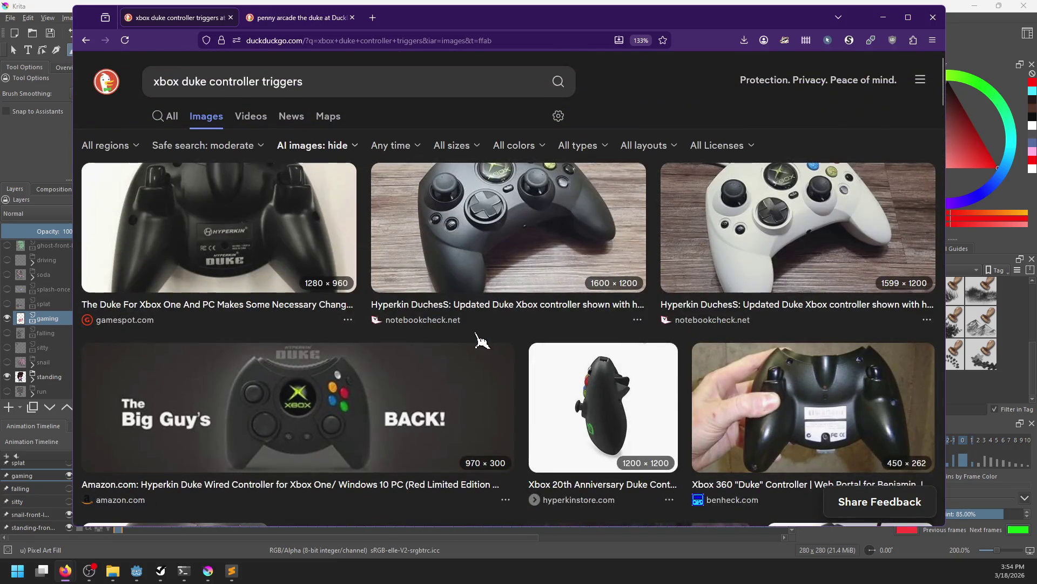
{"action": "key", "text": "alt+Tab"}
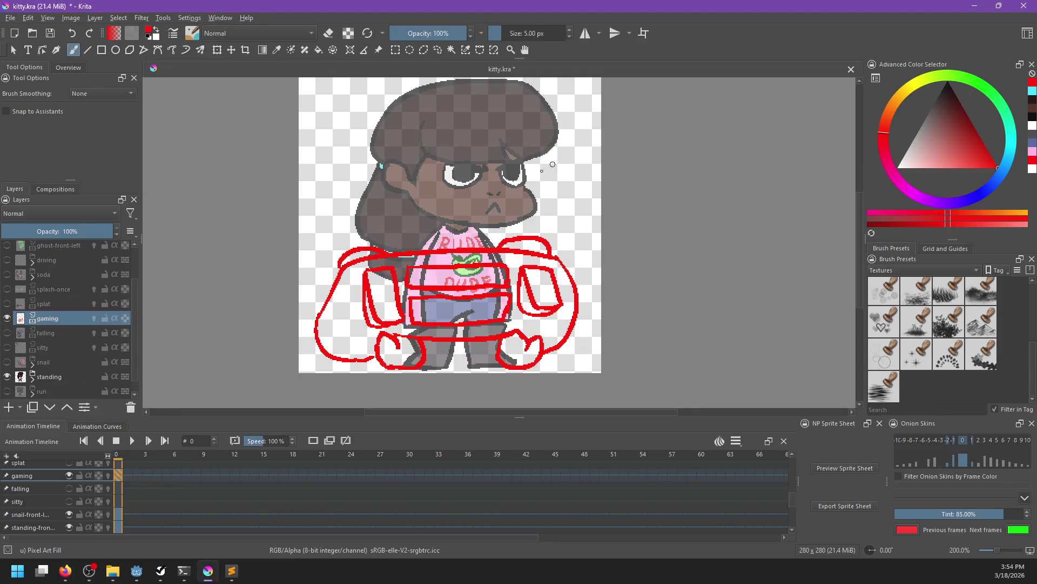
Step: Draw a red line along the base of the legs and an arc across the forehead hair
{"action": "scroll", "coordinate": [445, 315], "scroll_direction": "down", "scroll_amount": 1}
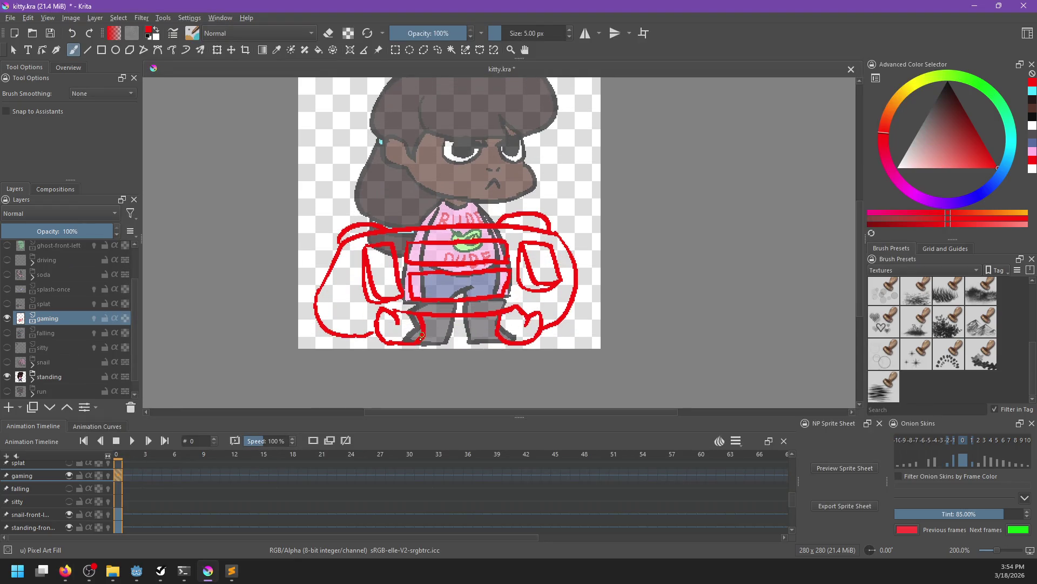
{"action": "left_click_drag", "start_coordinate": [420, 335], "coordinate": [498, 329]}
{"action": "scroll", "coordinate": [404, 211], "scroll_direction": "up", "scroll_amount": 1}
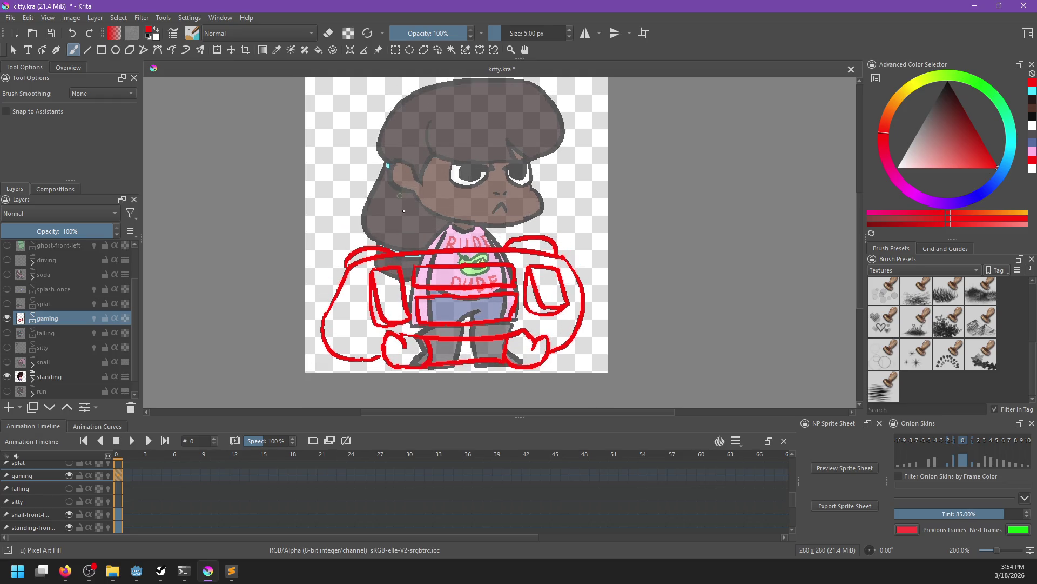
{"action": "left_click_drag", "start_coordinate": [379, 152], "coordinate": [512, 176]}
{"action": "scroll", "coordinate": [416, 215], "scroll_direction": "up", "scroll_amount": 2}
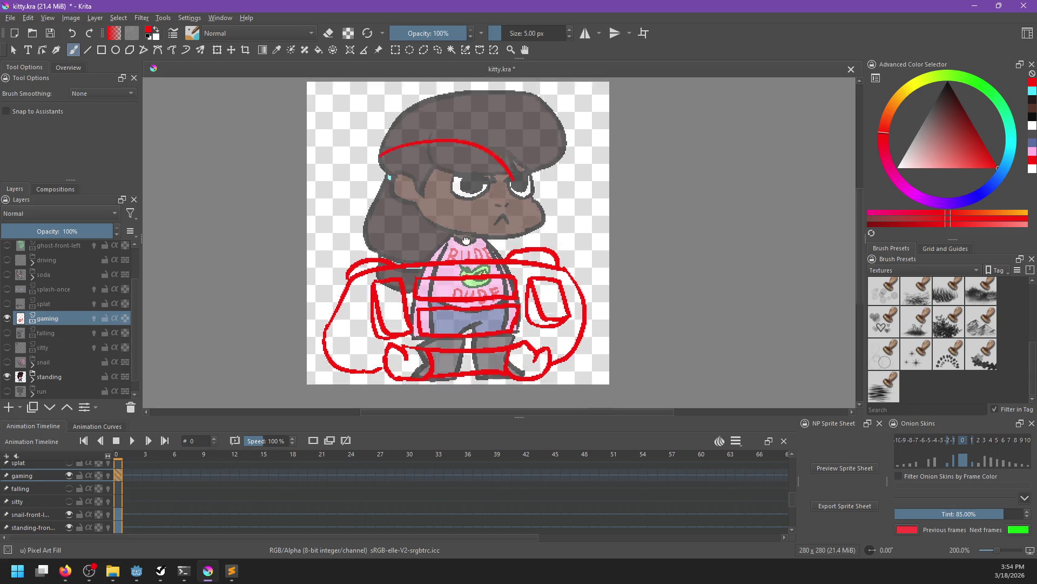
{"action": "key", "text": "ctrl+z"}
{"action": "left_click_drag", "start_coordinate": [389, 208], "coordinate": [505, 188]}
{"action": "key", "text": "ctrl+z"}
{"action": "left_click_drag", "start_coordinate": [365, 227], "coordinate": [508, 201]}
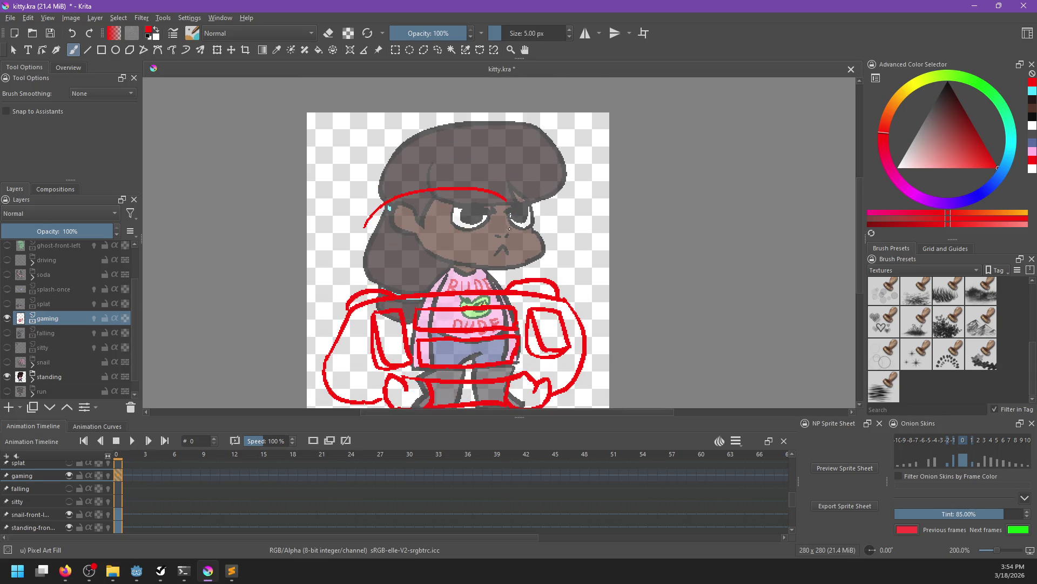
Step: Mark the chin and left cheek, erasing the red line from eye to nose
{"action": "left_click_drag", "start_coordinate": [447, 264], "coordinate": [460, 260]}
{"action": "key", "text": "ctrl+z"}
{"action": "key", "text": "ctrl+z"}
{"action": "mouse_move", "coordinate": [404, 231]}
{"action": "left_mouse_down"}
{"action": "mouse_move", "coordinate": [446, 233]}
{"action": "mouse_move", "coordinate": [424, 252]}
{"action": "mouse_move", "coordinate": [489, 238]}
{"action": "left_mouse_up"}
{"action": "key", "text": "ctrl+z"}
{"action": "key", "text": "ctrl+z"}
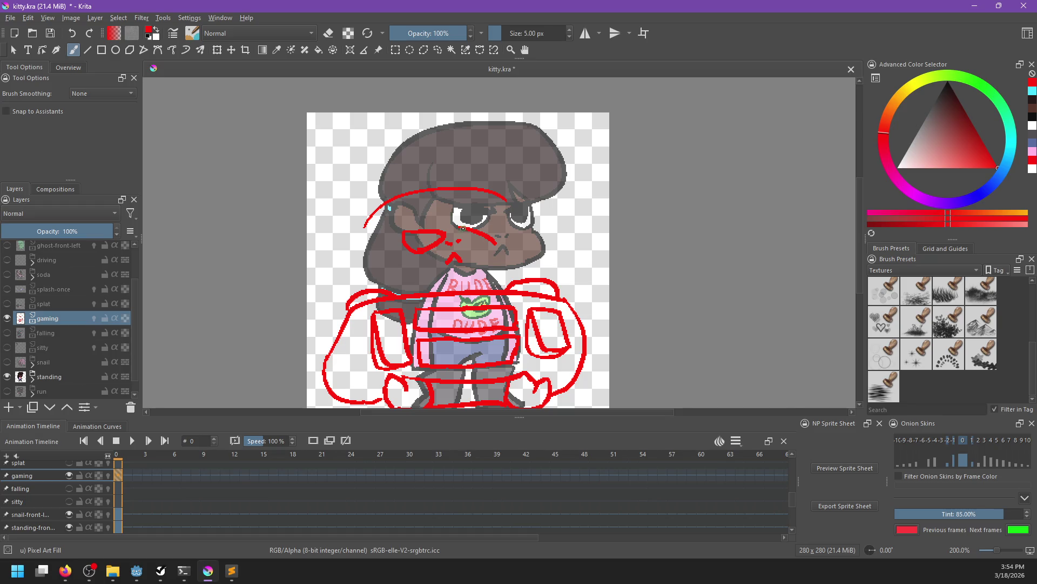
{"action": "key", "text": "e"}
{"action": "left_click_drag", "start_coordinate": [464, 228], "coordinate": [501, 247]}
{"action": "mouse_move", "coordinate": [422, 227]}
{"action": "left_mouse_down"}
{"action": "mouse_move", "coordinate": [438, 238]}
{"action": "mouse_move", "coordinate": [410, 250]}
{"action": "left_mouse_up"}
{"action": "key", "text": "e"}
Step: Sketch red guide arcs over the left and right shoulders
{"action": "mouse_move", "coordinate": [348, 274]}
{"action": "left_mouse_down"}
{"action": "mouse_move", "coordinate": [387, 282]}
{"action": "mouse_move", "coordinate": [339, 300]}
{"action": "mouse_move", "coordinate": [340, 283]}
{"action": "mouse_move", "coordinate": [348, 302]}
{"action": "left_mouse_up"}
{"action": "key", "text": "ctrl+z"}
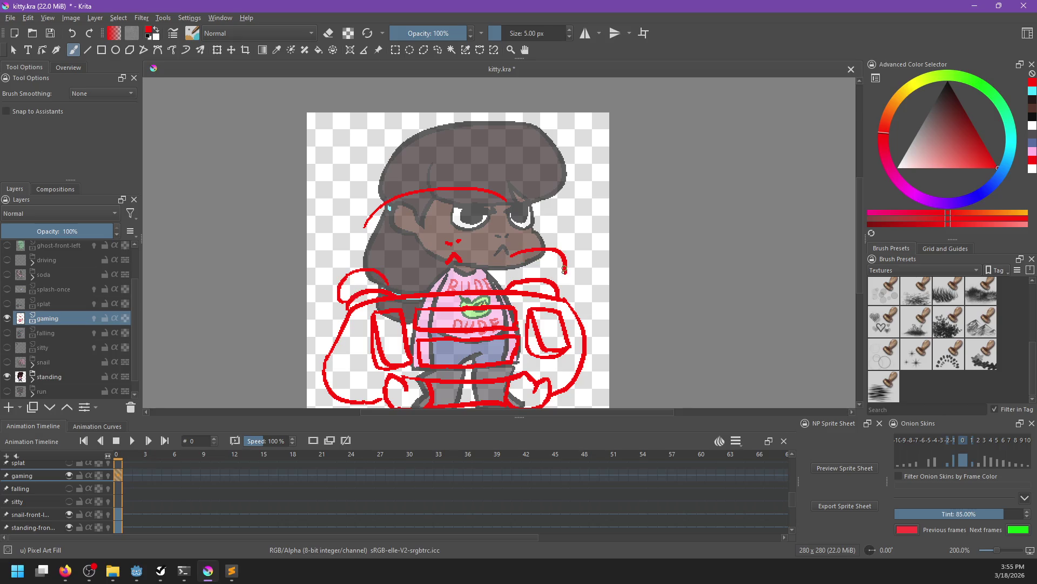
{"action": "left_click_drag", "start_coordinate": [522, 269], "coordinate": [567, 289]}
{"action": "key", "text": "ctrl+z"}
{"action": "left_click_drag", "start_coordinate": [512, 267], "coordinate": [500, 275]}
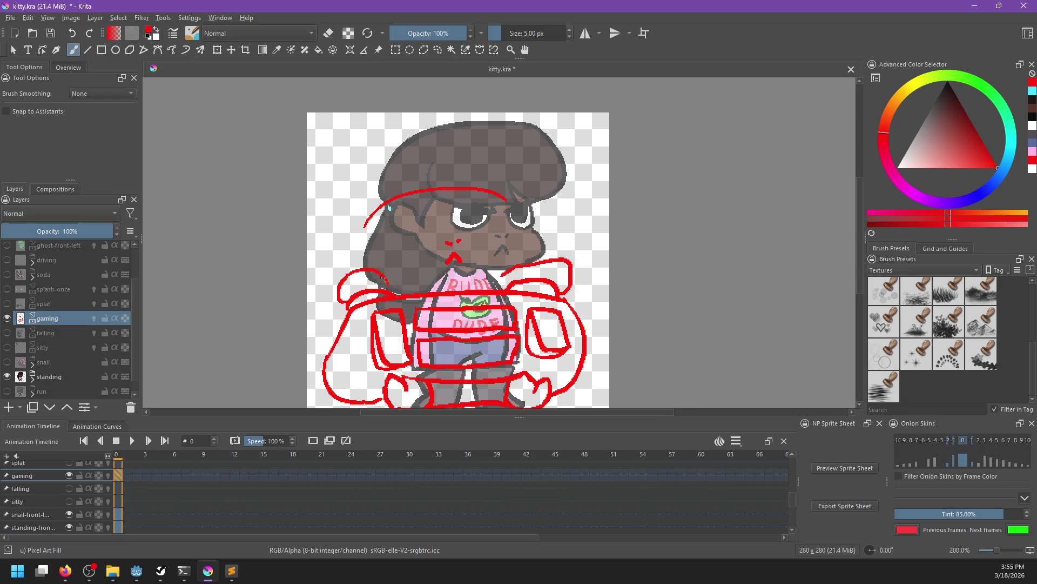
Step: Try red strokes across the left cheek and under the right eye
{"action": "mouse_move", "coordinate": [396, 234]}
{"action": "left_mouse_down"}
{"action": "mouse_move", "coordinate": [436, 230]}
{"action": "mouse_move", "coordinate": [419, 247]}
{"action": "left_mouse_up"}
{"action": "key", "text": "ctrl+z"}
{"action": "left_click_drag", "start_coordinate": [485, 227], "coordinate": [500, 250]}
{"action": "key", "text": "ctrl+z"}
{"action": "key", "text": "ctrl+z"}
Step: Mirror the view, loop the cheek, and erase the red arc across the hair
{"action": "key", "text": "m"}
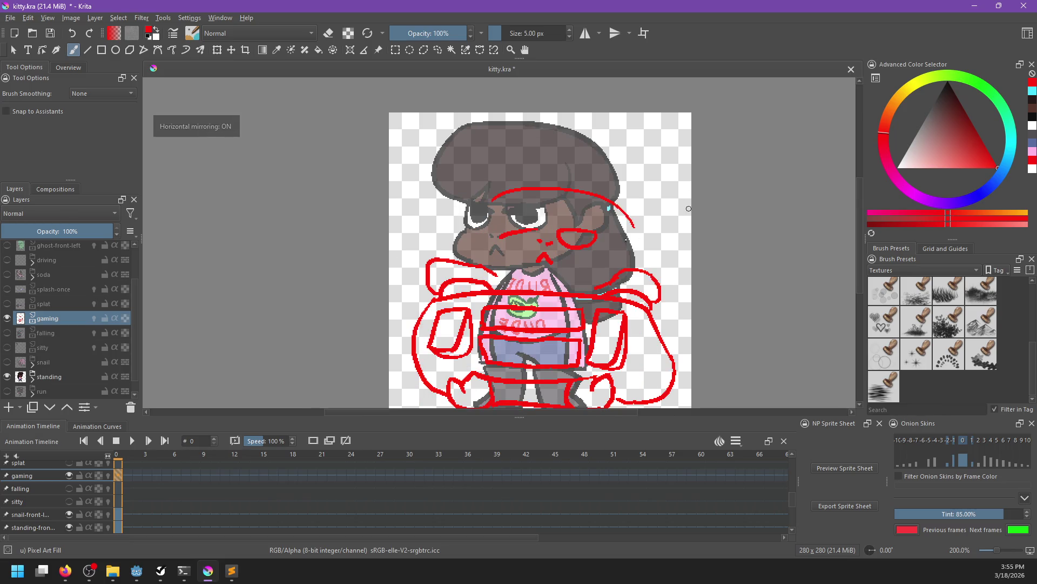
{"action": "mouse_move", "coordinate": [504, 236]}
{"action": "left_mouse_down"}
{"action": "mouse_move", "coordinate": [521, 244]}
{"action": "mouse_move", "coordinate": [538, 234]}
{"action": "left_mouse_up"}
{"action": "key", "text": "ctrl+z"}
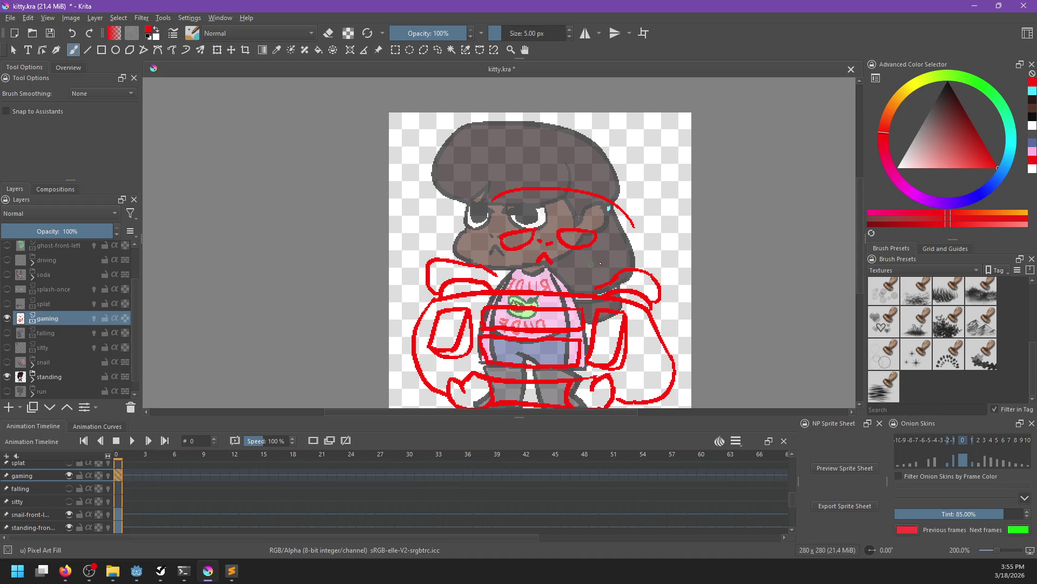
{"action": "scroll", "coordinate": [591, 264], "scroll_direction": "right", "scroll_amount": 2}
{"action": "key", "text": "e"}
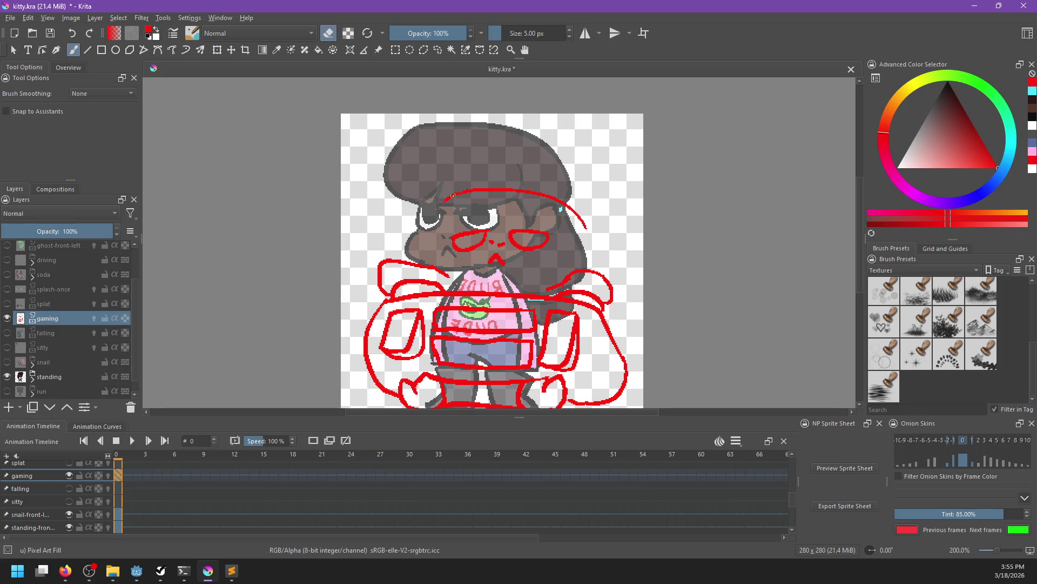
{"action": "mouse_move", "coordinate": [514, 192]}
{"action": "left_mouse_down"}
{"action": "mouse_move", "coordinate": [478, 190]}
{"action": "mouse_move", "coordinate": [560, 199]}
{"action": "mouse_move", "coordinate": [591, 232]}
{"action": "left_mouse_up"}
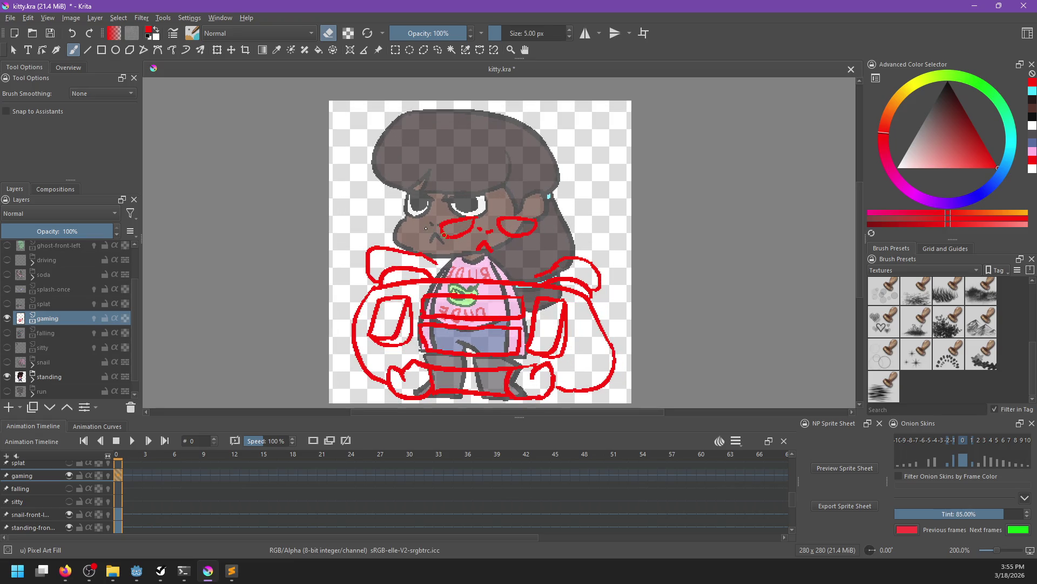
{"action": "key", "text": "e"}
Step: Try red chin, right-cheek and over-the-eye strokes, undoing the rough ones
{"action": "left_click_drag", "start_coordinate": [429, 236], "coordinate": [444, 259]}
{"action": "key", "text": "ctrl+z"}
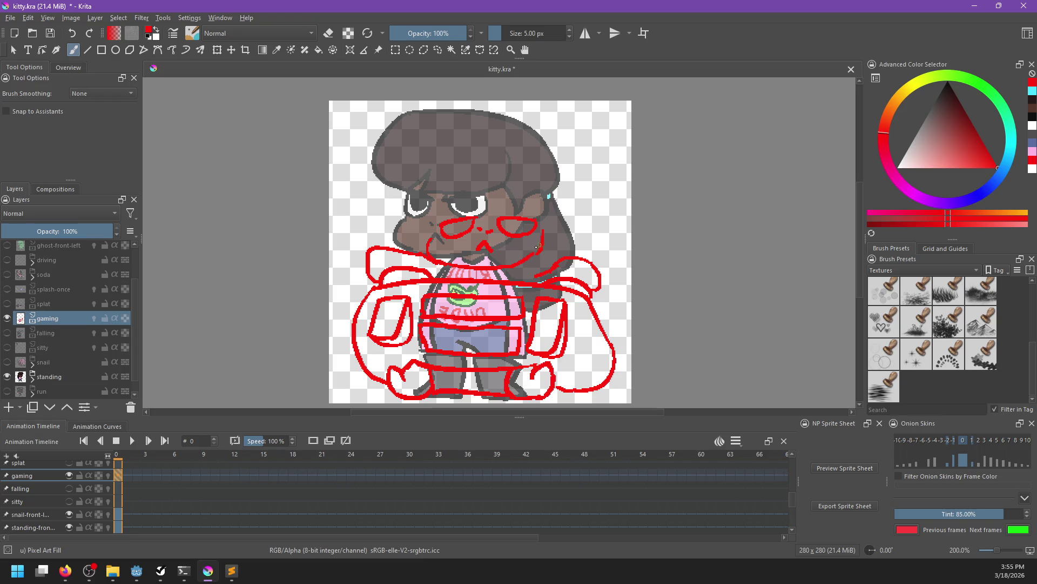
{"action": "left_click_drag", "start_coordinate": [548, 223], "coordinate": [550, 242]}
{"action": "key", "text": "ctrl+z"}
{"action": "left_click_drag", "start_coordinate": [546, 220], "coordinate": [555, 241]}
{"action": "key", "text": "ctrl+z"}
{"action": "key", "text": "ctrl+z"}
{"action": "mouse_move", "coordinate": [452, 160]}
{"action": "left_mouse_down"}
{"action": "mouse_move", "coordinate": [435, 176]}
{"action": "mouse_move", "coordinate": [424, 232]}
{"action": "mouse_move", "coordinate": [422, 215]}
{"action": "mouse_move", "coordinate": [486, 209]}
{"action": "left_mouse_up"}
{"action": "key", "text": "ctrl+z"}
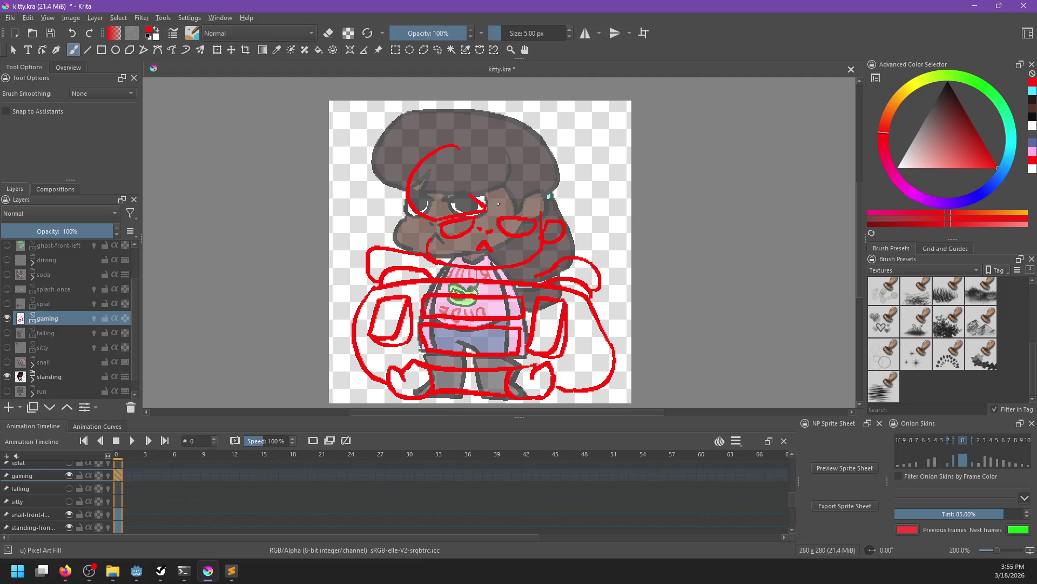
{"action": "key", "text": "ctrl+z"}
Step: Mirror the view back and sketch the glasses' top edge and a stroke over the eye
{"action": "key", "text": "m"}
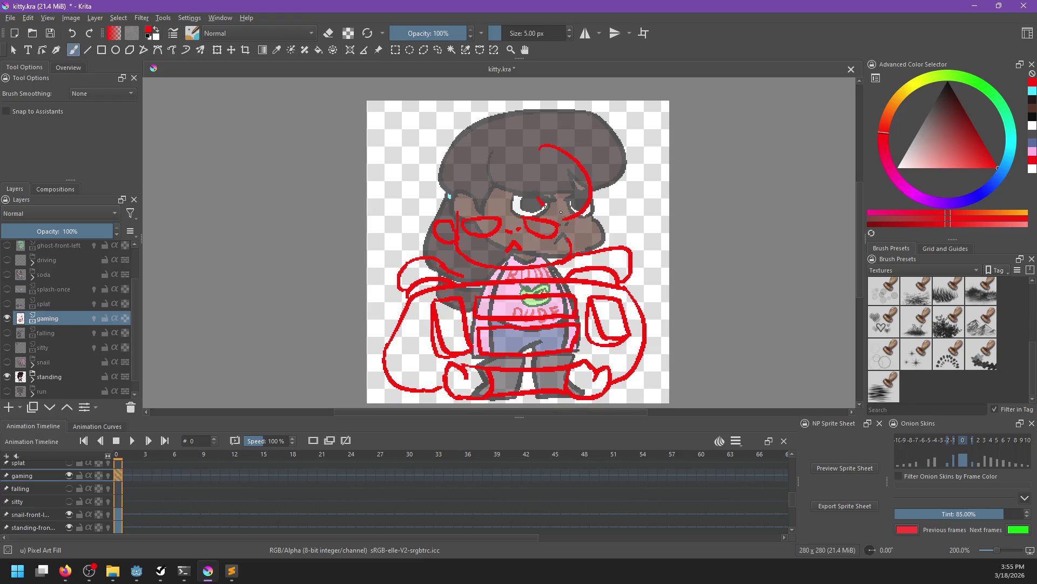
{"action": "mouse_move", "coordinate": [540, 197]}
{"action": "left_mouse_down"}
{"action": "mouse_move", "coordinate": [553, 218]}
{"action": "mouse_move", "coordinate": [541, 210]}
{"action": "left_mouse_up"}
{"action": "mouse_move", "coordinate": [451, 208]}
{"action": "left_mouse_down"}
{"action": "mouse_move", "coordinate": [525, 215]}
{"action": "mouse_move", "coordinate": [546, 204]}
{"action": "left_mouse_up"}
{"action": "key", "text": "ctrl+z"}
{"action": "key", "text": "ctrl+z"}
{"action": "key", "text": "ctrl+z"}
{"action": "left_click_drag", "start_coordinate": [440, 211], "coordinate": [530, 204]}
{"action": "key", "text": "ctrl+z"}
{"action": "left_click_drag", "start_coordinate": [539, 195], "coordinate": [536, 214]}
Step: Redraw the hair's top arc and left outline, plus both shoulder lines, in red
{"action": "left_click_drag", "start_coordinate": [435, 189], "coordinate": [448, 207]}
{"action": "key", "text": "e"}
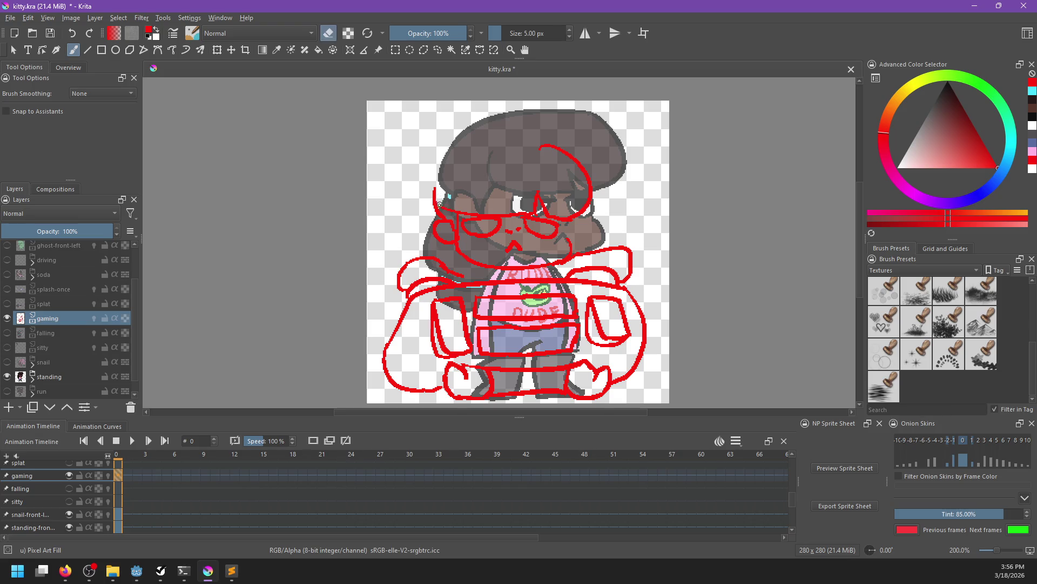
{"action": "key", "text": "e"}
{"action": "mouse_move", "coordinate": [432, 189]}
{"action": "left_mouse_down"}
{"action": "mouse_move", "coordinate": [498, 140]}
{"action": "mouse_move", "coordinate": [546, 142]}
{"action": "left_mouse_up"}
{"action": "key", "text": "e"}
{"action": "key", "text": "e"}
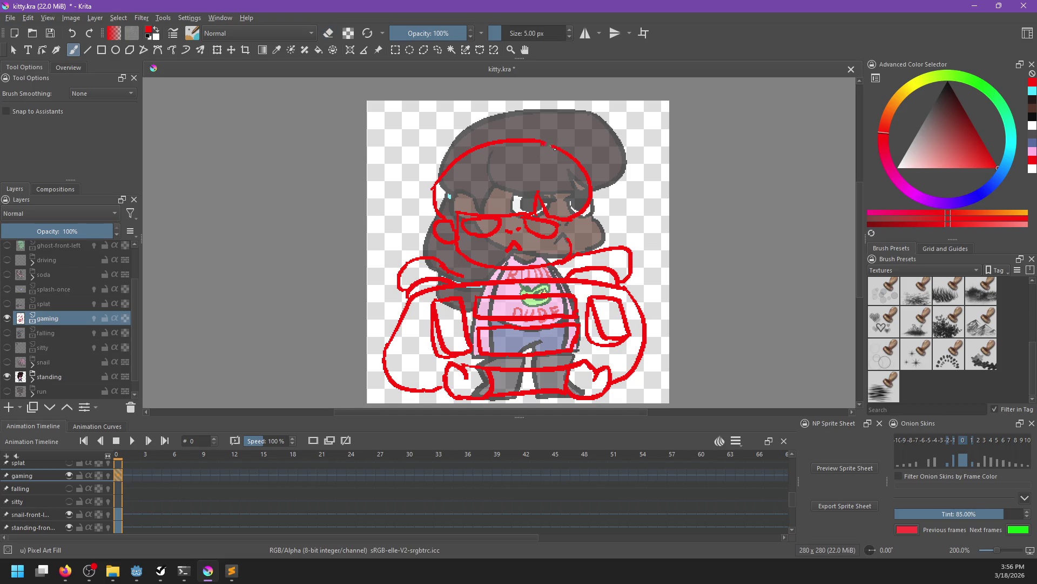
{"action": "mouse_move", "coordinate": [430, 196]}
{"action": "left_mouse_down"}
{"action": "mouse_move", "coordinate": [438, 217]}
{"action": "mouse_move", "coordinate": [417, 270]}
{"action": "left_mouse_up"}
{"action": "key", "text": "ctrl+z"}
{"action": "left_click_drag", "start_coordinate": [431, 212], "coordinate": [427, 252]}
{"action": "left_click_drag", "start_coordinate": [512, 271], "coordinate": [514, 267]}
{"action": "left_click_drag", "start_coordinate": [624, 267], "coordinate": [601, 269]}
{"action": "key", "text": "e"}
{"action": "key", "text": "e"}
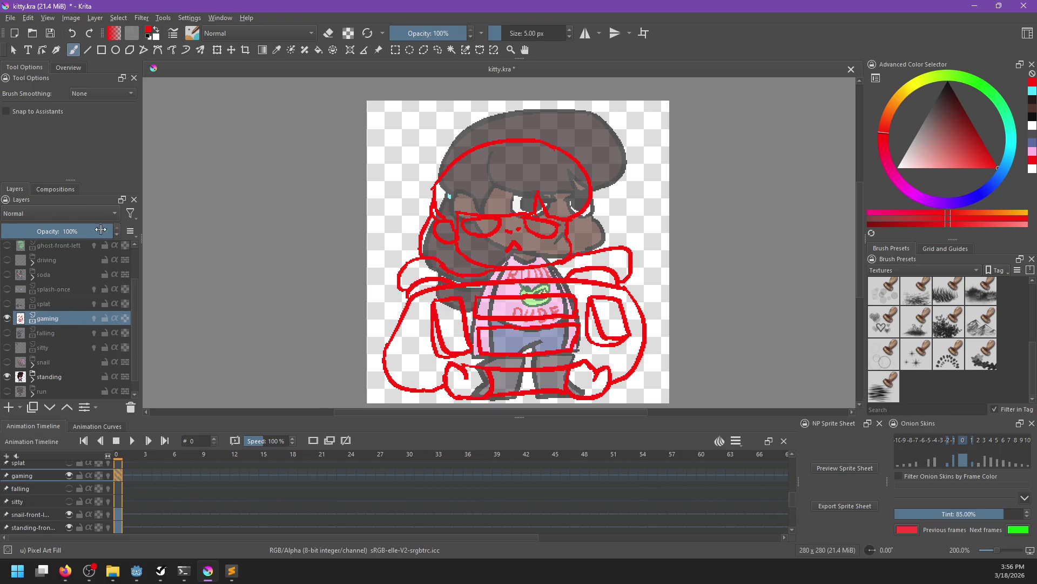
Step: Recolour all the red sketch lines on the gaming layer black
{"action": "left_click", "coordinate": [115, 319]}
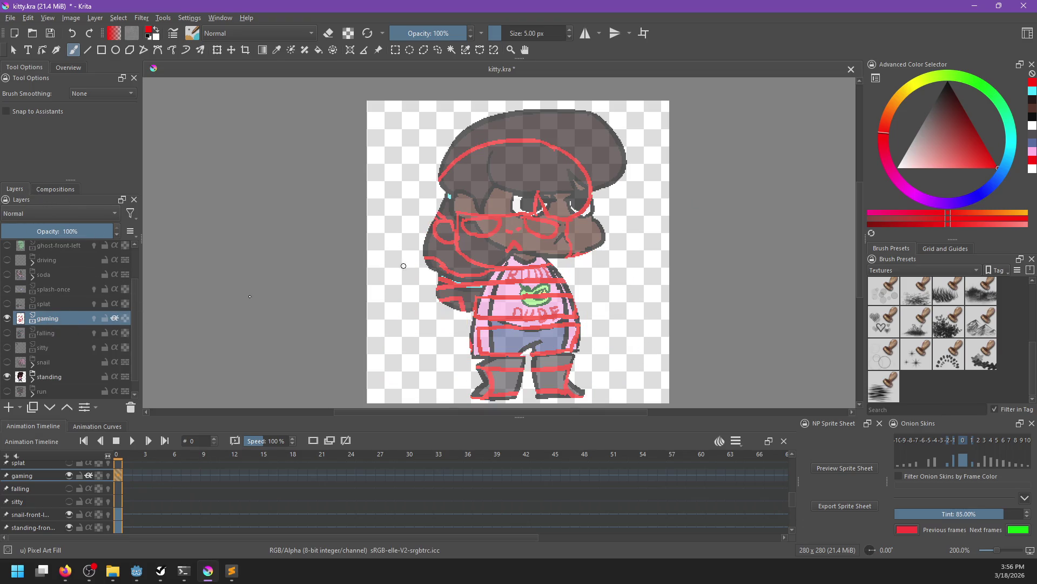
{"action": "left_click", "coordinate": [114, 318]}
{"action": "left_click", "coordinate": [125, 318]}
{"action": "left_click", "coordinate": [939, 144]}
{"action": "key", "text": "d"}
{"action": "key", "text": "BackSpace"}
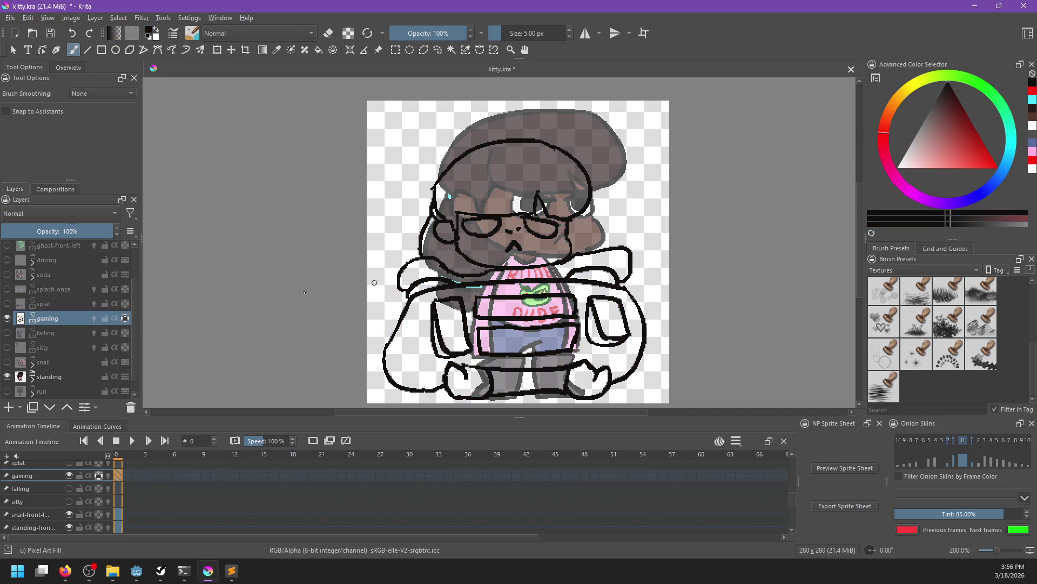
Step: Fill the hair, including the part beside the face, with very dark brown
{"action": "key", "text": "f"}
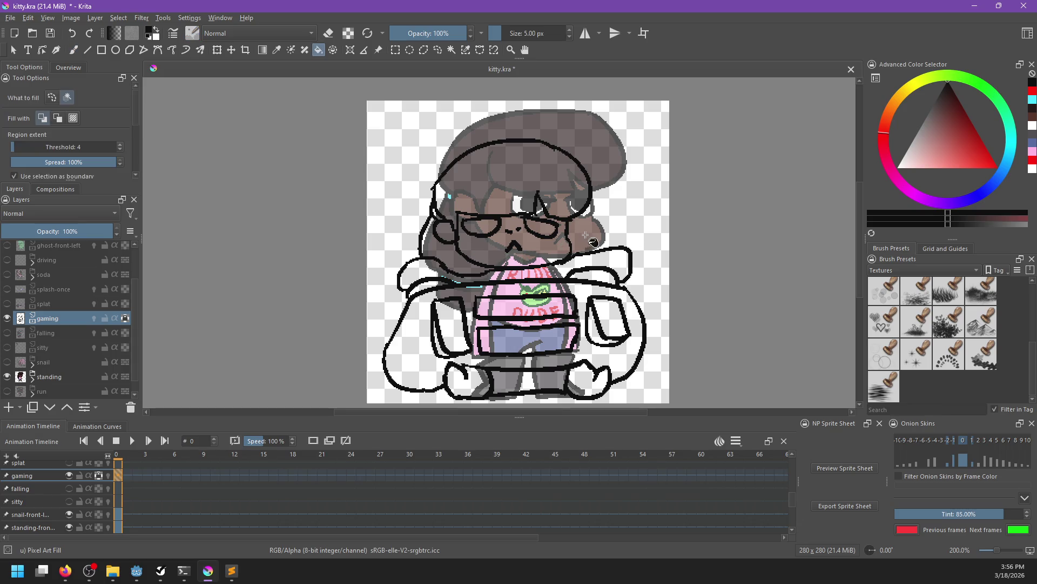
{"action": "left_click", "coordinate": [584, 229], "text": "ctrl"}
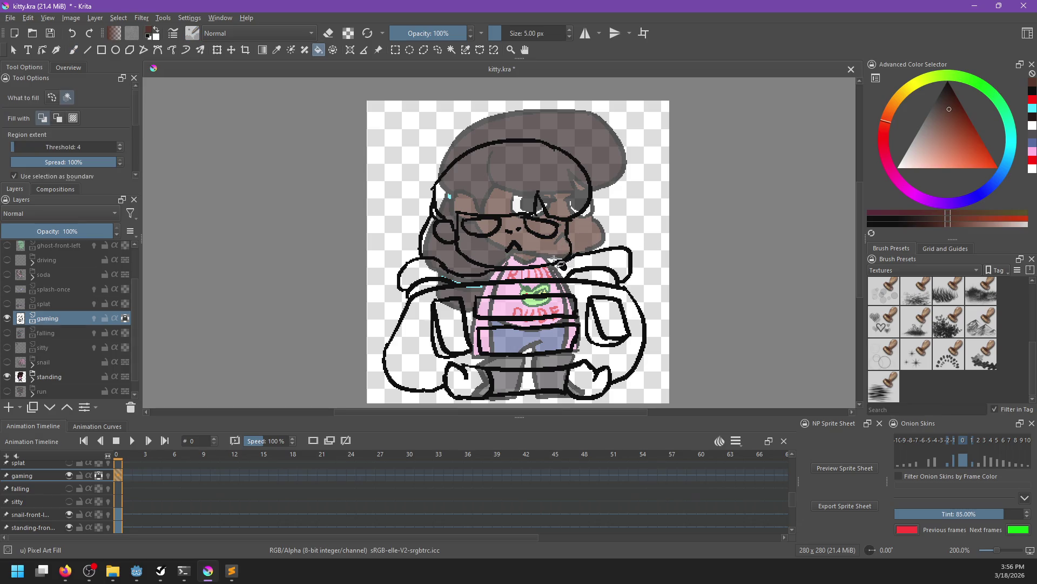
{"action": "left_click", "coordinate": [125, 318]}
{"action": "left_click", "coordinate": [528, 256]}
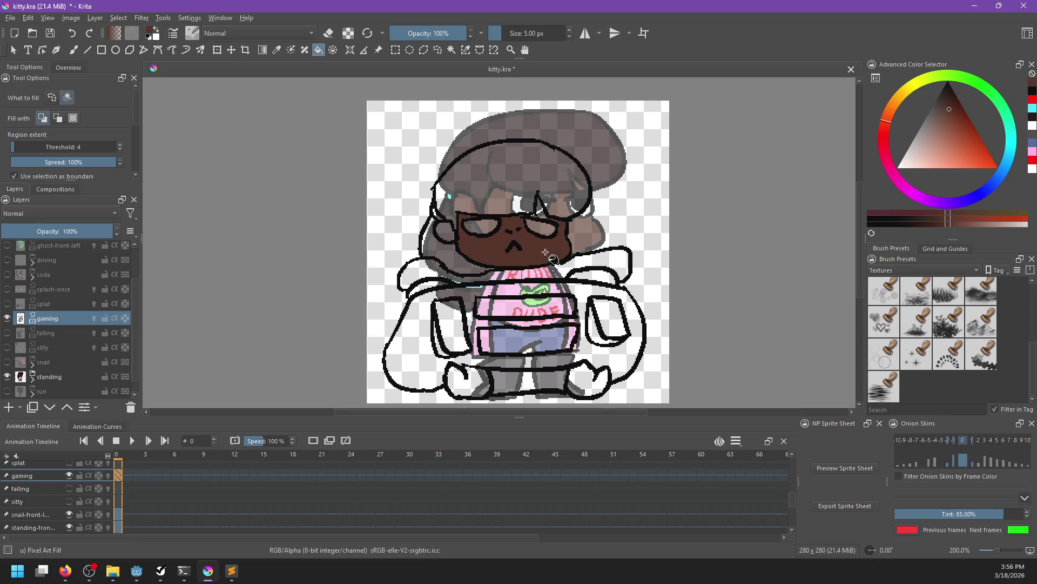
{"action": "key", "text": "ctrl+z"}
{"action": "left_click", "coordinate": [608, 149], "text": "ctrl"}
{"action": "left_click", "coordinate": [545, 179]}
{"action": "left_click", "coordinate": [451, 255]}
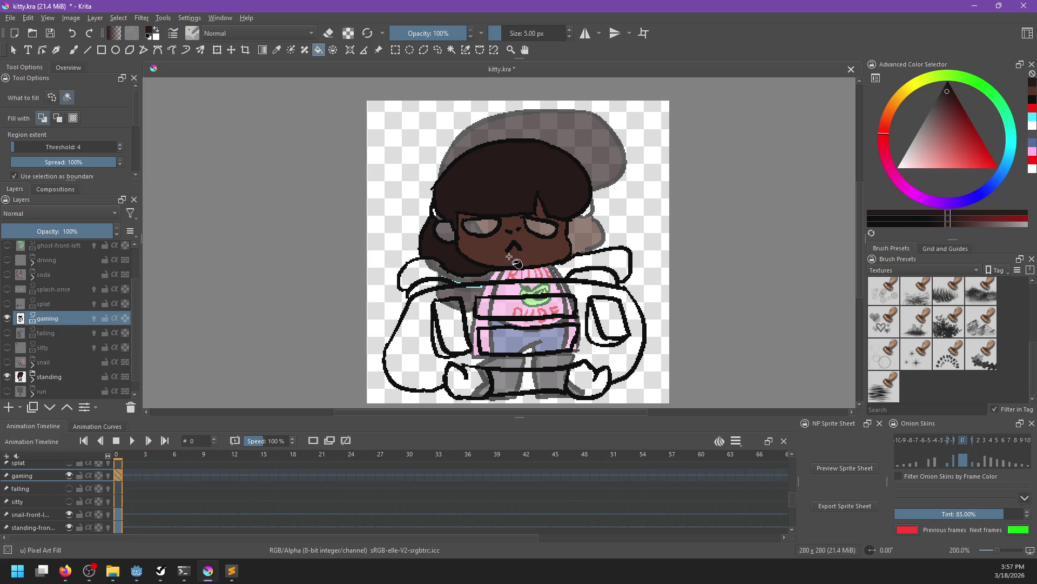
Step: Fill a small hair-clip segment cyan and both eye whites with white
{"action": "left_click", "coordinate": [480, 284], "text": "ctrl"}
{"action": "left_click", "coordinate": [479, 285], "text": "ctrl"}
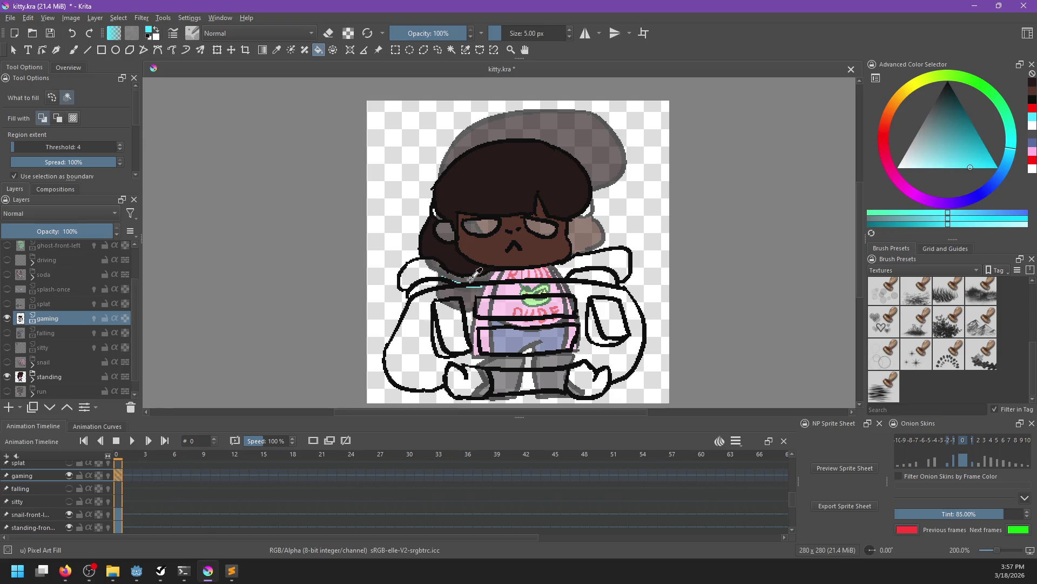
{"action": "left_click", "coordinate": [441, 217]}
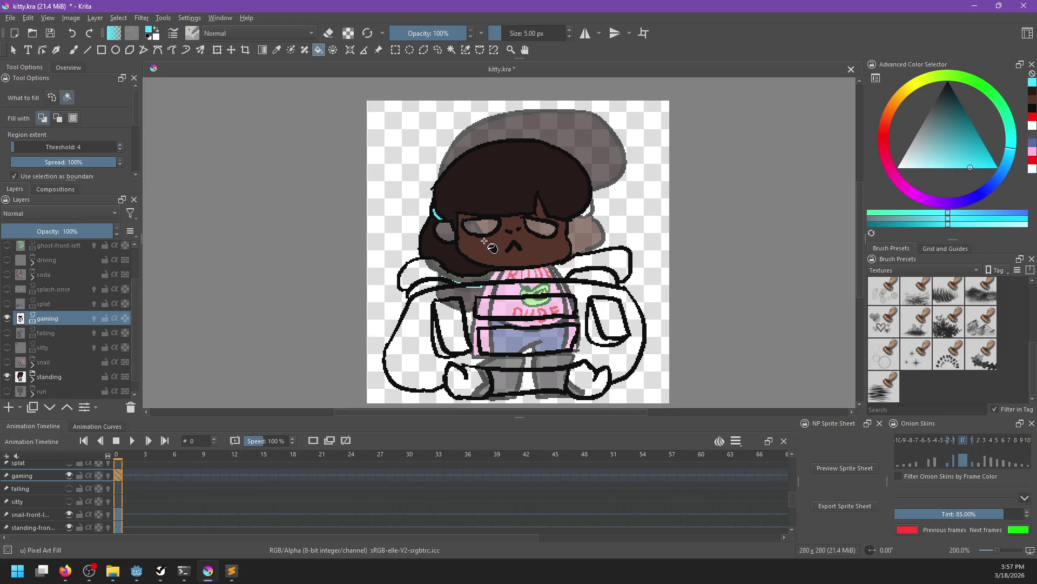
{"action": "left_click", "coordinate": [595, 204], "text": "ctrl"}
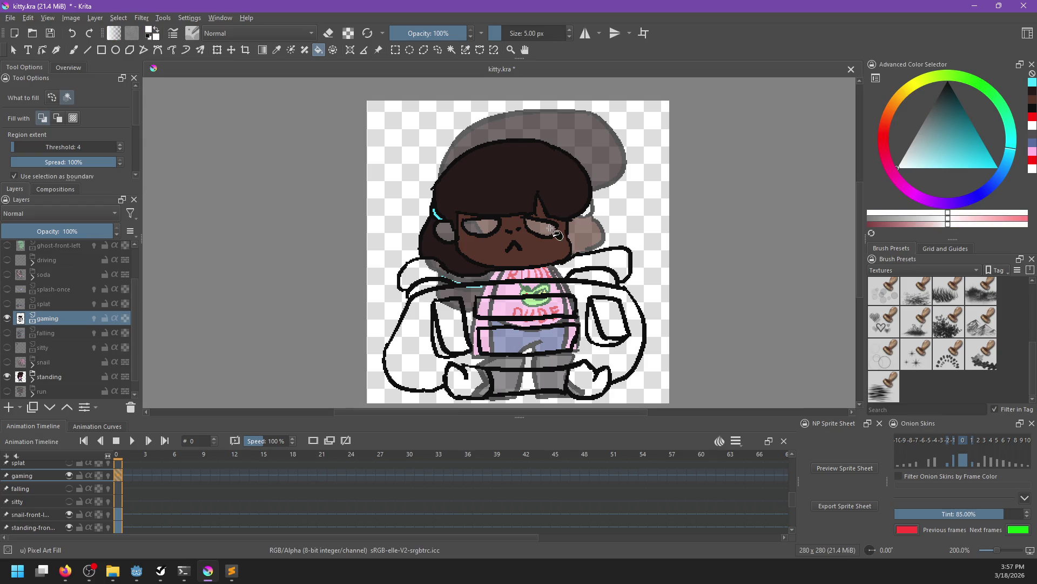
{"action": "left_click", "coordinate": [547, 229]}
{"action": "left_click", "coordinate": [482, 227]}
Step: Paint a black pupil and thicker eyelid on the left eye
{"action": "key", "text": "b"}
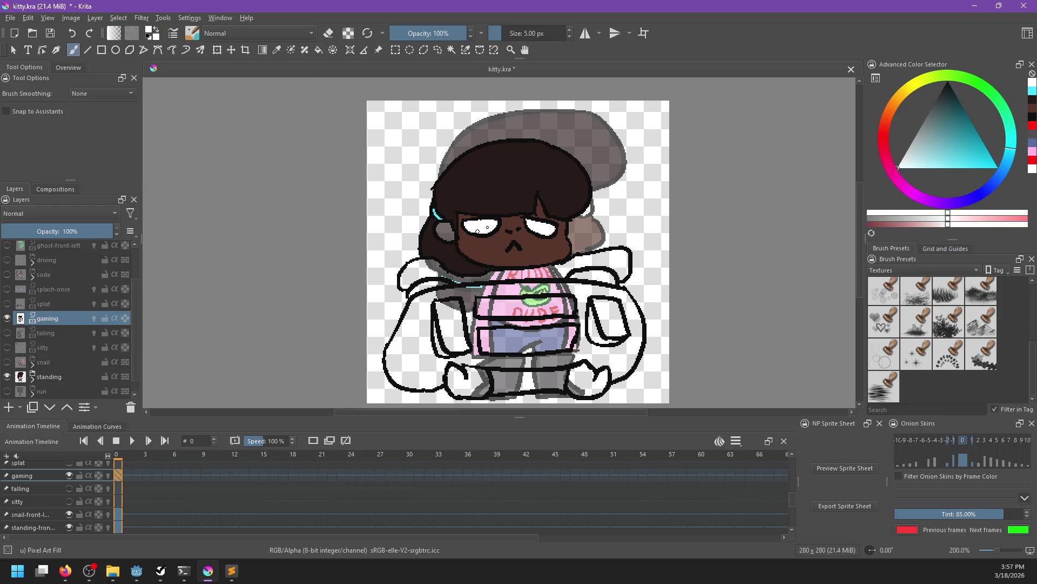
{"action": "left_click", "coordinate": [481, 217], "text": "ctrl"}
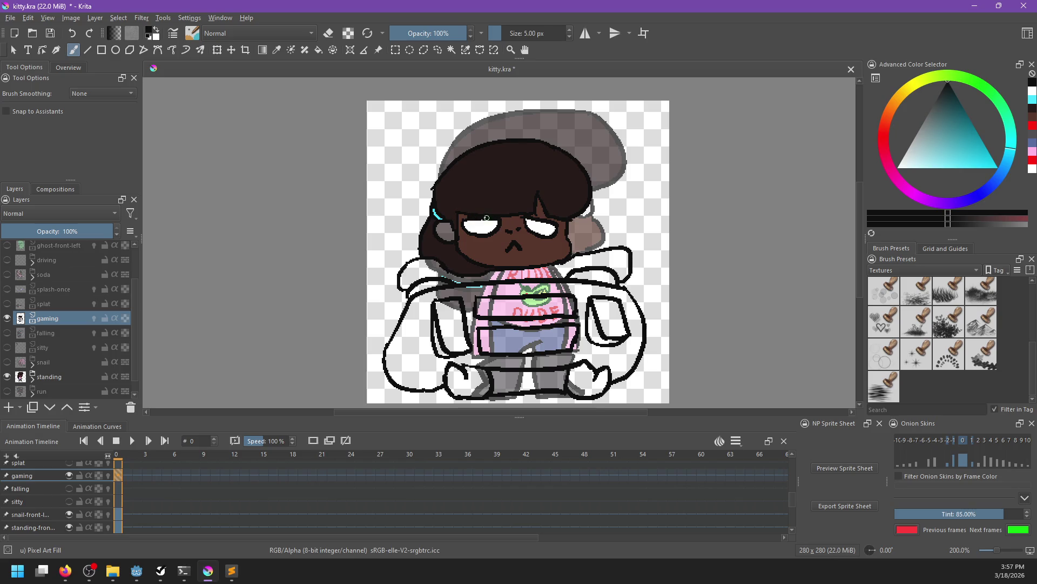
{"action": "mouse_move", "coordinate": [464, 216]}
{"action": "left_mouse_down"}
{"action": "mouse_move", "coordinate": [503, 219]}
{"action": "mouse_move", "coordinate": [493, 227]}
{"action": "left_mouse_up"}
{"action": "mouse_move", "coordinate": [529, 219]}
{"action": "left_mouse_down"}
{"action": "mouse_move", "coordinate": [543, 228]}
{"action": "mouse_move", "coordinate": [482, 226]}
{"action": "mouse_move", "coordinate": [536, 229]}
{"action": "left_mouse_up"}
{"action": "key", "text": "ctrl+z"}
{"action": "key", "text": "ctrl+z"}
Step: Sample the face's skin brown and paint over the left eyelid
{"action": "scroll", "coordinate": [551, 229], "scroll_direction": "down", "scroll_amount": 4}
{"action": "scroll", "coordinate": [528, 231], "scroll_direction": "up", "scroll_amount": 5}
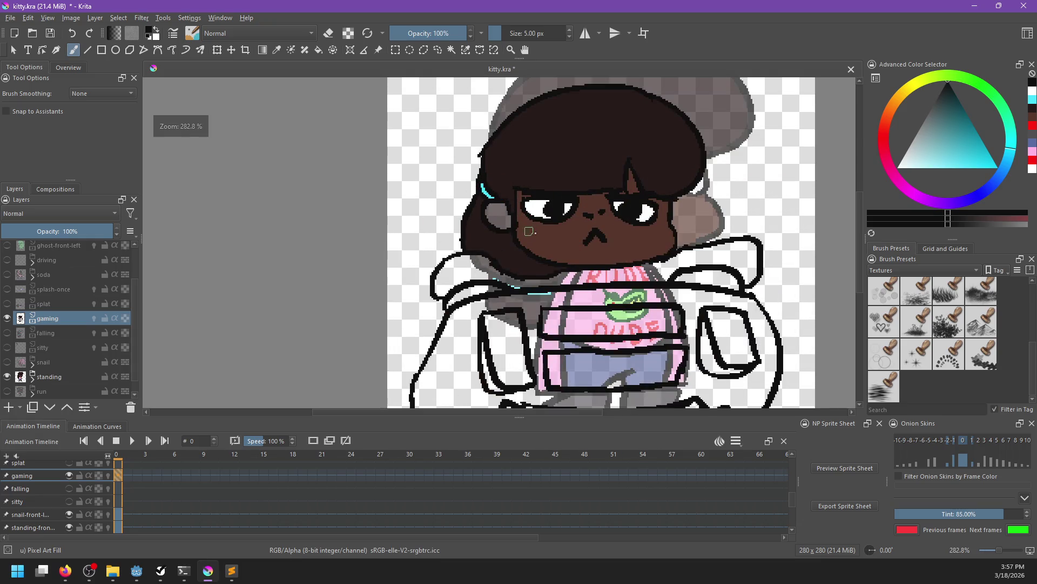
{"action": "key", "text": "e"}
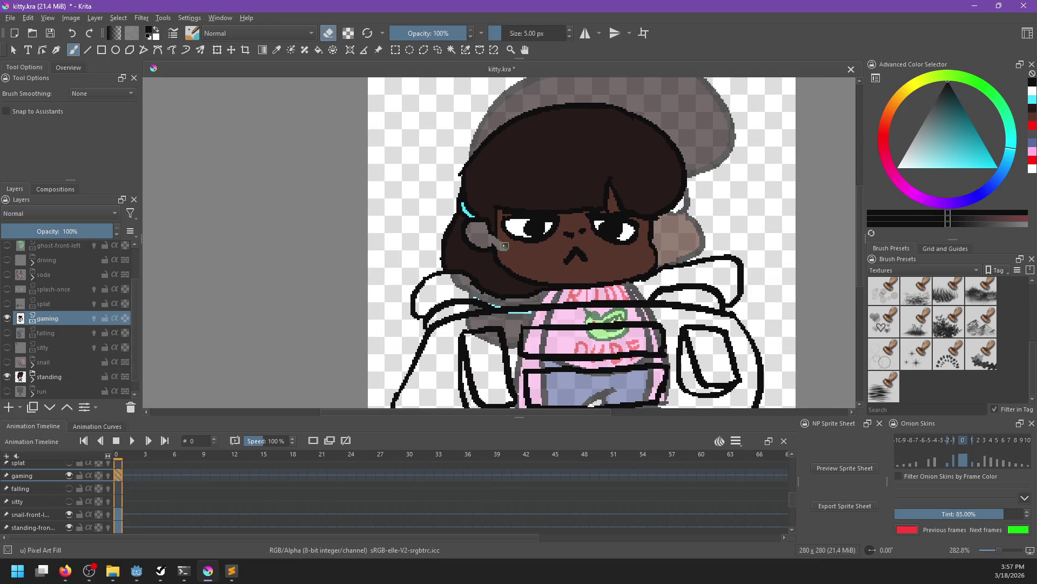
{"action": "key", "text": "e"}
{"action": "left_click", "coordinate": [494, 243], "text": "ctrl"}
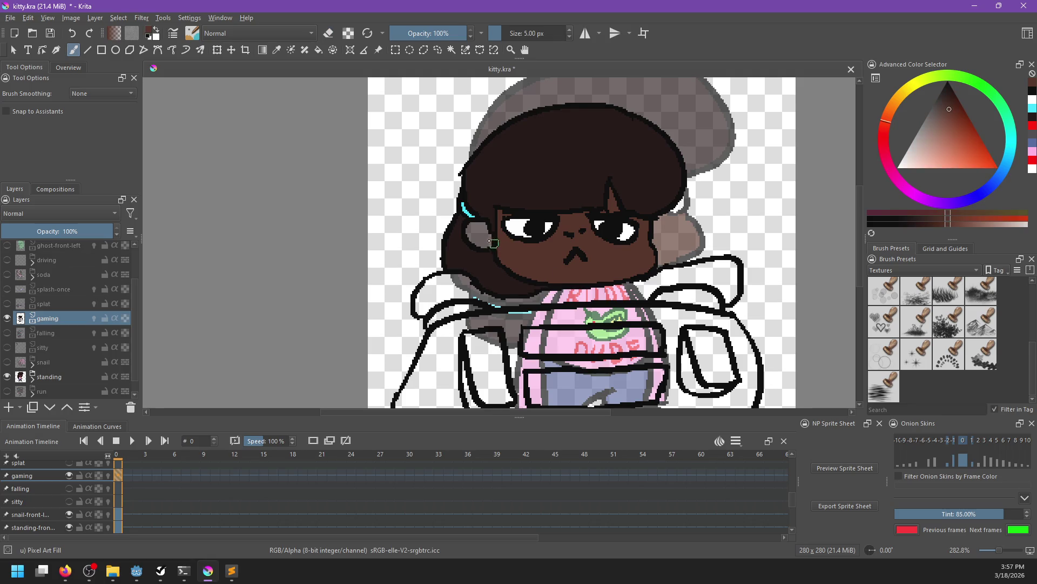
{"action": "key", "text": "f"}
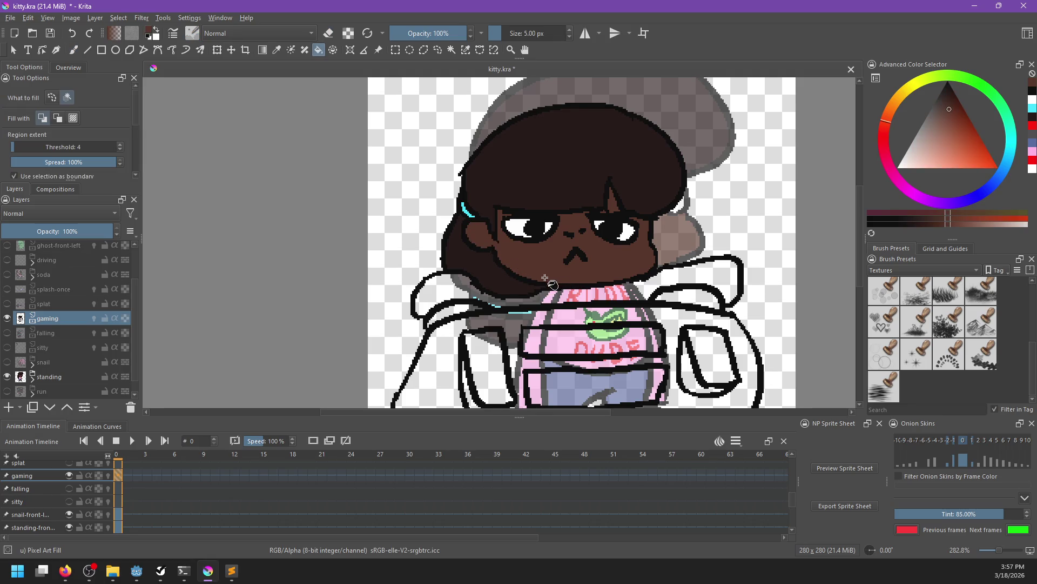
{"action": "key", "text": "b"}
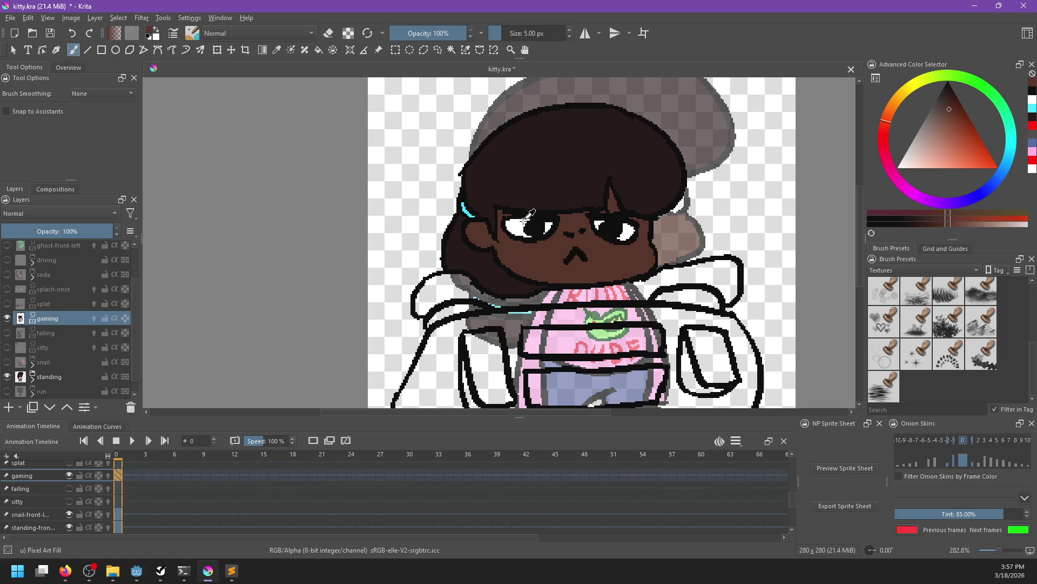
{"action": "left_click", "coordinate": [527, 216], "text": "ctrl"}
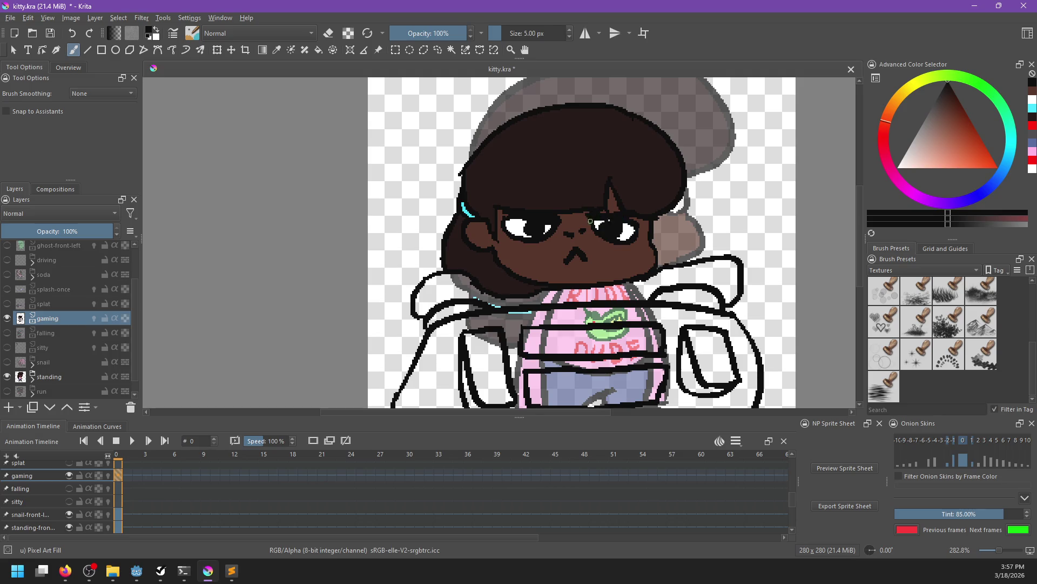
{"action": "key", "text": "e"}
{"action": "key", "text": "e"}
{"action": "left_click", "coordinate": [594, 225], "text": "ctrl"}
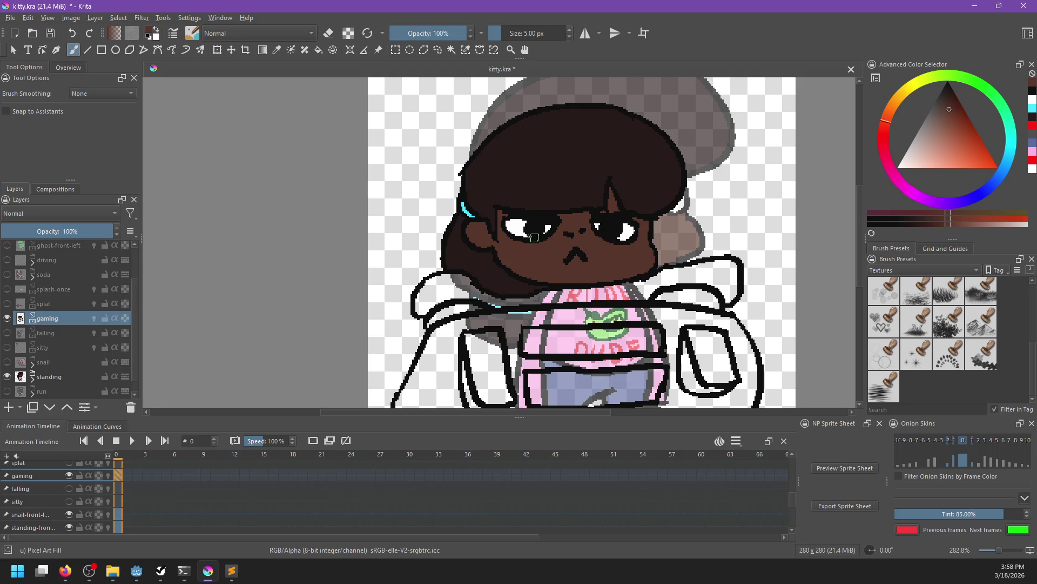
{"action": "mouse_move", "coordinate": [561, 215]}
{"action": "left_mouse_down"}
{"action": "mouse_move", "coordinate": [564, 224]}
{"action": "mouse_move", "coordinate": [517, 235]}
{"action": "mouse_move", "coordinate": [519, 221]}
{"action": "mouse_move", "coordinate": [562, 216]}
{"action": "mouse_move", "coordinate": [548, 224]}
{"action": "mouse_move", "coordinate": [544, 214]}
{"action": "left_mouse_up"}
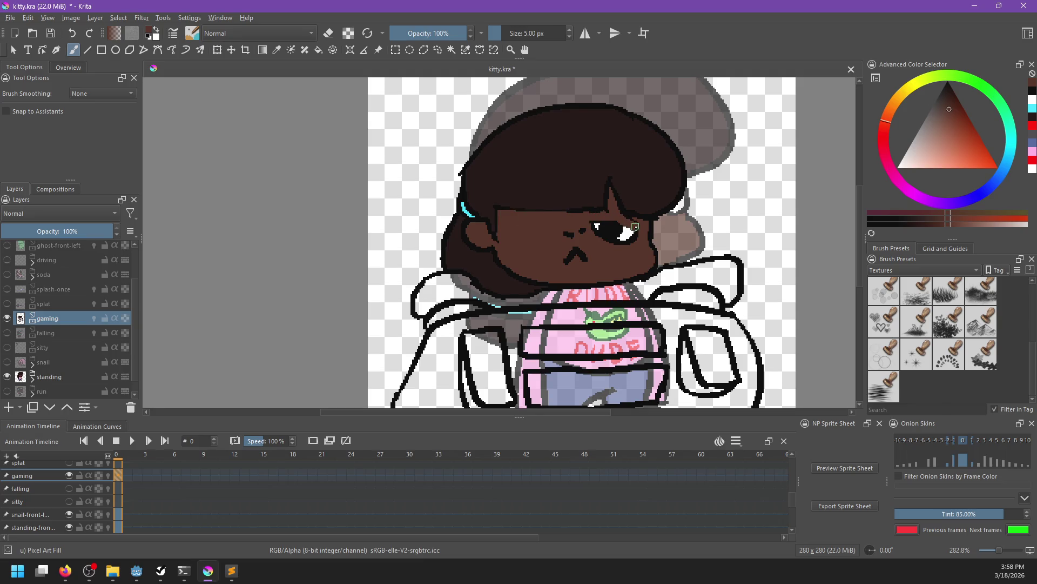
Step: Paint out the left eye, nose and mouth, discarding the new black eye strokes
{"action": "mouse_move", "coordinate": [632, 221]}
{"action": "left_mouse_down"}
{"action": "mouse_move", "coordinate": [592, 227]}
{"action": "mouse_move", "coordinate": [562, 249]}
{"action": "mouse_move", "coordinate": [624, 234]}
{"action": "mouse_move", "coordinate": [591, 247]}
{"action": "mouse_move", "coordinate": [630, 247]}
{"action": "mouse_move", "coordinate": [586, 262]}
{"action": "mouse_move", "coordinate": [592, 271]}
{"action": "left_mouse_up"}
{"action": "left_click", "coordinate": [601, 210], "text": "ctrl"}
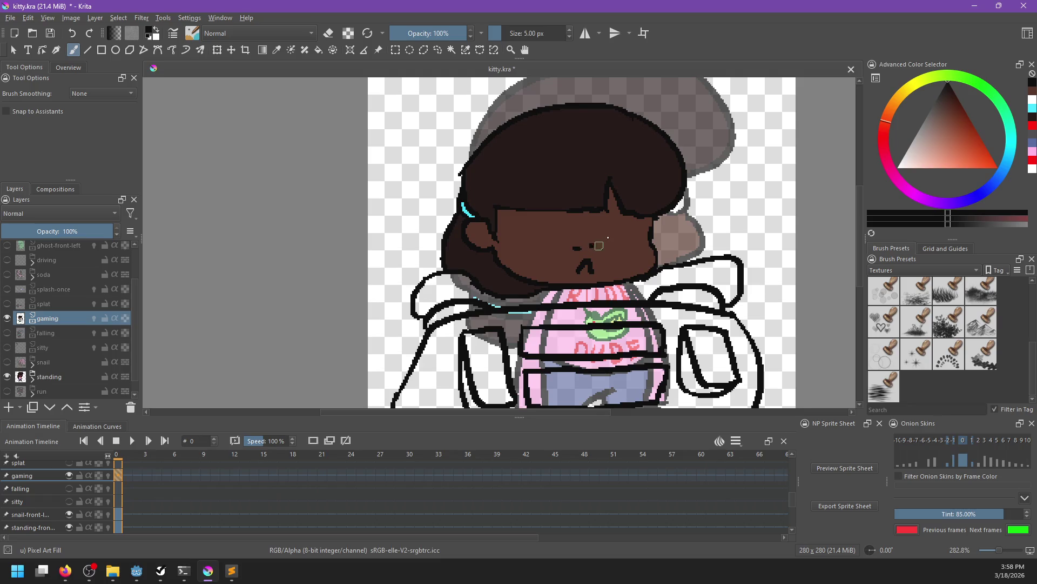
{"action": "left_click_drag", "start_coordinate": [518, 217], "coordinate": [569, 221]}
{"action": "key", "text": "ctrl+z"}
{"action": "key", "text": "ctrl+z"}
{"action": "key", "text": "ctrl+z"}
{"action": "key", "text": "ctrl+z"}
{"action": "key", "text": "ctrl+z"}
{"action": "key", "text": "ctrl+z"}
{"action": "key", "text": "ctrl+z"}
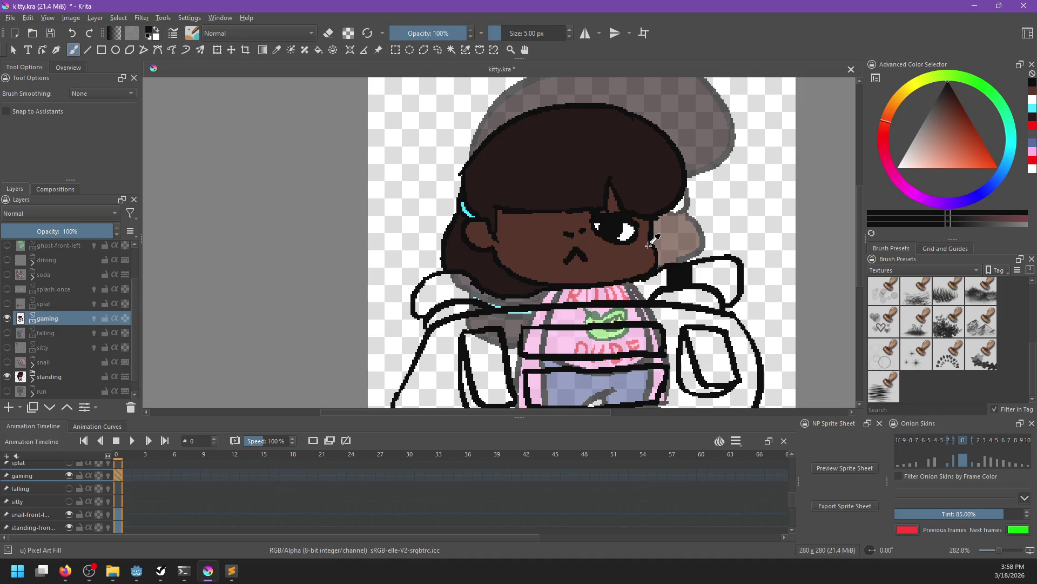
{"action": "key", "text": "ctrl+z"}
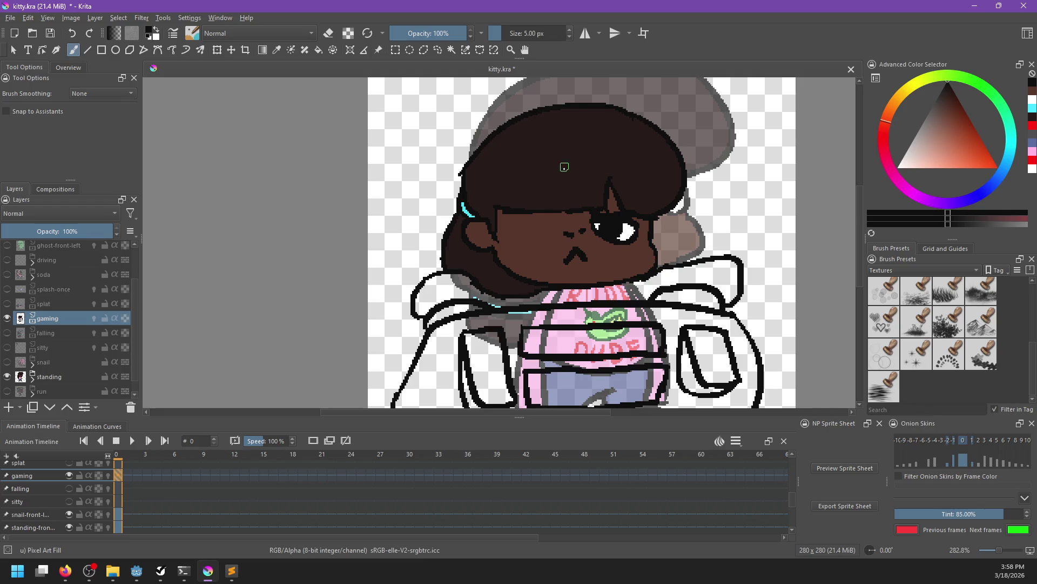
{"action": "scroll", "coordinate": [558, 286], "scroll_direction": "down", "scroll_amount": 4}
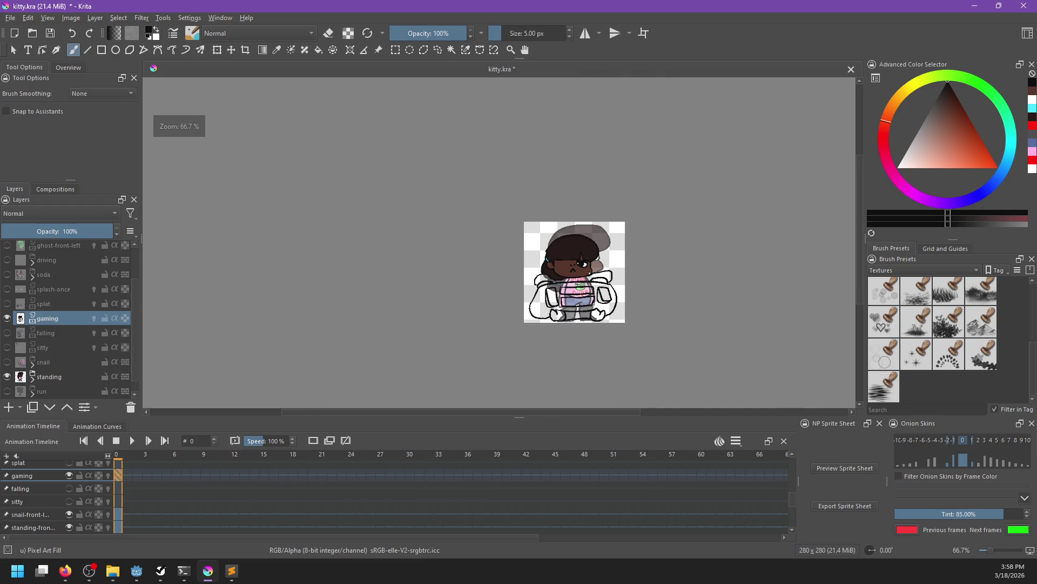
Step: Try a near-white stroke across the left eye, then undo it
{"action": "scroll", "coordinate": [587, 281], "scroll_direction": "up", "scroll_amount": 5}
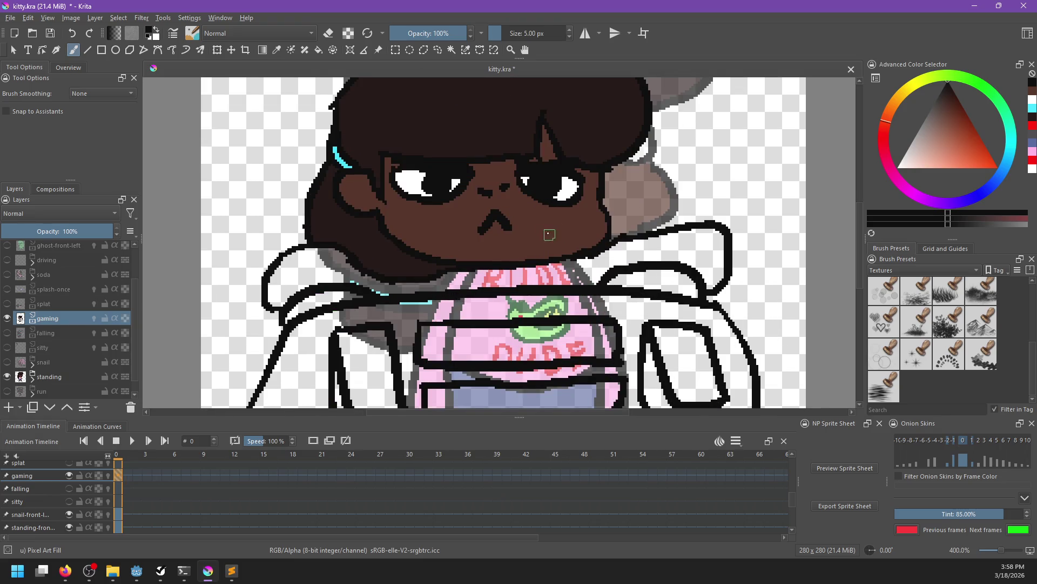
{"action": "left_click", "coordinate": [417, 180], "text": "ctrl"}
{"action": "left_click_drag", "start_coordinate": [418, 180], "coordinate": [454, 184]}
{"action": "key", "text": "ctrl+z"}
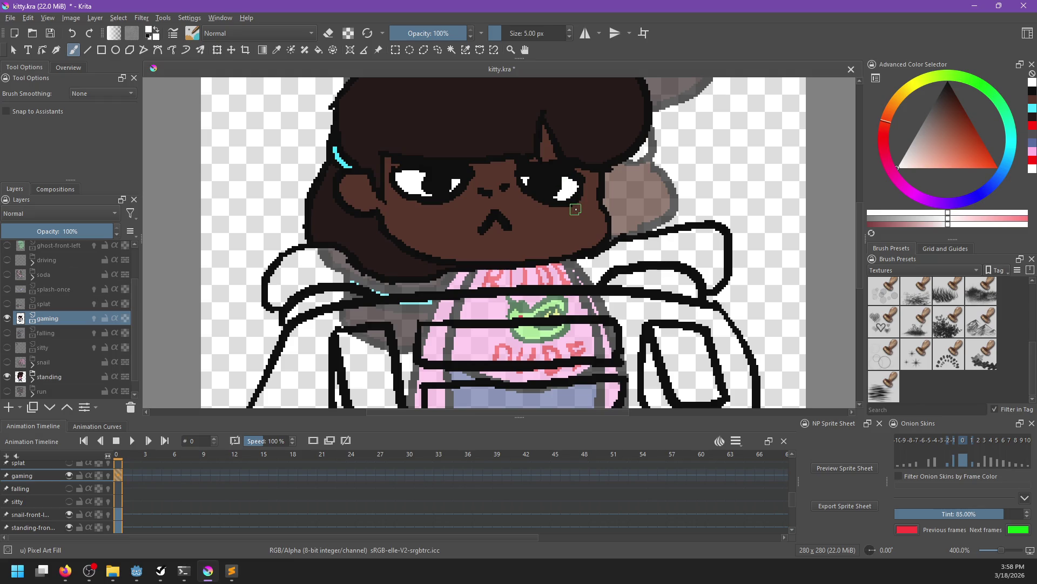
Step: Brush skin brown over the mouth, nose and right eye
{"action": "scroll", "coordinate": [575, 209], "scroll_direction": "down", "scroll_amount": 5}
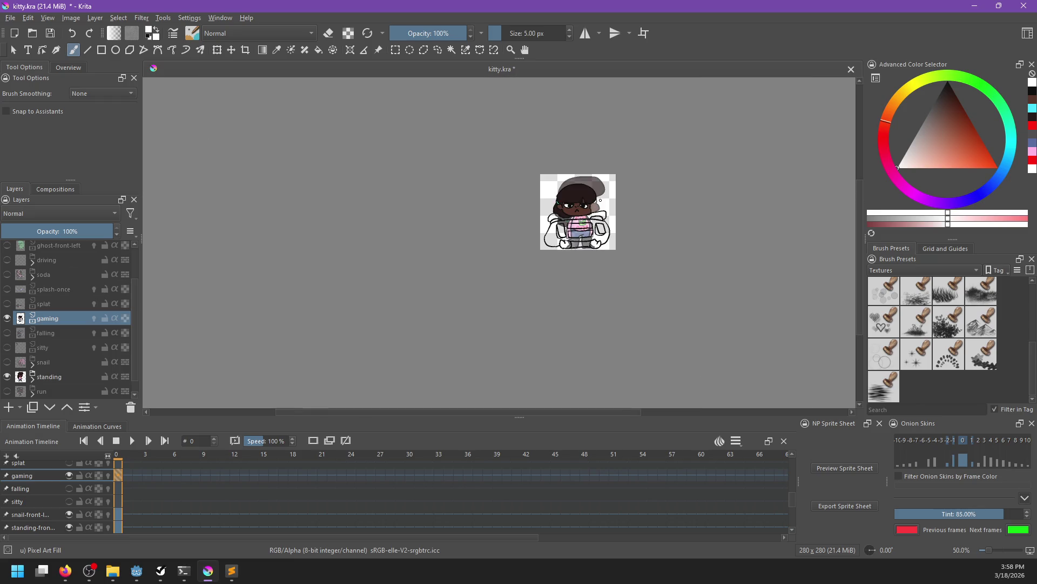
{"action": "scroll", "coordinate": [577, 199], "scroll_direction": "up", "scroll_amount": 3}
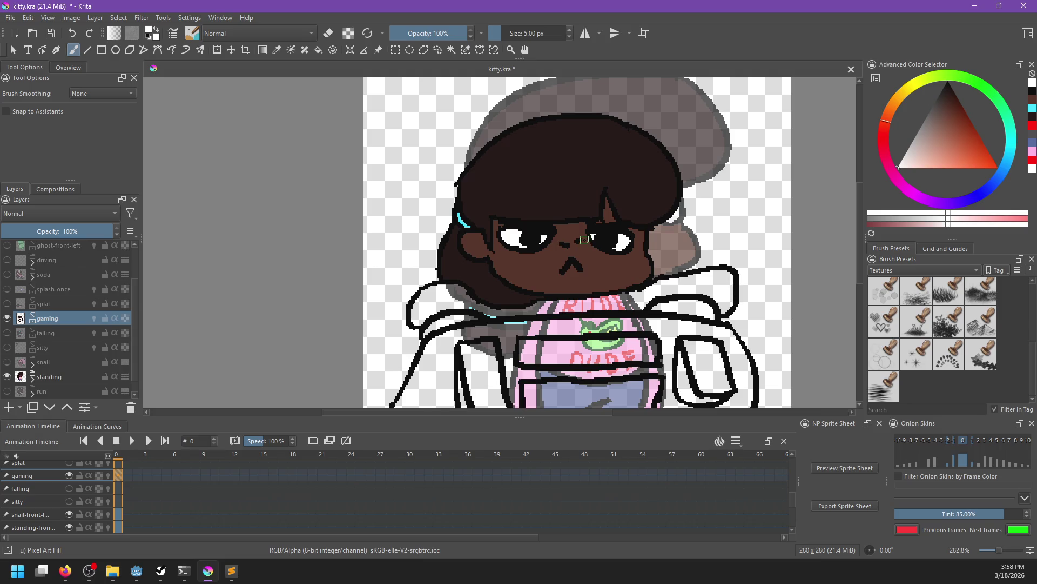
{"action": "scroll", "coordinate": [584, 240], "scroll_direction": "up", "scroll_amount": 2}
{"action": "left_click", "coordinate": [556, 288], "text": "ctrl"}
{"action": "mouse_move", "coordinate": [555, 287]}
{"action": "left_mouse_down"}
{"action": "mouse_move", "coordinate": [569, 280]}
{"action": "mouse_move", "coordinate": [532, 313]}
{"action": "mouse_move", "coordinate": [567, 239]}
{"action": "mouse_move", "coordinate": [461, 261]}
{"action": "mouse_move", "coordinate": [420, 237]}
{"action": "mouse_move", "coordinate": [420, 214]}
{"action": "mouse_move", "coordinate": [537, 216]}
{"action": "mouse_move", "coordinate": [429, 227]}
{"action": "mouse_move", "coordinate": [505, 234]}
{"action": "mouse_move", "coordinate": [470, 248]}
{"action": "left_mouse_up"}
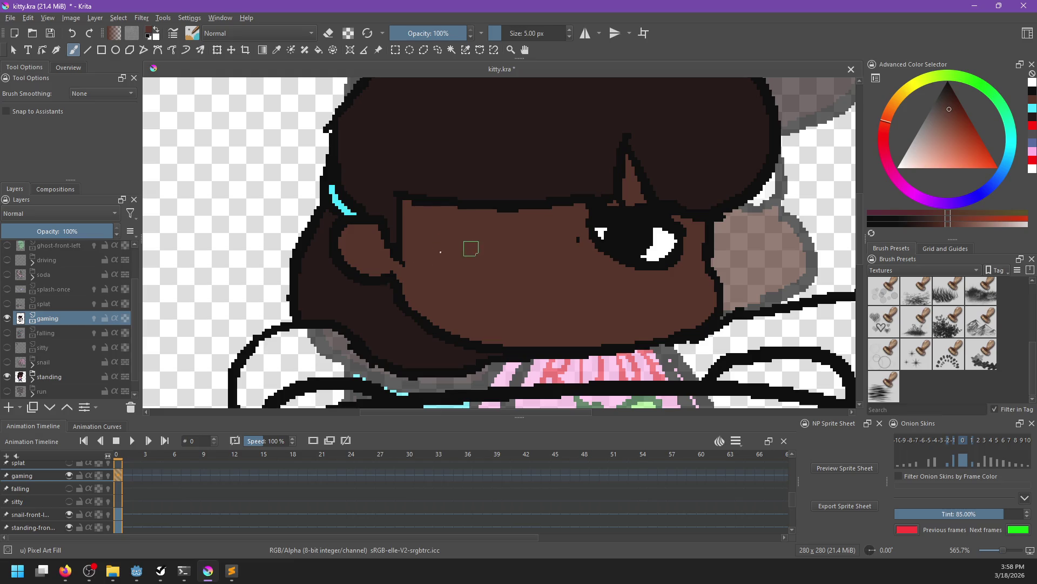
{"action": "mouse_move", "coordinate": [643, 207]}
{"action": "left_mouse_down"}
{"action": "mouse_move", "coordinate": [598, 206]}
{"action": "mouse_move", "coordinate": [624, 204]}
{"action": "mouse_move", "coordinate": [588, 225]}
{"action": "mouse_move", "coordinate": [684, 228]}
{"action": "mouse_move", "coordinate": [672, 250]}
{"action": "mouse_move", "coordinate": [625, 227]}
{"action": "left_mouse_up"}
{"action": "left_click_drag", "start_coordinate": [613, 271], "coordinate": [643, 220]}
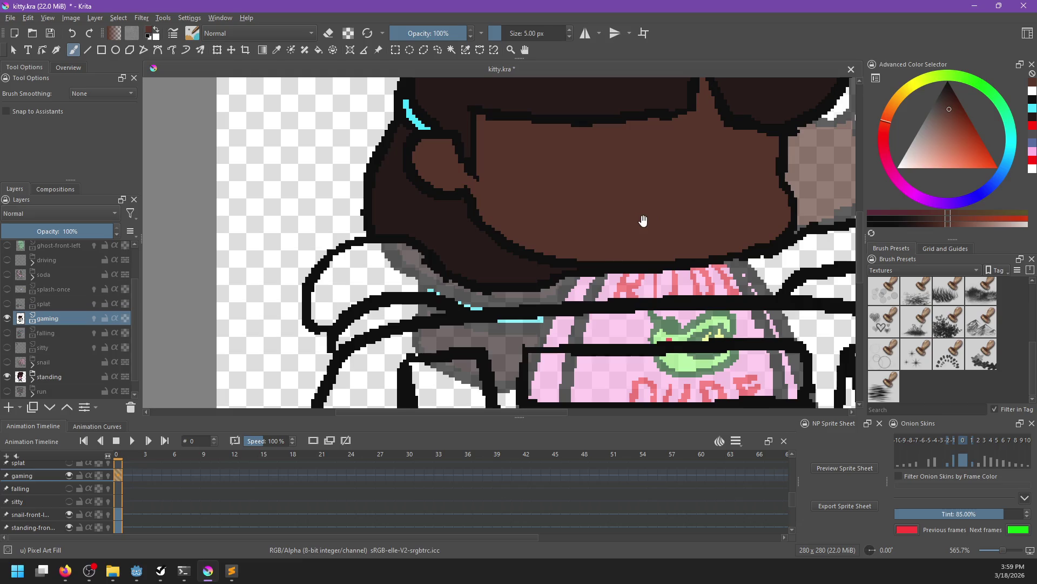
Step: With the fill tool, bucket-fill the kitty's collar pink
{"action": "key", "text": "f"}
{"action": "left_click", "coordinate": [626, 332], "text": "ctrl"}
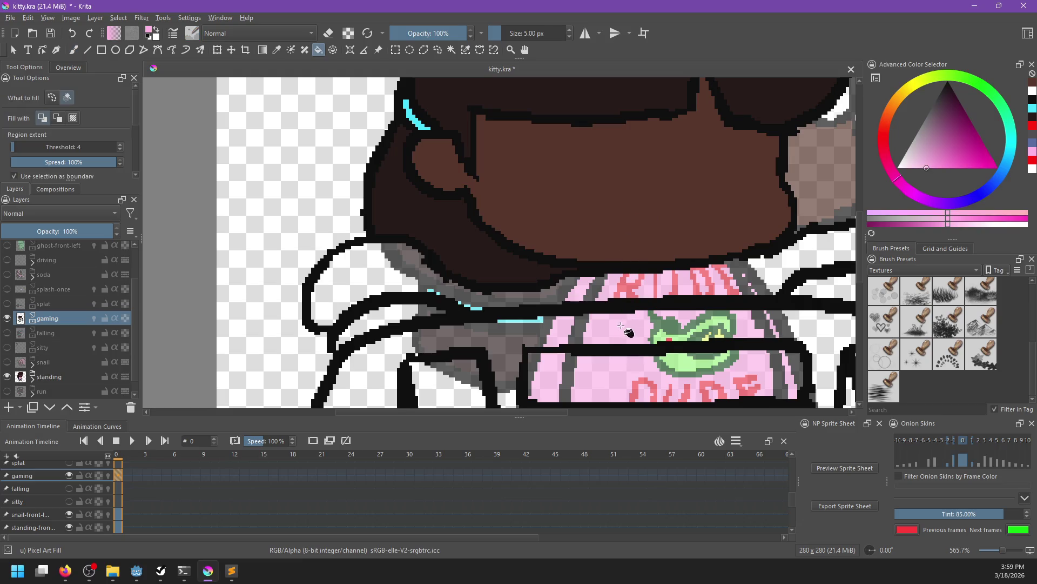
{"action": "left_click", "coordinate": [572, 293]}
Step: Fill the lower shirt band with the shirt's blue and both feet dark grey
{"action": "left_click_drag", "start_coordinate": [571, 292], "coordinate": [409, 233]}
{"action": "mouse_move", "coordinate": [693, 284]}
{"action": "left_mouse_down"}
{"action": "mouse_move", "coordinate": [736, 224]}
{"action": "mouse_move", "coordinate": [751, 157]}
{"action": "left_mouse_up"}
{"action": "left_click_drag", "start_coordinate": [540, 335], "coordinate": [573, 233]}
{"action": "key", "text": "d"}
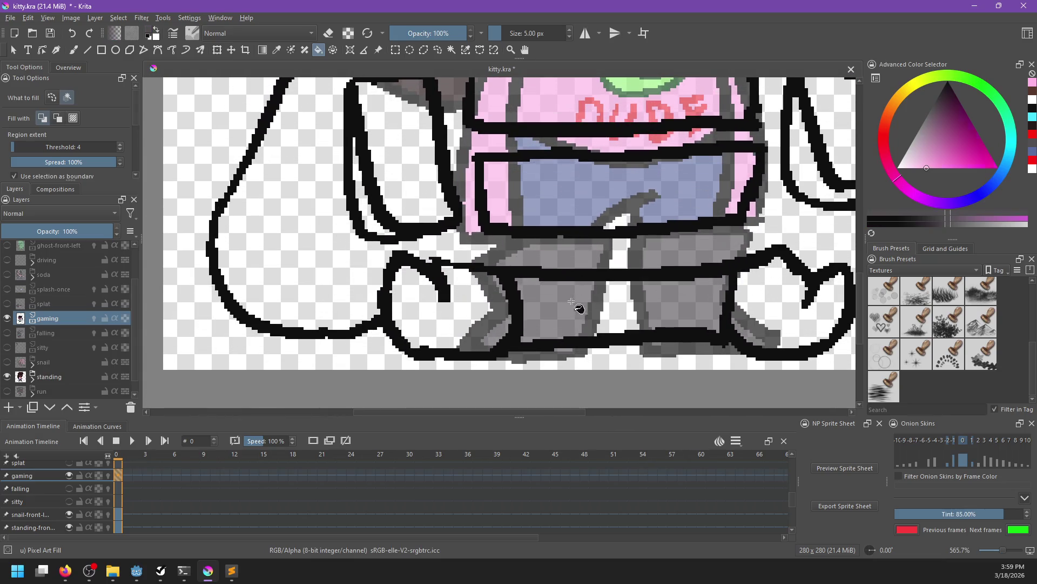
{"action": "left_click", "coordinate": [554, 179], "text": "ctrl"}
{"action": "left_click", "coordinate": [554, 309]}
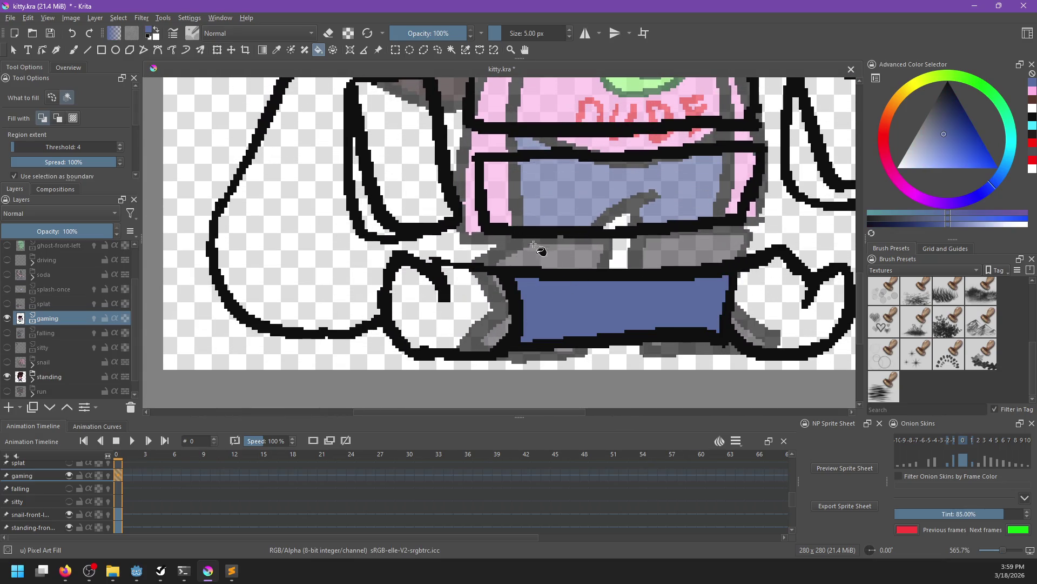
{"action": "left_click", "coordinate": [564, 246], "text": "ctrl"}
{"action": "left_click", "coordinate": [464, 319]}
{"action": "left_click", "coordinate": [794, 320]}
Step: Fill the controller body with a near-black grey
{"action": "mouse_move", "coordinate": [687, 242]}
{"action": "left_mouse_down"}
{"action": "mouse_move", "coordinate": [660, 310]}
{"action": "mouse_move", "coordinate": [566, 361]}
{"action": "mouse_move", "coordinate": [652, 317]}
{"action": "left_mouse_up"}
{"action": "left_click", "coordinate": [942, 91]}
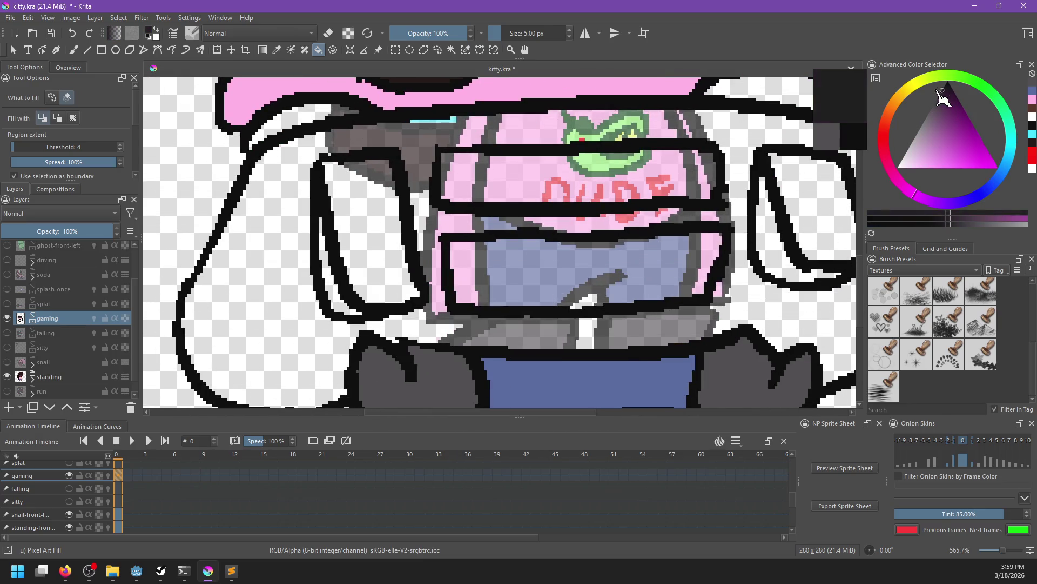
{"action": "left_click", "coordinate": [762, 305]}
Step: Fill the controller's upper and lower centre panels mid-grey
{"action": "left_click_drag", "start_coordinate": [603, 289], "coordinate": [571, 316]}
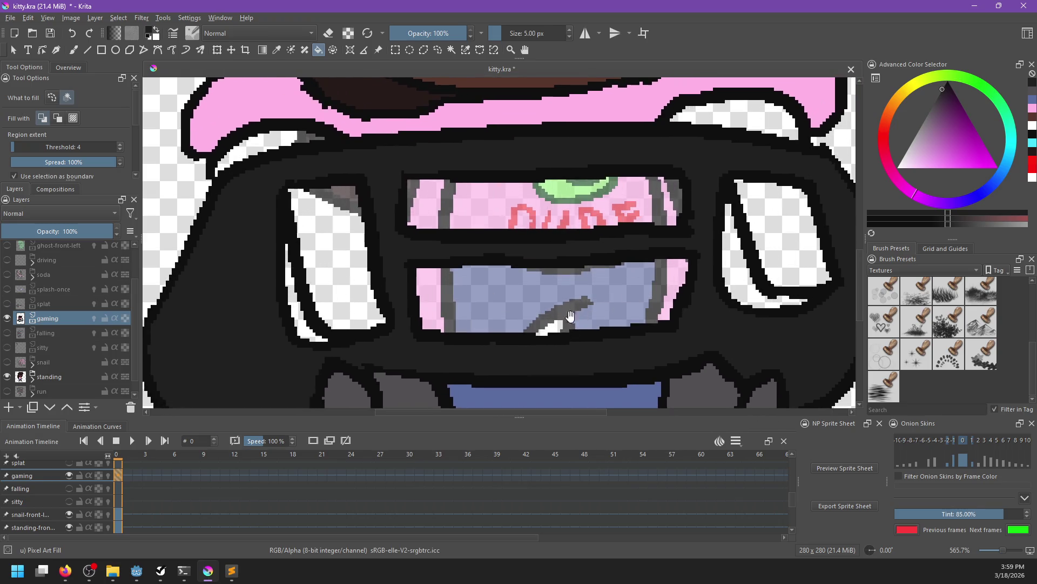
{"action": "left_click", "coordinate": [926, 118]}
{"action": "left_click", "coordinate": [633, 290]}
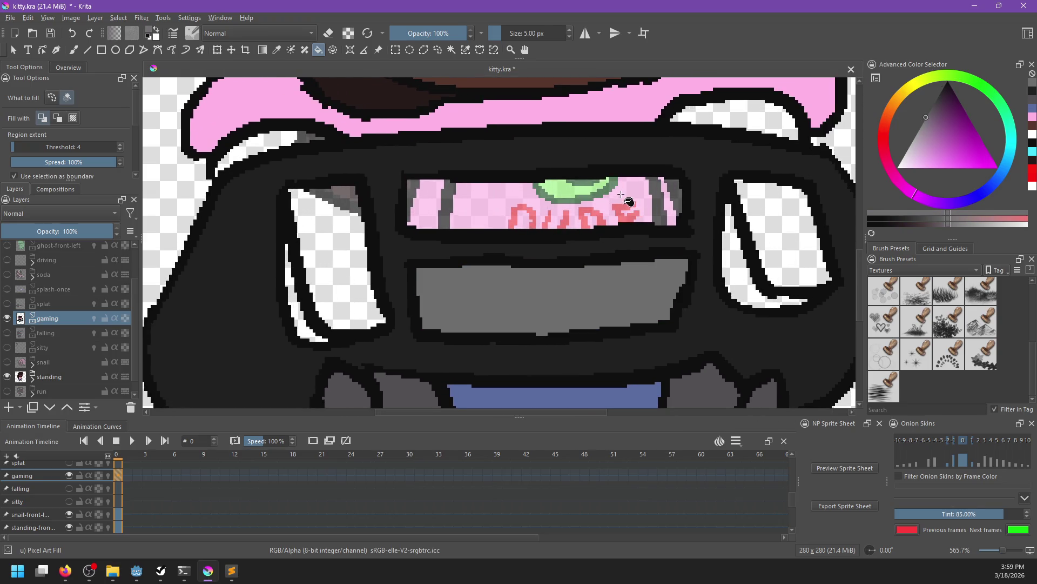
{"action": "left_click", "coordinate": [628, 201]}
Step: Fill the side panels, white strip, and leftover gaps near the frame and collar grey
{"action": "left_click_drag", "start_coordinate": [675, 290], "coordinate": [656, 303]}
{"action": "left_click", "coordinate": [757, 259]}
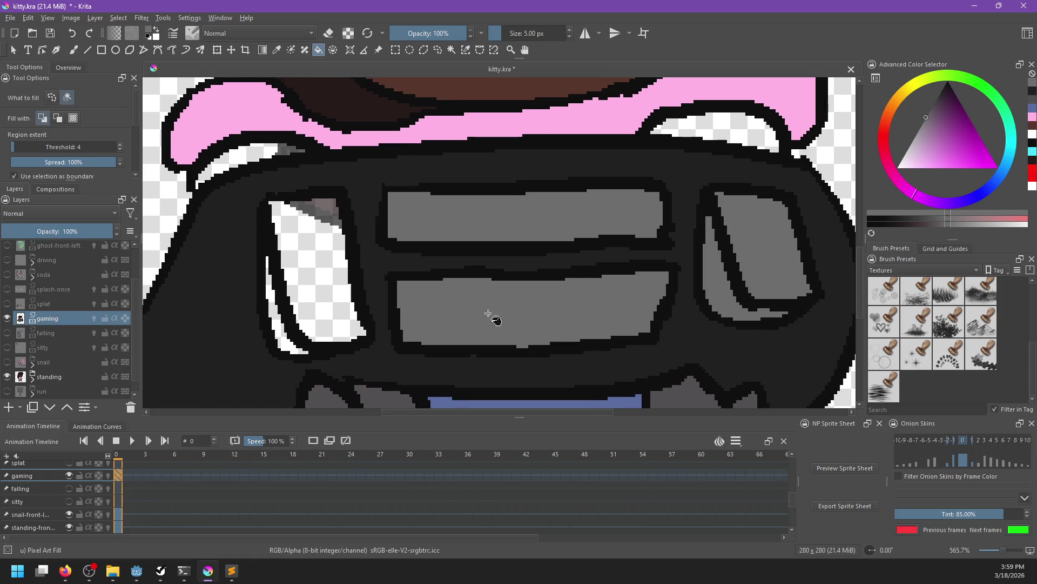
{"action": "left_click", "coordinate": [335, 298]}
{"action": "left_click", "coordinate": [303, 348]}
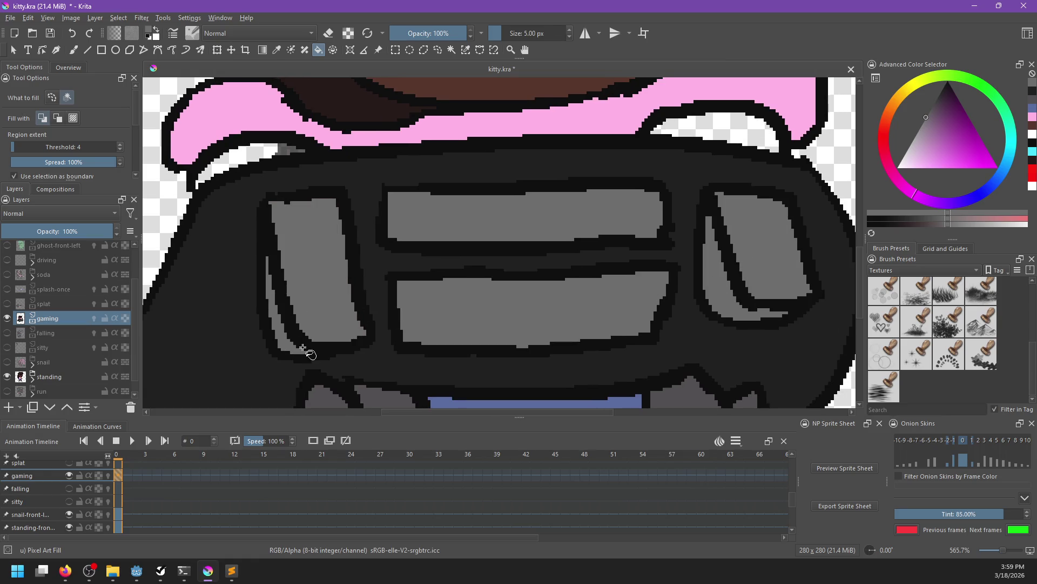
{"action": "left_click", "coordinate": [270, 155]}
{"action": "left_click", "coordinate": [727, 138]}
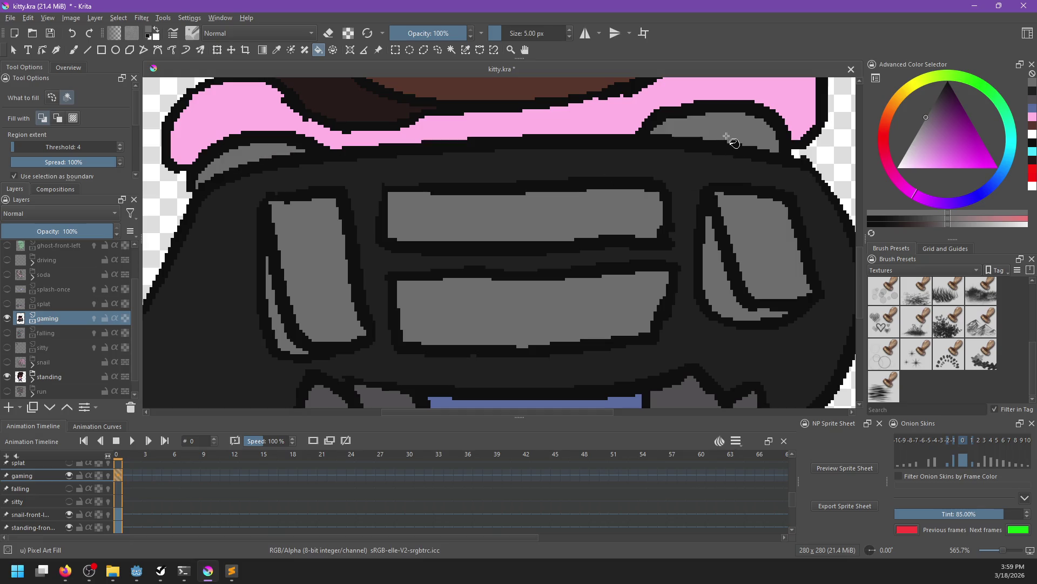
{"action": "scroll", "coordinate": [727, 136], "scroll_direction": "down", "scroll_amount": 6}
{"action": "scroll", "coordinate": [473, 248], "scroll_direction": "up", "scroll_amount": 4}
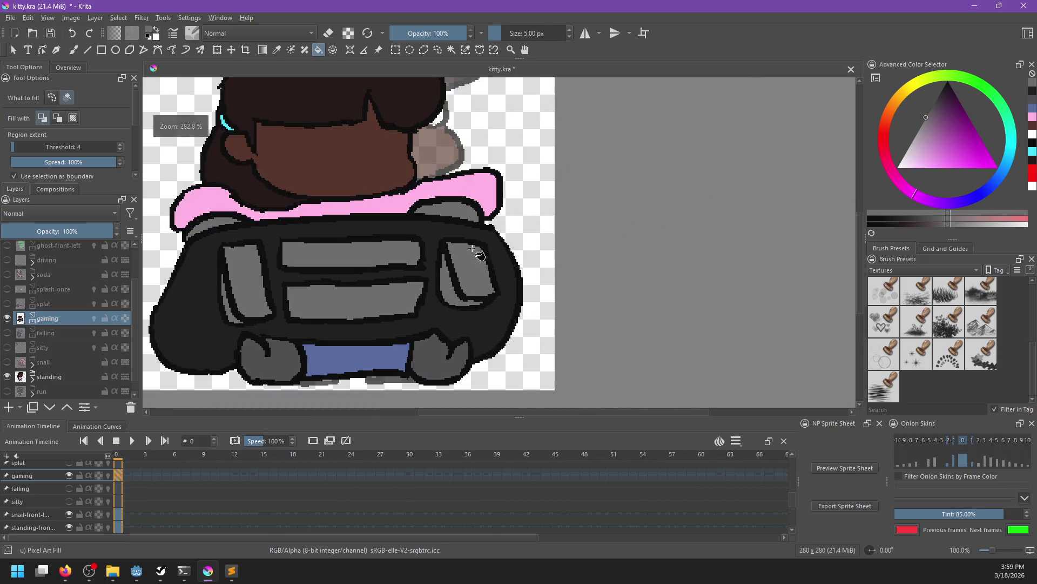
Step: Refill the controller's top and lower centre panels with a darker grey
{"action": "scroll", "coordinate": [472, 249], "scroll_direction": "down", "scroll_amount": 1}
{"action": "scroll", "coordinate": [519, 270], "scroll_direction": "up", "scroll_amount": 1}
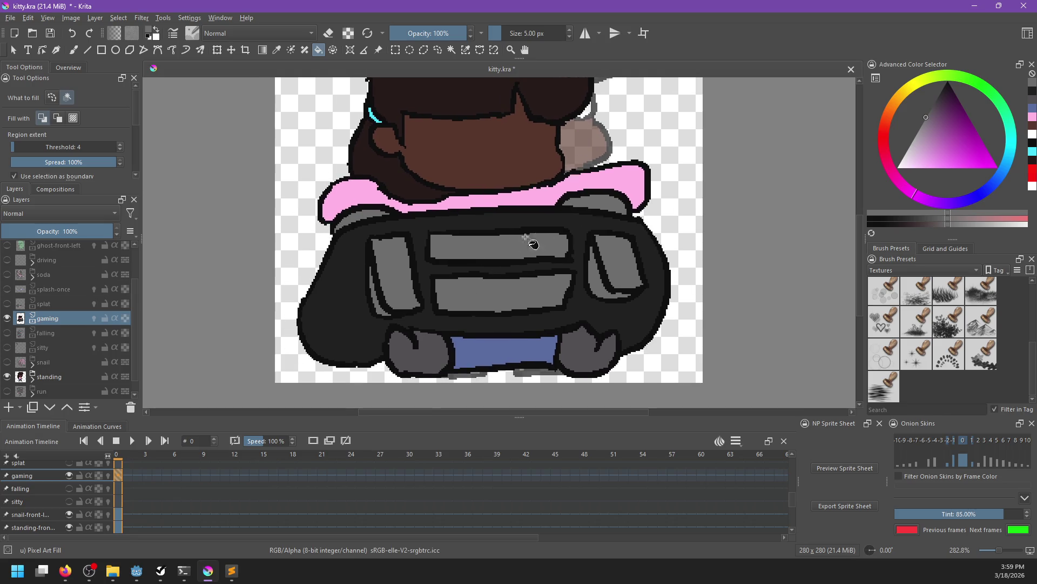
{"action": "left_click", "coordinate": [935, 103]}
{"action": "left_click", "coordinate": [512, 246]}
{"action": "left_click", "coordinate": [511, 293]}
Step: Check the controller reference images in Firefox, then re-centre the controller on the canvas
{"action": "key", "text": "alt+Tab"}
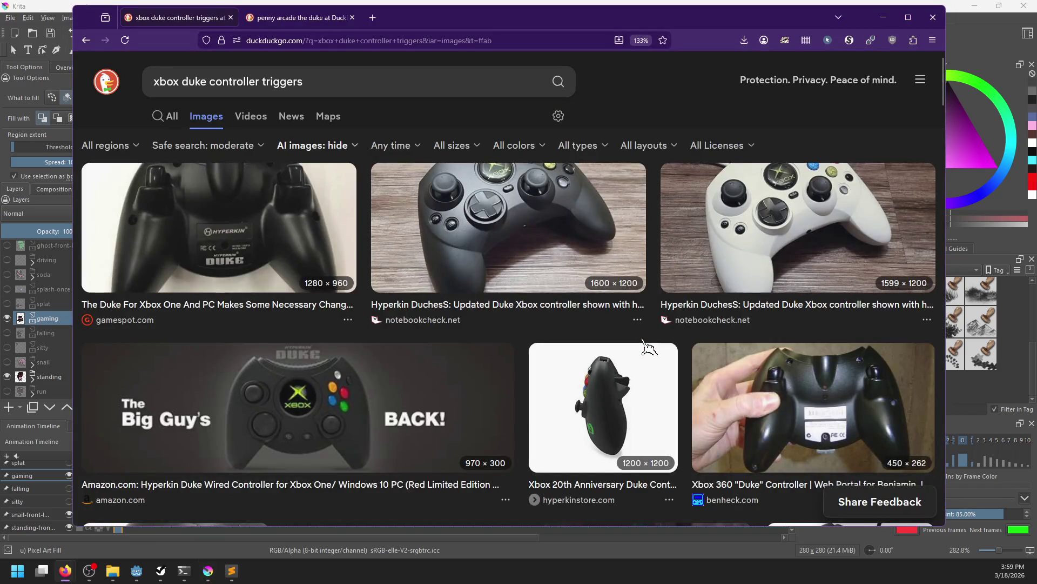
{"action": "key", "text": "alt+Tab"}
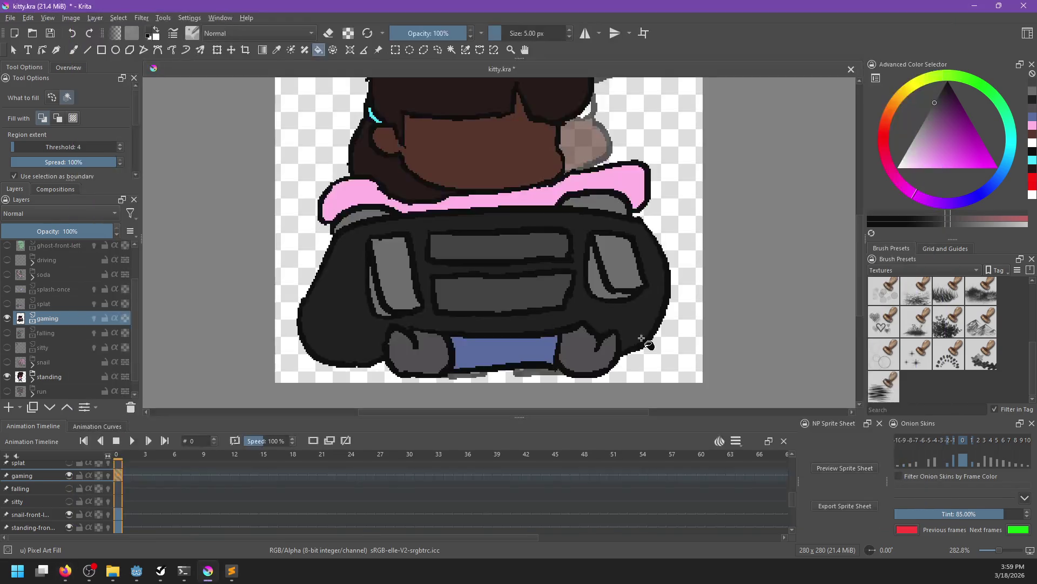
{"action": "mouse_move", "coordinate": [596, 214]}
{"action": "left_mouse_down"}
{"action": "mouse_move", "coordinate": [636, 275]}
{"action": "mouse_move", "coordinate": [610, 268]}
{"action": "mouse_move", "coordinate": [597, 283]}
{"action": "mouse_move", "coordinate": [626, 291]}
{"action": "mouse_move", "coordinate": [637, 308]}
{"action": "left_mouse_up"}
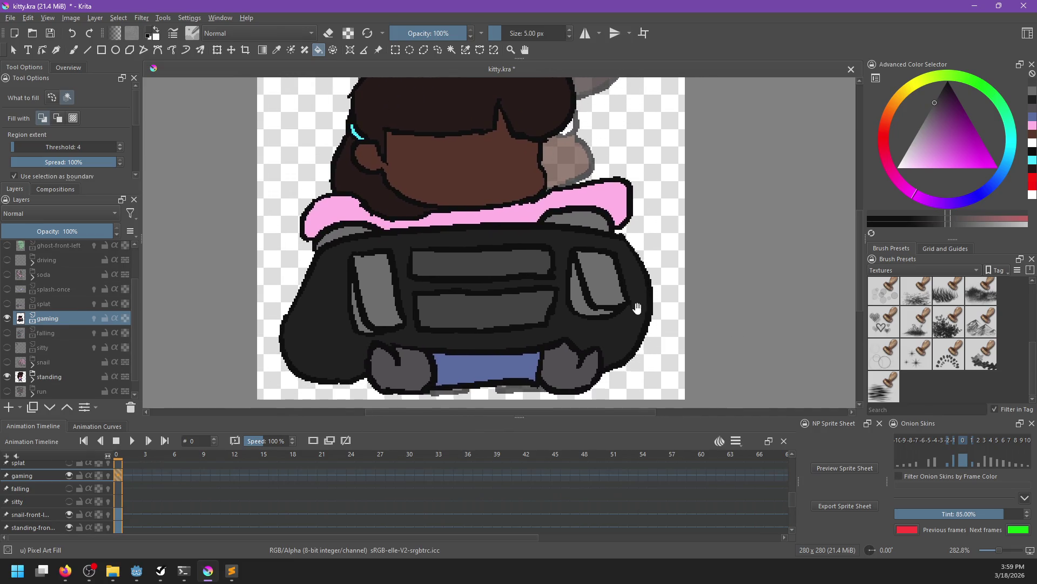
Step: Paint a slate-blue highlight along the controller's right edge, undoing the extra upper-right stroke
{"action": "left_click", "coordinate": [659, 265], "text": "ctrl"}
{"action": "key", "text": "b"}
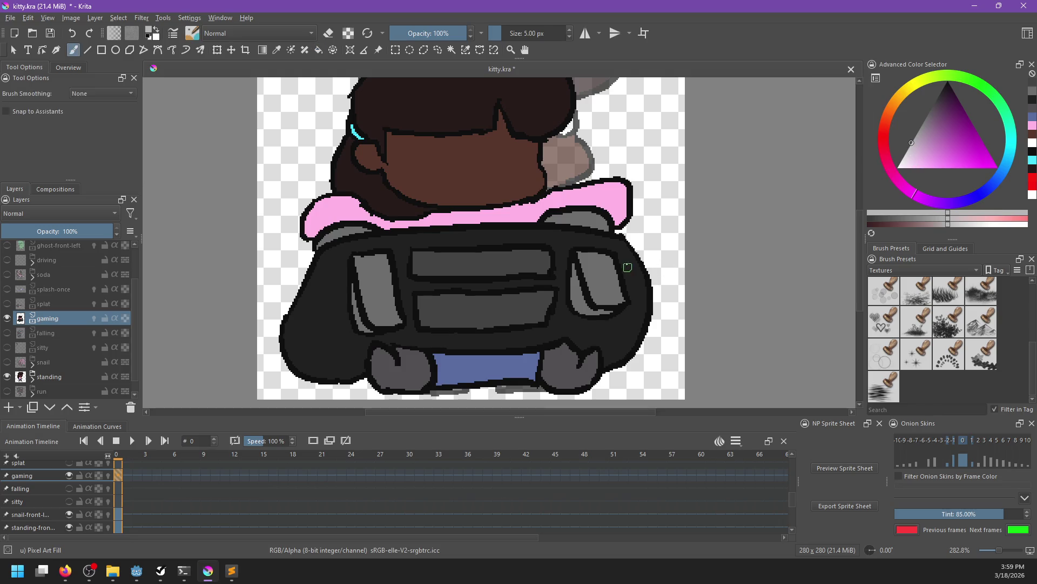
{"action": "mouse_move", "coordinate": [918, 162]}
{"action": "left_mouse_down"}
{"action": "mouse_move", "coordinate": [900, 162]}
{"action": "mouse_move", "coordinate": [930, 122]}
{"action": "left_mouse_up"}
{"action": "left_click", "coordinate": [987, 191]}
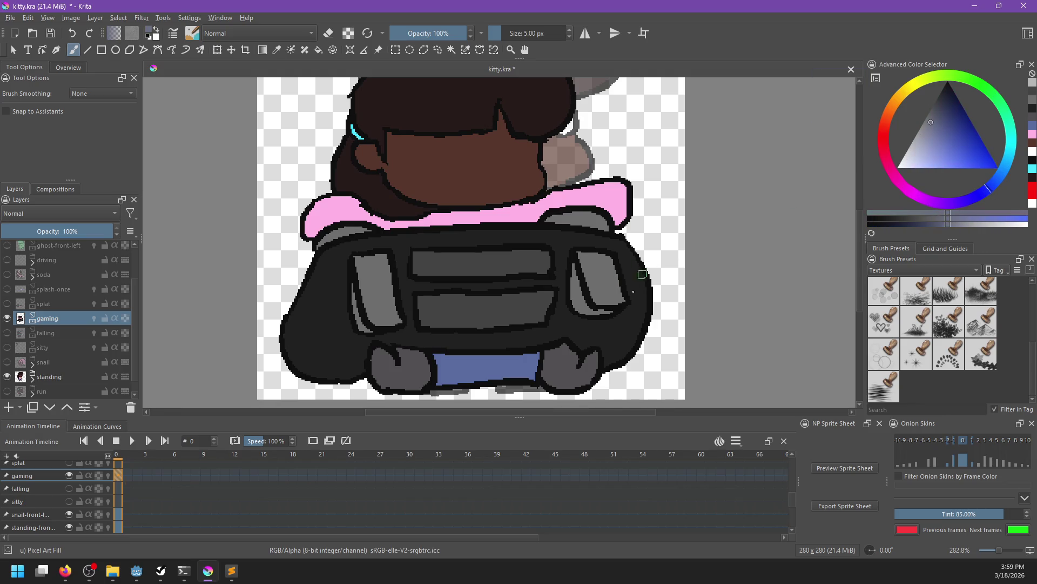
{"action": "left_click_drag", "start_coordinate": [636, 266], "coordinate": [638, 318]}
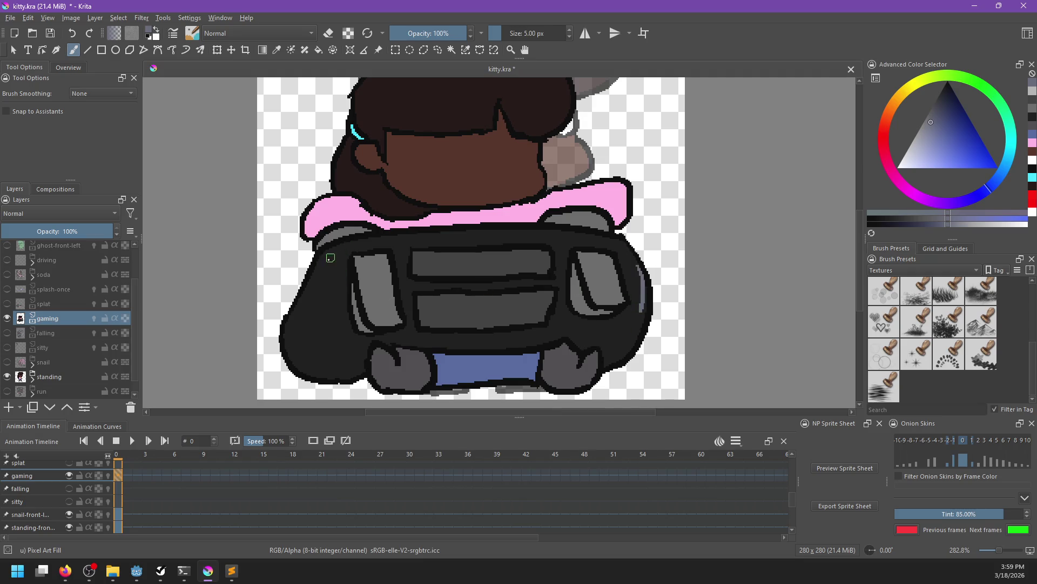
{"action": "left_click_drag", "start_coordinate": [599, 237], "coordinate": [618, 239]}
{"action": "key", "text": "ctrl+z"}
{"action": "scroll", "coordinate": [591, 276], "scroll_direction": "down", "scroll_amount": 2}
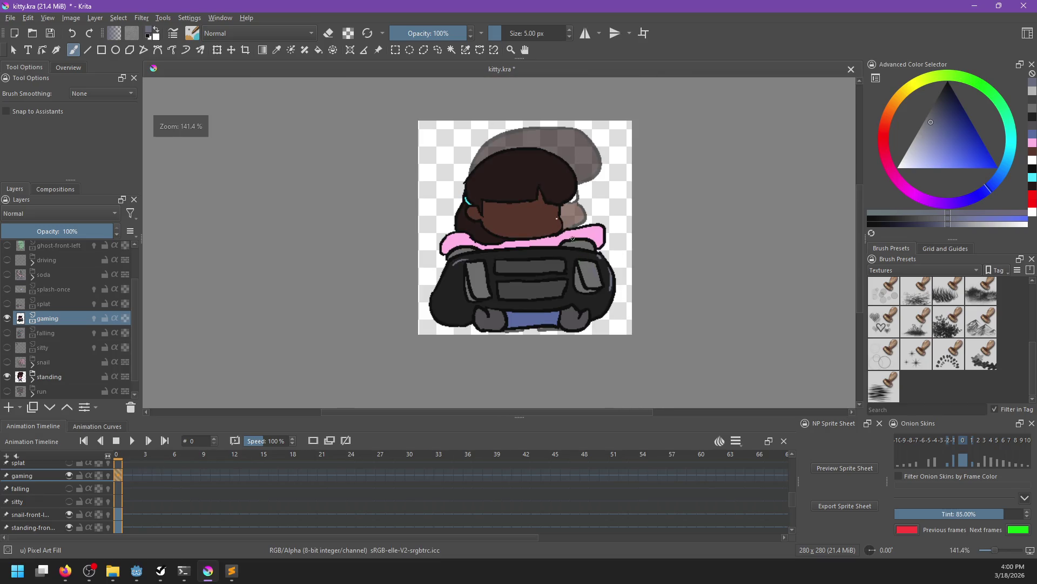
{"action": "scroll", "coordinate": [556, 236], "scroll_direction": "up", "scroll_amount": 4}
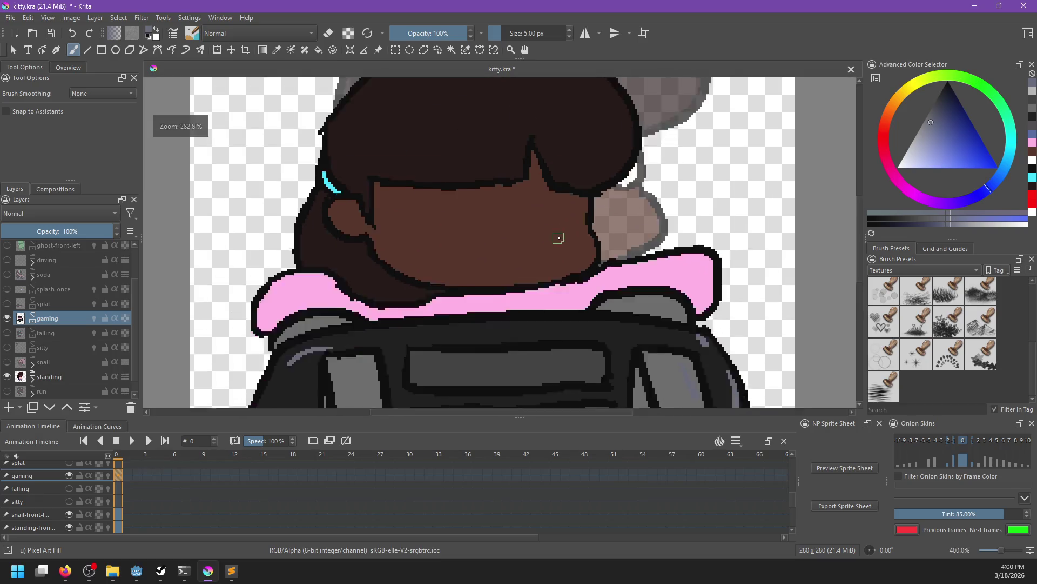
{"action": "scroll", "coordinate": [557, 232], "scroll_direction": "down", "scroll_amount": 1}
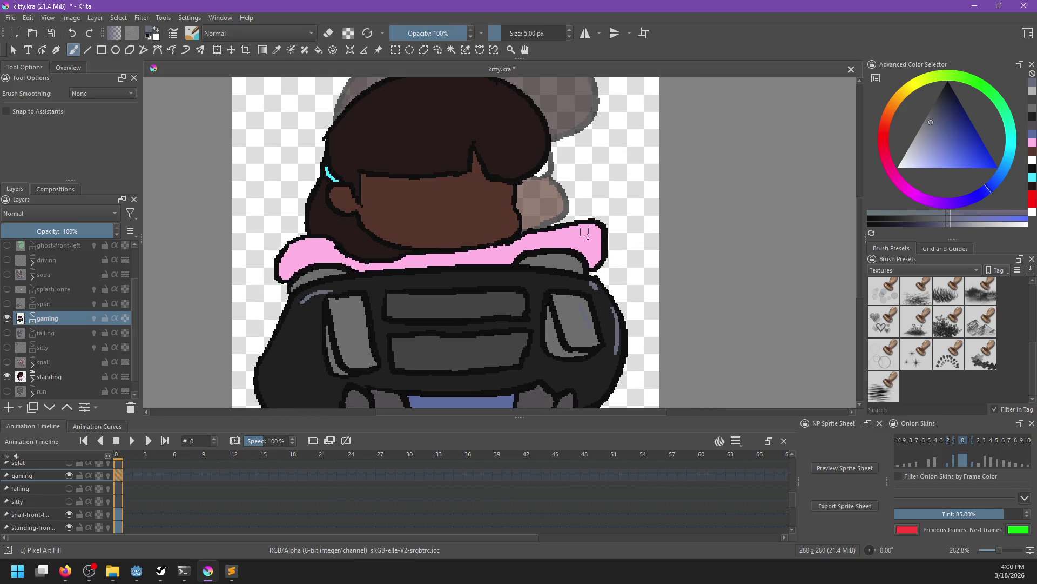
{"action": "key", "text": "ctrl"}
{"action": "left_click", "coordinate": [411, 175], "text": "ctrl"}
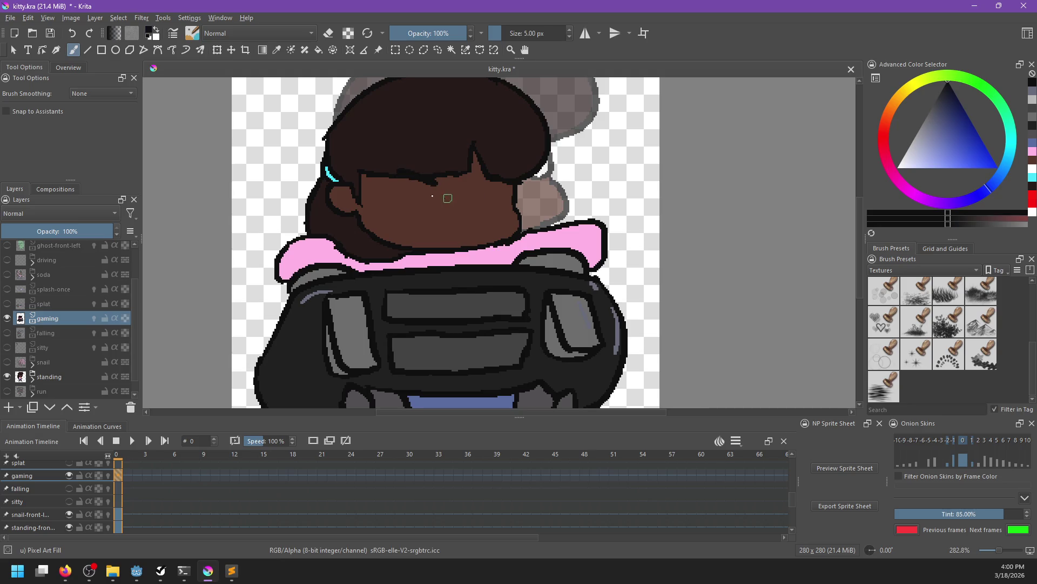
{"action": "mouse_move", "coordinate": [435, 187]}
{"action": "left_mouse_down"}
{"action": "mouse_move", "coordinate": [387, 198]}
{"action": "mouse_move", "coordinate": [437, 188]}
{"action": "left_mouse_up"}
{"action": "key", "text": "ctrl+z"}
{"action": "key", "text": "ctrl+z"}
{"action": "mouse_move", "coordinate": [79, 230]}
{"action": "left_mouse_down"}
{"action": "mouse_move", "coordinate": [58, 231]}
{"action": "mouse_move", "coordinate": [182, 238]}
{"action": "left_mouse_up"}
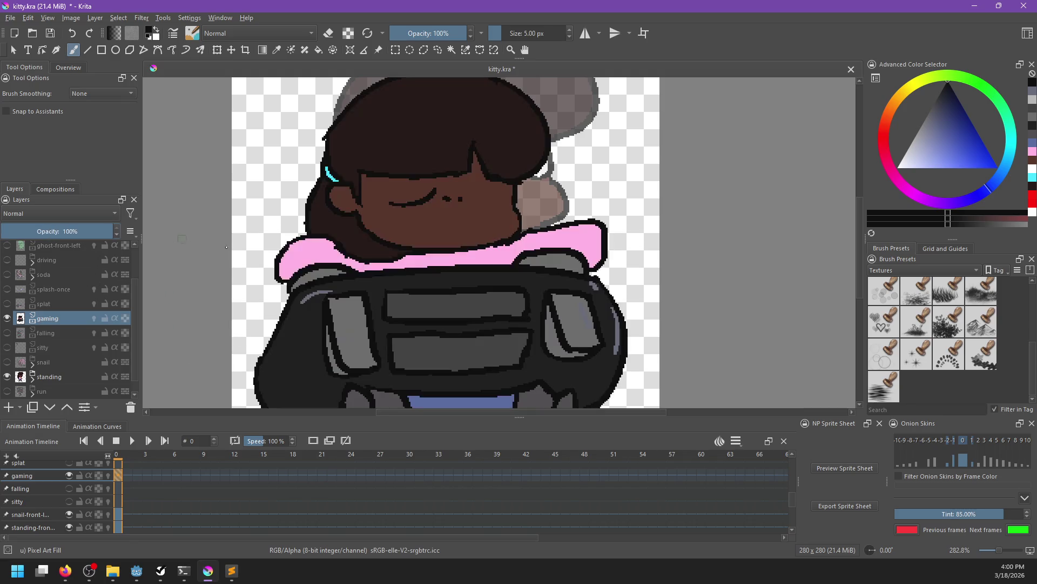
{"action": "key", "text": "ctrl+z"}
{"action": "key", "text": "bracketleft"}
{"action": "scroll", "coordinate": [462, 174], "scroll_direction": "down", "scroll_amount": 2}
{"action": "scroll", "coordinate": [508, 206], "scroll_direction": "up", "scroll_amount": 2}
{"action": "key", "text": "ctrl+z"}
{"action": "key", "text": "ctrl+z"}
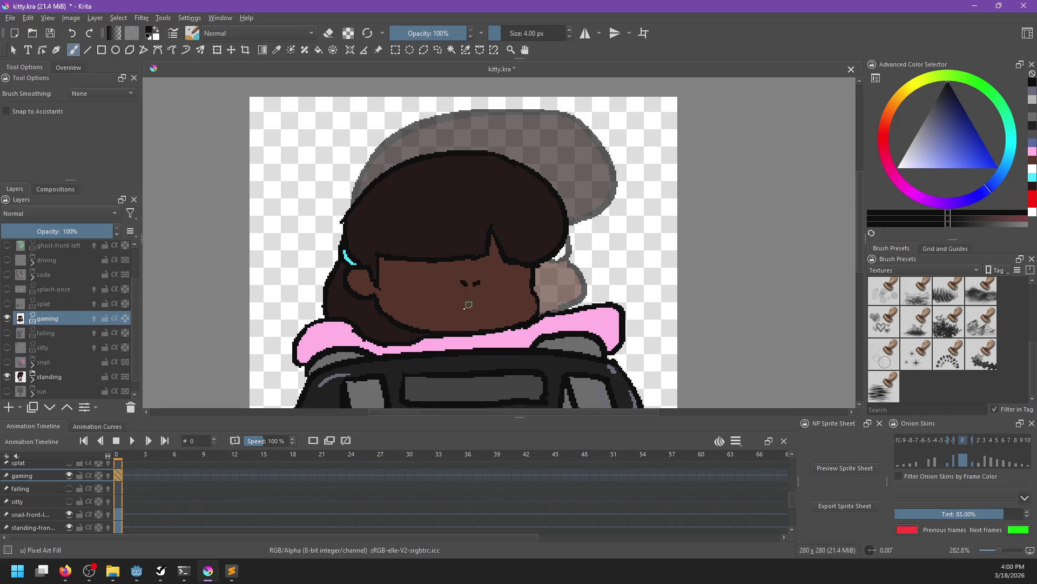
Step: Draw the half-closed left eye on the gaming layer, undoing and redoing strokes until it looks right
{"action": "key", "text": "ctrl+z"}
{"action": "left_click_drag", "start_coordinate": [468, 306], "coordinate": [482, 291]}
{"action": "key", "text": "ctrl+z"}
{"action": "key", "text": "ctrl+z"}
{"action": "mouse_move", "coordinate": [393, 270]}
{"action": "left_mouse_down"}
{"action": "mouse_move", "coordinate": [457, 263]}
{"action": "mouse_move", "coordinate": [410, 263]}
{"action": "mouse_move", "coordinate": [456, 276]}
{"action": "left_mouse_up"}
{"action": "key", "text": "ctrl+z"}
{"action": "key", "text": "ctrl+z"}
{"action": "key", "text": "ctrl+z"}
{"action": "key", "text": "ctrl+z"}
{"action": "mouse_move", "coordinate": [404, 266]}
{"action": "left_mouse_down"}
{"action": "mouse_move", "coordinate": [523, 266]}
{"action": "mouse_move", "coordinate": [509, 262]}
{"action": "left_mouse_up"}
{"action": "key", "text": "ctrl+z"}
{"action": "left_click_drag", "start_coordinate": [406, 265], "coordinate": [446, 263]}
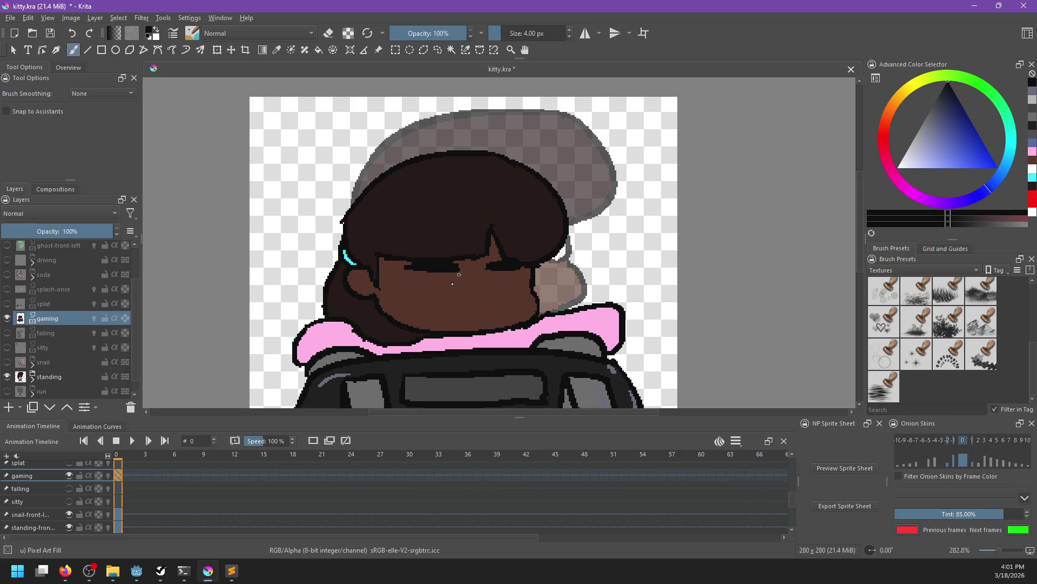
{"action": "key", "text": "ctrl+z"}
{"action": "key", "text": "ctrl+shift+z"}
{"action": "key", "text": "ctrl+z"}
{"action": "key", "text": "ctrl+shift+z"}
{"action": "key", "text": "ctrl+z"}
{"action": "key", "text": "ctrl+shift+z"}
Step: Paint the left eye's dark pupil and draw the half-closed right eye
{"action": "left_click_drag", "start_coordinate": [439, 275], "coordinate": [447, 279]}
{"action": "key", "text": "ctrl+z"}
{"action": "key", "text": "ctrl+z"}
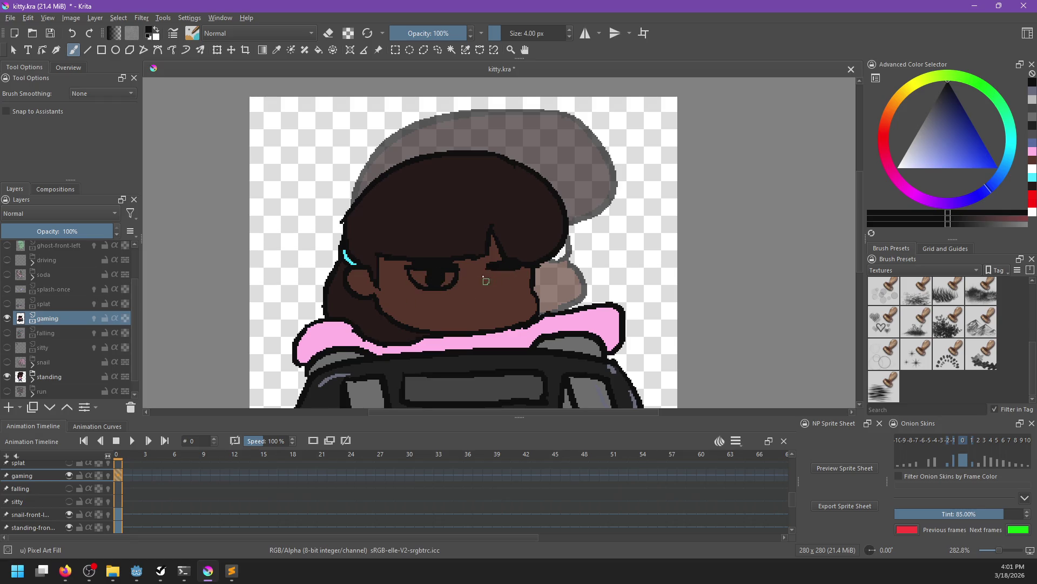
{"action": "left_click_drag", "start_coordinate": [489, 272], "coordinate": [511, 271]}
{"action": "key", "text": "ctrl+z"}
{"action": "key", "text": "ctrl+z"}
{"action": "scroll", "coordinate": [475, 273], "scroll_direction": "down", "scroll_amount": 1}
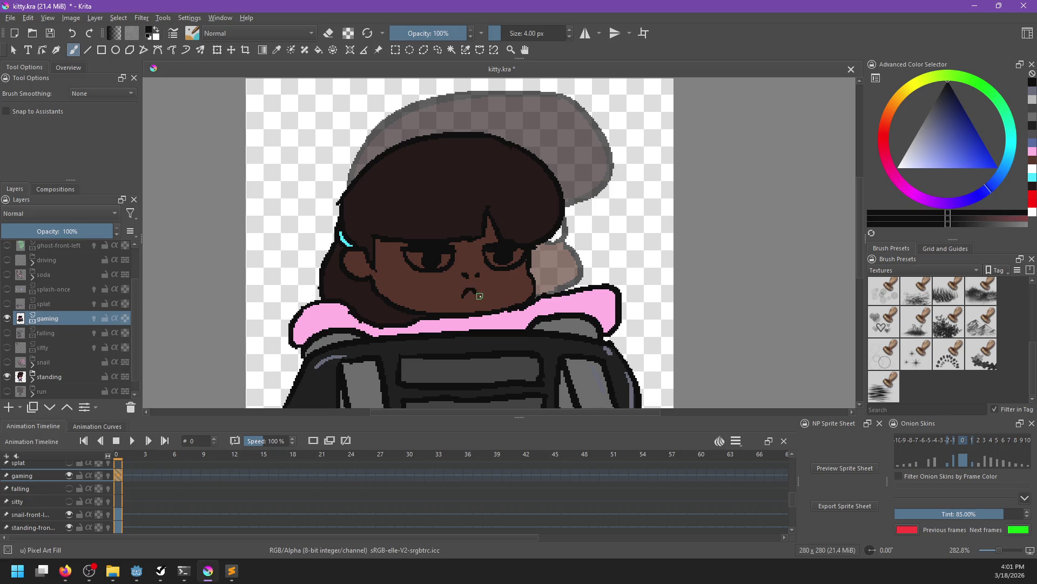
{"action": "left_click_drag", "start_coordinate": [507, 302], "coordinate": [518, 248]}
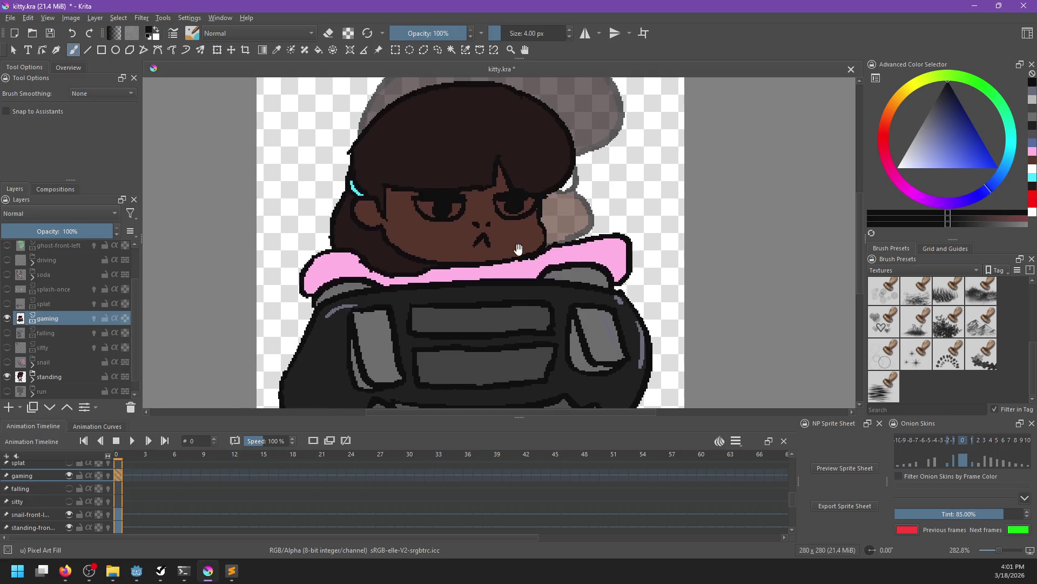
Step: Fill both eyes with white using the Fill tool
{"action": "key", "text": "f"}
{"action": "key", "text": "x"}
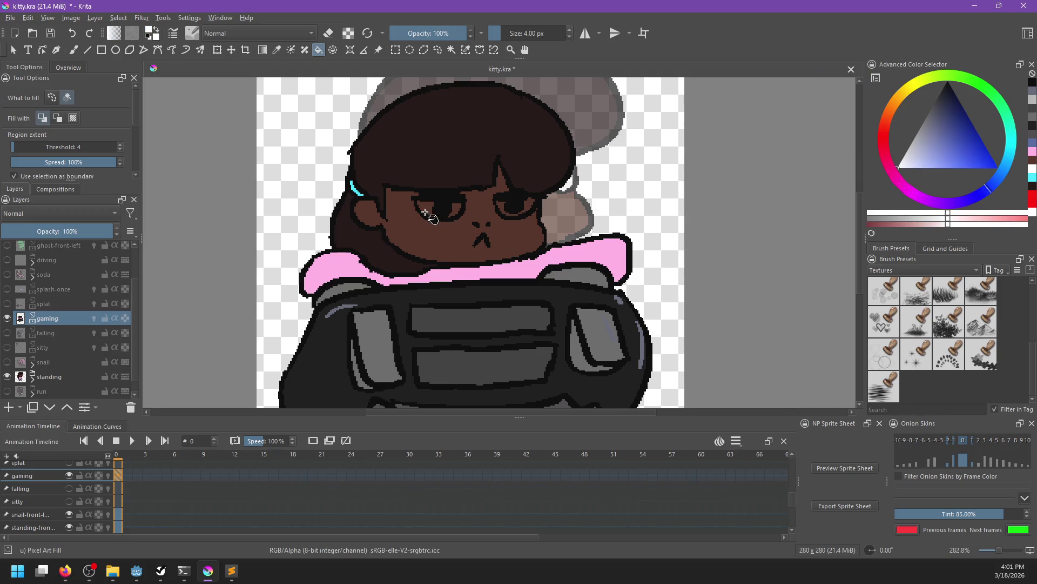
{"action": "left_click", "coordinate": [425, 212]}
{"action": "left_click", "coordinate": [534, 204]}
{"action": "scroll", "coordinate": [551, 247], "scroll_direction": "down", "scroll_amount": 5}
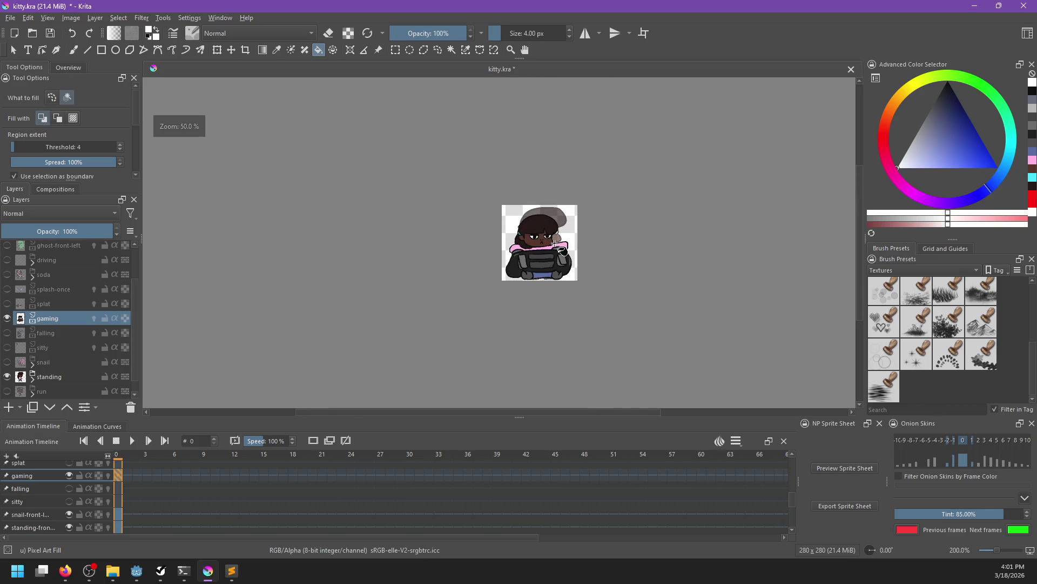
{"action": "scroll", "coordinate": [558, 229], "scroll_direction": "up", "scroll_amount": 3}
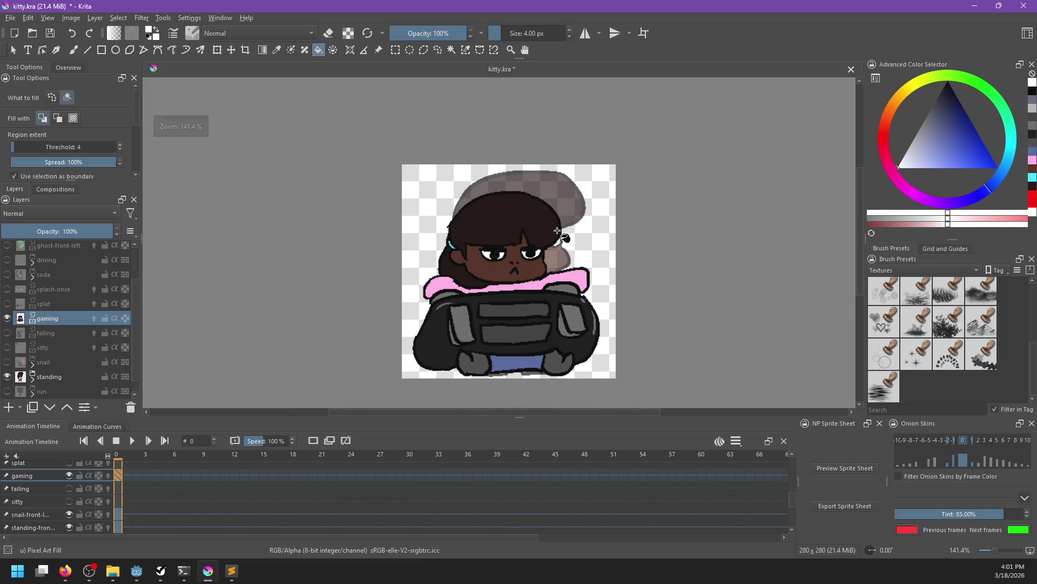
{"action": "scroll", "coordinate": [557, 232], "scroll_direction": "up", "scroll_amount": 4}
{"action": "scroll", "coordinate": [554, 234], "scroll_direction": "down", "scroll_amount": 7}
{"action": "scroll", "coordinate": [551, 227], "scroll_direction": "up", "scroll_amount": 3}
Step: Zoom in on the face to check the eyes, then lock the gaming layer's alpha
{"action": "left_click_drag", "start_coordinate": [551, 223], "coordinate": [562, 219]}
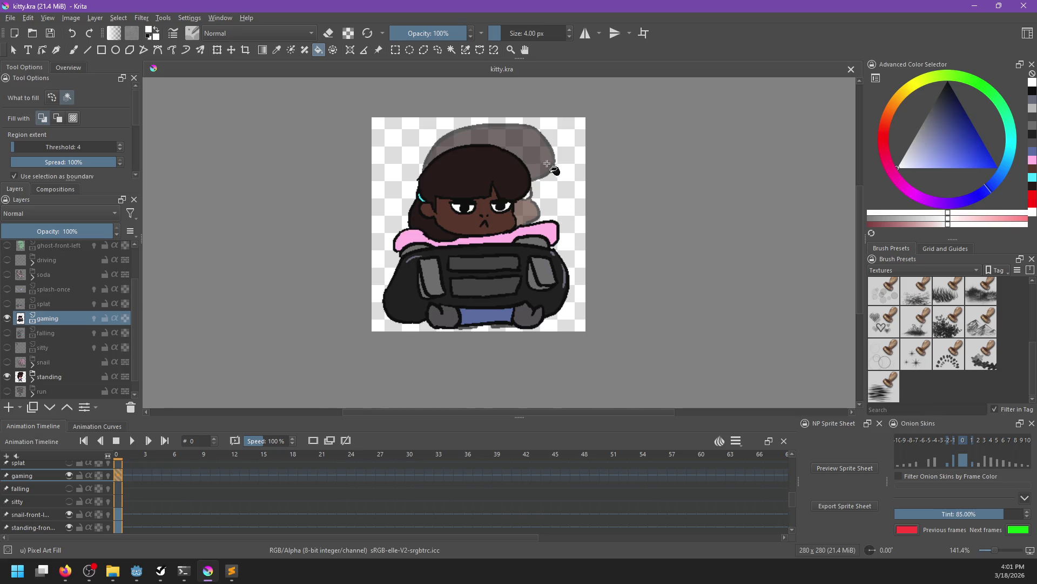
{"action": "scroll", "coordinate": [545, 224], "scroll_direction": "up", "scroll_amount": 2}
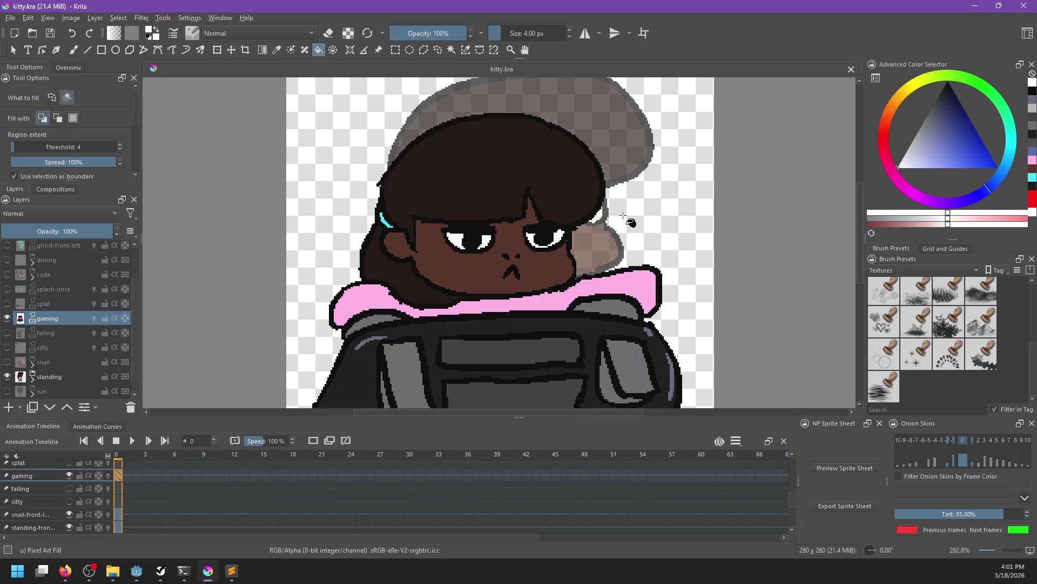
{"action": "scroll", "coordinate": [614, 206], "scroll_direction": "down", "scroll_amount": 4}
{"action": "scroll", "coordinate": [615, 205], "scroll_direction": "up", "scroll_amount": 4}
{"action": "scroll", "coordinate": [648, 184], "scroll_direction": "down", "scroll_amount": 2}
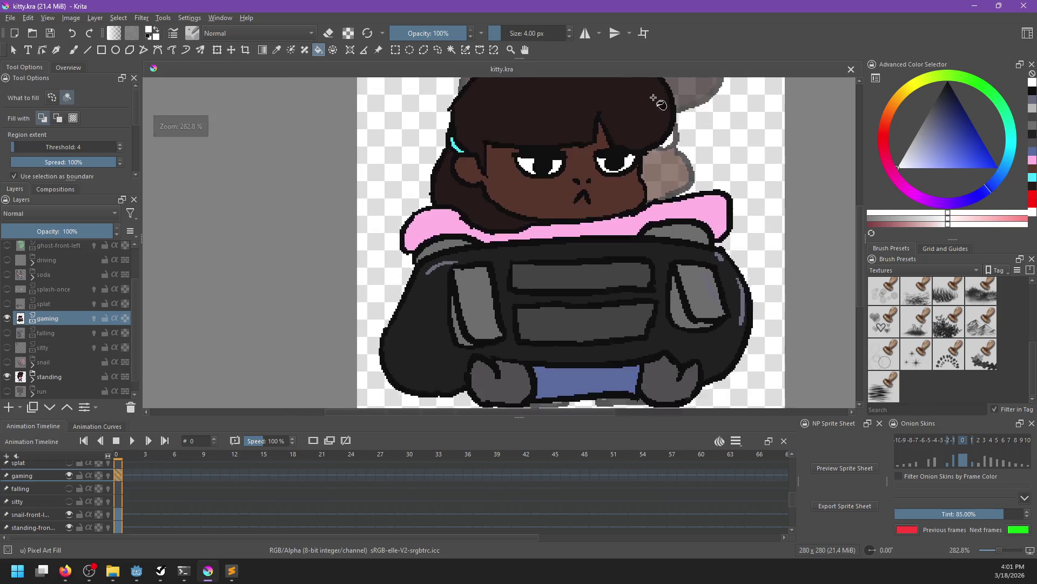
{"action": "left_click_drag", "start_coordinate": [662, 168], "coordinate": [622, 207]}
{"action": "scroll", "coordinate": [652, 133], "scroll_direction": "up", "scroll_amount": 5}
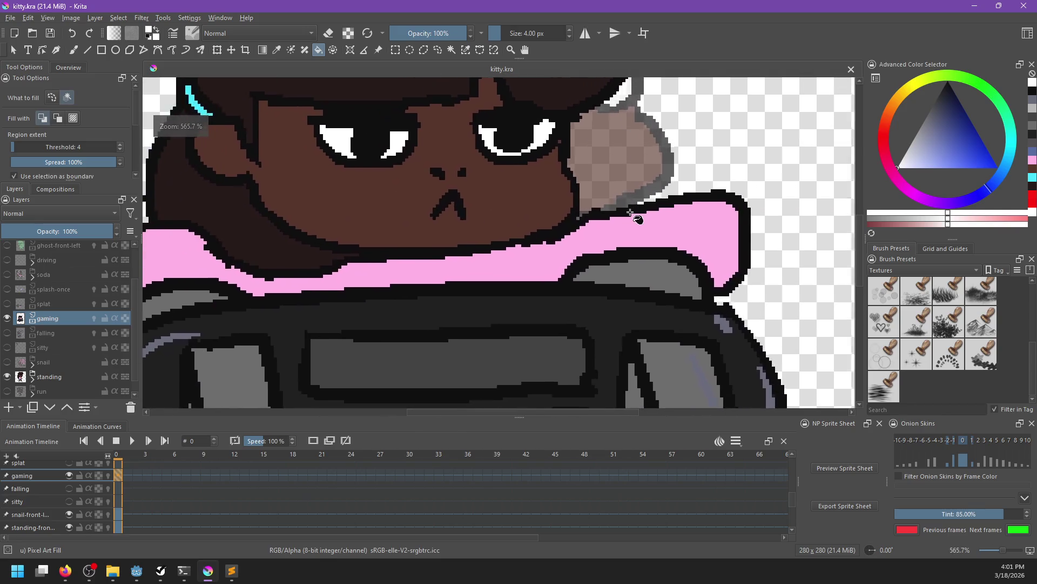
{"action": "left_click_drag", "start_coordinate": [523, 254], "coordinate": [609, 237]}
{"action": "left_click", "coordinate": [125, 318]}
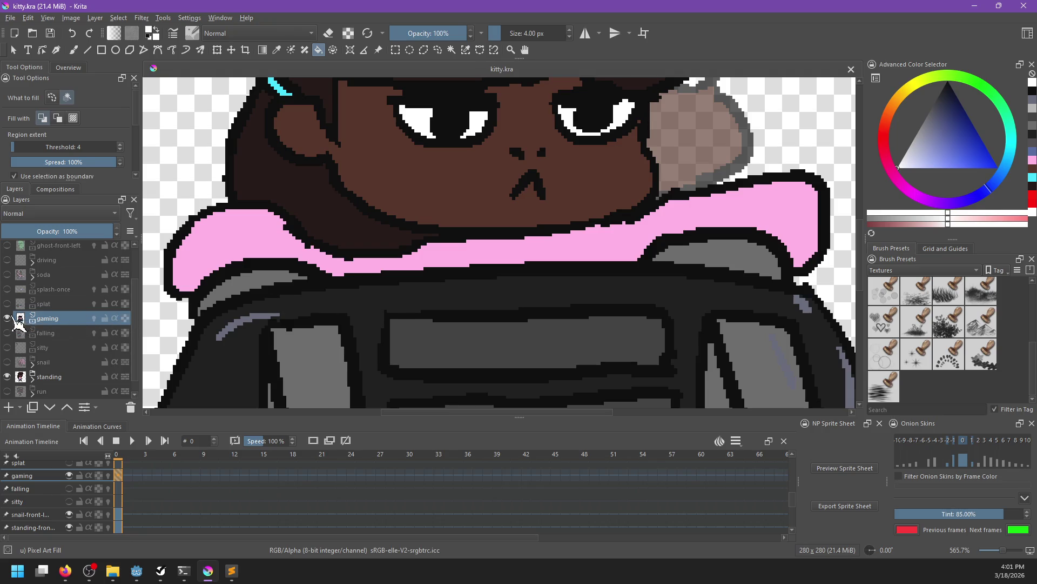
Step: Sample the red of the RUDE lettering from the standing layer
{"action": "left_click", "coordinate": [7, 318]}
{"action": "left_click", "coordinate": [494, 258], "text": "ctrl"}
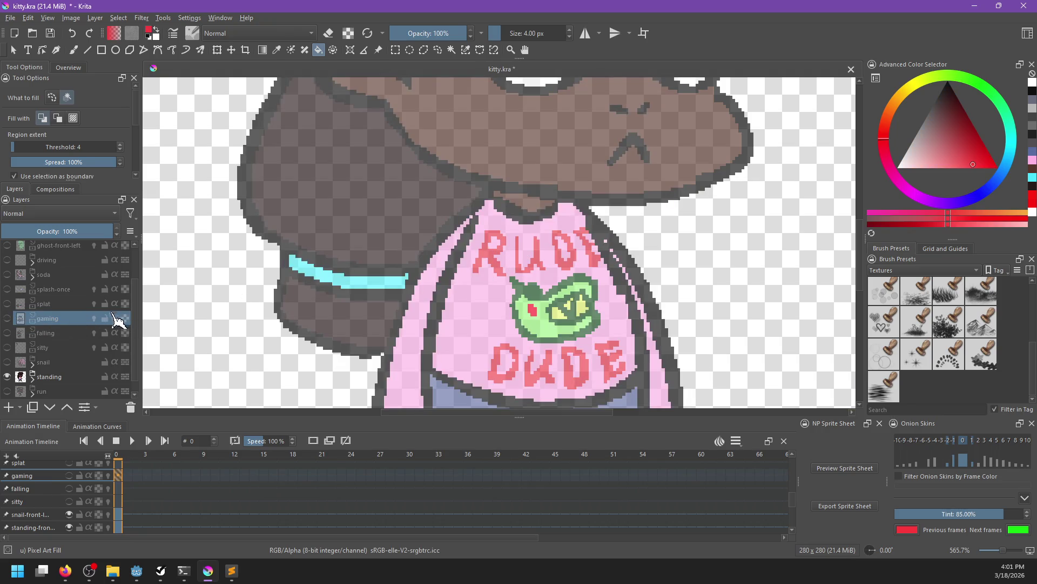
{"action": "left_click", "coordinate": [7, 318]}
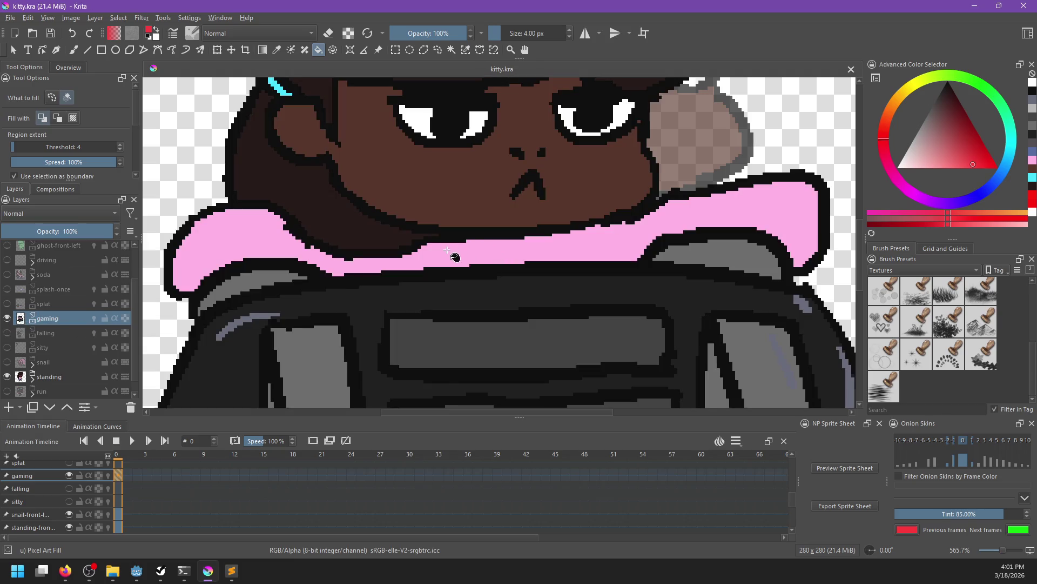
{"action": "key", "text": "b"}
{"action": "left_click_drag", "start_coordinate": [449, 254], "coordinate": [450, 264]}
{"action": "key", "text": "ctrl+z"}
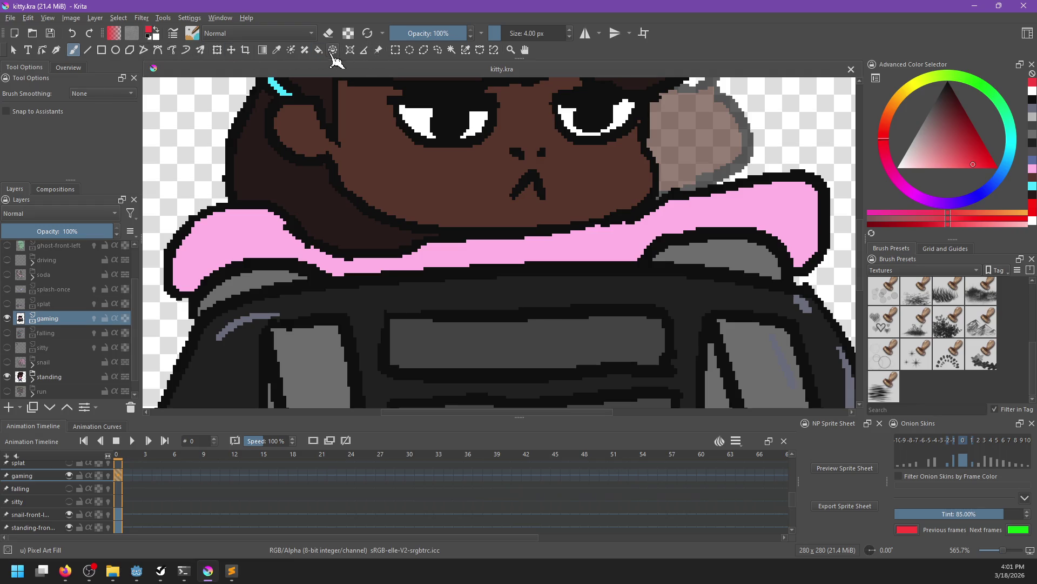
Step: Select the pink shirt by similar colour and paint red RUDE lettering inside it
{"action": "left_click", "coordinate": [465, 50]}
{"action": "left_click", "coordinate": [476, 250]}
{"action": "key", "text": "b"}
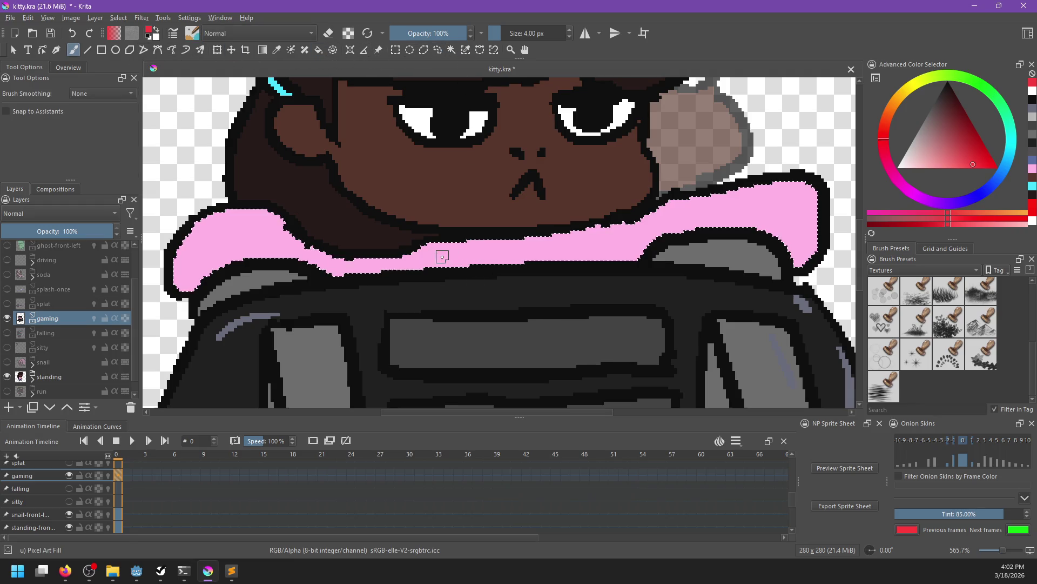
{"action": "mouse_move", "coordinate": [448, 259]}
{"action": "left_mouse_down"}
{"action": "mouse_move", "coordinate": [524, 264]}
{"action": "mouse_move", "coordinate": [529, 246]}
{"action": "mouse_move", "coordinate": [547, 271]}
{"action": "mouse_move", "coordinate": [573, 238]}
{"action": "mouse_move", "coordinate": [576, 255]}
{"action": "mouse_move", "coordinate": [597, 260]}
{"action": "left_mouse_up"}
{"action": "key", "text": "ctrl+shift+a"}
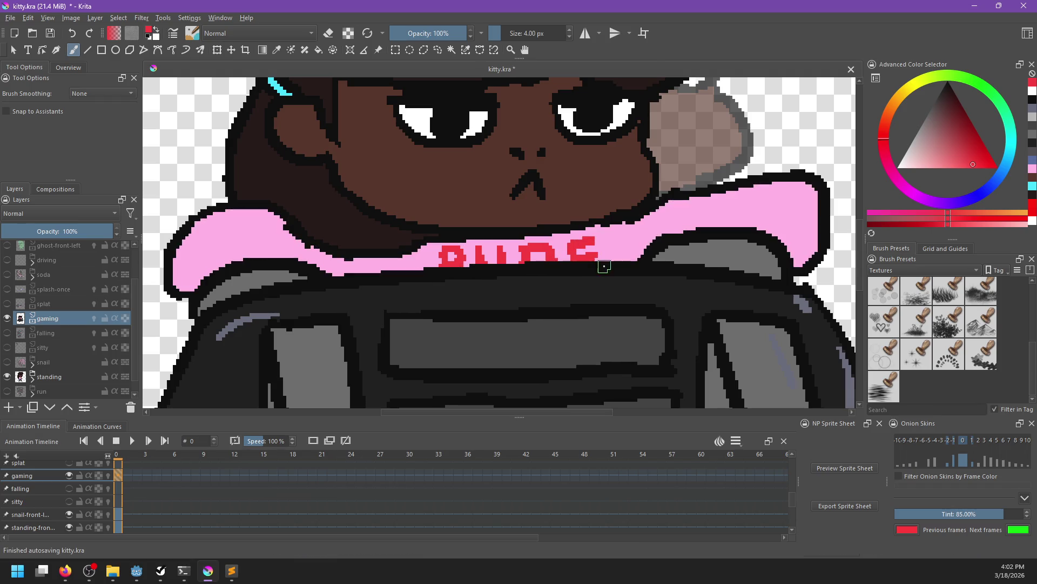
{"action": "scroll", "coordinate": [604, 266], "scroll_direction": "down", "scroll_amount": 10}
{"action": "scroll", "coordinate": [580, 238], "scroll_direction": "up", "scroll_amount": 3}
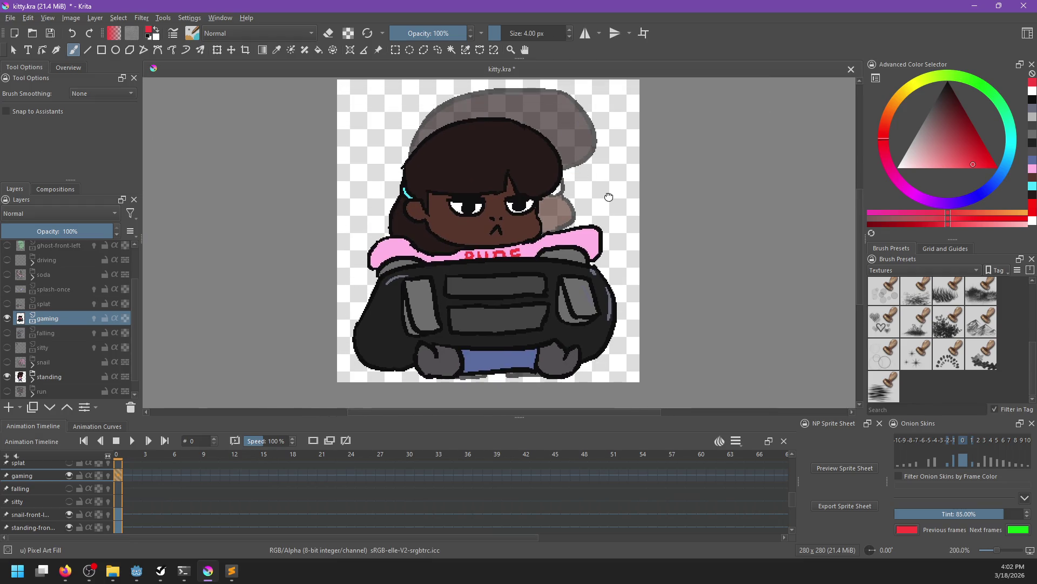
{"action": "left_click_drag", "start_coordinate": [609, 196], "coordinate": [609, 196]}
{"action": "scroll", "coordinate": [609, 196], "scroll_direction": "down", "scroll_amount": 4}
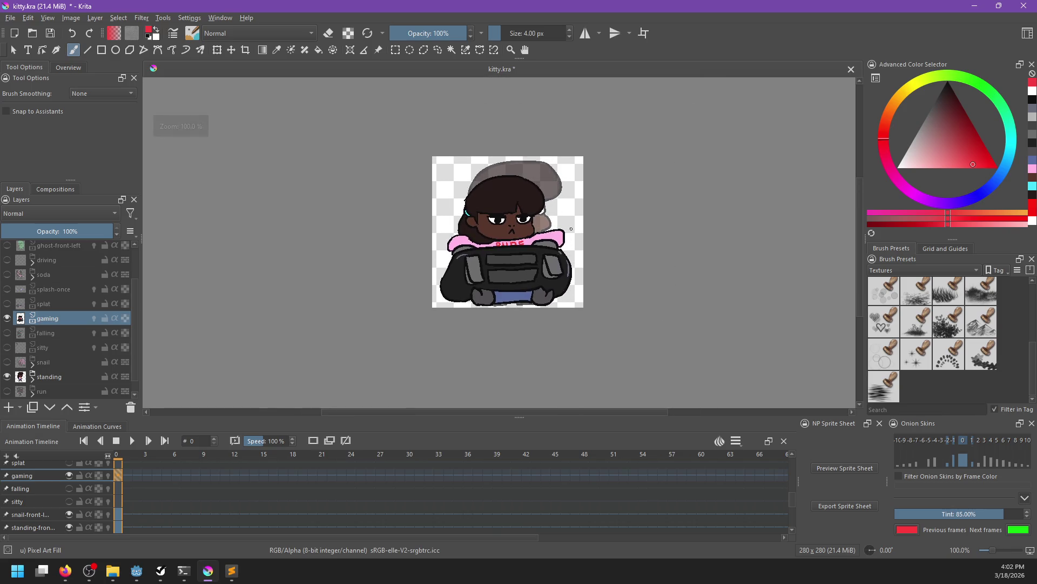
{"action": "left_click", "coordinate": [137, 570]}
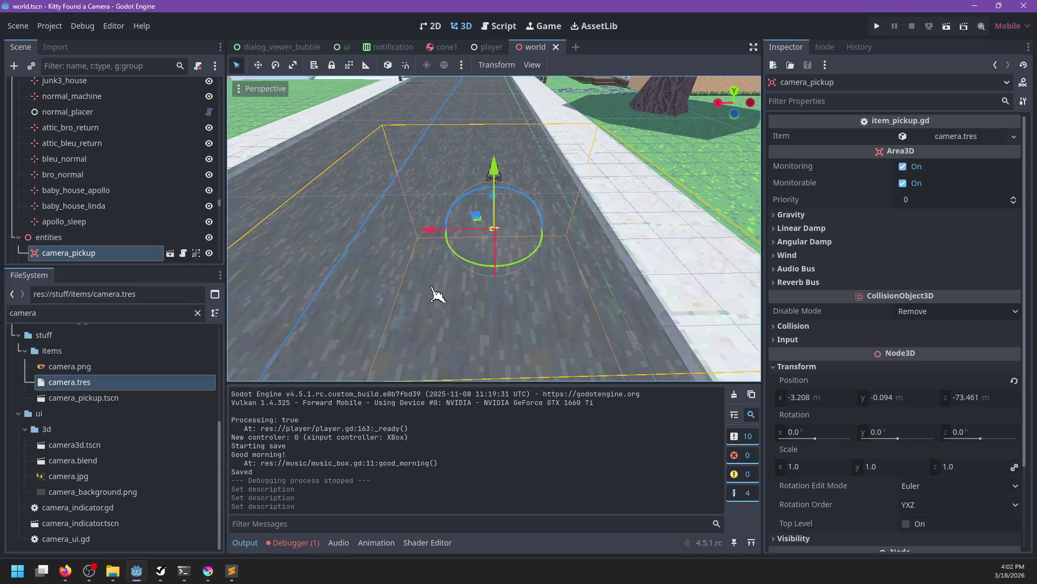
{"action": "left_click", "coordinate": [231, 570]}
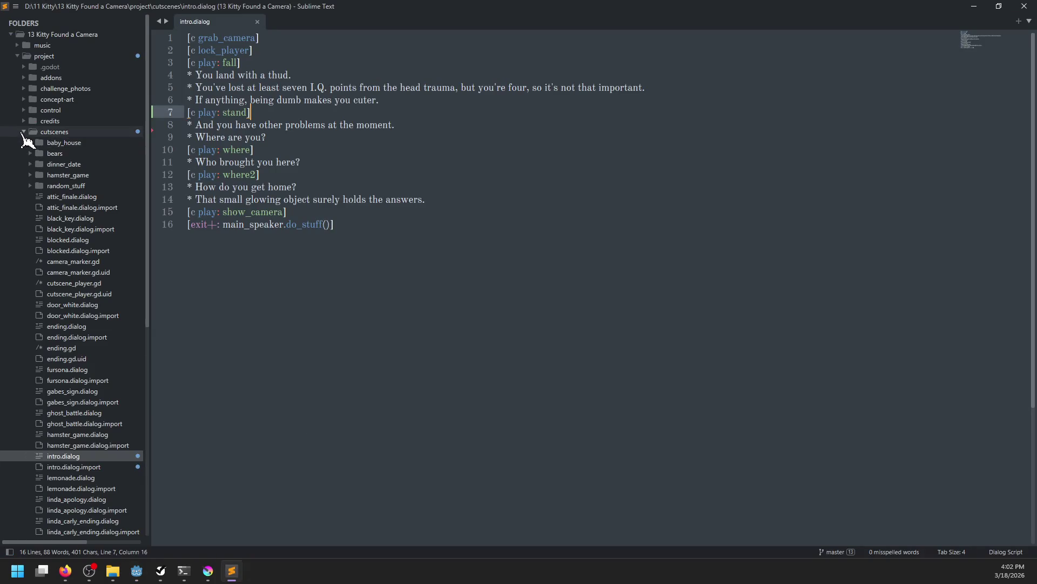
Step: Open npc/apollo/apollo.dialog and search it for 'gaming'
{"action": "left_click", "coordinate": [23, 133]}
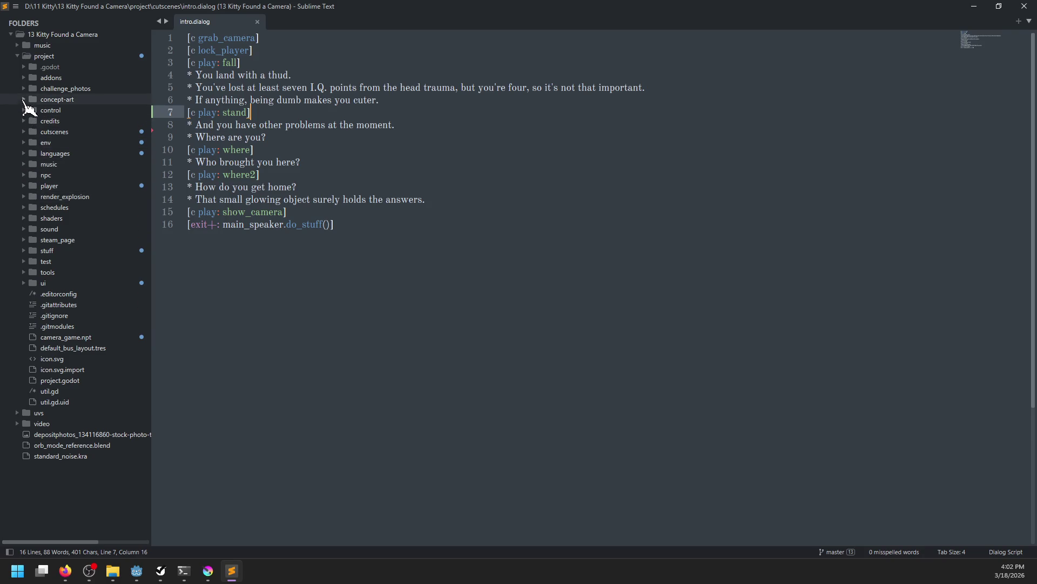
{"action": "left_click", "coordinate": [24, 133]}
{"action": "left_click", "coordinate": [25, 133]}
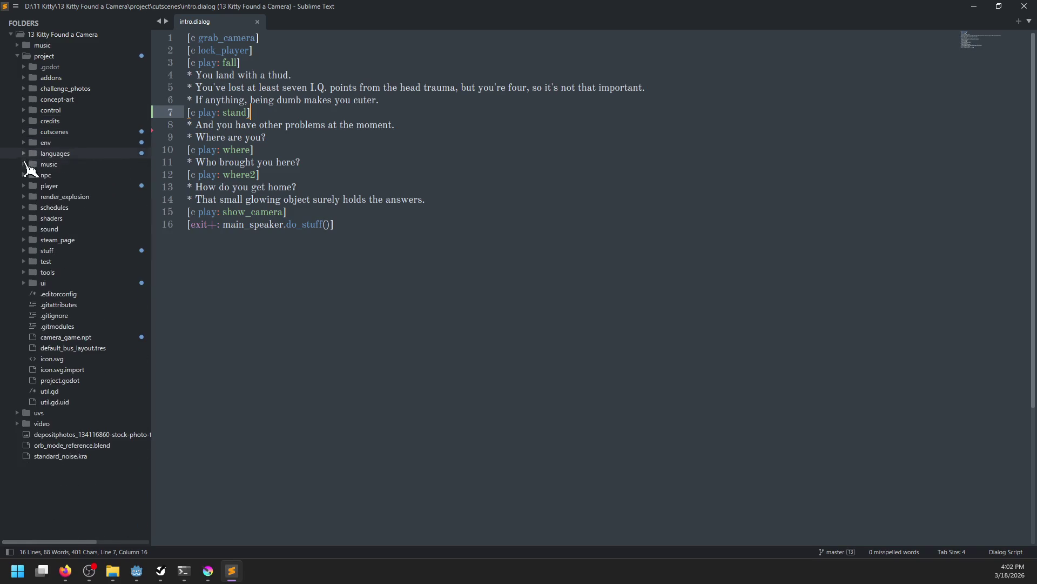
{"action": "left_click", "coordinate": [24, 175]}
{"action": "left_click", "coordinate": [29, 186]}
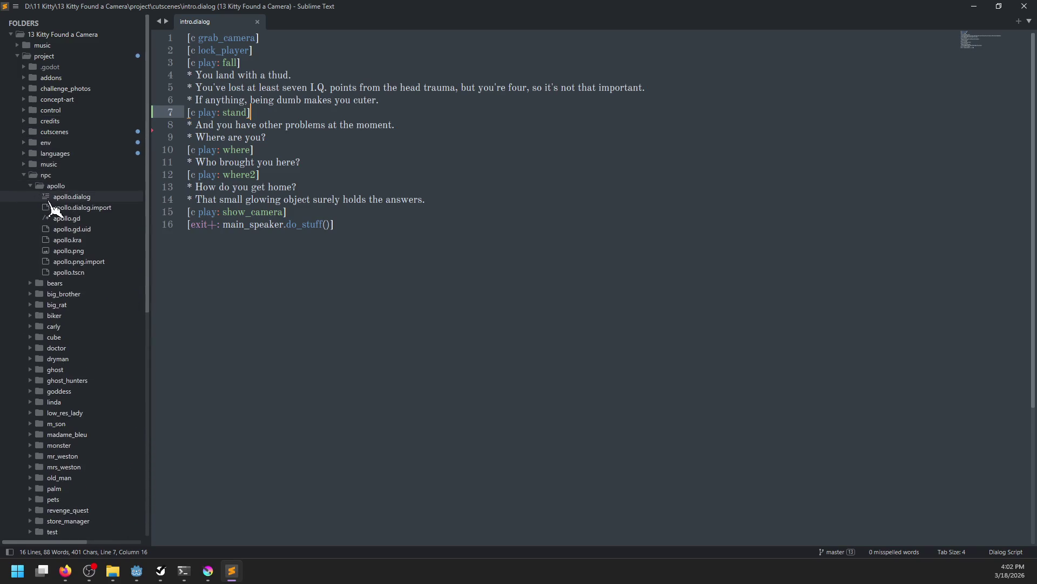
{"action": "left_click", "coordinate": [32, 197]}
{"action": "key", "text": "ctrl+f"}
{"action": "type", "text": "gaming"}
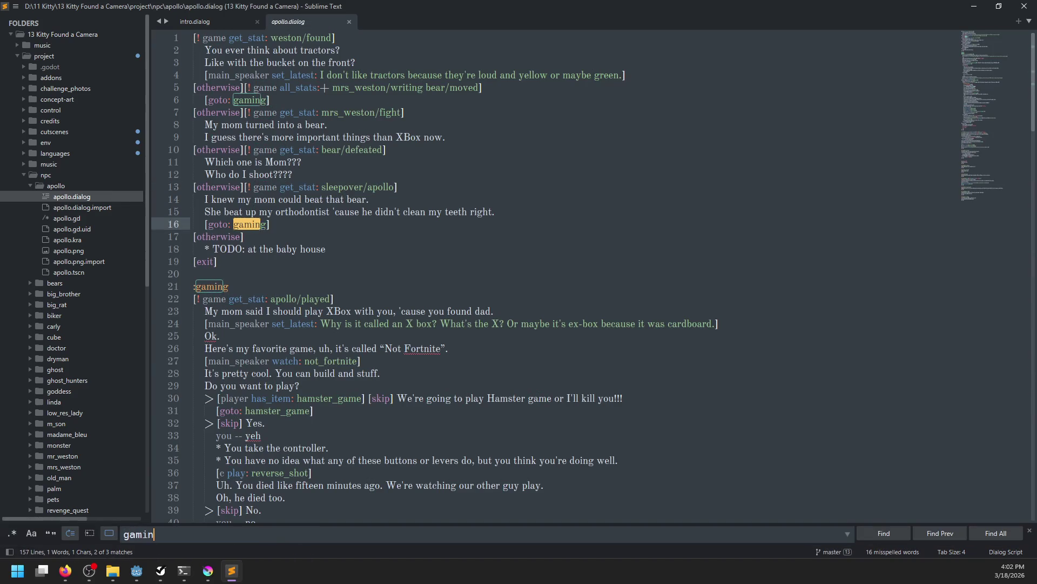
{"action": "key", "text": "Return"}
{"action": "key", "text": "Return"}
{"action": "key", "text": "Escape"}
Step: Add a [c play: gaming] cue below 'You take the controller.' and save
{"action": "scroll", "coordinate": [320, 175], "scroll_direction": "down", "scroll_amount": 4}
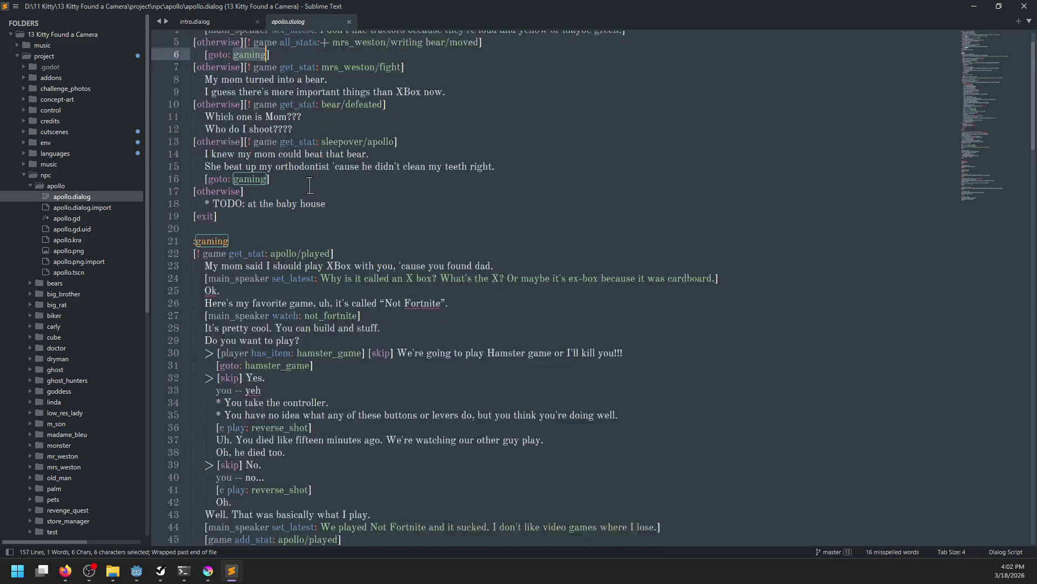
{"action": "scroll", "coordinate": [247, 230], "scroll_direction": "down", "scroll_amount": 1}
{"action": "left_click", "coordinate": [284, 238]}
{"action": "left_click", "coordinate": [346, 260]}
{"action": "key", "text": "Return"}
{"action": "type", "text": "[c play:"}
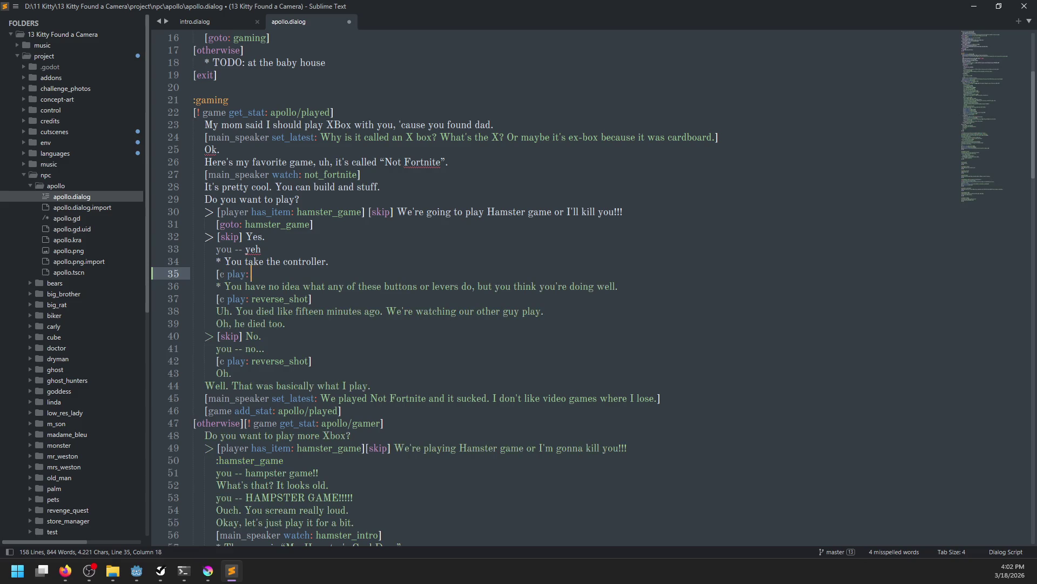
{"action": "type", "text": "g]"}
{"action": "key", "text": "ctrl+s"}
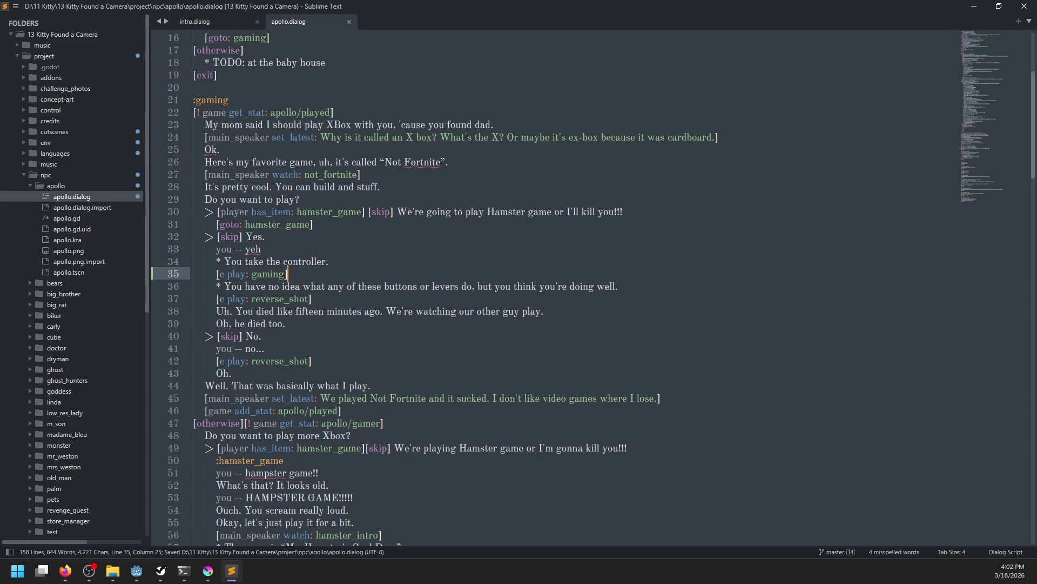
Step: Insert a [player lock] line above the gaming cue, save, and copy both lines
{"action": "key", "text": "ctrl+shift+Return"}
{"action": "type", "text": "[player lock"}
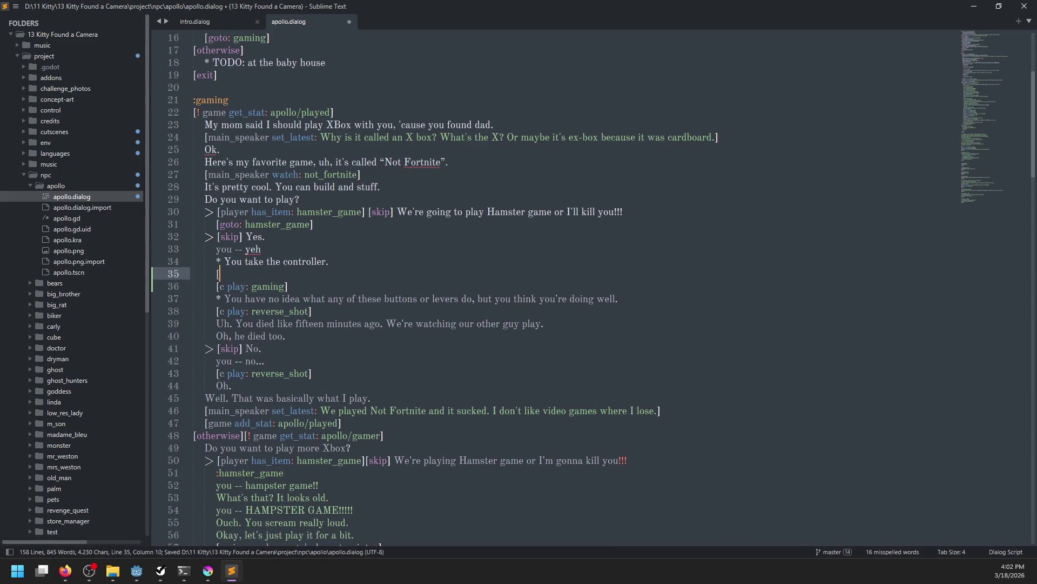
{"action": "type", "text": "_"}
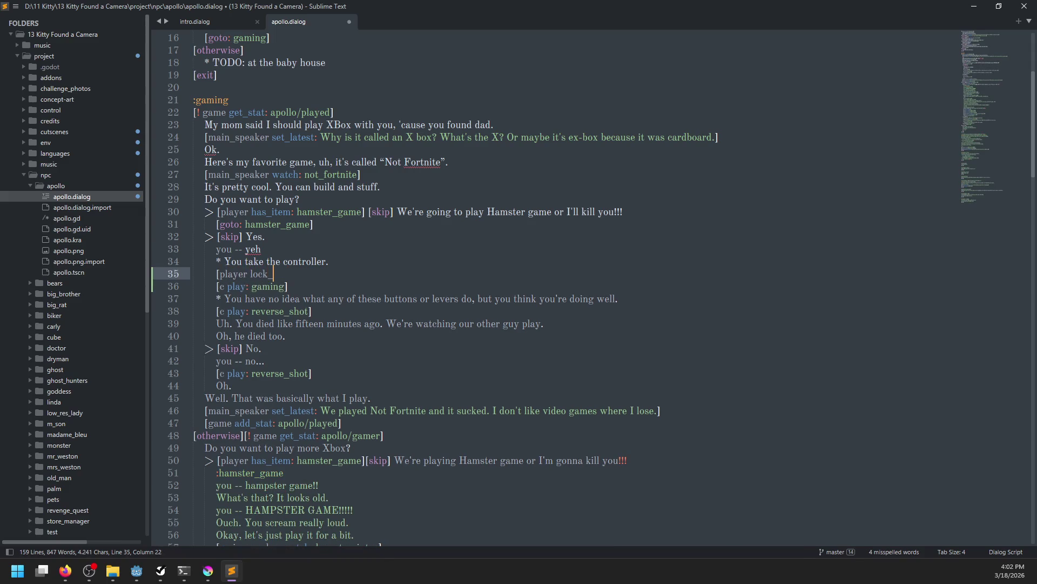
{"action": "key", "text": "BackSpace"}
{"action": "type", "text": "]"}
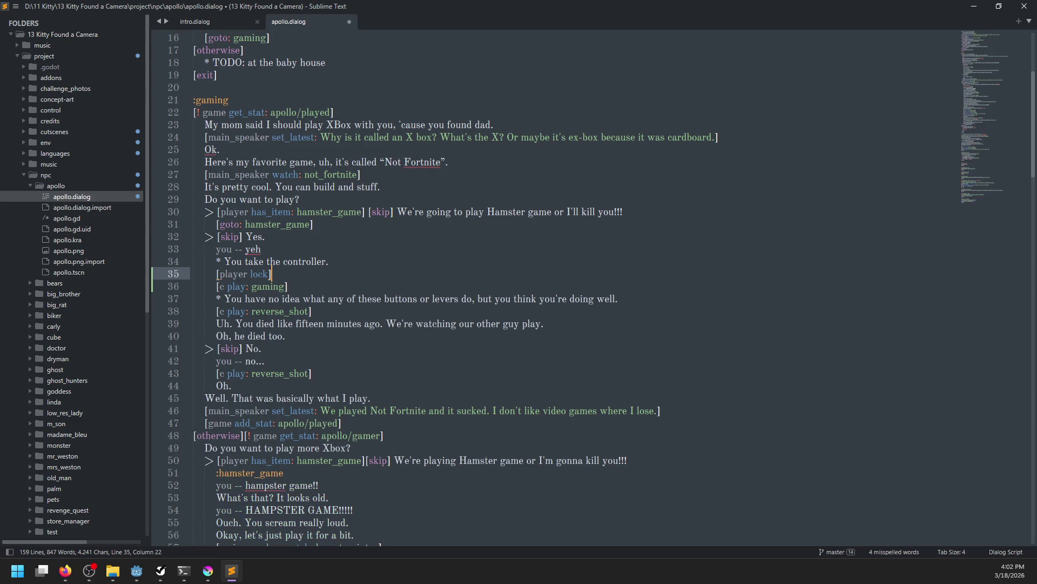
{"action": "key", "text": "ctrl+s"}
{"action": "left_click_drag", "start_coordinate": [306, 284], "coordinate": [350, 265]}
{"action": "key", "text": "ctrl+c"}
{"action": "scroll", "coordinate": [357, 273], "scroll_direction": "down", "scroll_amount": 2}
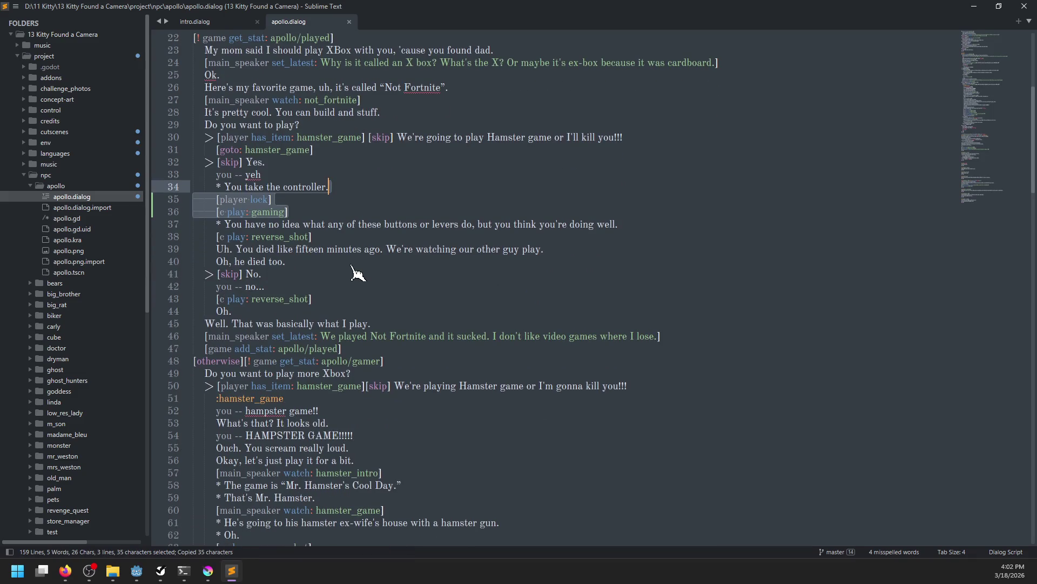
Step: Paste the [player lock] and [c play: gaming] lines after 'Okay, let's just play it for a bit.' and save
{"action": "scroll", "coordinate": [350, 264], "scroll_direction": "down", "scroll_amount": 2}
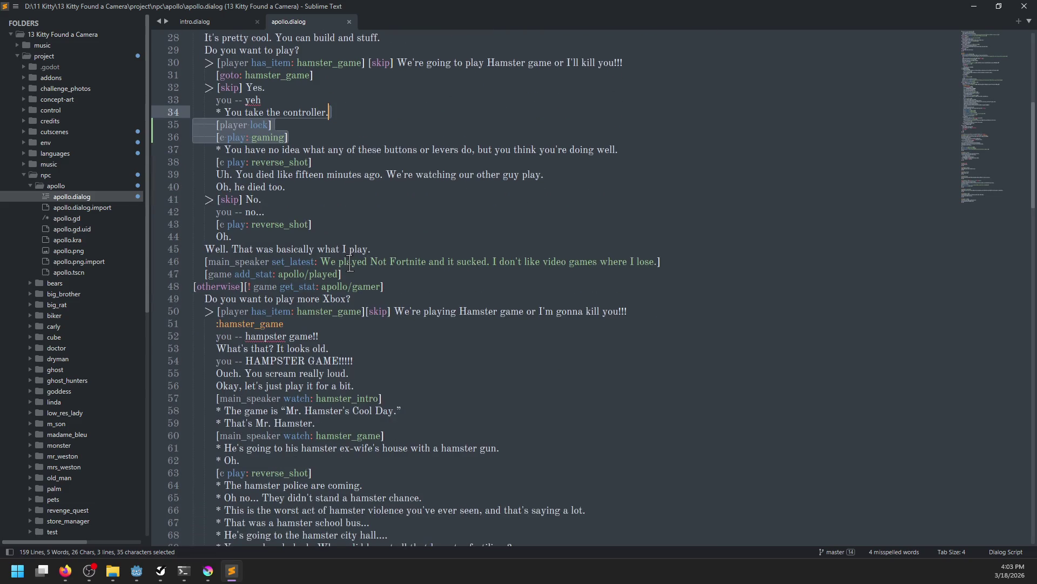
{"action": "scroll", "coordinate": [350, 264], "scroll_direction": "down", "scroll_amount": 2}
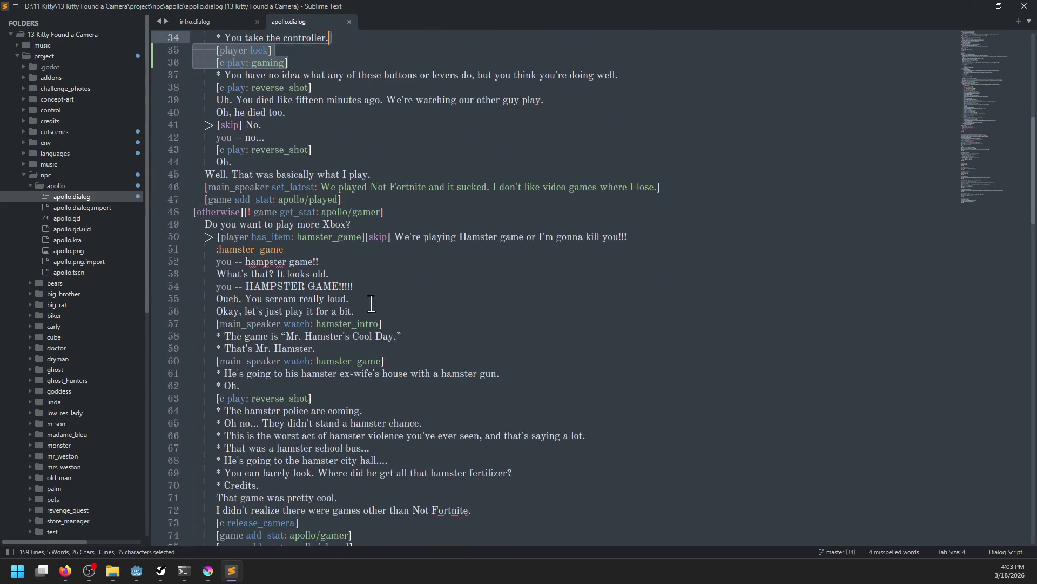
{"action": "left_click", "coordinate": [391, 311]}
{"action": "key", "text": "ctrl+v"}
{"action": "key", "text": "ctrl+s"}
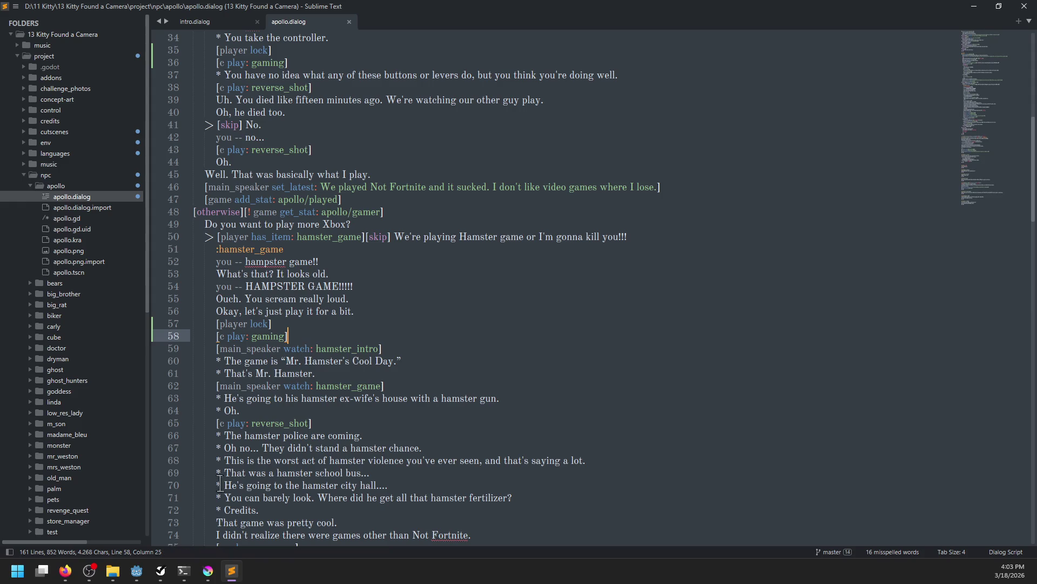
{"action": "left_click", "coordinate": [137, 571]}
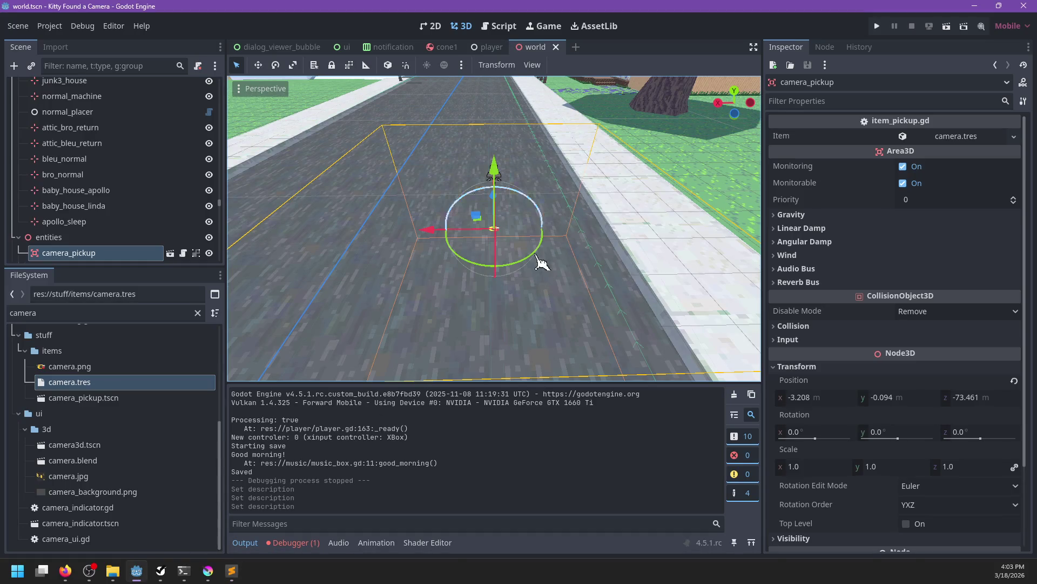
Step: Open the player scene and glance back at the apollo dialog script
{"action": "left_click", "coordinate": [487, 48]}
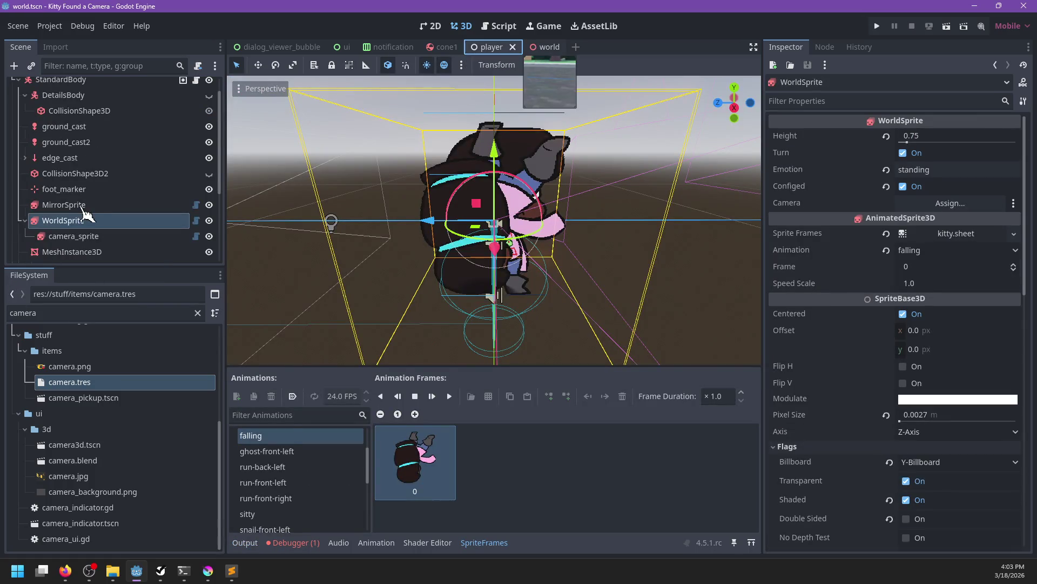
{"action": "key", "text": "alt+Tab"}
{"action": "scroll", "coordinate": [362, 322], "scroll_direction": "up", "scroll_amount": 7}
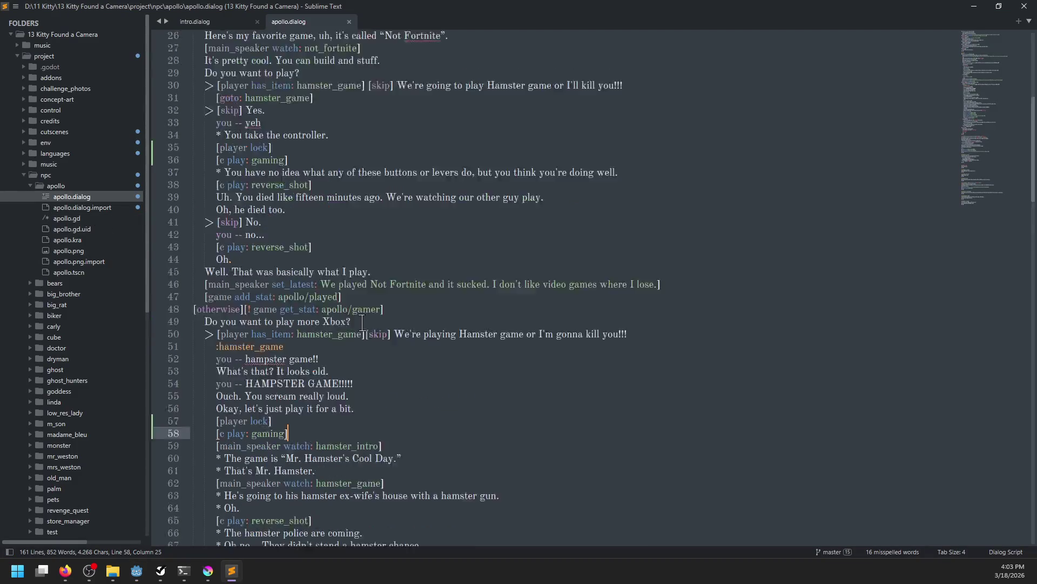
{"action": "key", "text": "alt+Tab"}
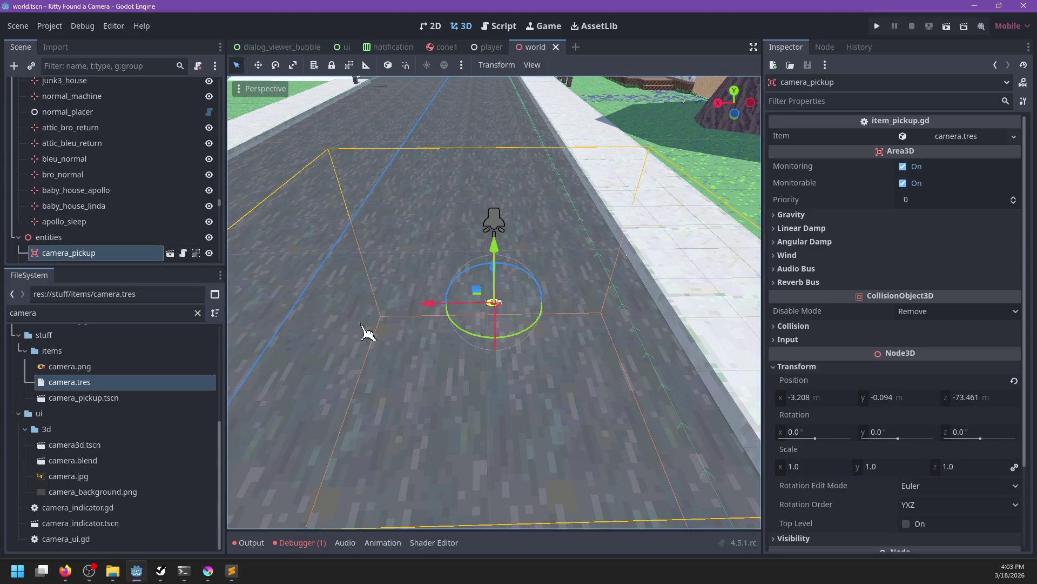
{"action": "scroll", "coordinate": [86, 173], "scroll_direction": "down", "scroll_amount": 5}
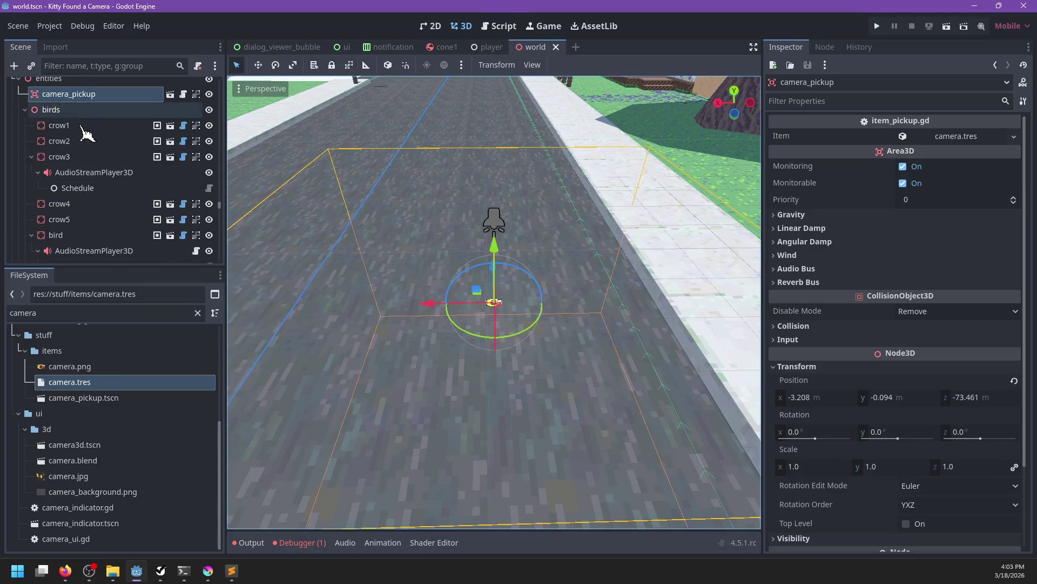
{"action": "scroll", "coordinate": [86, 133], "scroll_direction": "down", "scroll_amount": 10}
Step: Filter the file system by 'weston' and open the house_weston scene
{"action": "left_click", "coordinate": [118, 313]}
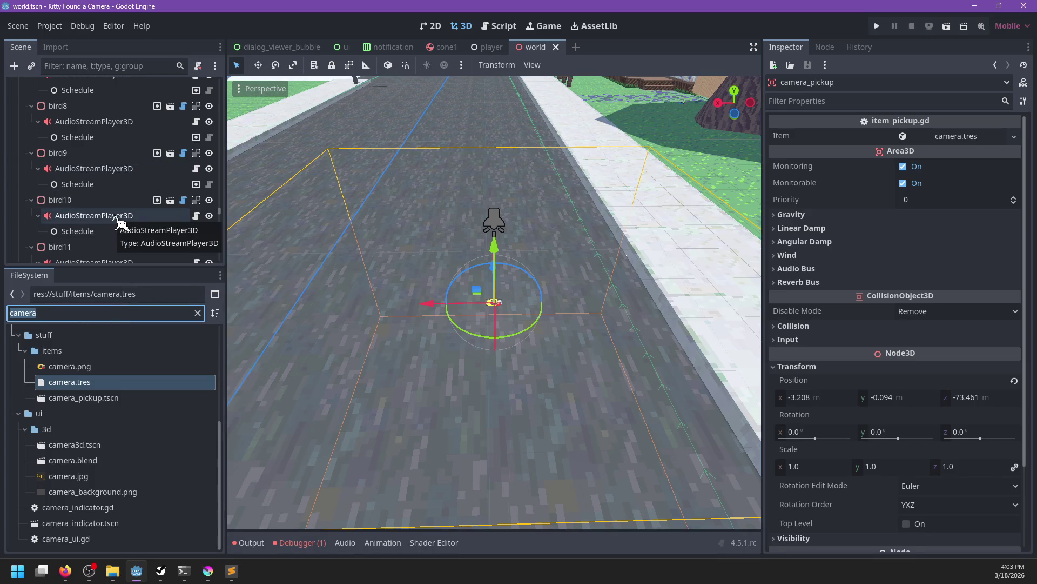
{"action": "left_click_drag", "start_coordinate": [220, 213], "coordinate": [222, 269]}
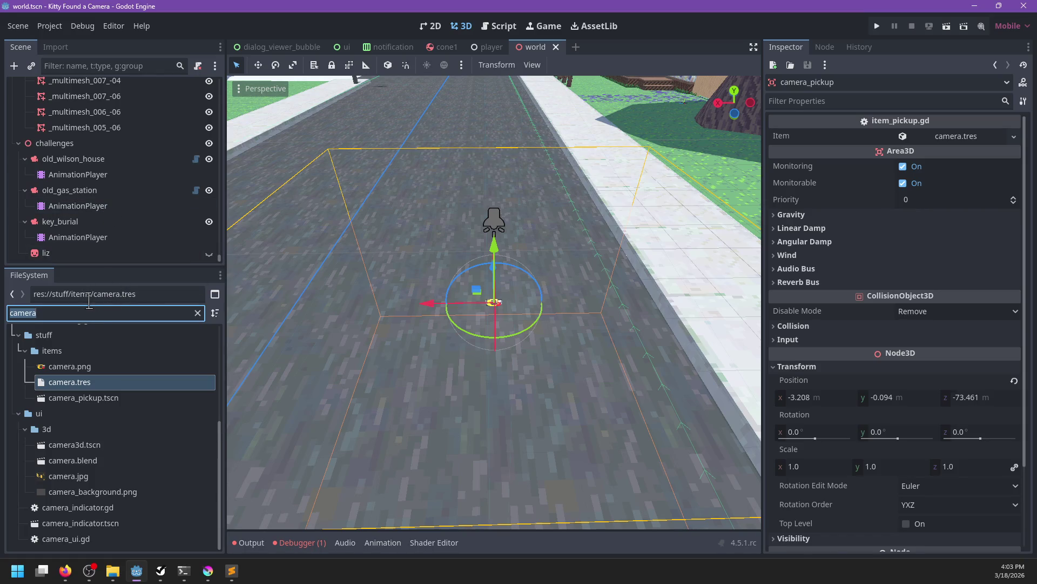
{"action": "type", "text": "weston"}
{"action": "scroll", "coordinate": [88, 422], "scroll_direction": "down", "scroll_amount": 3}
{"action": "scroll", "coordinate": [103, 492], "scroll_direction": "up", "scroll_amount": 6}
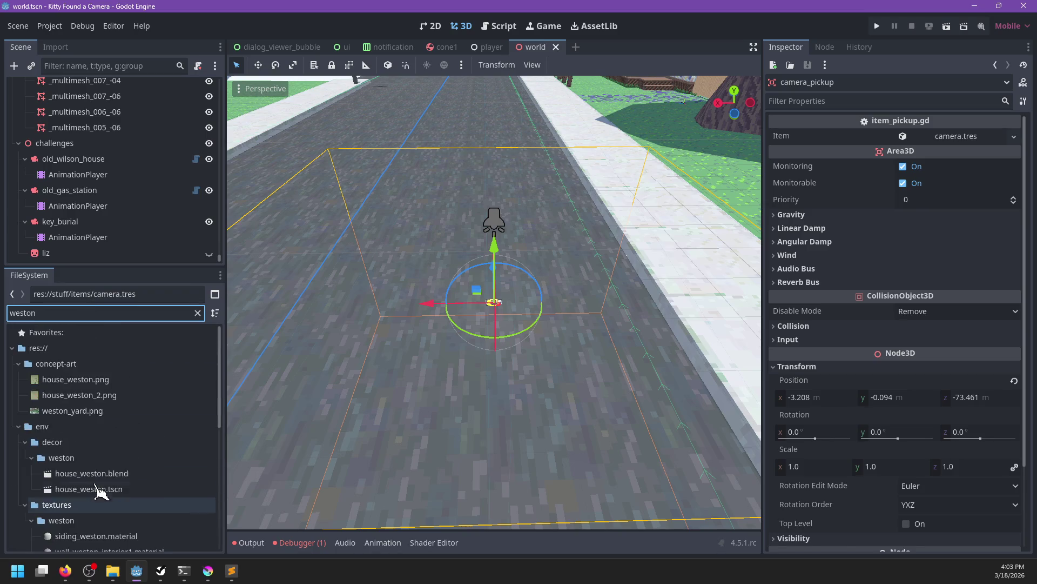
{"action": "double_click", "coordinate": [97, 489]}
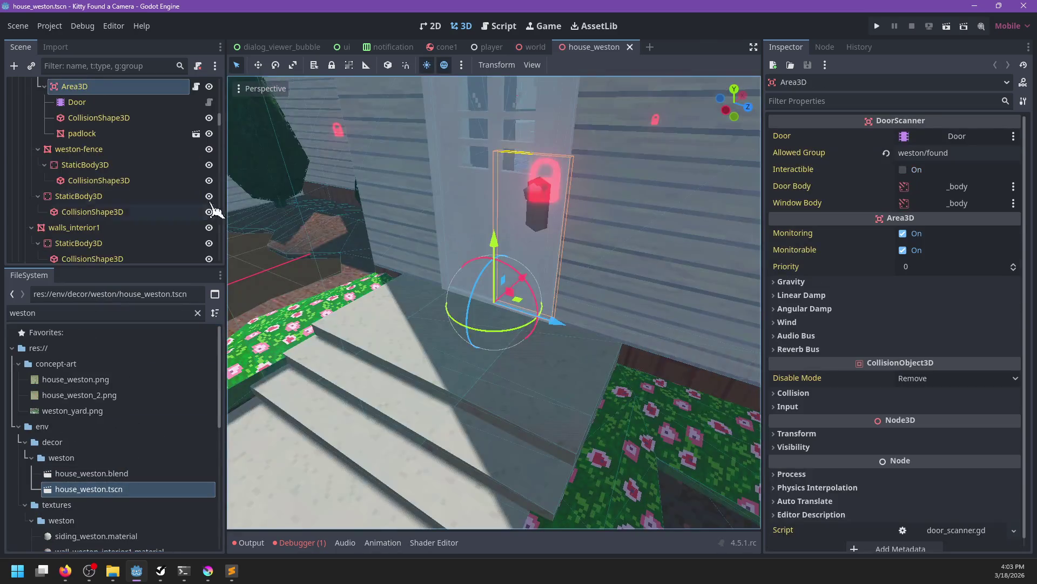
Step: Find and select the flatscreen TV in the house_weston room
{"action": "scroll", "coordinate": [132, 133], "scroll_direction": "up", "scroll_amount": 3}
{"action": "left_click", "coordinate": [97, 65]}
{"action": "type", "text": "tv"}
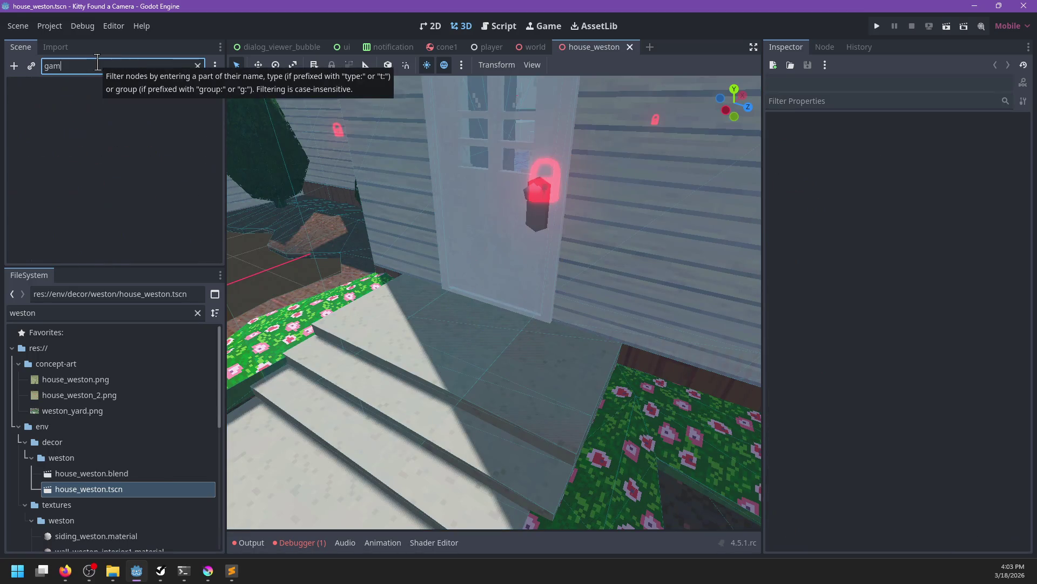
{"action": "key", "text": "BackSpace"}
{"action": "key", "text": "BackSpace"}
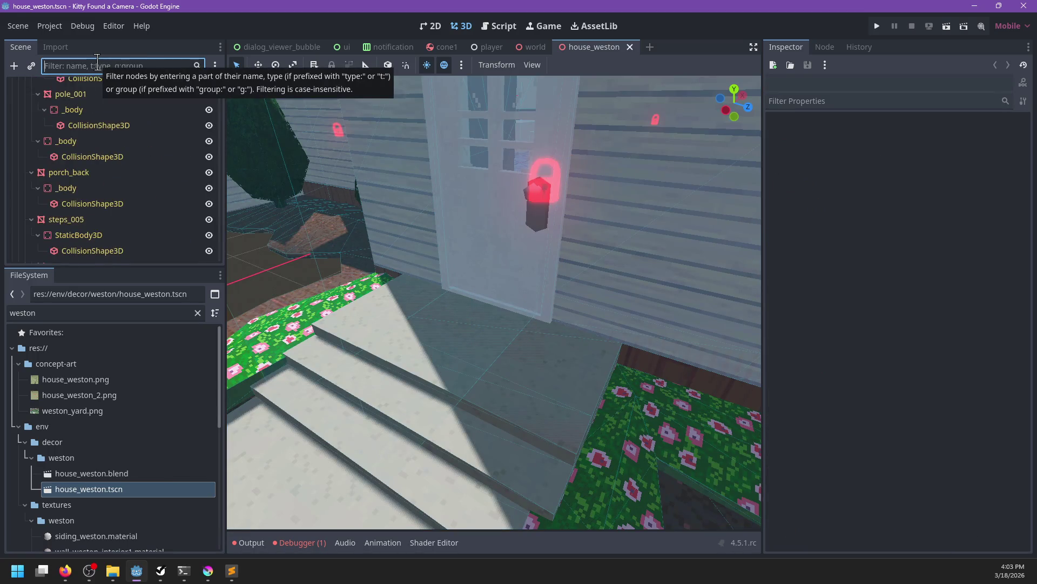
{"action": "scroll", "coordinate": [572, 216], "scroll_direction": "down", "scroll_amount": 5}
{"action": "scroll", "coordinate": [556, 237], "scroll_direction": "up", "scroll_amount": 4}
{"action": "scroll", "coordinate": [556, 236], "scroll_direction": "up", "scroll_amount": 8}
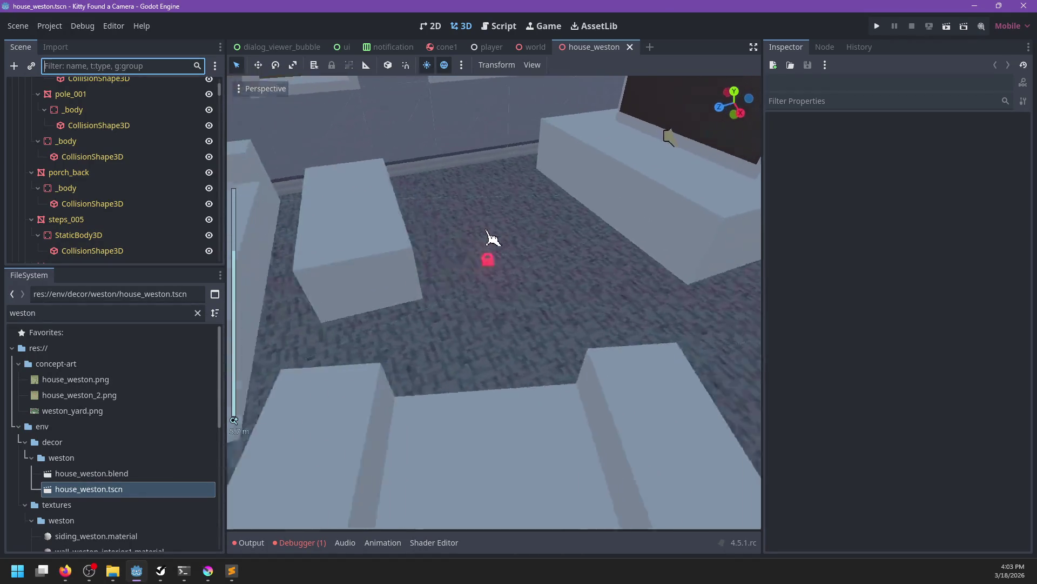
{"action": "mouse_move", "coordinate": [493, 238]}
{"action": "left_mouse_down"}
{"action": "mouse_move", "coordinate": [618, 254]}
{"action": "mouse_move", "coordinate": [542, 261]}
{"action": "mouse_move", "coordinate": [597, 264]}
{"action": "mouse_move", "coordinate": [529, 266]}
{"action": "mouse_move", "coordinate": [653, 181]}
{"action": "left_mouse_up"}
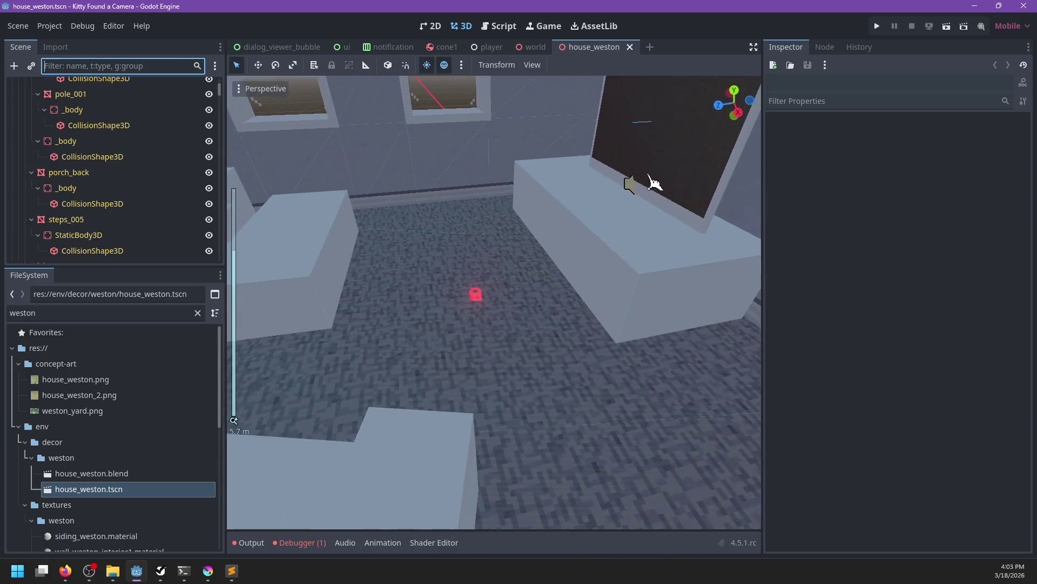
{"action": "left_click", "coordinate": [653, 181]}
{"action": "left_click_drag", "start_coordinate": [371, 283], "coordinate": [125, 199]}
Step: Browse the world scene tree and collapse the foliage node
{"action": "scroll", "coordinate": [125, 200], "scroll_direction": "down", "scroll_amount": 3}
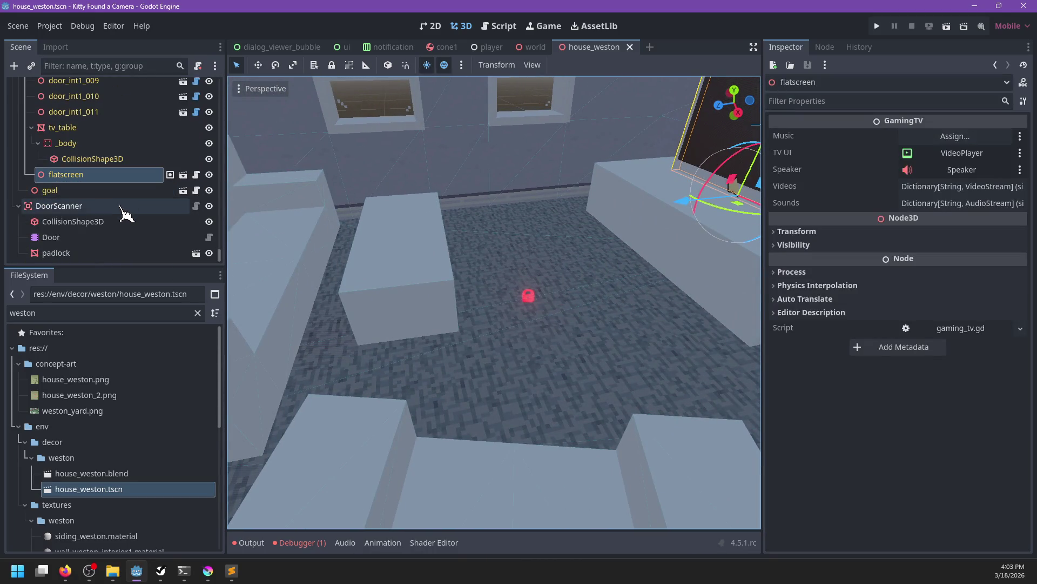
{"action": "scroll", "coordinate": [126, 201], "scroll_direction": "down", "scroll_amount": 10}
{"action": "scroll", "coordinate": [126, 208], "scroll_direction": "up", "scroll_amount": 5}
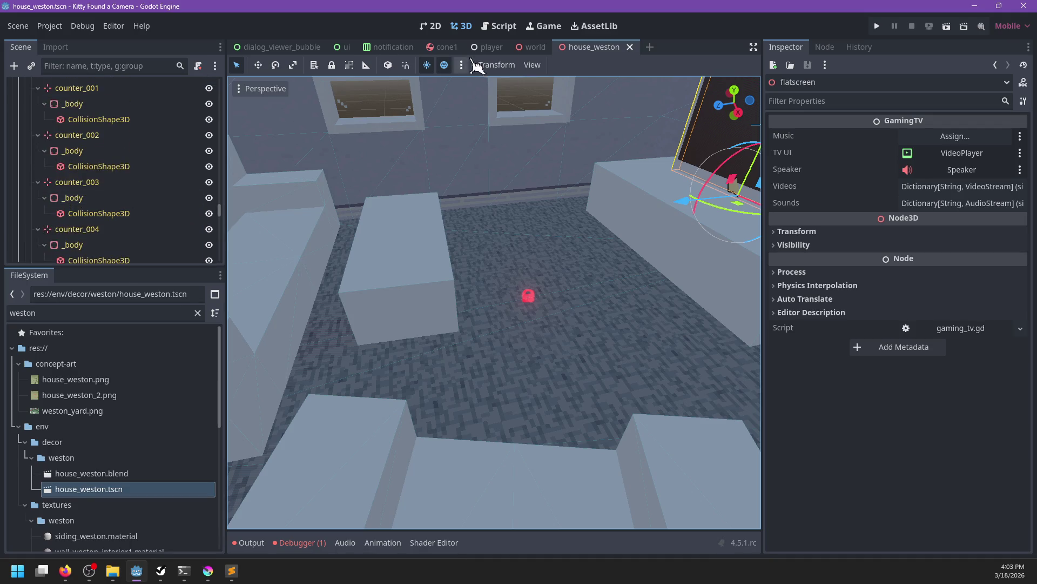
{"action": "mouse_move", "coordinate": [538, 53]}
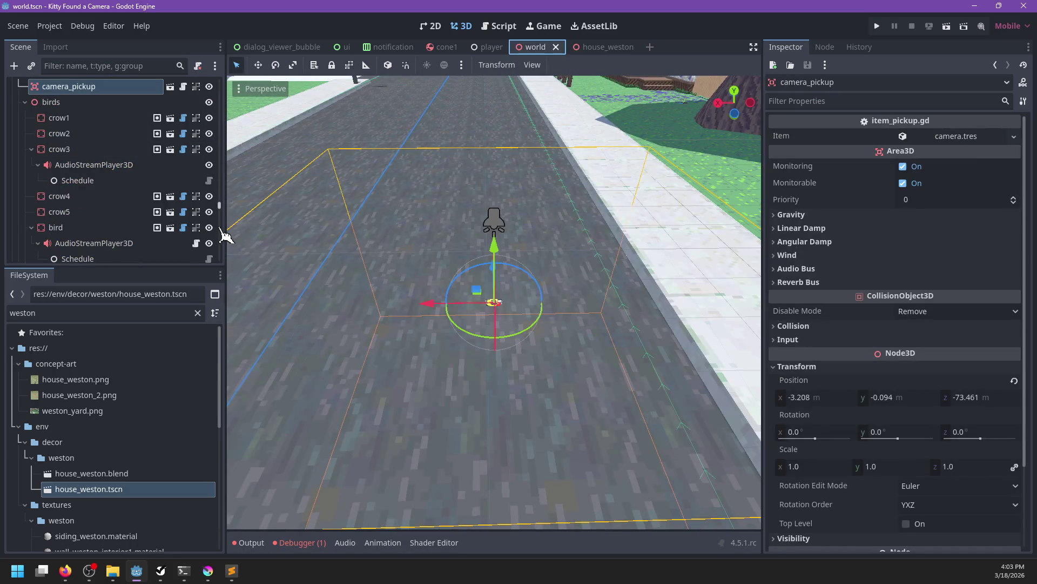
{"action": "left_click_drag", "start_coordinate": [222, 209], "coordinate": [222, 270]}
{"action": "scroll", "coordinate": [125, 206], "scroll_direction": "up", "scroll_amount": 10}
{"action": "left_click", "coordinate": [18, 225]}
{"action": "scroll", "coordinate": [74, 241], "scroll_direction": "down", "scroll_amount": 6}
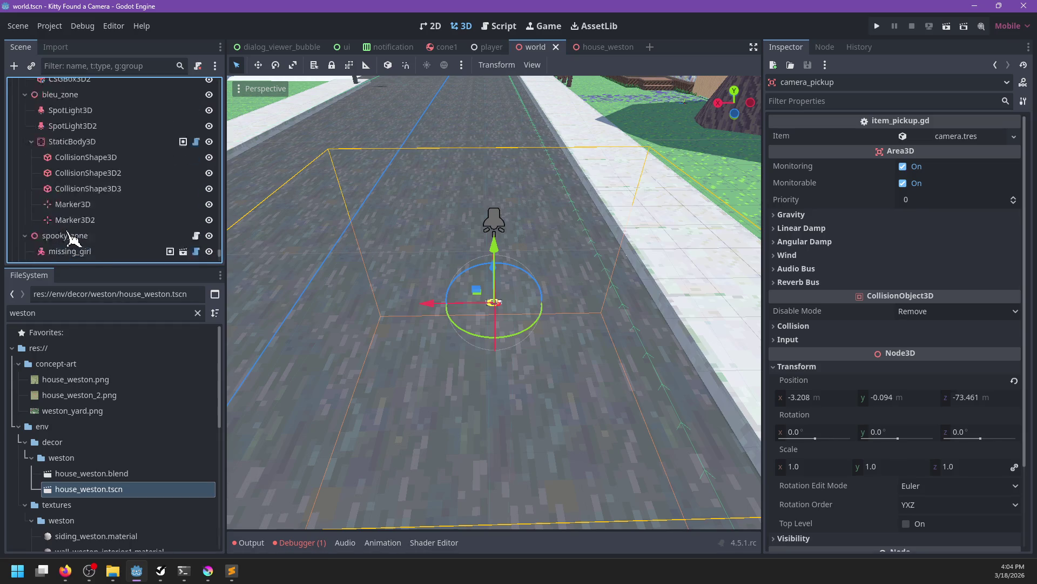
{"action": "scroll", "coordinate": [74, 236], "scroll_direction": "down", "scroll_amount": 3}
{"action": "scroll", "coordinate": [73, 202], "scroll_direction": "down", "scroll_amount": 10}
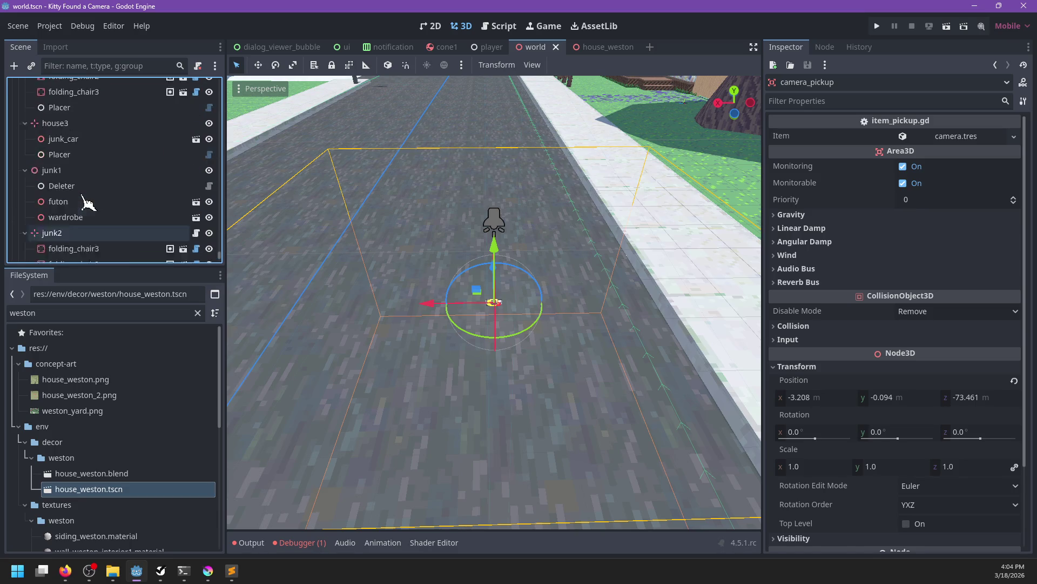
{"action": "scroll", "coordinate": [73, 202], "scroll_direction": "up", "scroll_amount": 10}
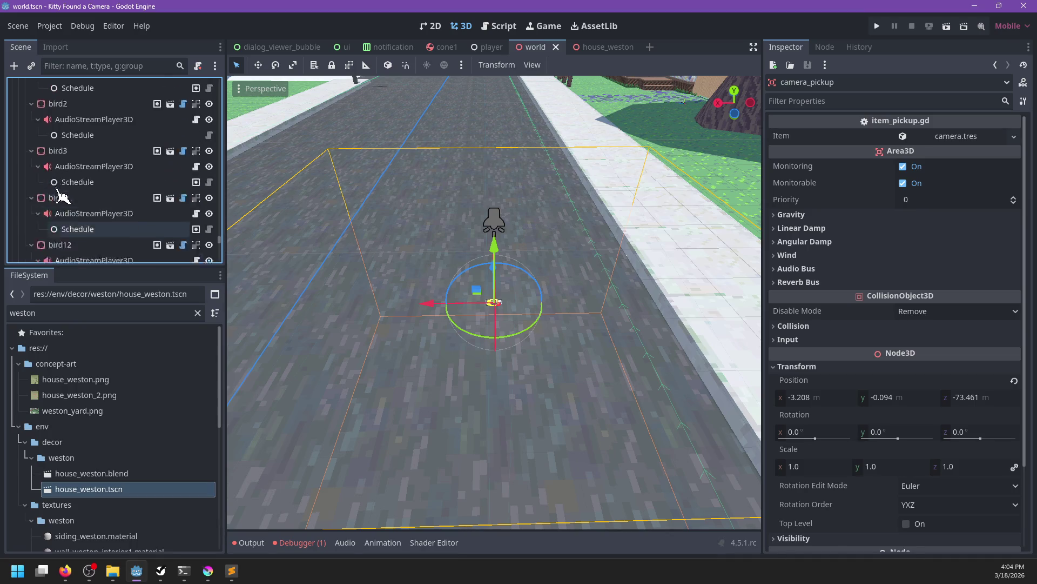
{"action": "scroll", "coordinate": [84, 172], "scroll_direction": "down", "scroll_amount": 9}
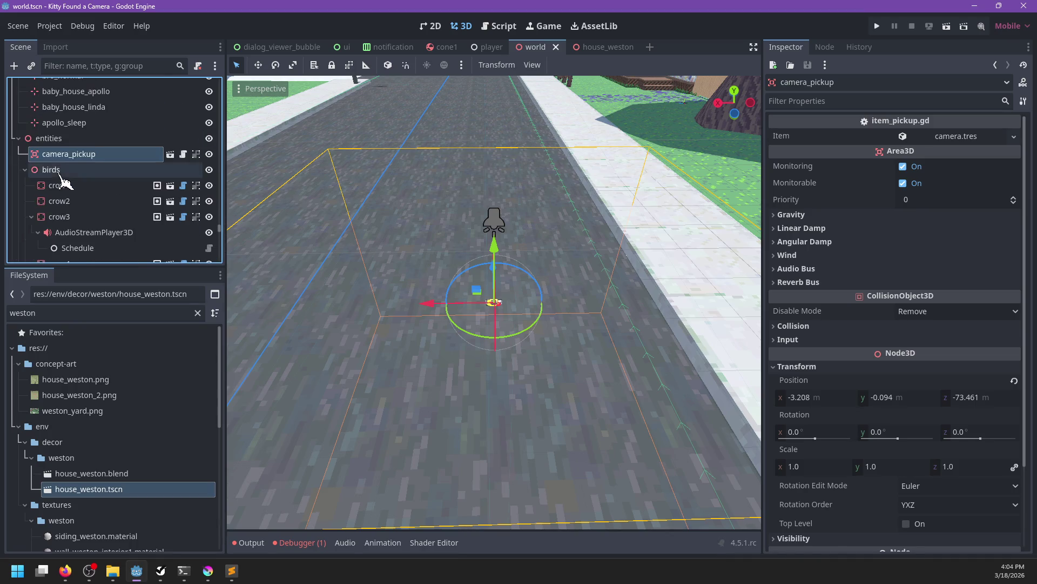
Step: Collapse the entities node and filter the scene tree for 'cutsce'
{"action": "left_click", "coordinate": [19, 139]}
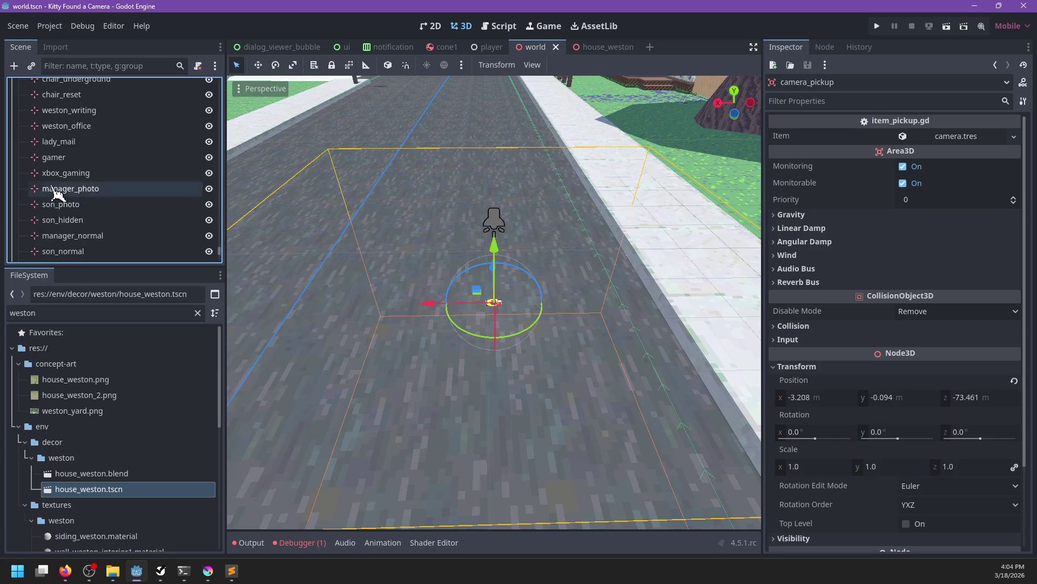
{"action": "scroll", "coordinate": [59, 186], "scroll_direction": "up", "scroll_amount": 7}
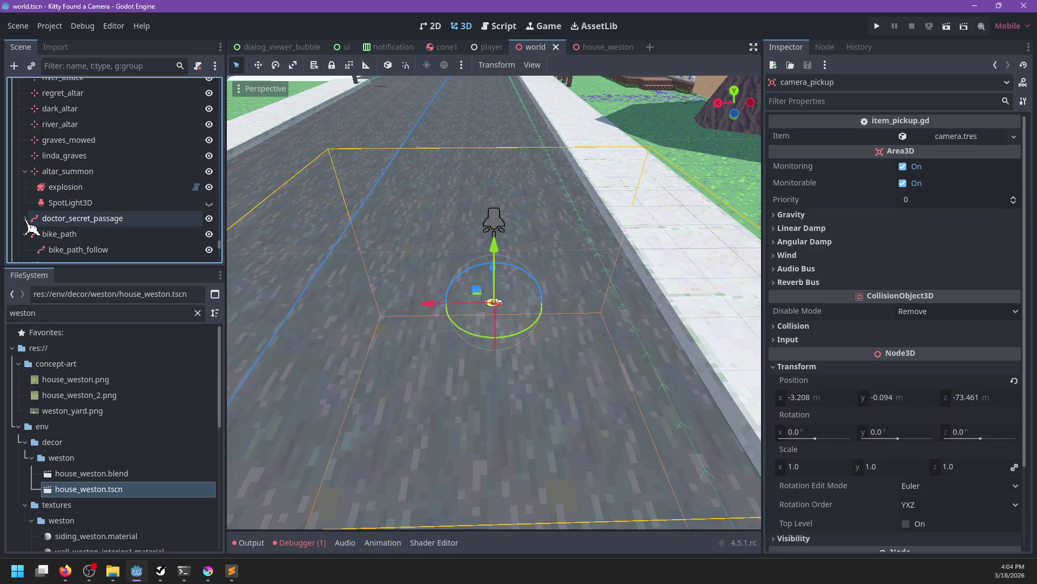
{"action": "scroll", "coordinate": [65, 210], "scroll_direction": "down", "scroll_amount": 12}
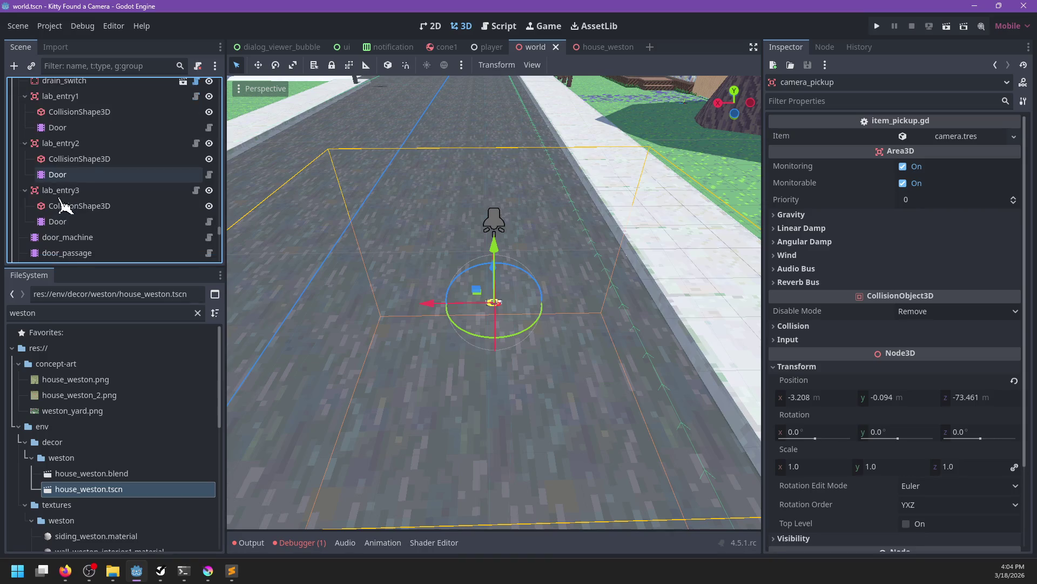
{"action": "scroll", "coordinate": [61, 204], "scroll_direction": "down", "scroll_amount": 6}
{"action": "scroll", "coordinate": [27, 204], "scroll_direction": "up", "scroll_amount": 10}
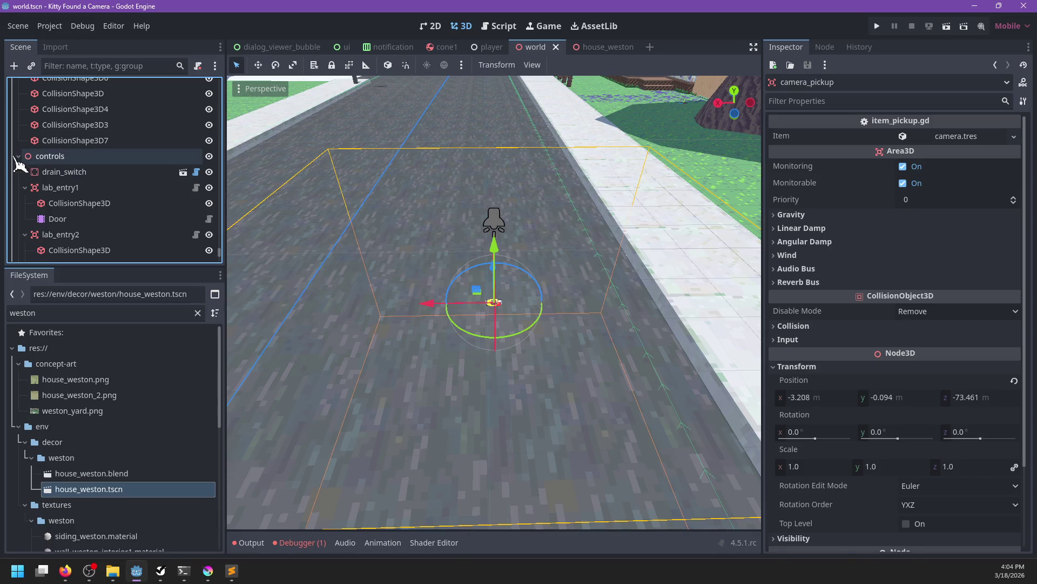
{"action": "scroll", "coordinate": [76, 173], "scroll_direction": "down", "scroll_amount": 10}
{"action": "scroll", "coordinate": [75, 181], "scroll_direction": "up", "scroll_amount": 5}
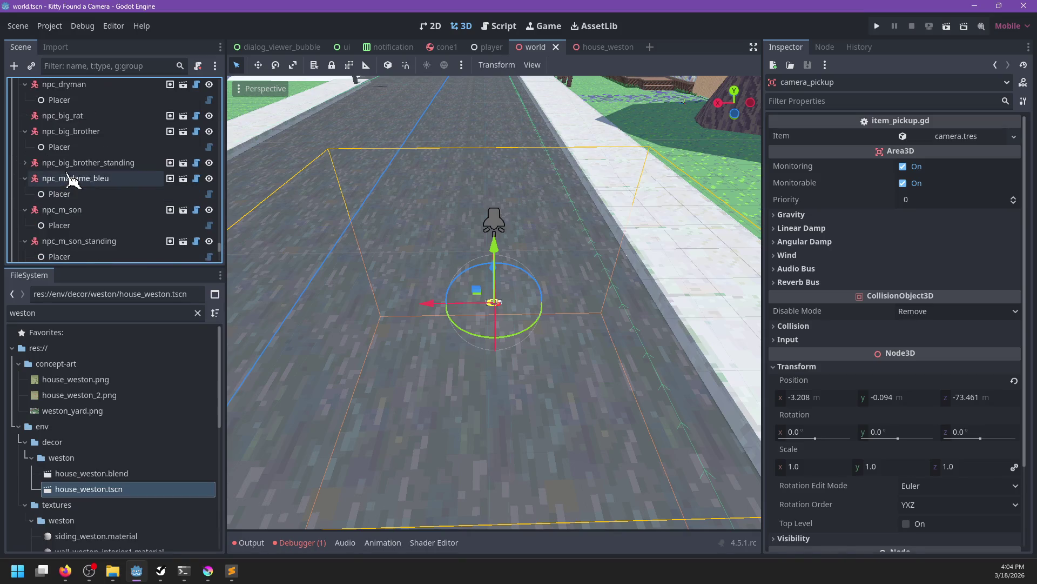
{"action": "left_click", "coordinate": [91, 66]}
Step: Filter the Scene tree for 'cut', then tidy the tree by collapsing the people and world_axis nodes
{"action": "type", "text": "cutsce"}
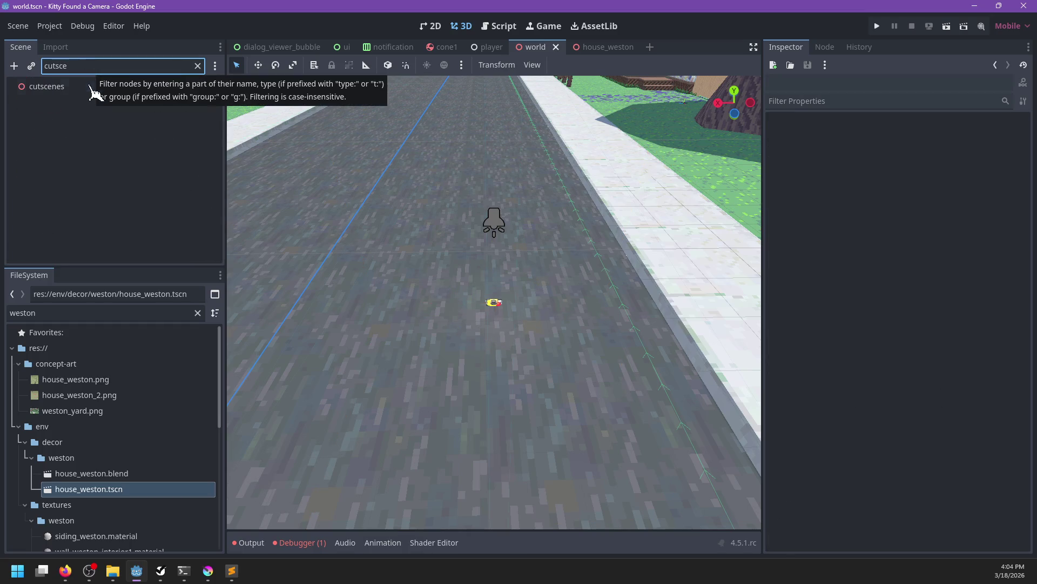
{"action": "left_click", "coordinate": [87, 88]}
{"action": "left_click", "coordinate": [197, 66]}
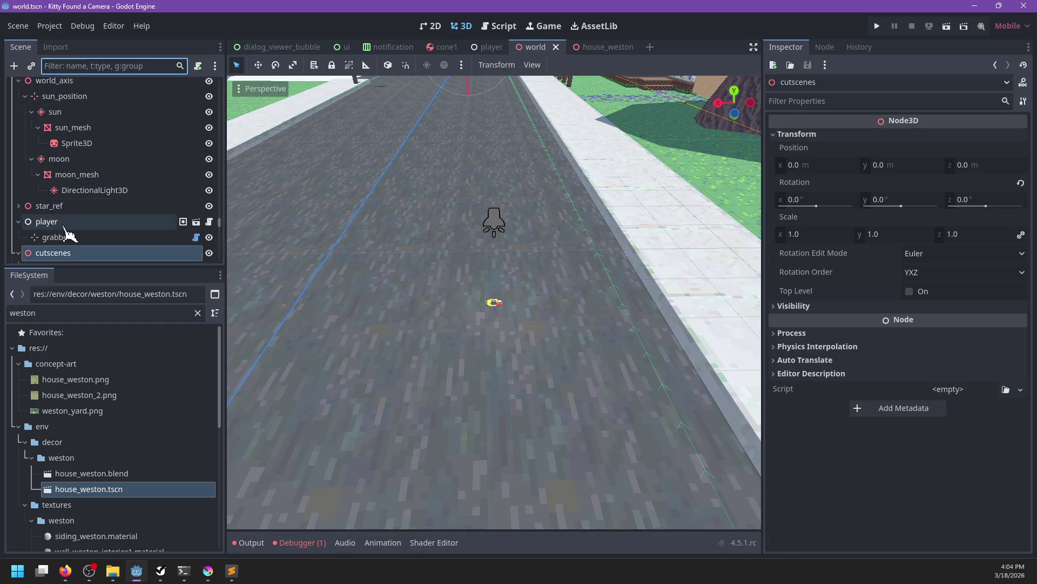
{"action": "scroll", "coordinate": [69, 234], "scroll_direction": "down", "scroll_amount": 5}
{"action": "left_click", "coordinate": [19, 162]}
{"action": "left_click", "coordinate": [18, 177]}
{"action": "left_click", "coordinate": [18, 178]}
{"action": "scroll", "coordinate": [54, 222], "scroll_direction": "down", "scroll_amount": 2}
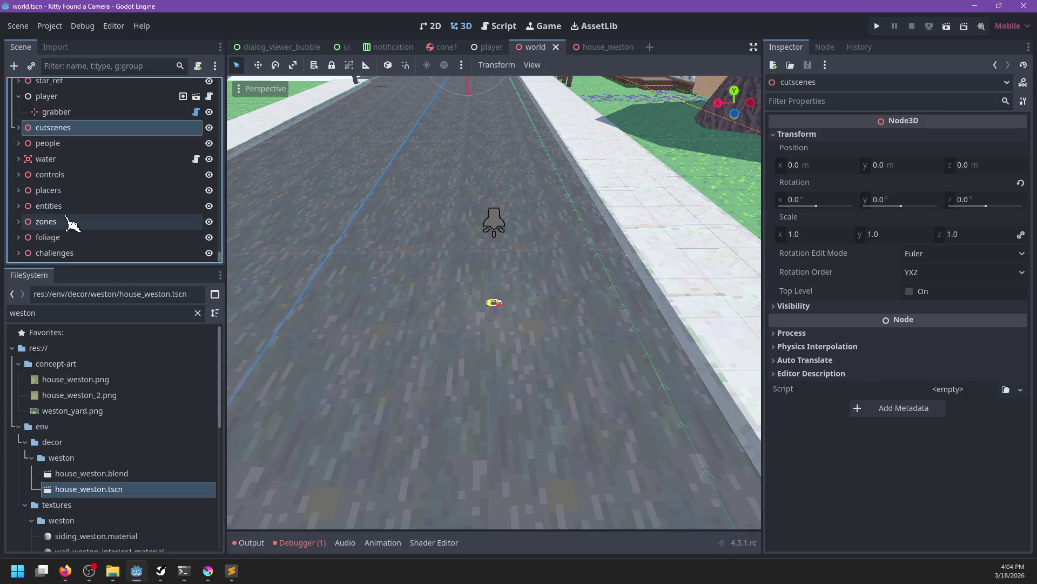
{"action": "scroll", "coordinate": [81, 157], "scroll_direction": "up", "scroll_amount": 10}
{"action": "scroll", "coordinate": [81, 157], "scroll_direction": "down", "scroll_amount": 1}
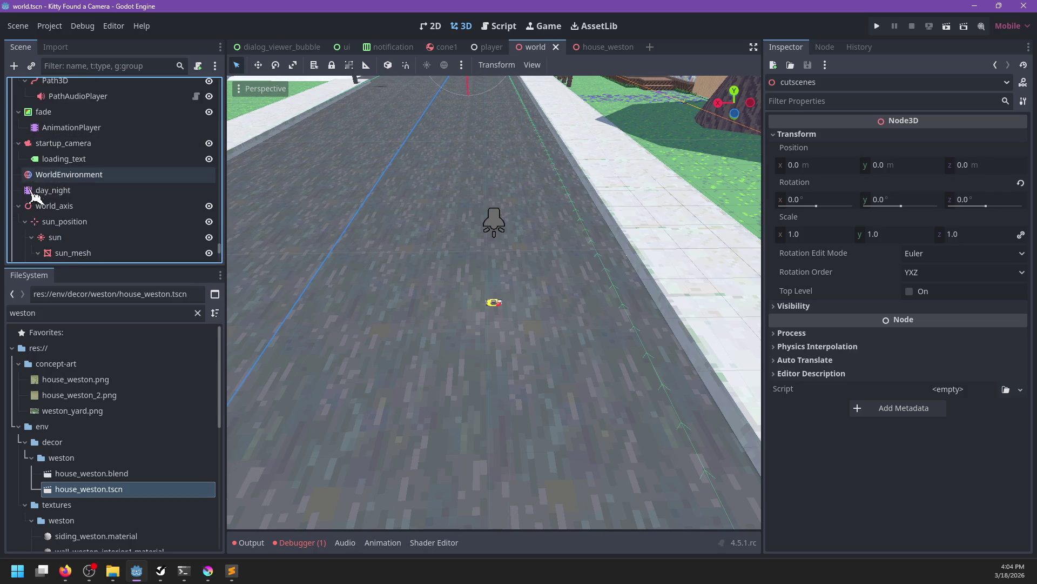
{"action": "left_click", "coordinate": [19, 160]}
{"action": "scroll", "coordinate": [33, 200], "scroll_direction": "down", "scroll_amount": 1}
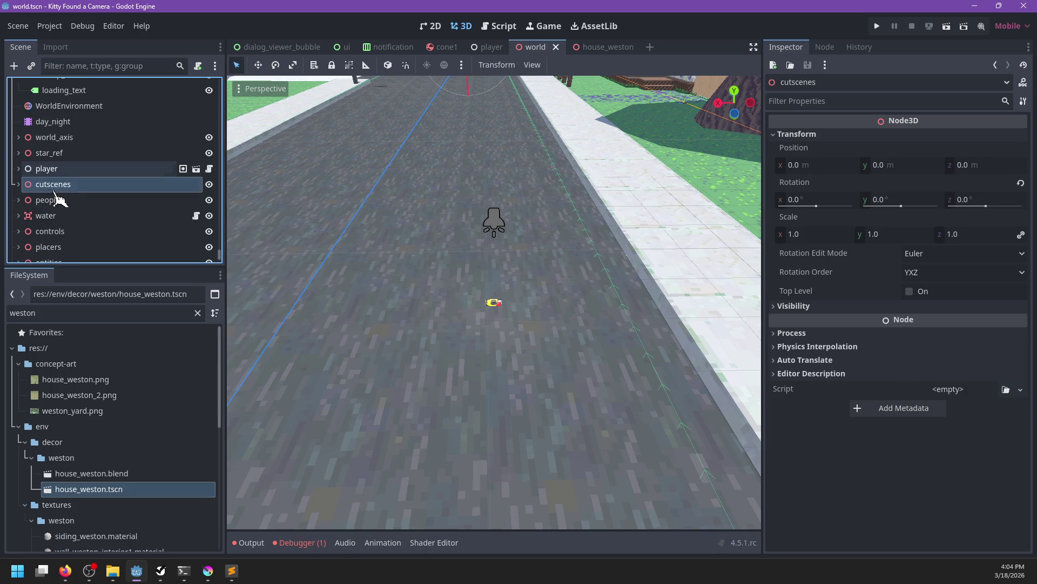
{"action": "key", "text": "f"}
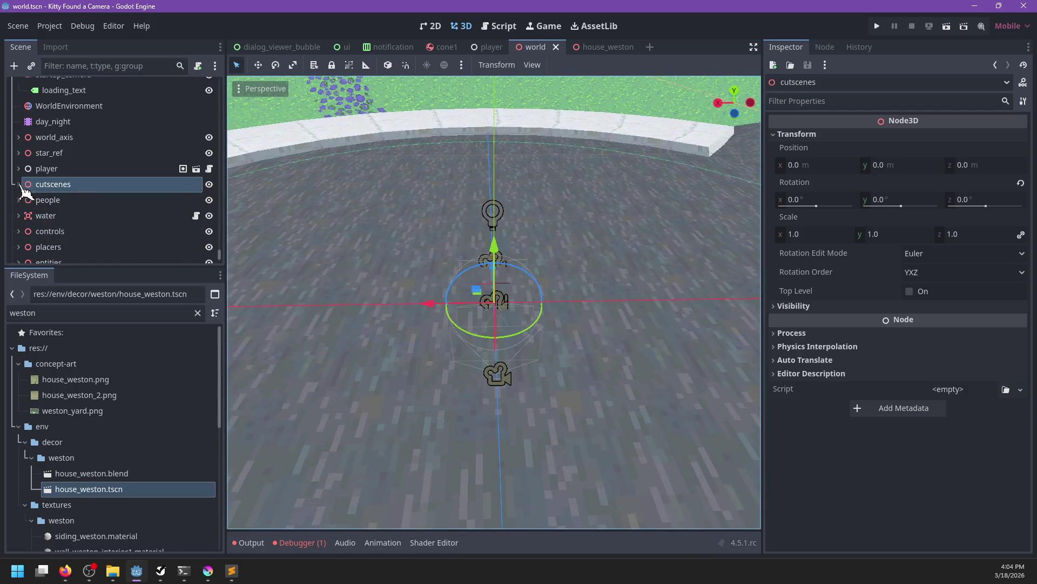
Step: Expand cutscenes and select the xbox cutscene's AnimationPlayer, framing the xbox camera on the way
{"action": "left_click", "coordinate": [19, 184]}
{"action": "scroll", "coordinate": [81, 206], "scroll_direction": "down", "scroll_amount": 5}
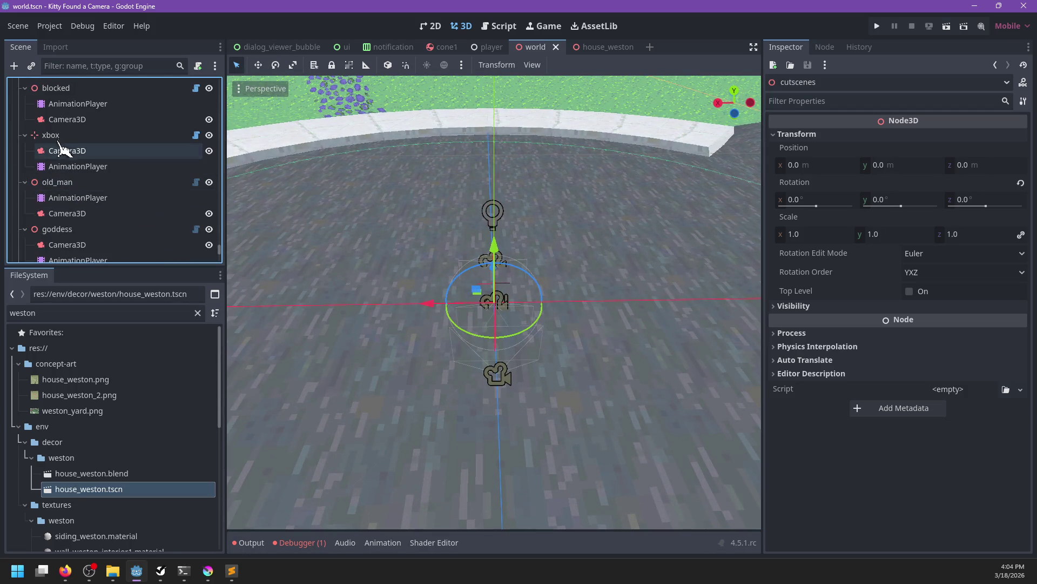
{"action": "left_click", "coordinate": [81, 138]}
{"action": "key", "text": "f"}
{"action": "double_click", "coordinate": [115, 155]}
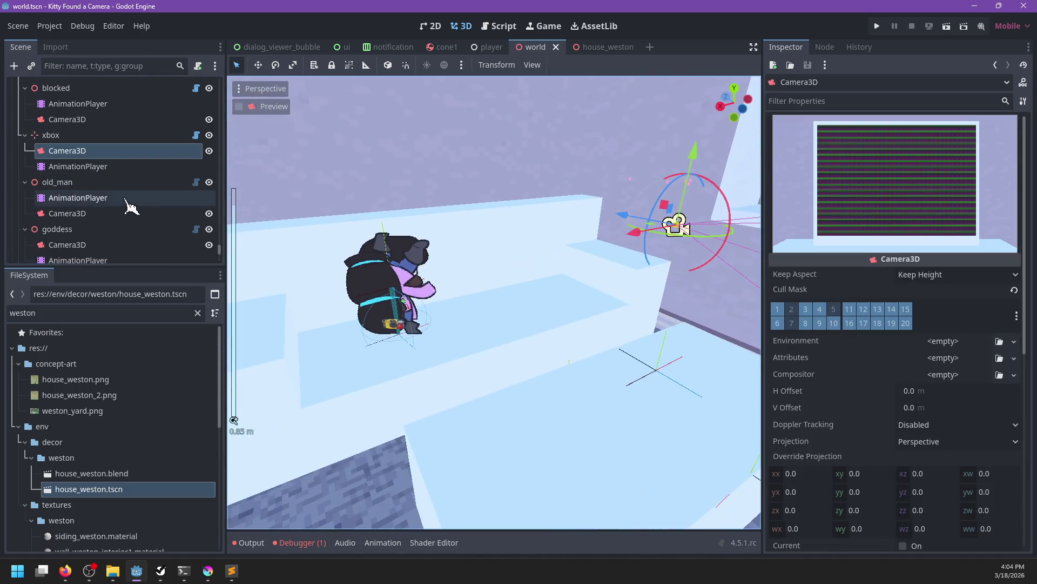
{"action": "left_click", "coordinate": [103, 167]}
Step: Browse the existing watch_tv, reverse_shot and _scene_reset animations
{"action": "left_click", "coordinate": [449, 394]}
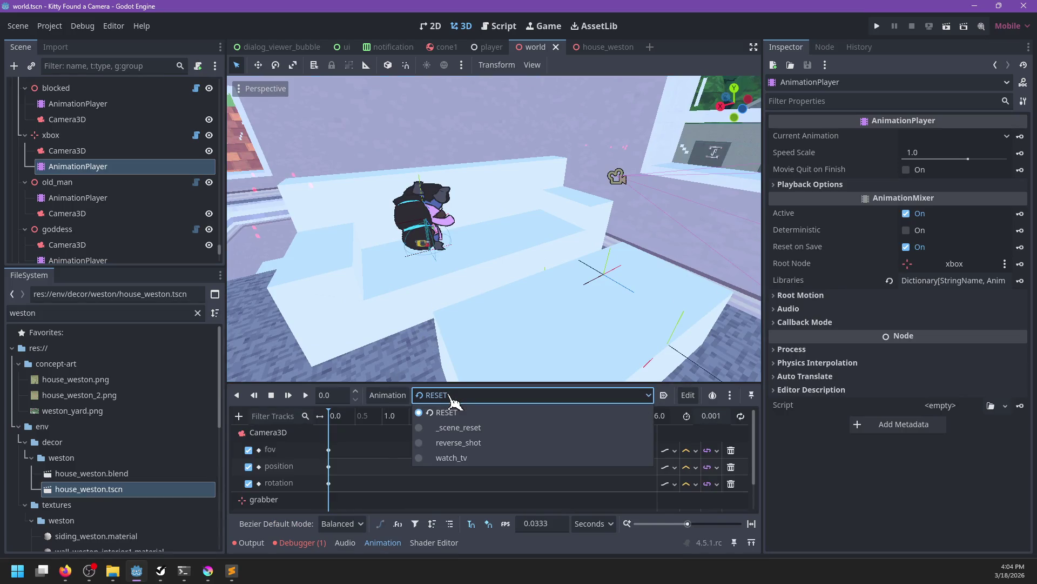
{"action": "left_click", "coordinate": [462, 459]}
{"action": "left_click", "coordinate": [451, 397]}
{"action": "left_click", "coordinate": [454, 443]}
{"action": "left_click", "coordinate": [455, 398]}
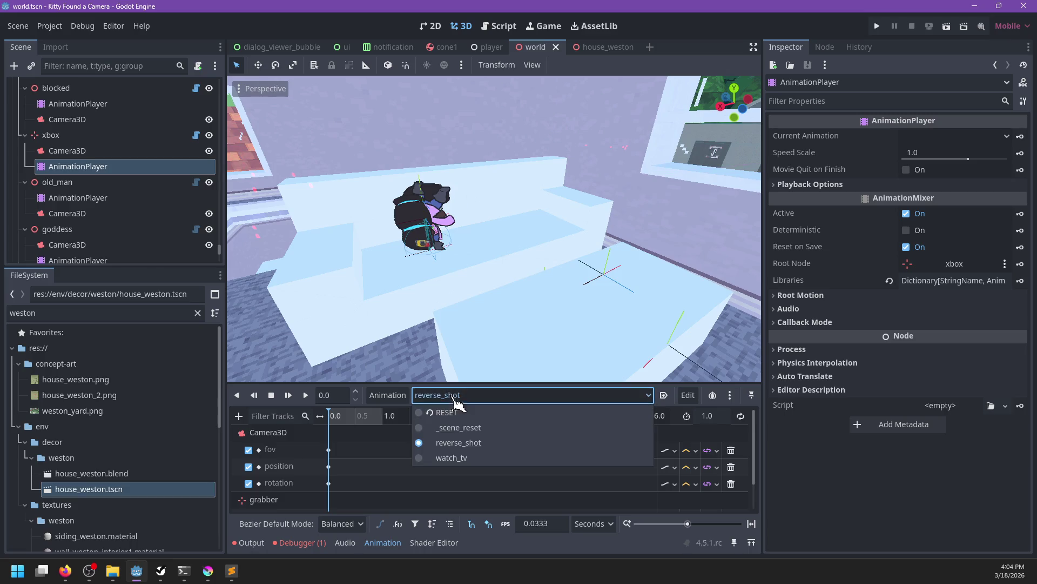
{"action": "left_click", "coordinate": [456, 428]}
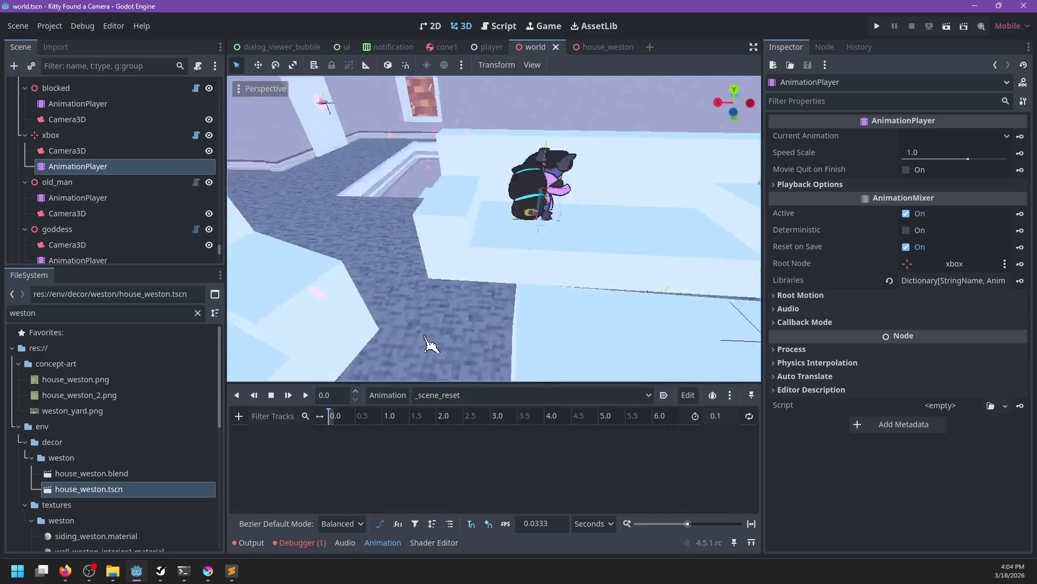
Step: Create a new animation named 'gaming'
{"action": "left_click", "coordinate": [387, 395]}
{"action": "left_click", "coordinate": [418, 423]}
{"action": "type", "text": "gaming"}
{"action": "key", "text": "Return"}
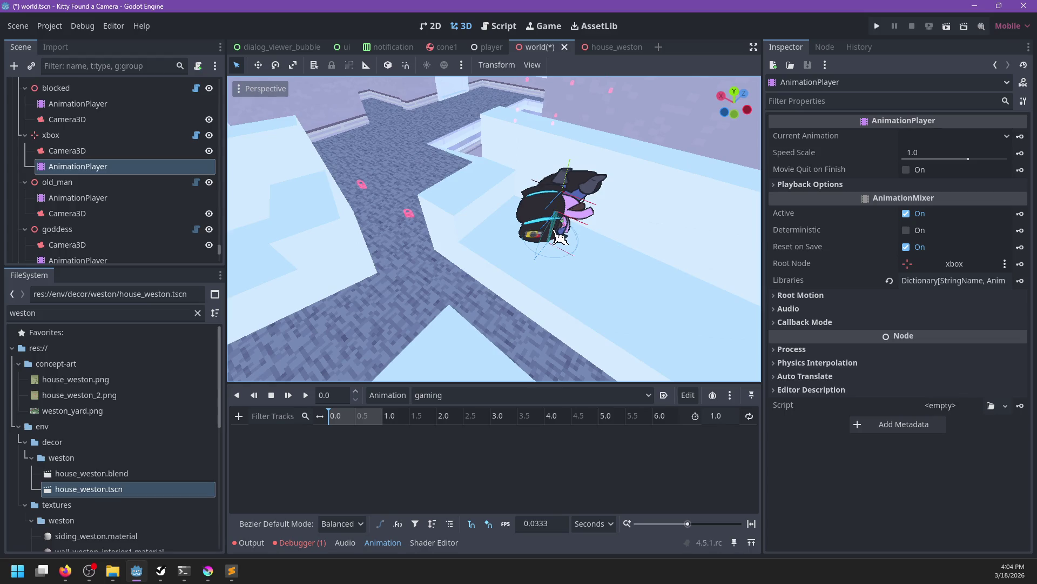
Step: Select the player node and open its player.gd script
{"action": "left_click", "coordinate": [559, 238]}
{"action": "key", "text": "f"}
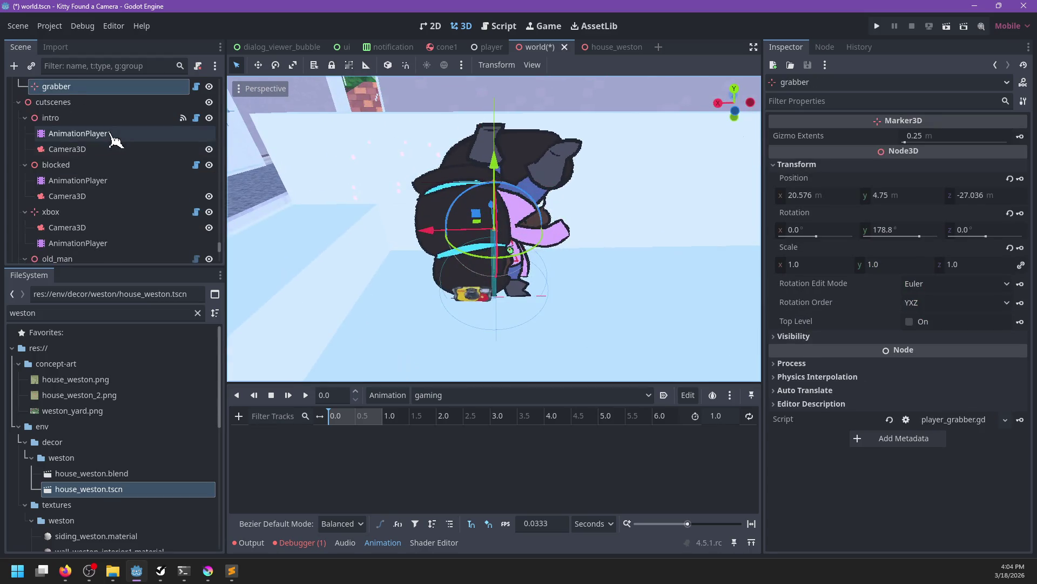
{"action": "scroll", "coordinate": [110, 143], "scroll_direction": "up", "scroll_amount": 2}
{"action": "left_click", "coordinate": [54, 139]}
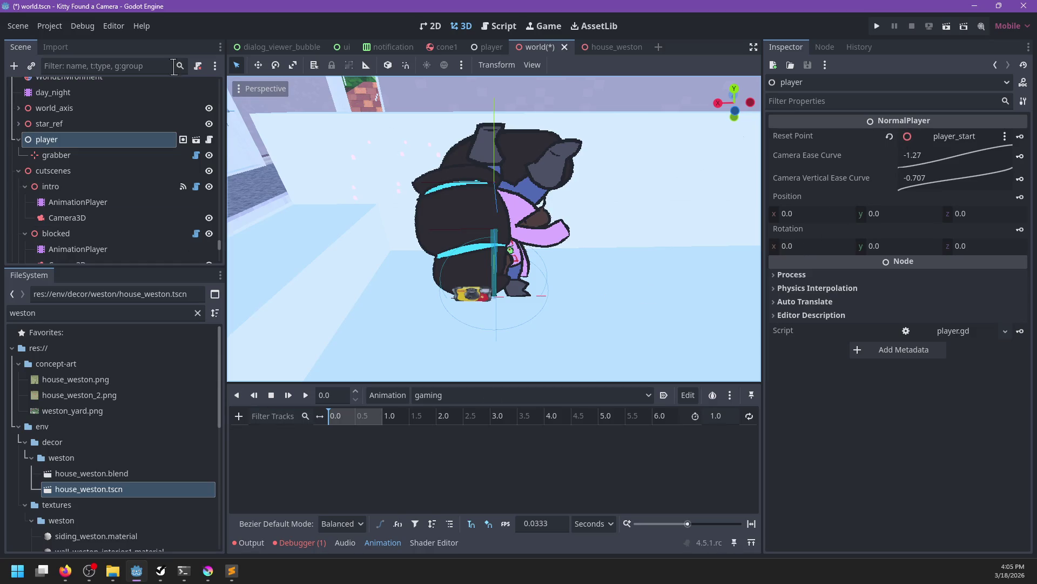
{"action": "left_click", "coordinate": [209, 139]}
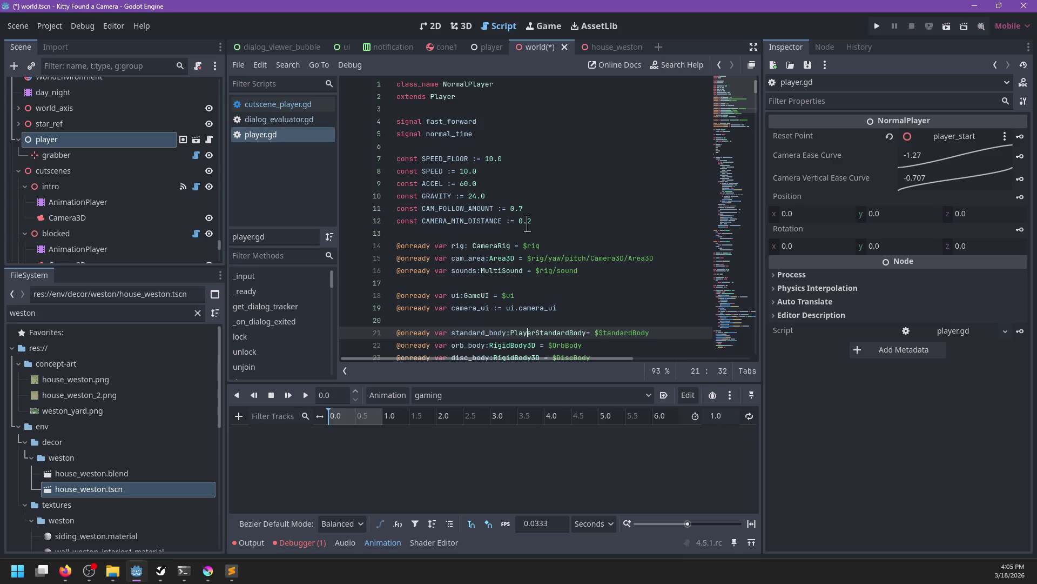
Step: After line 32 of player.gd, add an exported String 'emotion' property with a set(e): setter
{"action": "scroll", "coordinate": [527, 224], "scroll_direction": "down", "scroll_amount": 8}
{"action": "scroll", "coordinate": [527, 224], "scroll_direction": "up", "scroll_amount": 3}
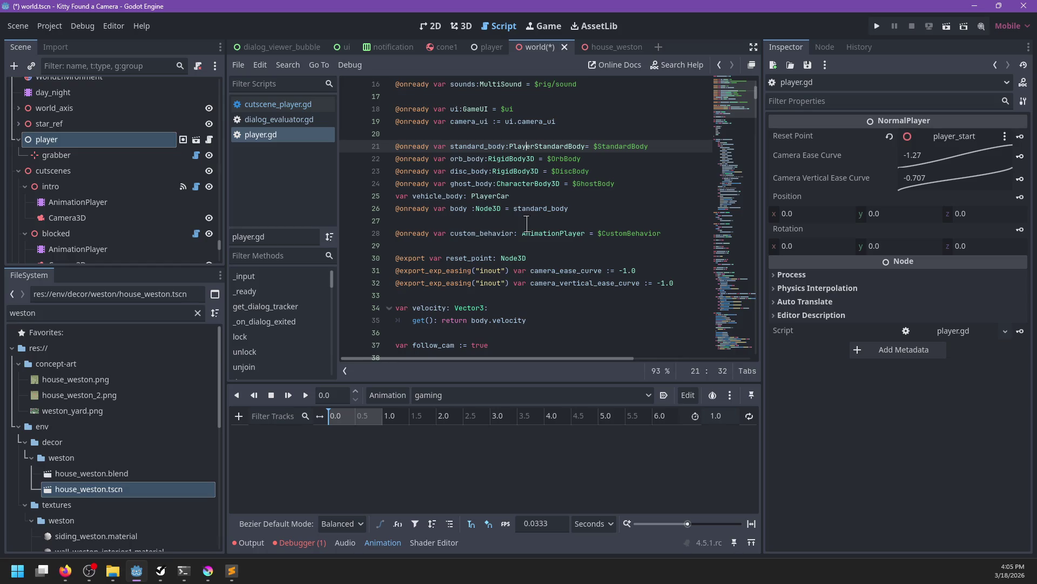
{"action": "scroll", "coordinate": [527, 224], "scroll_direction": "down", "scroll_amount": 1}
{"action": "left_click", "coordinate": [689, 243]}
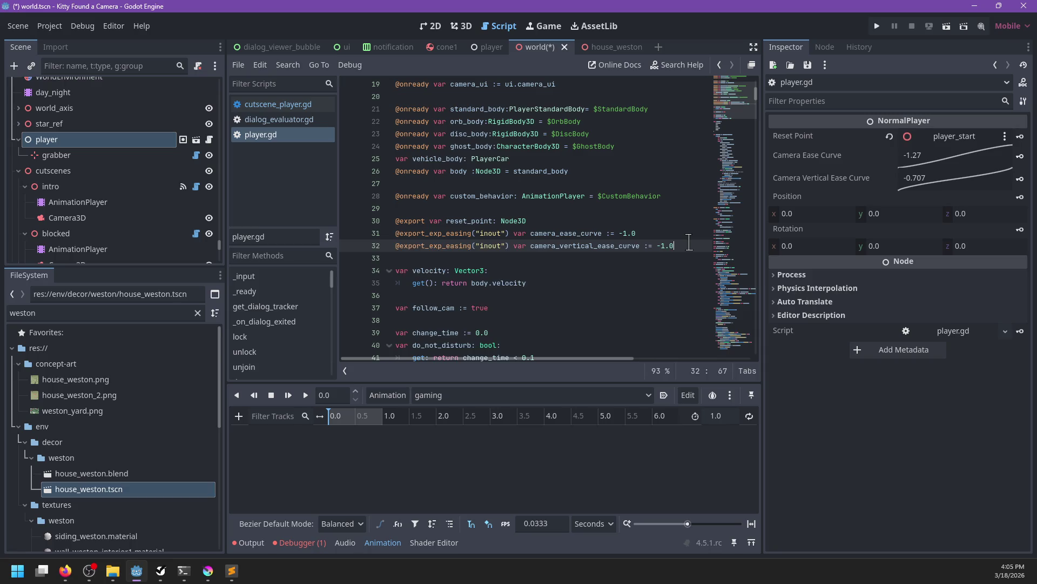
{"action": "key", "text": "Return"}
{"action": "type", "text": "@export var"}
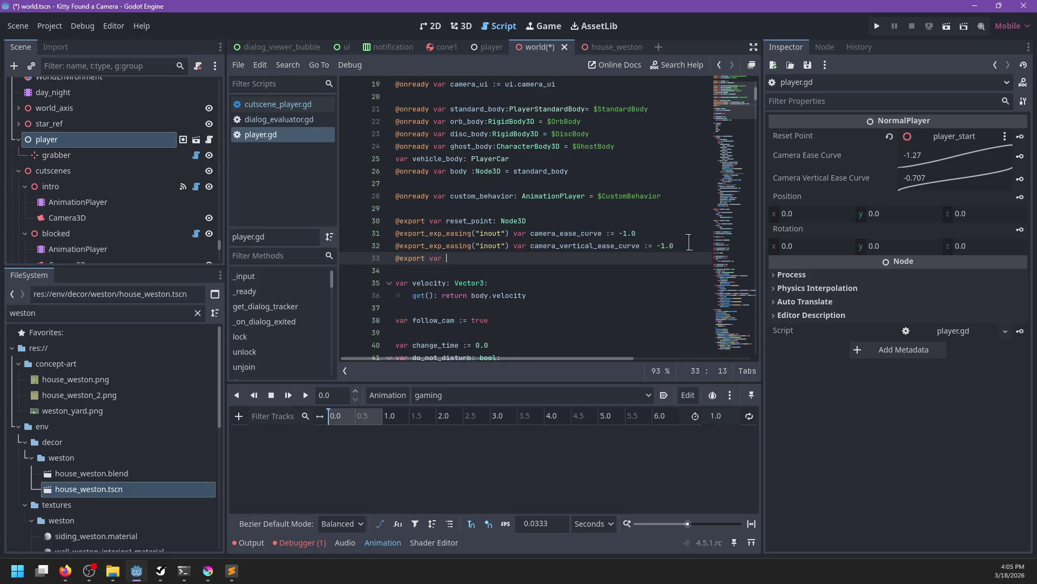
{"action": "type", "text": "ote"}
{"action": "type", "text": "on"}
{"action": "type", "text": "String:"}
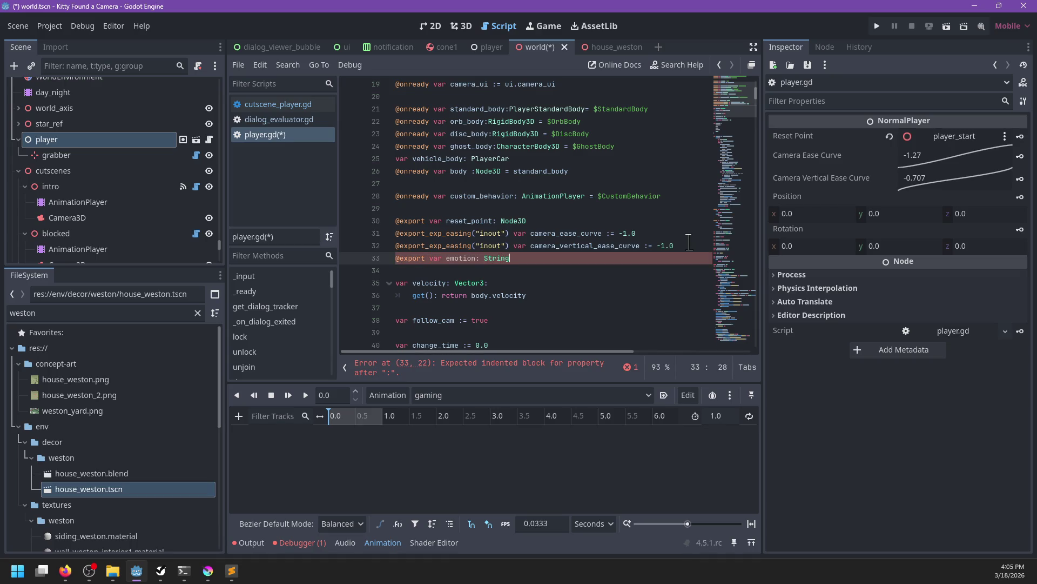
{"action": "key", "text": "Return"}
{"action": "type", "text": "t(e):"}
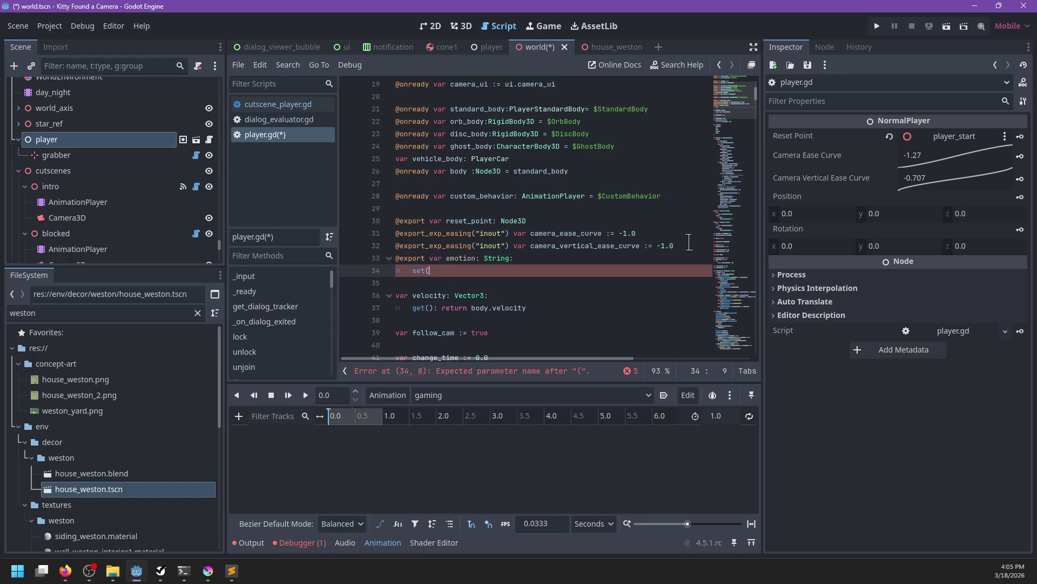
{"action": "key", "text": "Return"}
Step: Make the emotion setter's body call emote(e)
{"action": "type", "text": "emotion = e"}
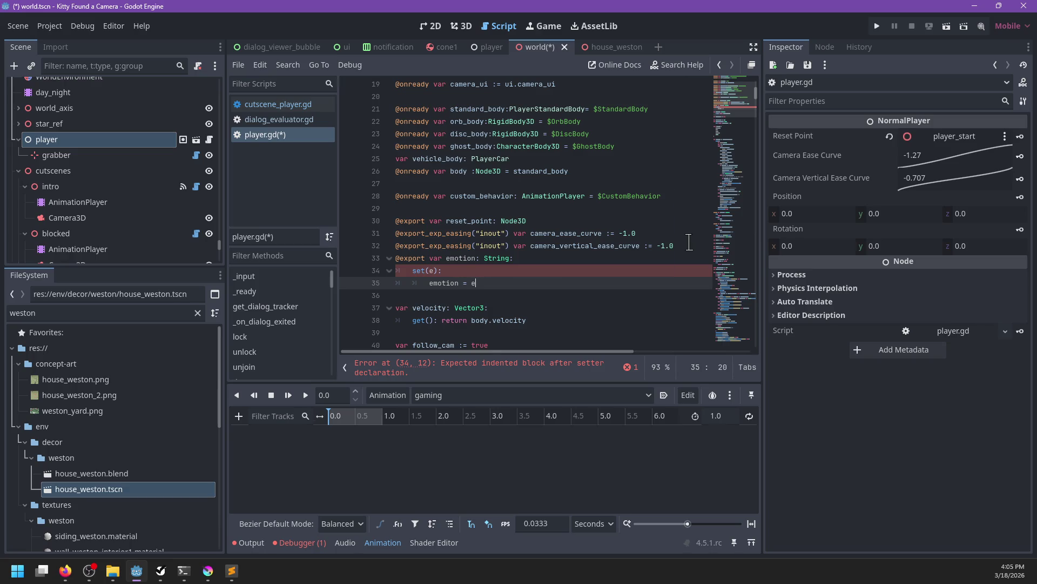
{"action": "key", "text": "Return"}
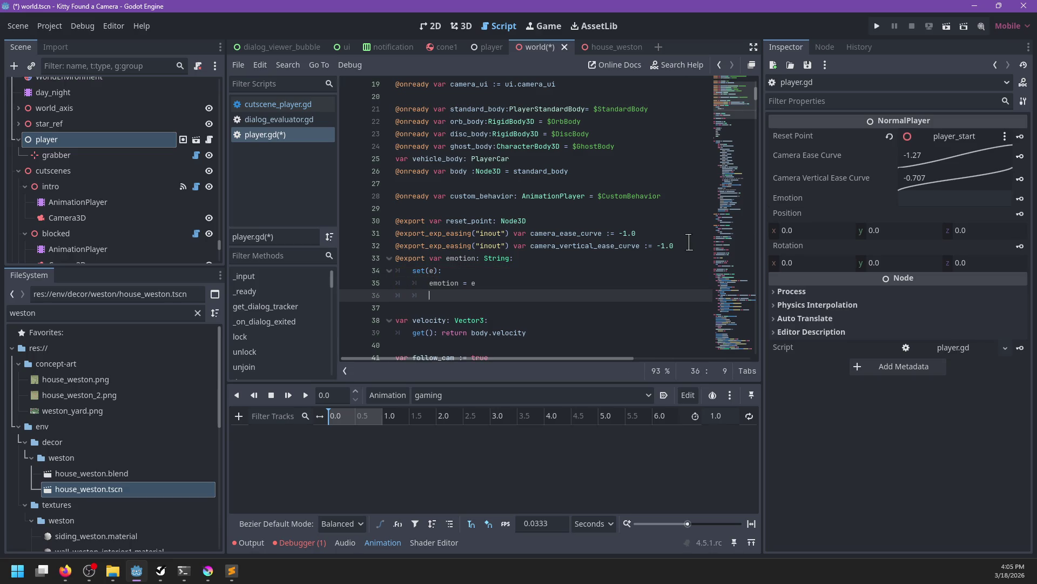
{"action": "key", "text": "BackSpace"}
{"action": "key", "text": "BackSpace"}
{"action": "key", "text": "BackSpace"}
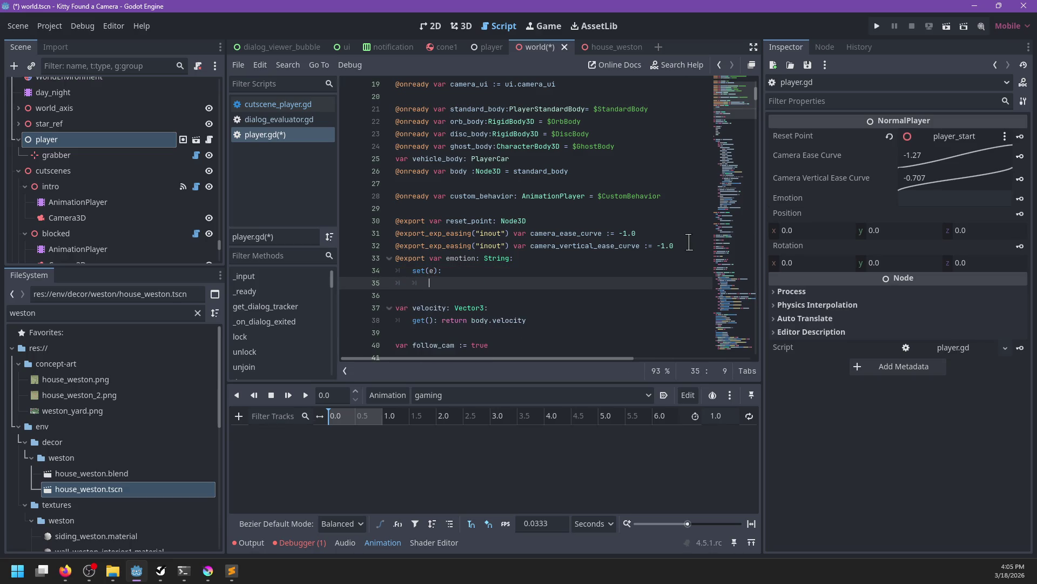
{"action": "type", "text": "rt"}
{"action": "key", "text": "BackSpace"}
{"action": "type", "text": "eturn"}
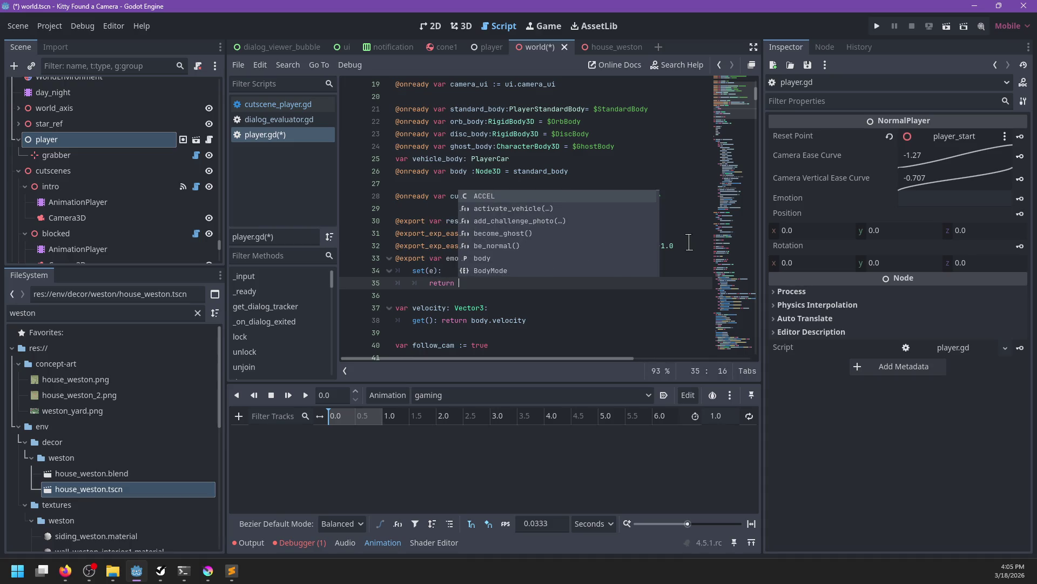
{"action": "scroll", "coordinate": [686, 241], "scroll_direction": "up", "scroll_amount": 5}
{"action": "scroll", "coordinate": [637, 239], "scroll_direction": "down", "scroll_amount": 6}
{"action": "key", "text": "ctrl+BackSpace"}
{"action": "type", "text": "emote(e)"}
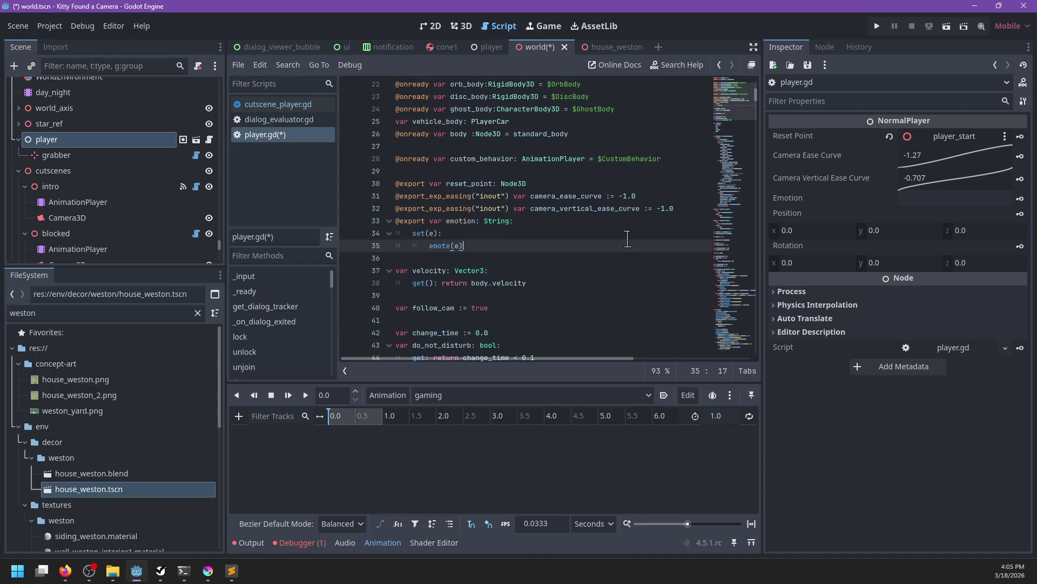
{"action": "key", "text": "Return"}
{"action": "key", "text": "BackSpace"}
Step: Add a getter returning standard_body.sprite.emotion and save
{"action": "type", "text": "get:"}
{"action": "key", "text": "Return"}
{"action": "type", "text": "return sta"}
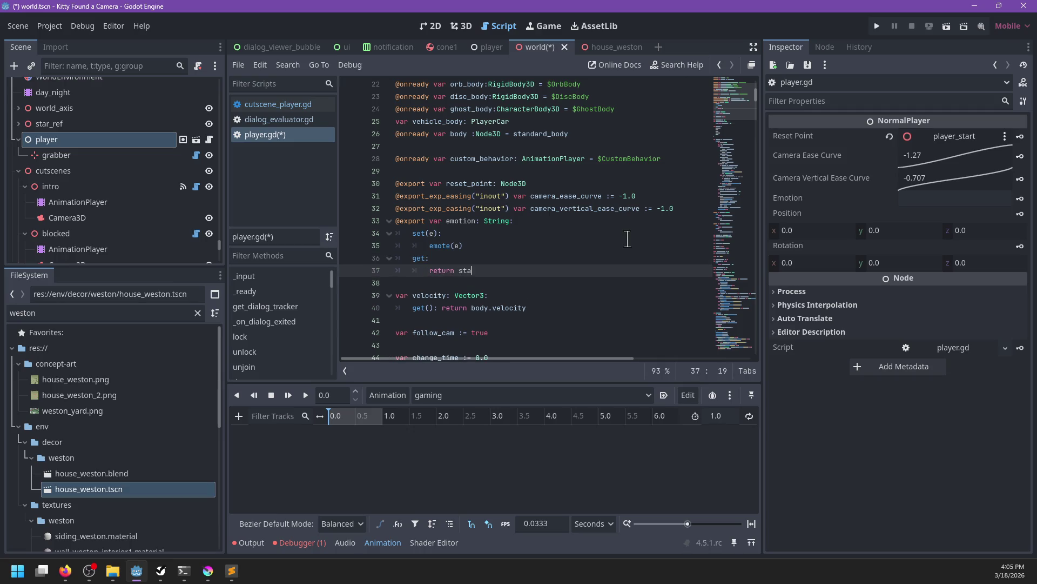
{"action": "type", "text": "ndard_body.sp"}
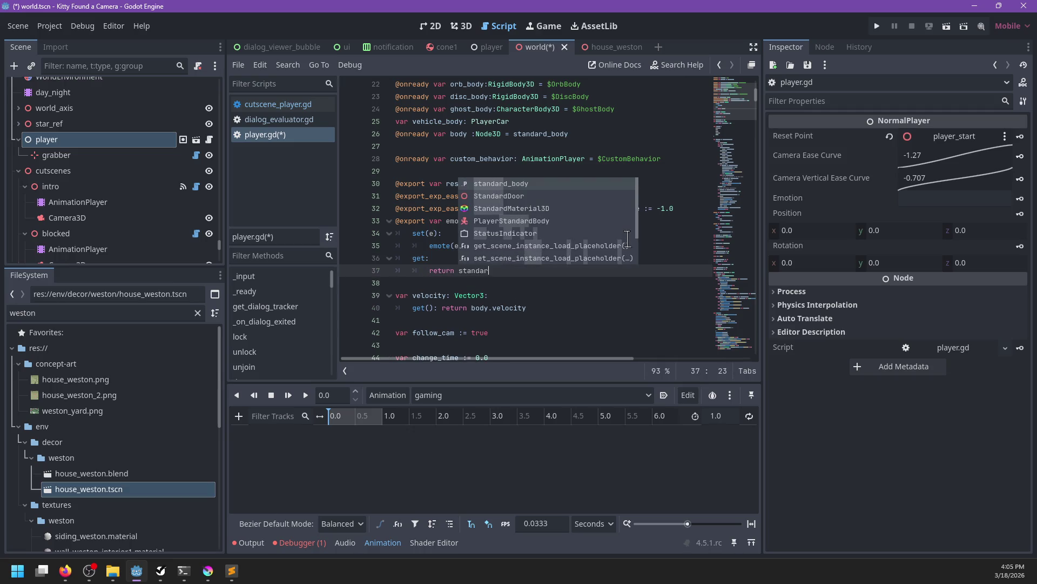
{"action": "type", "text": "rite.emo"}
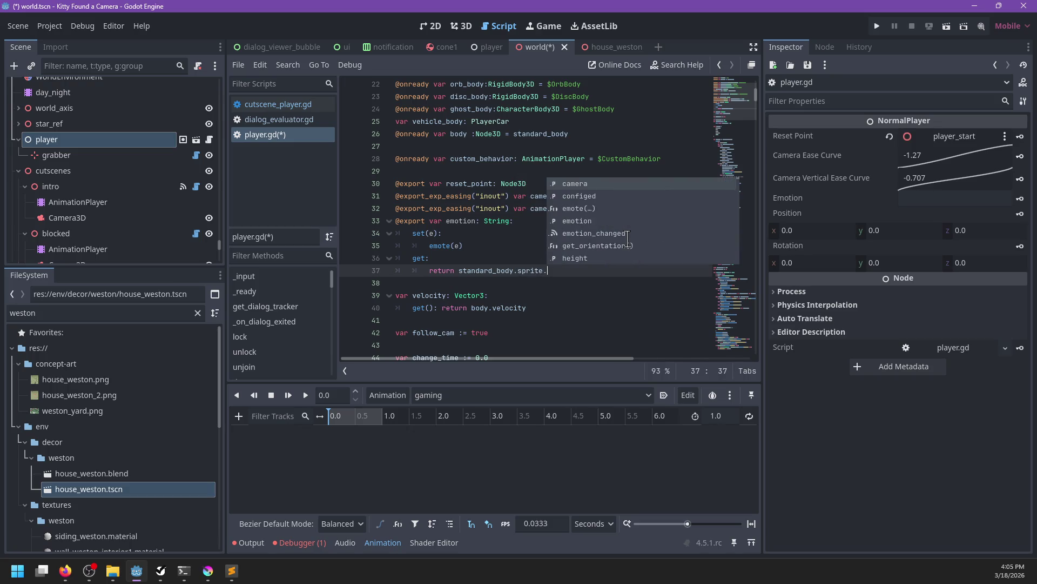
{"action": "type", "text": "tion"}
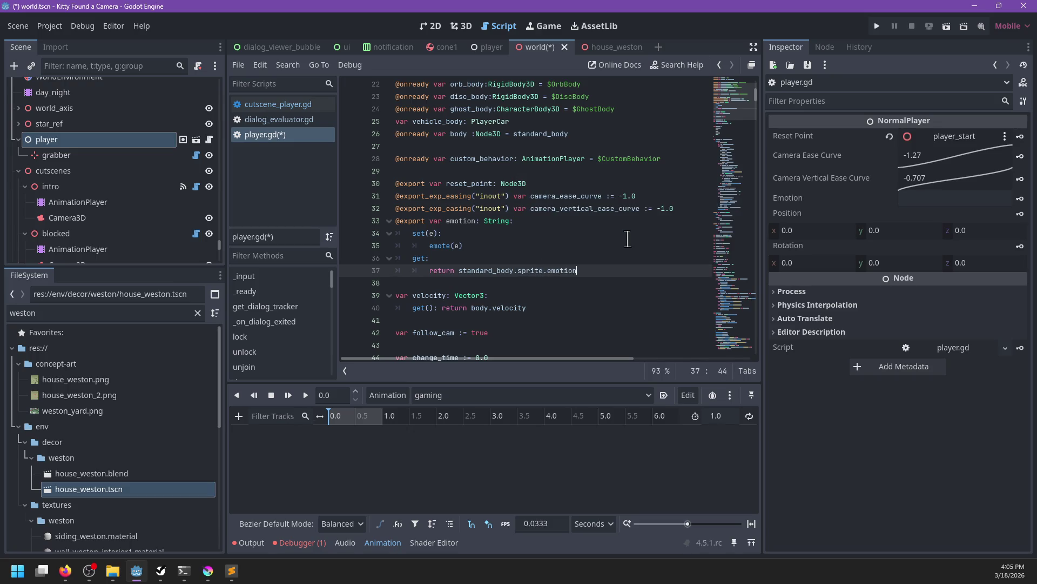
{"action": "key", "text": "ctrl+s"}
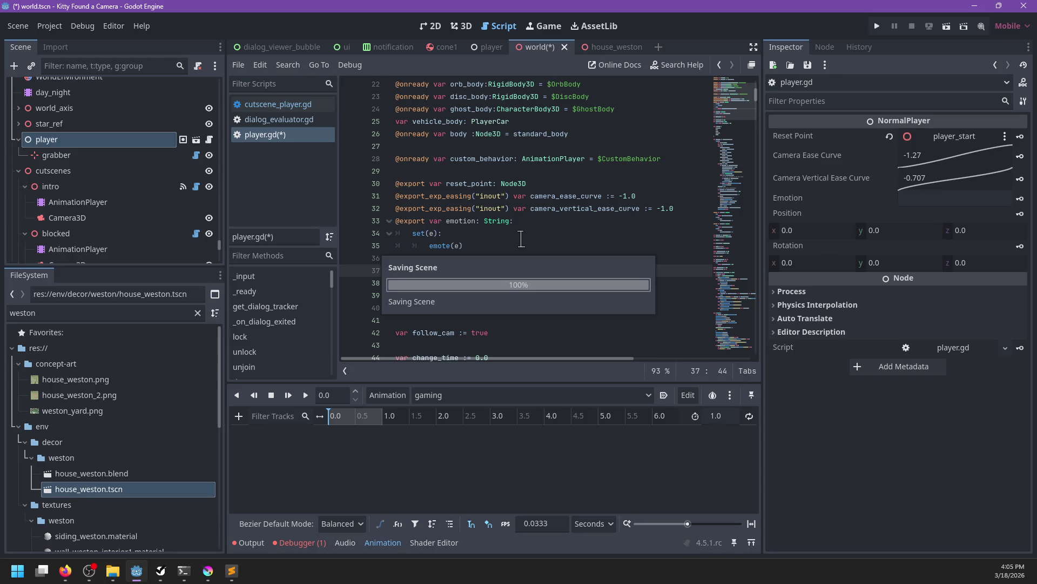
{"action": "left_click", "coordinate": [54, 123]}
Step: Set the player's Emotion to 'gaming' and key it as a new track in the gaming animation
{"action": "left_click", "coordinate": [57, 139]}
{"action": "left_click", "coordinate": [462, 26]}
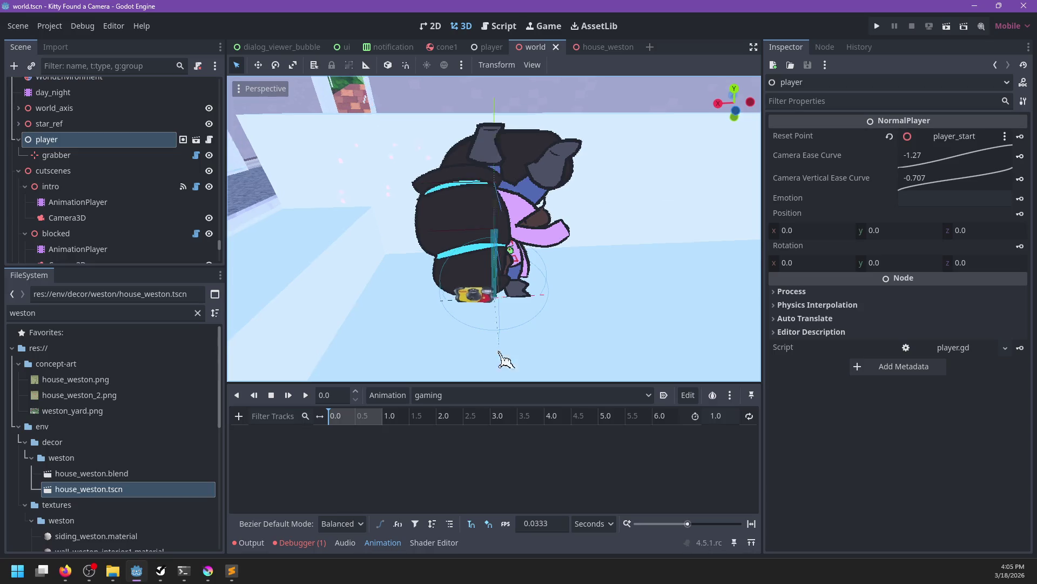
{"action": "left_click", "coordinate": [938, 199]}
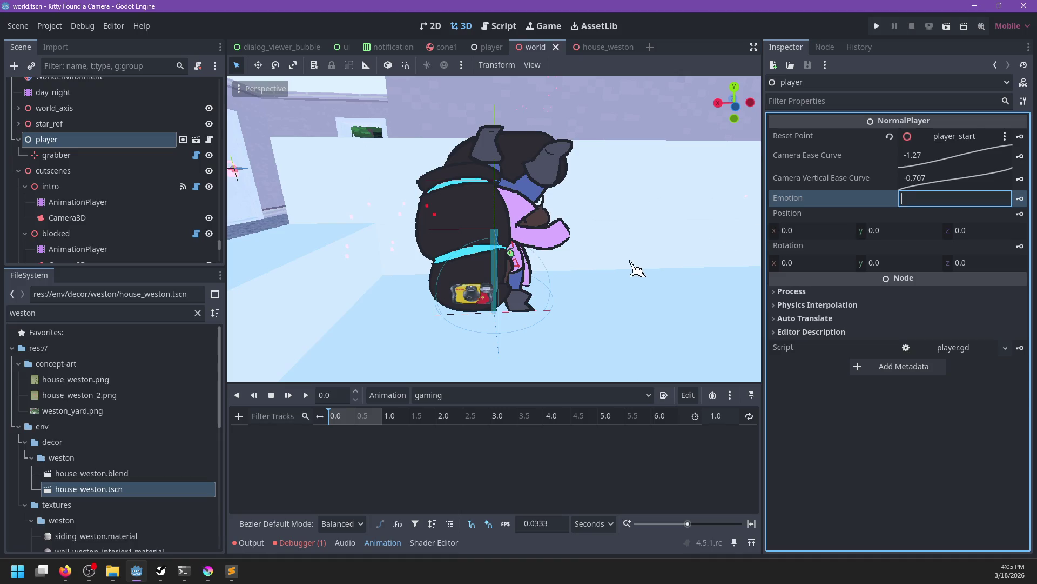
{"action": "type", "text": "gaming"}
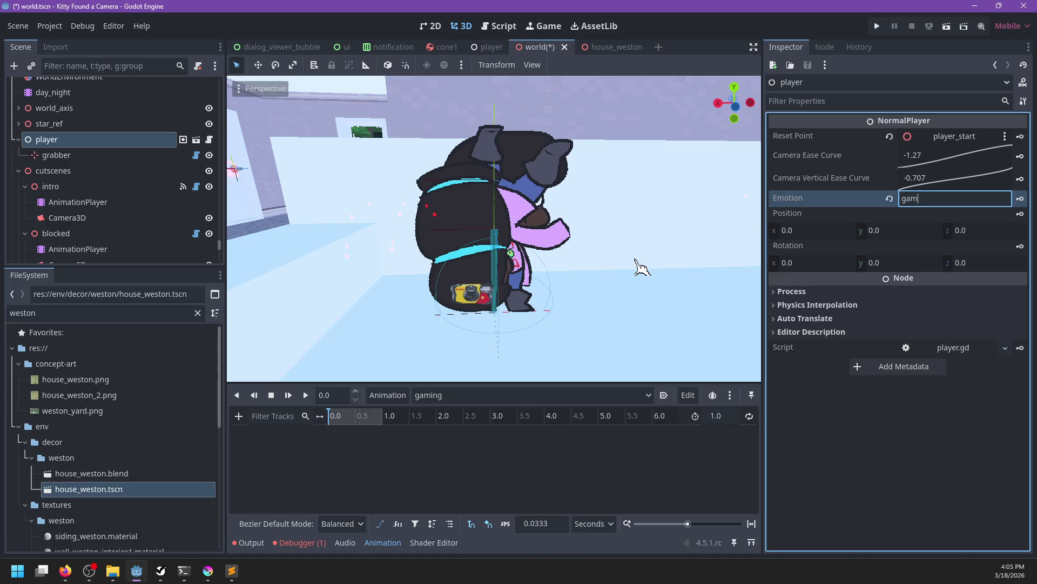
{"action": "left_click", "coordinate": [1020, 199]}
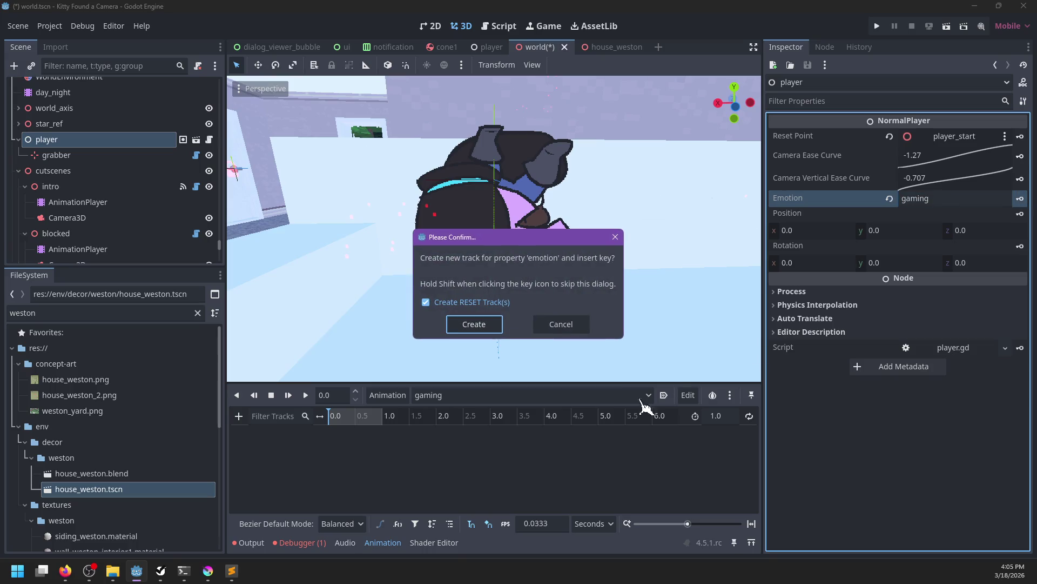
{"action": "left_click", "coordinate": [473, 322]}
Step: Set the gaming animation's length to 0.01
{"action": "left_click", "coordinate": [721, 420]}
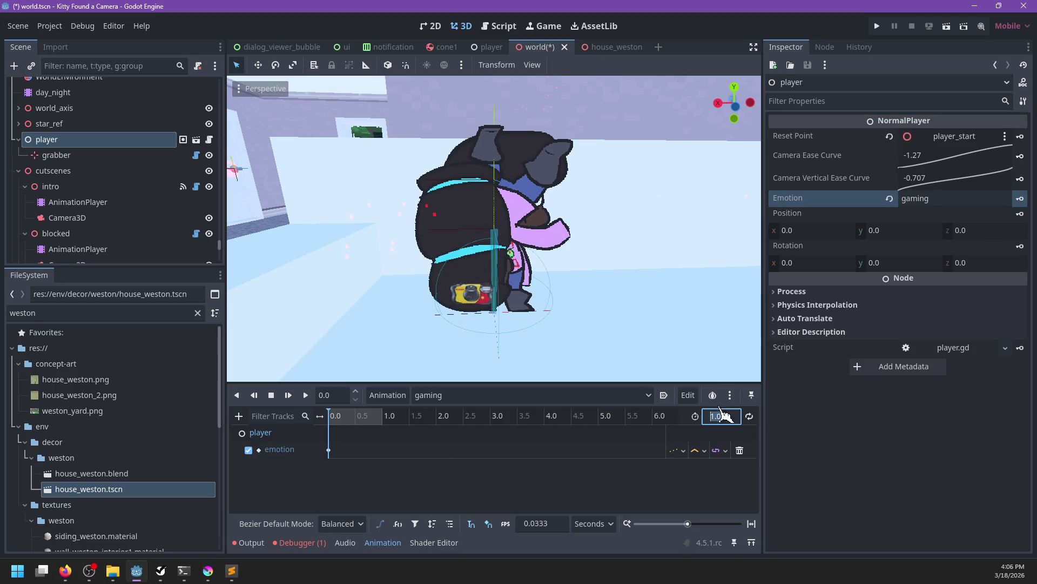
{"action": "left_click", "coordinate": [713, 396]}
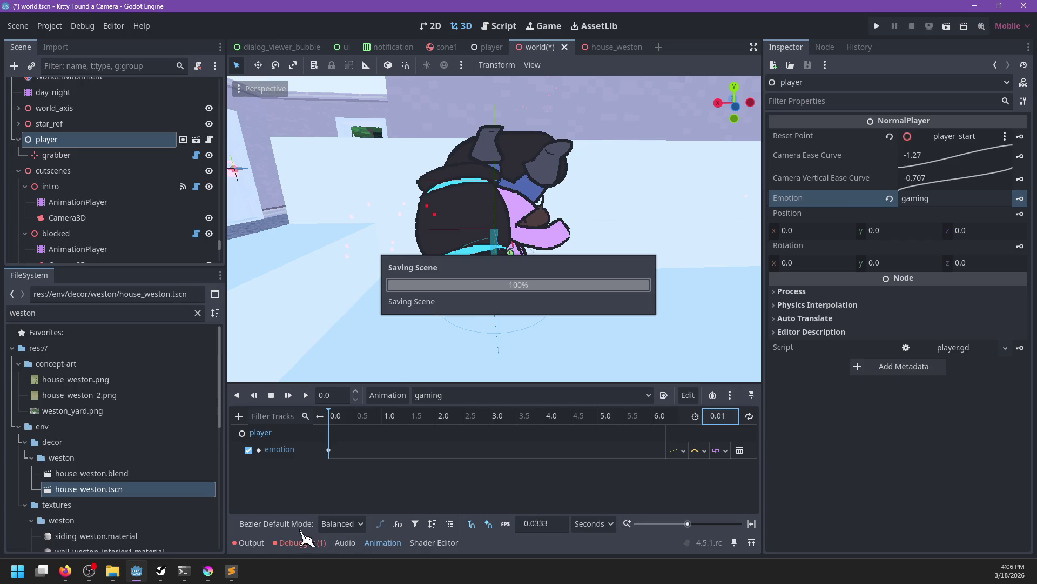
{"action": "left_click", "coordinate": [214, 576]}
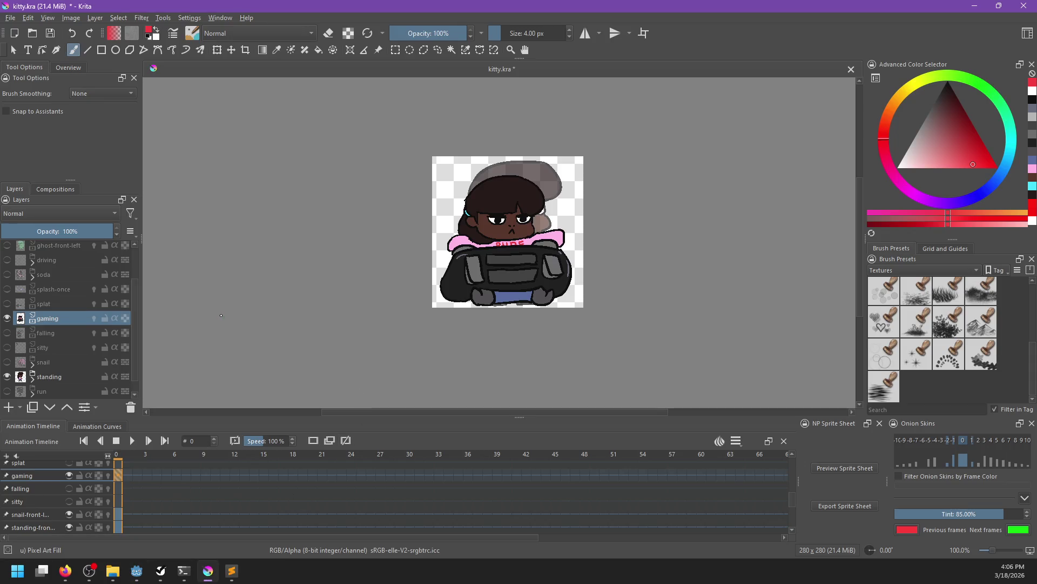
Step: Export the Krita sprite sheet over kitty.png, accepting the overwrite and PNG options, then return to Godot
{"action": "left_click", "coordinate": [839, 508]}
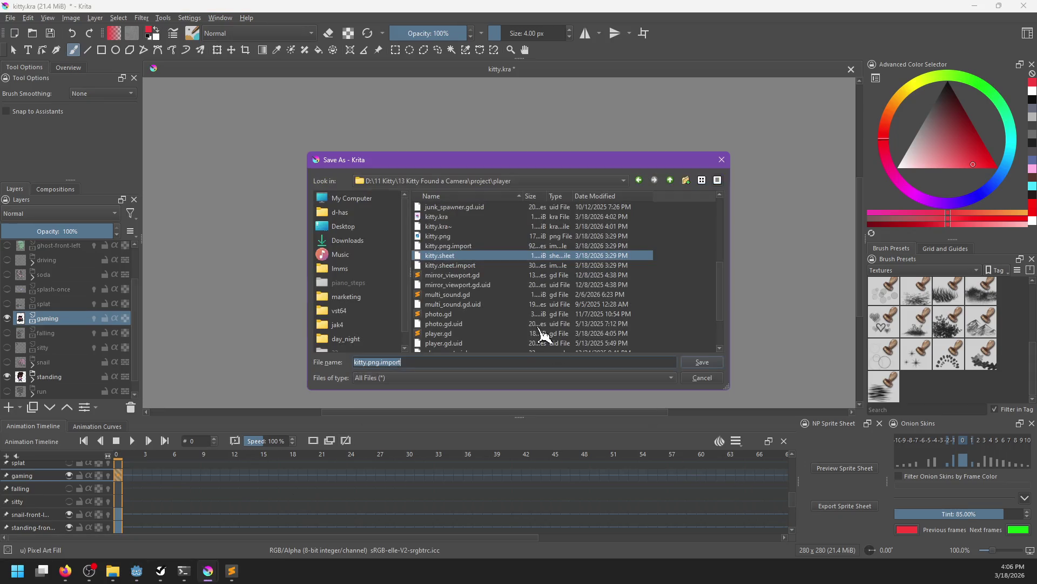
{"action": "double_click", "coordinate": [429, 237]}
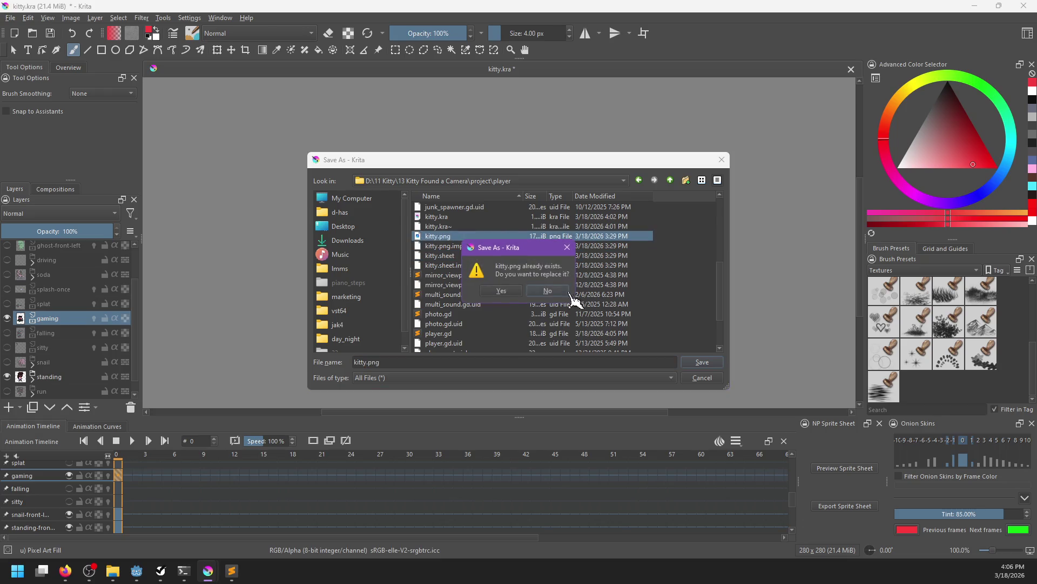
{"action": "left_click", "coordinate": [512, 296]}
{"action": "left_click", "coordinate": [565, 357]}
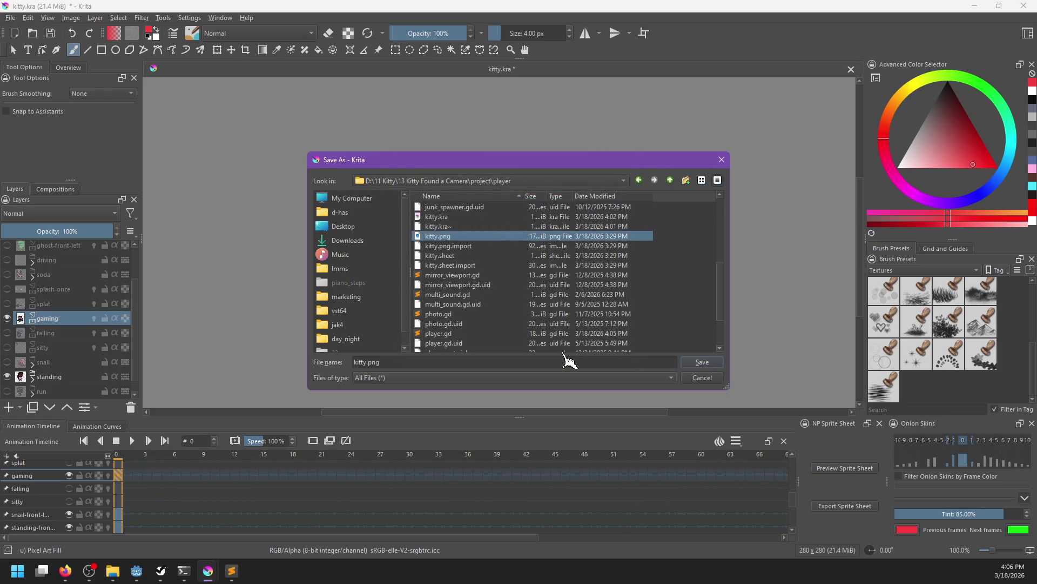
{"action": "key", "text": "alt+Tab"}
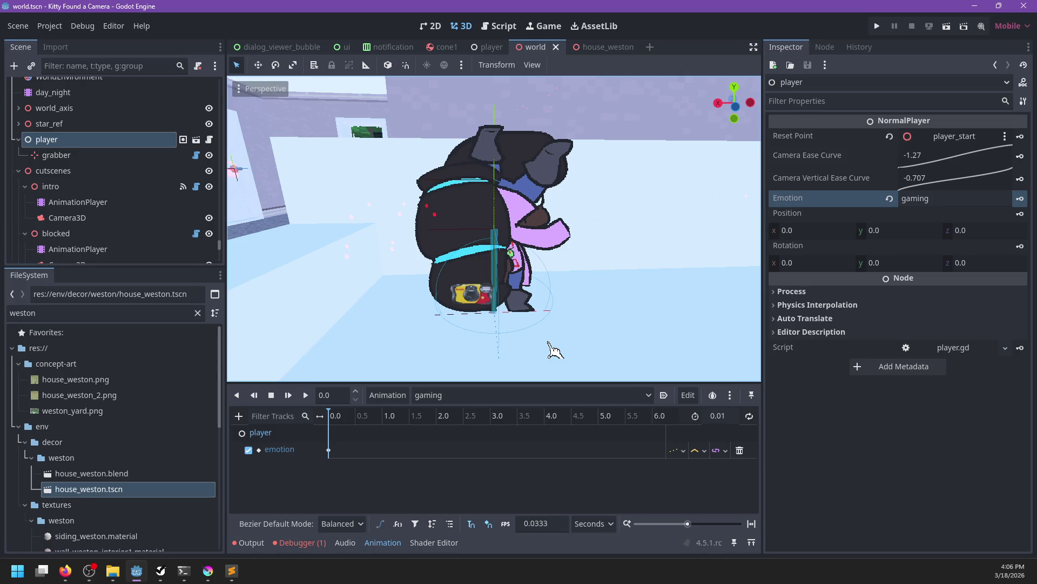
Step: Run the game, jump to the failing emotion setter, and wrap emote(e) in 'if standard_body:'
{"action": "key", "text": "F5"}
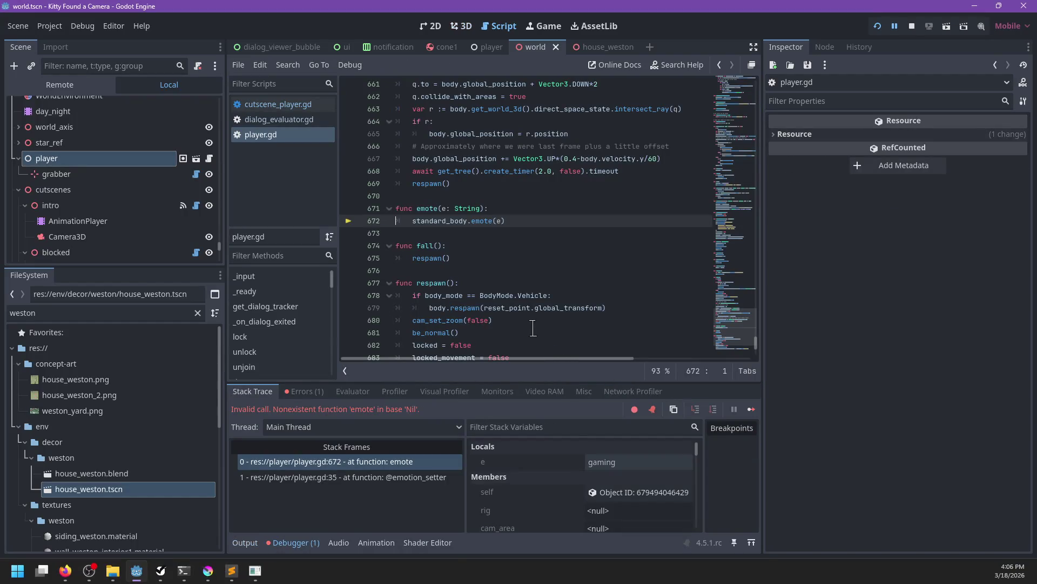
{"action": "left_click", "coordinate": [371, 477]}
{"action": "key", "text": "ctrl+shift+Return"}
{"action": "type", "text": "if standar"}
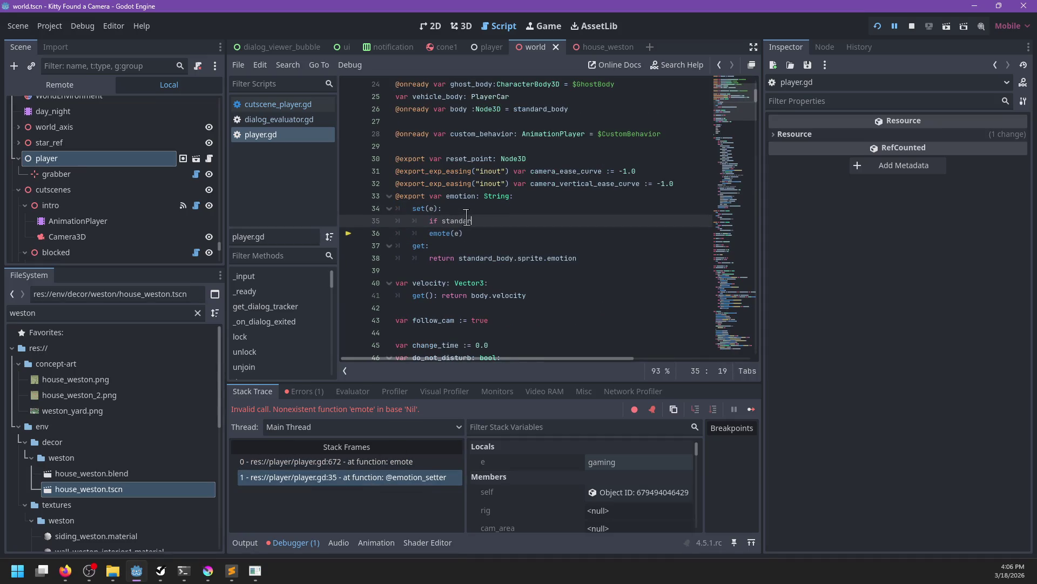
{"action": "type", "text": "d_bodyz:"}
{"action": "key", "text": "Down"}
{"action": "key", "text": "Home"}
{"action": "key", "text": "Tab"}
{"action": "key", "text": "Down"}
{"action": "key", "text": "Down"}
Step: Guard the getter's return with 'if standard_body:' and add an else branch
{"action": "key", "text": "Up"}
{"action": "key", "text": "Return"}
{"action": "type", "text": "if standard_body"}
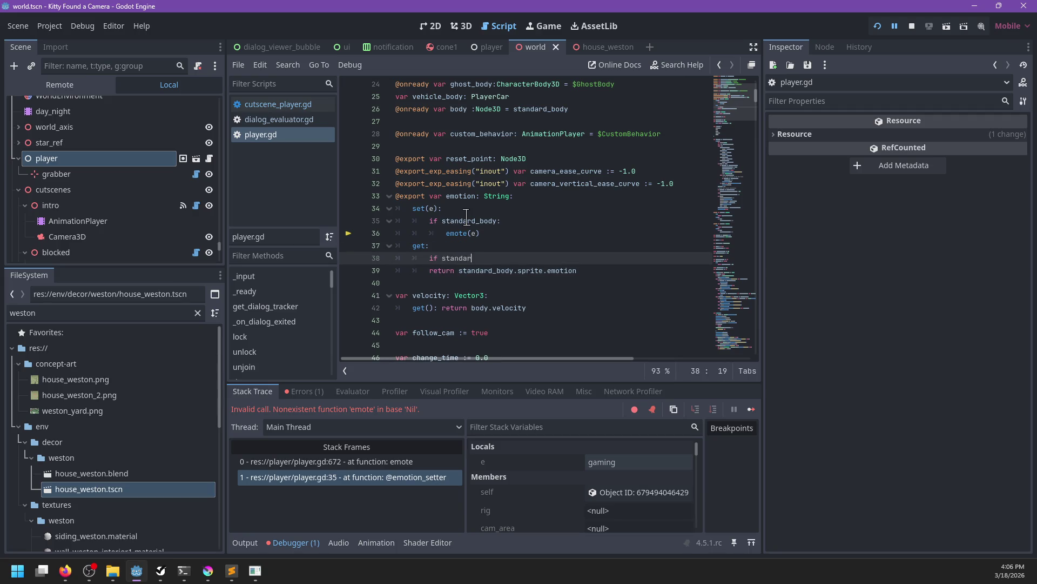
{"action": "type", "text": ":"}
{"action": "key", "text": "Down"}
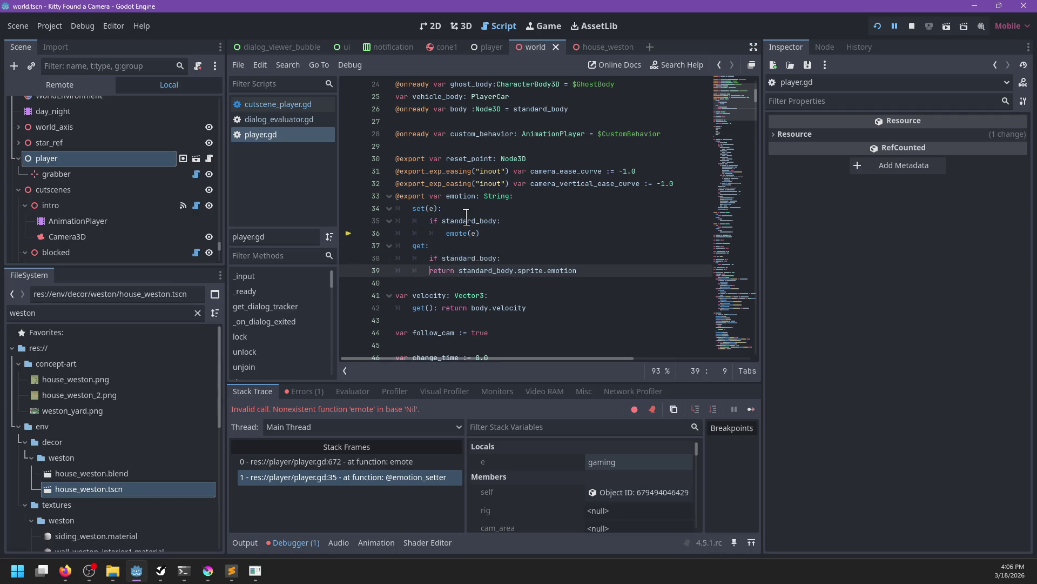
{"action": "key", "text": "Home"}
{"action": "key", "text": "Tab"}
{"action": "key", "text": "End"}
{"action": "key", "text": "Return"}
{"action": "key", "text": "BackSpace"}
{"action": "type", "text": "else:"}
Step: Make the else branch return an empty string '' and save the script
{"action": "key", "text": "Return"}
{"action": "type", "text": "return '<no"}
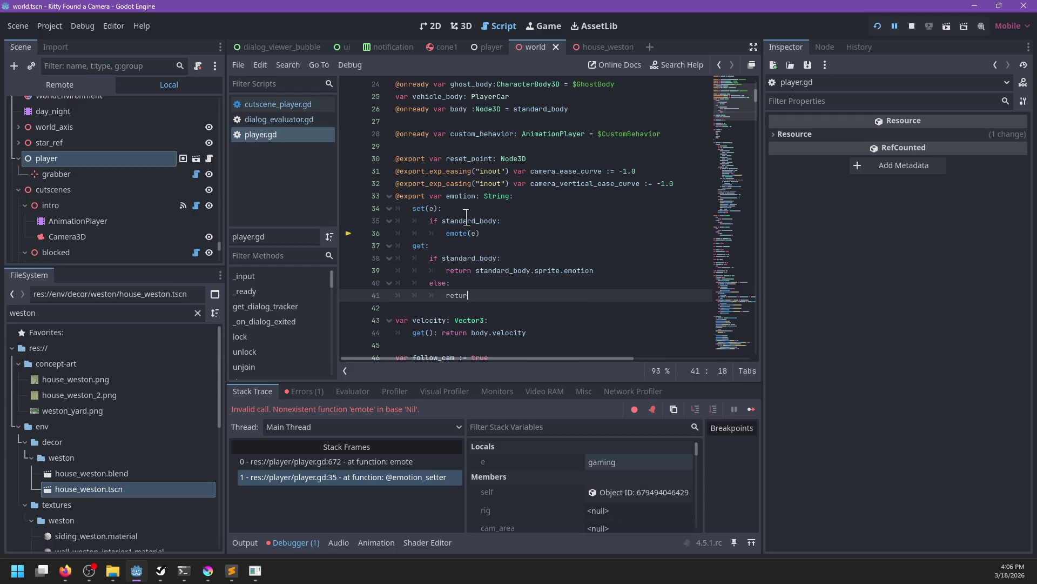
{"action": "type", "text": "thing"}
{"action": "key", "text": "Left"}
{"action": "key", "text": "Left"}
{"action": "key", "text": "Left"}
{"action": "type", "text": "<"}
{"action": "key", "text": "End"}
{"action": "type", "text": "'"}
{"action": "key", "text": "Left"}
{"action": "key", "text": "ctrl+BackSpace"}
{"action": "key", "text": "ctrl+s"}
{"action": "left_click", "coordinate": [456, 244]}
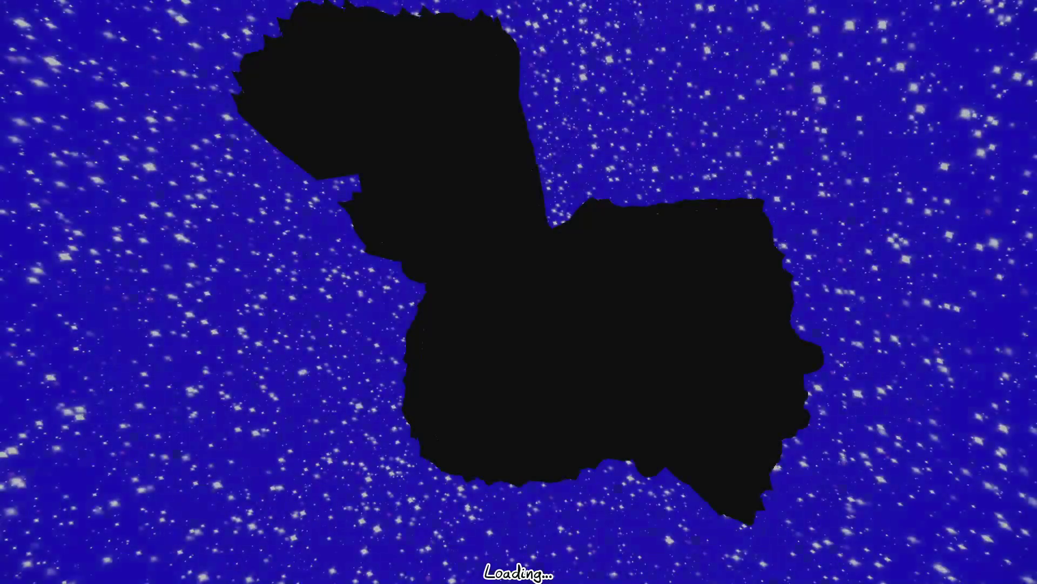
Step: Walk to the roadside camera pickup, dismiss the Old Camera card, and run across to the cabin porch
{"action": "key", "text": "w"}
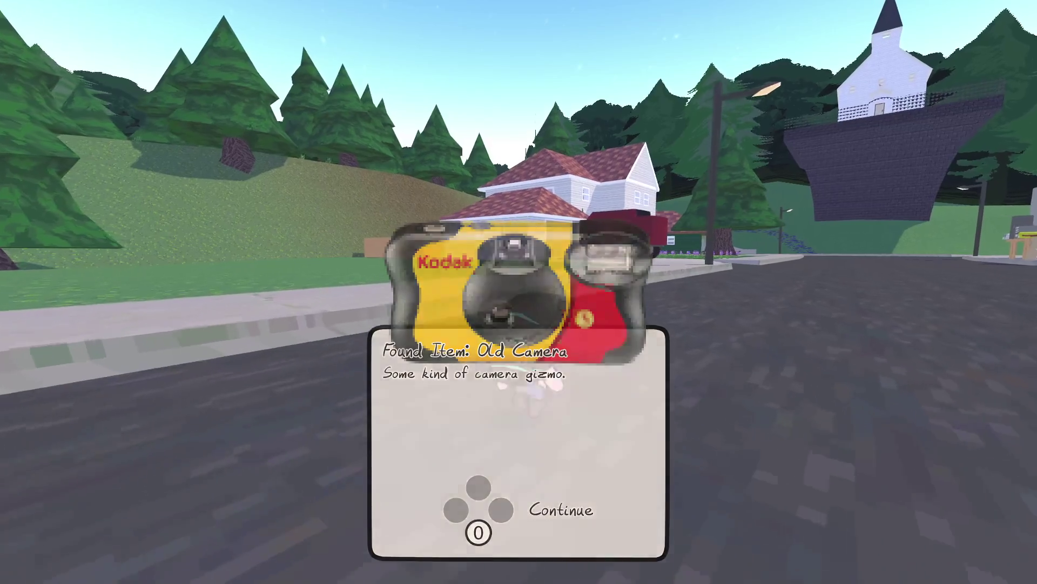
{"action": "key", "text": "Return"}
{"action": "key", "text": "w"}
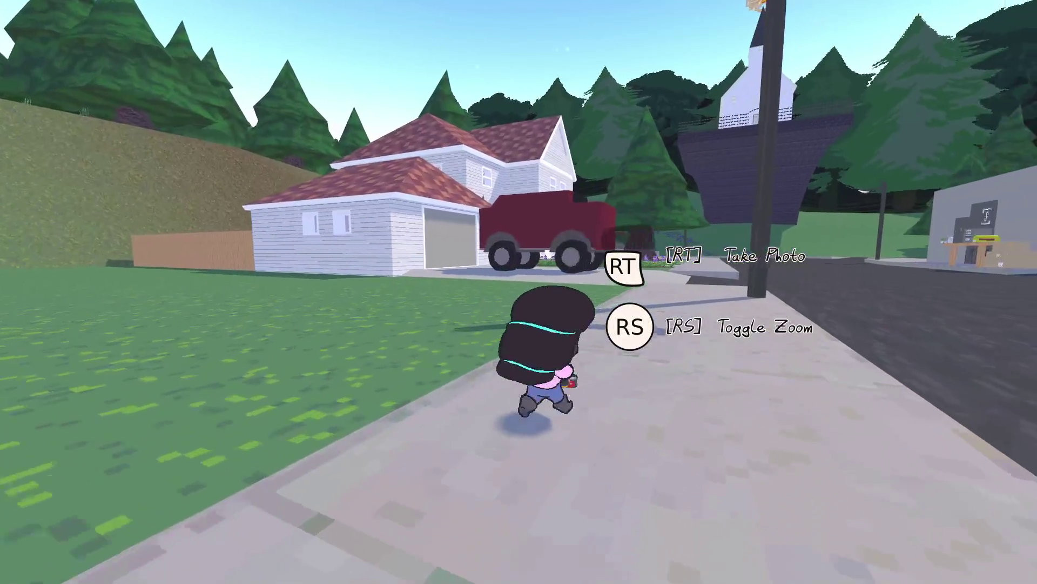
{"action": "key", "text": "w"}
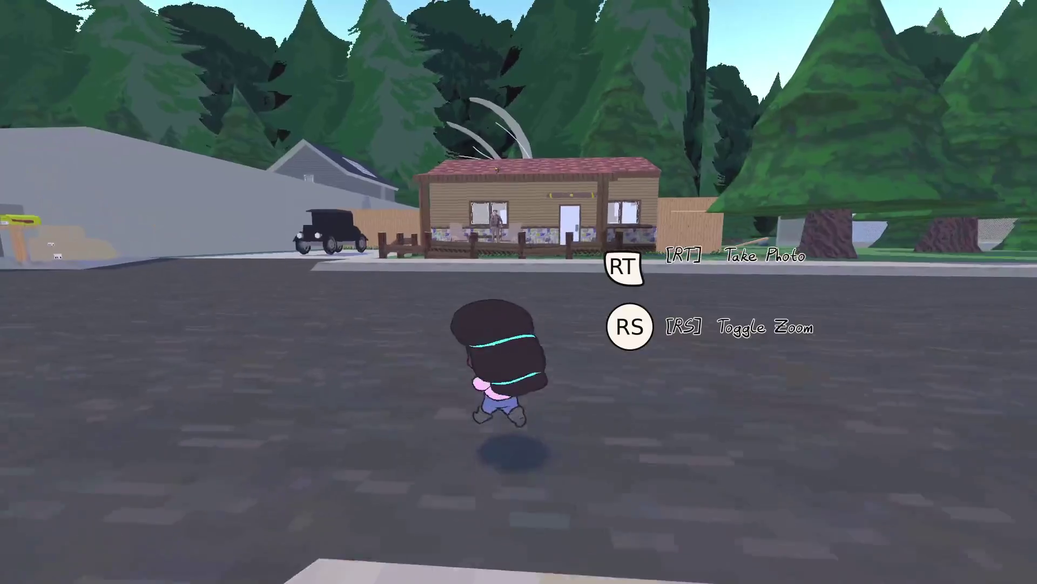
{"action": "key", "text": "w"}
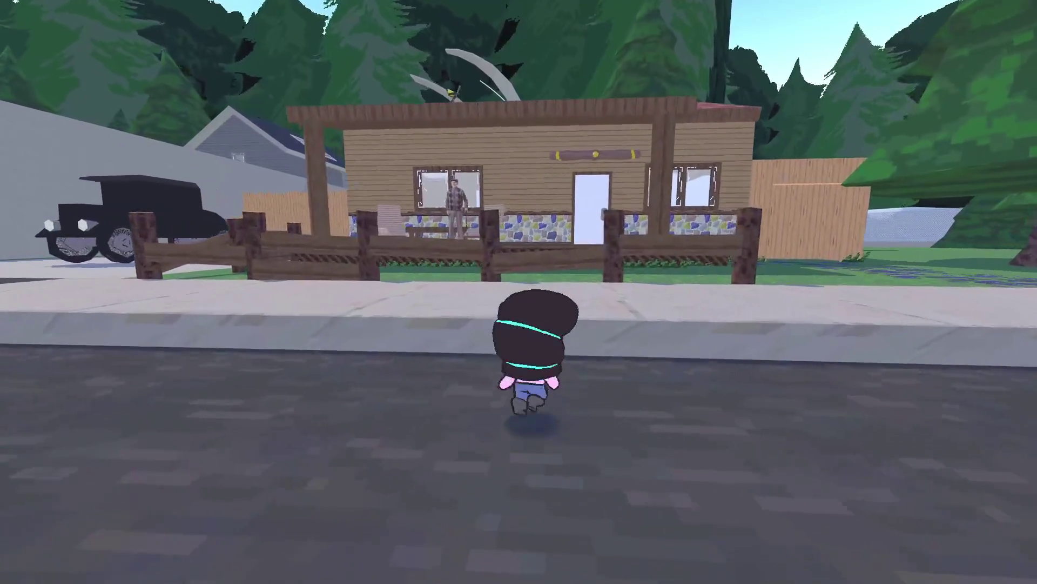
{"action": "key", "text": "w"}
{"action": "key", "text": "e"}
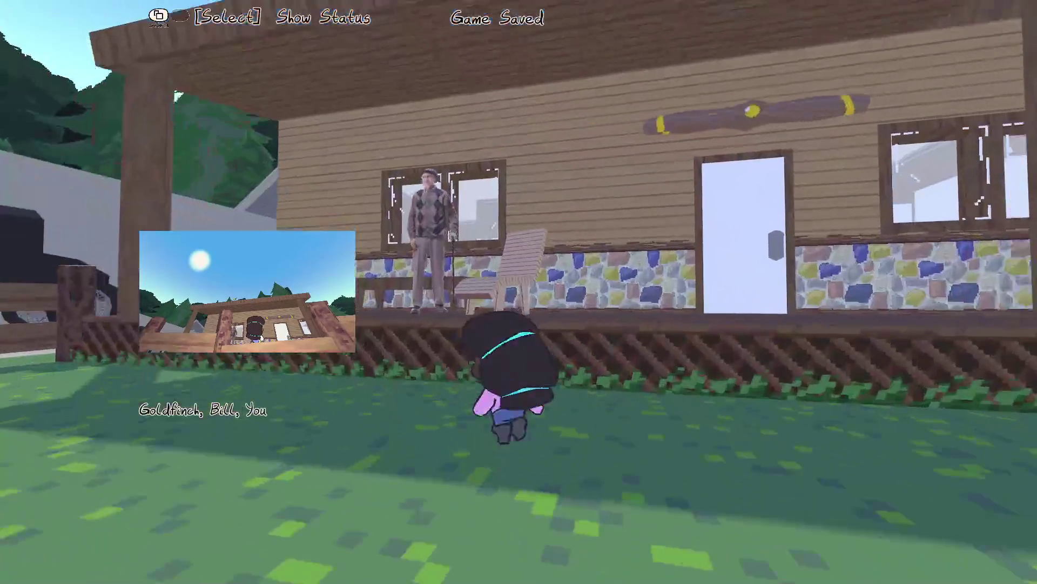
{"action": "key", "text": "w"}
Step: Talk to Bill about the bird photo, then climb the stacked boxes beside the mailbox
{"action": "key", "text": "Tab"}
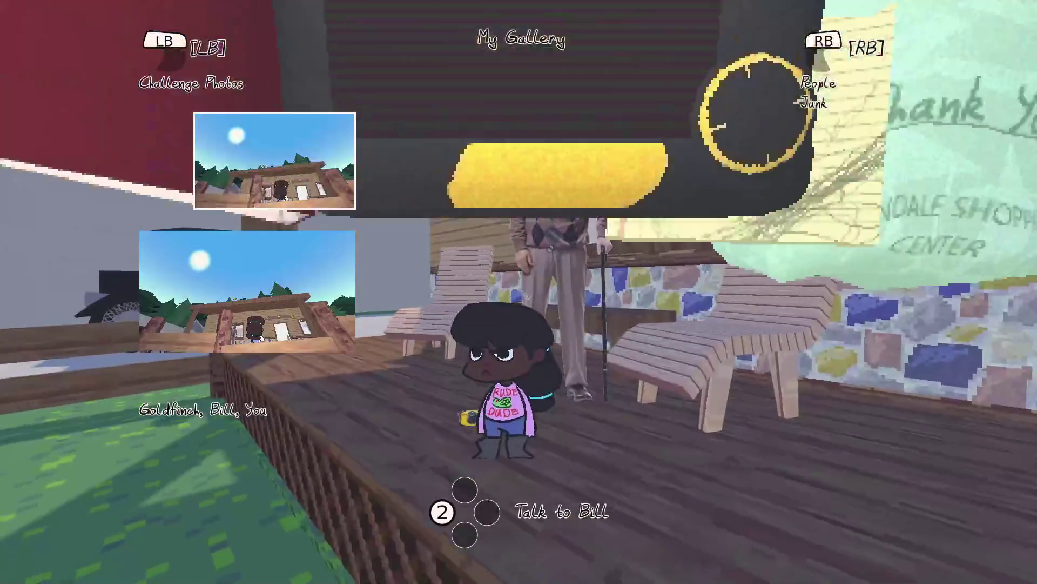
{"action": "key", "text": "e"}
{"action": "key", "text": "e"}
{"action": "key", "text": "e"}
{"action": "key", "text": "e"}
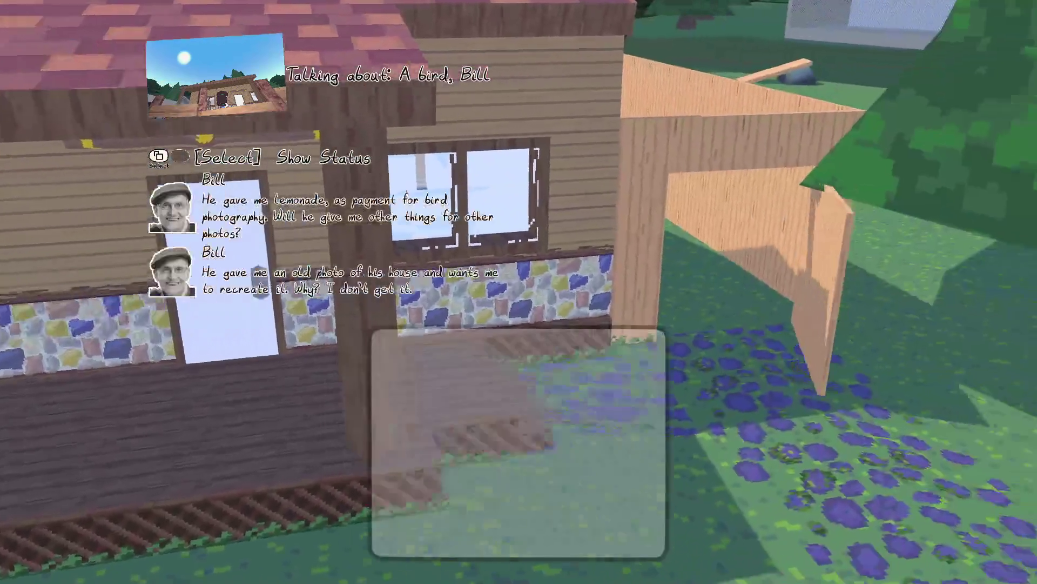
{"action": "key", "text": "Right"}
{"action": "key", "text": "e"}
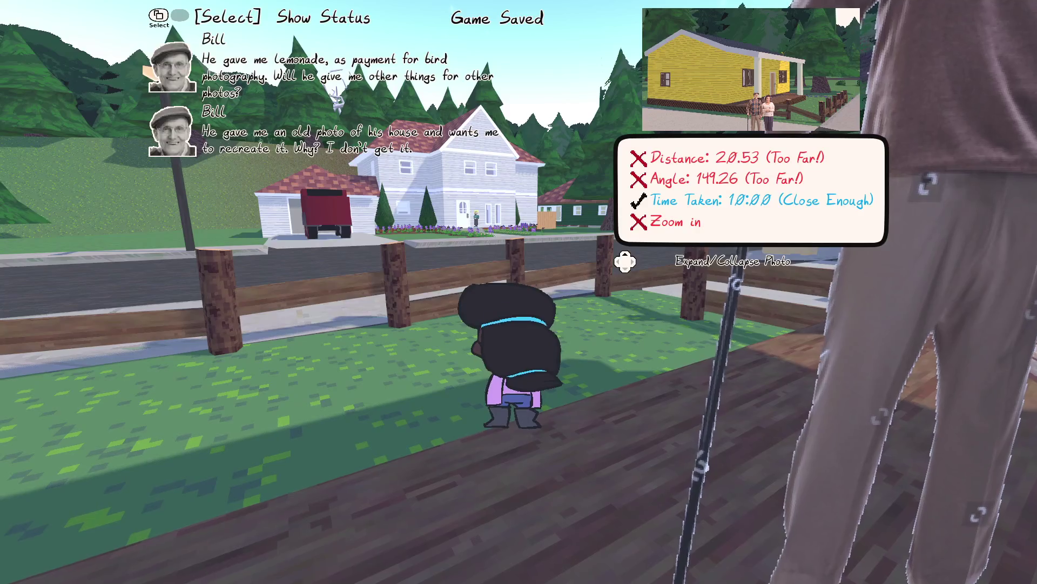
{"action": "key", "text": "w"}
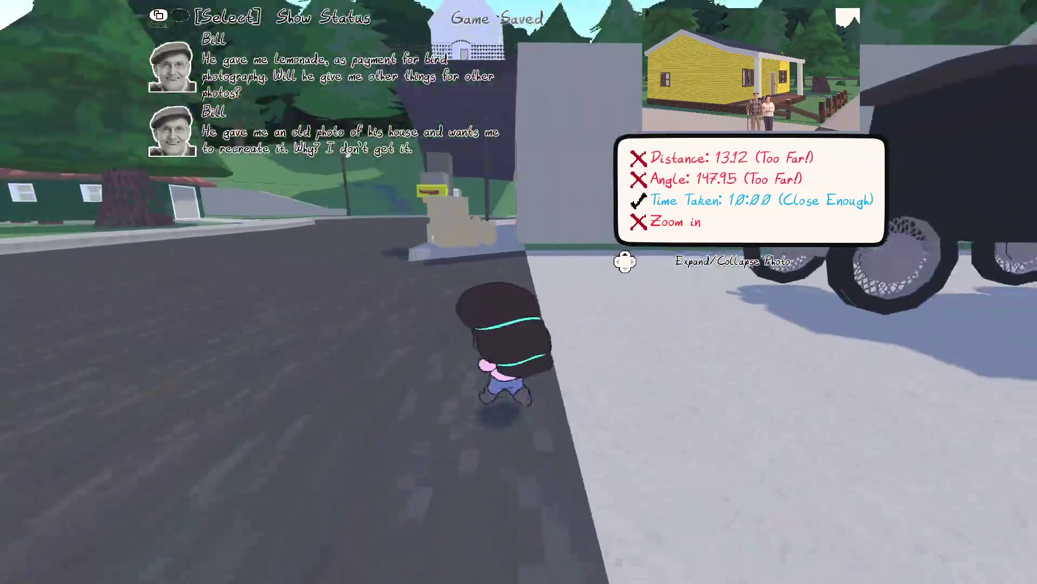
{"action": "key", "text": "space"}
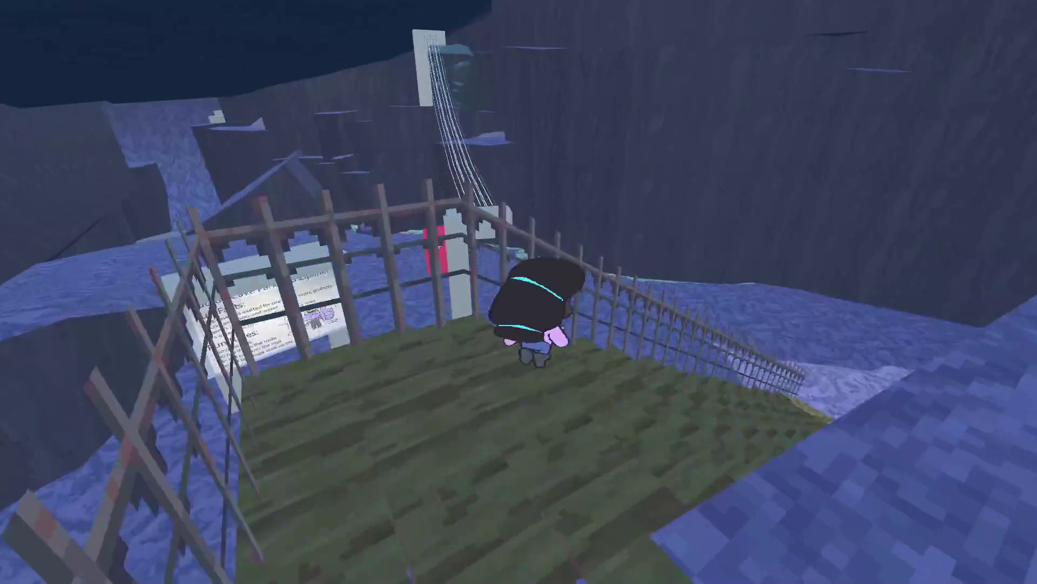
Step: Head down from the zipline post to the stone head and photograph the rock that looks like a man
{"action": "key", "text": "w"}
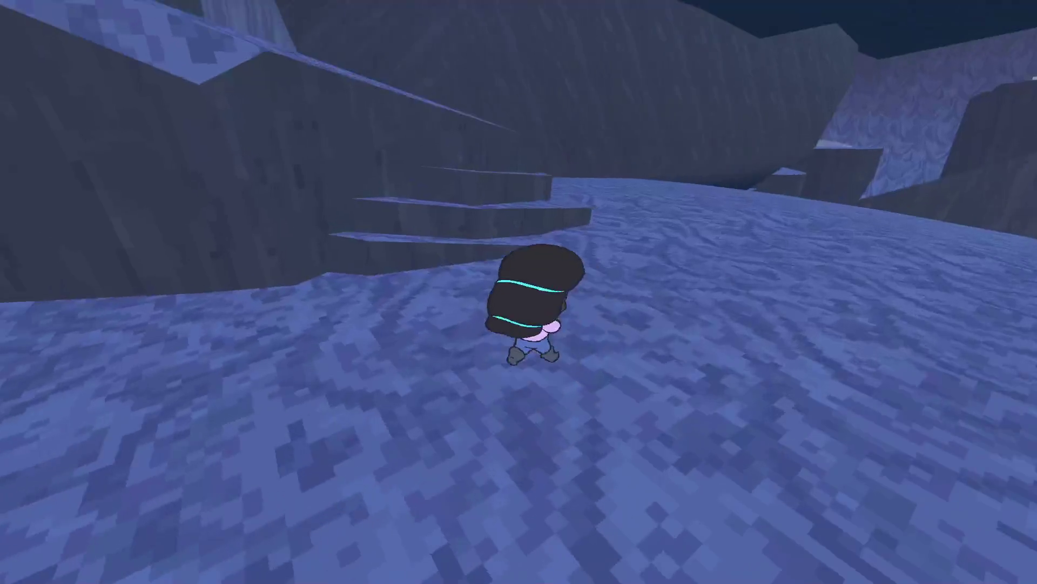
{"action": "key", "text": "w"}
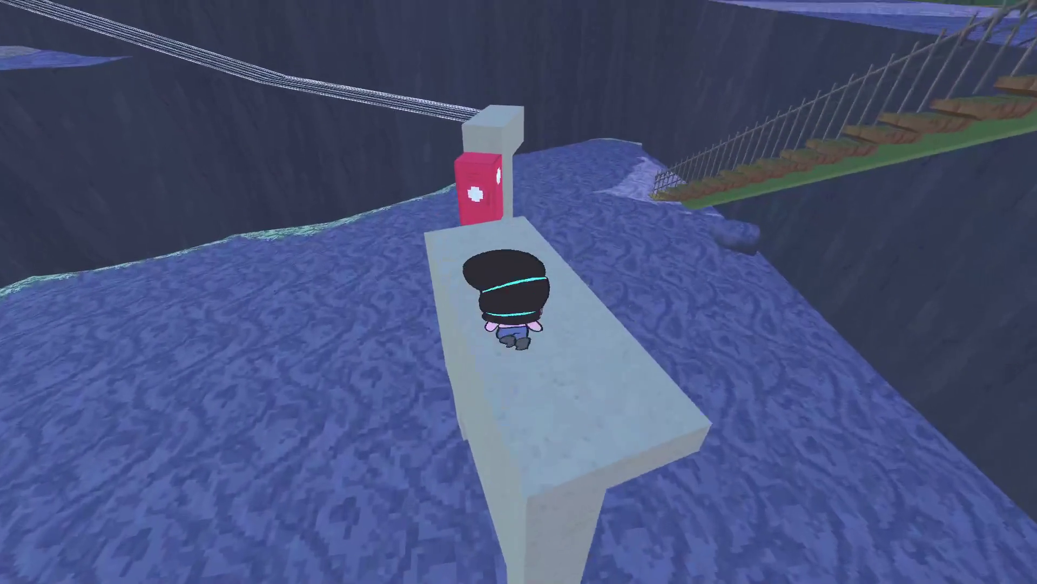
{"action": "key", "text": "space"}
{"action": "key", "text": "space"}
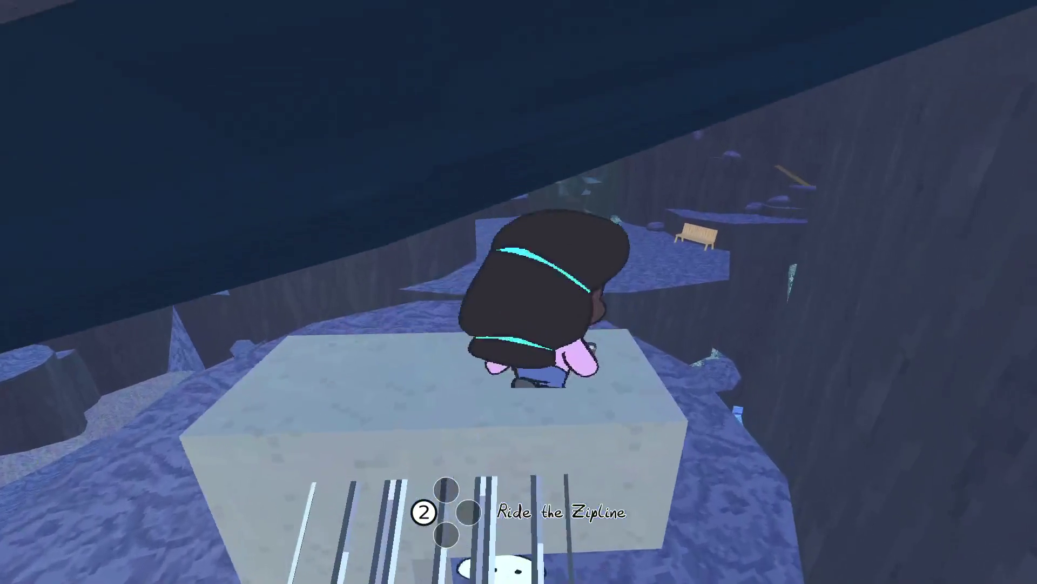
{"action": "key", "text": "w"}
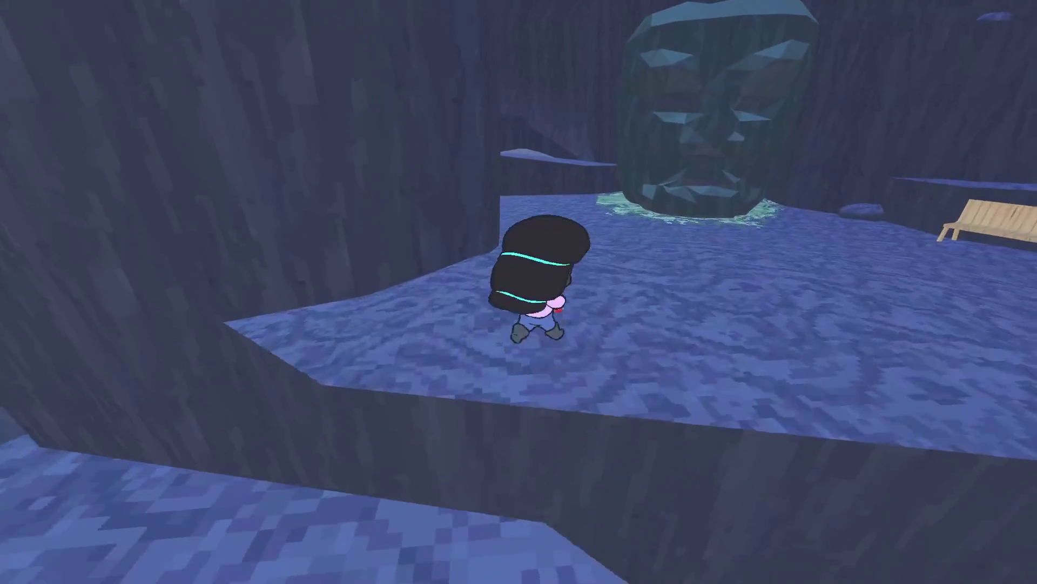
{"action": "key", "text": "e"}
{"action": "key", "text": "space"}
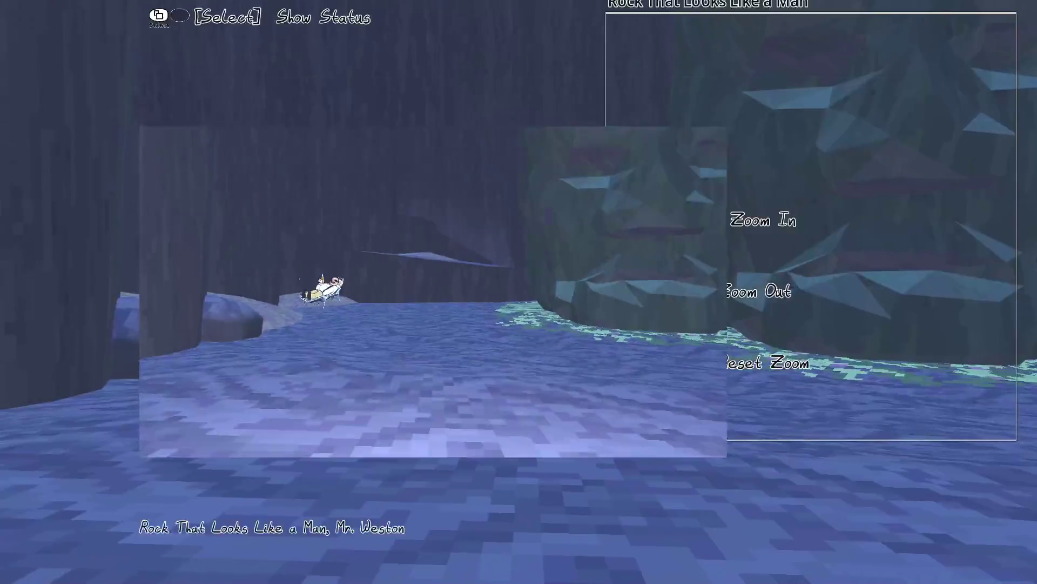
Step: Walk past the zipline post, up the cliff staircase, and on to the boy's house
{"action": "key", "text": "w"}
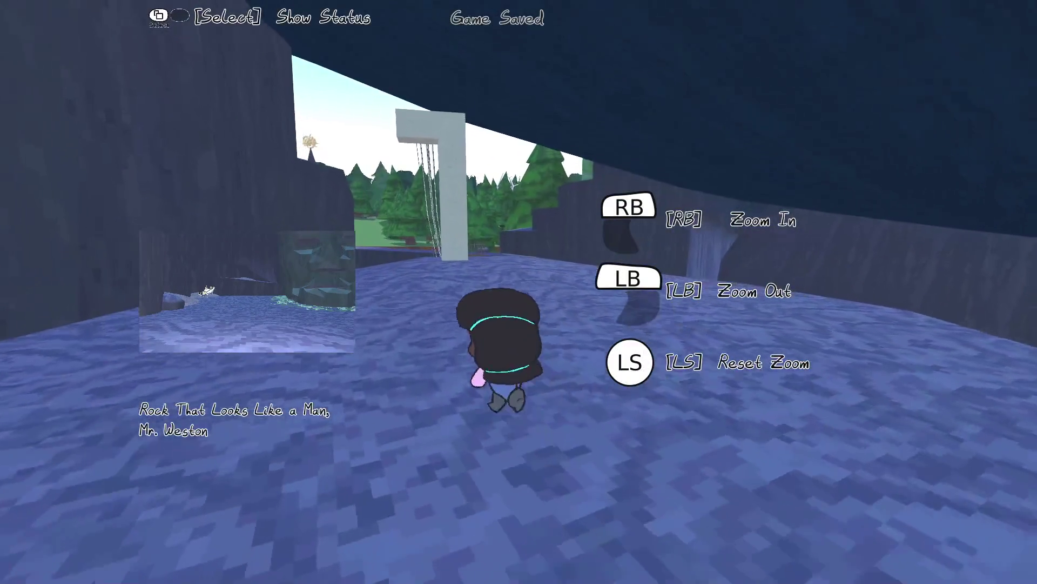
{"action": "key", "text": "w"}
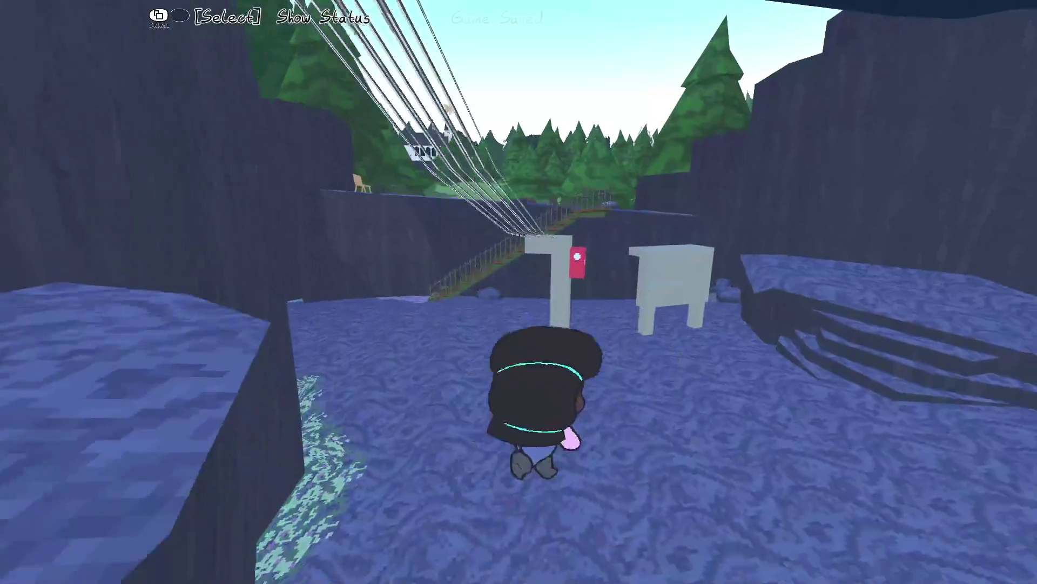
{"action": "key", "text": "w"}
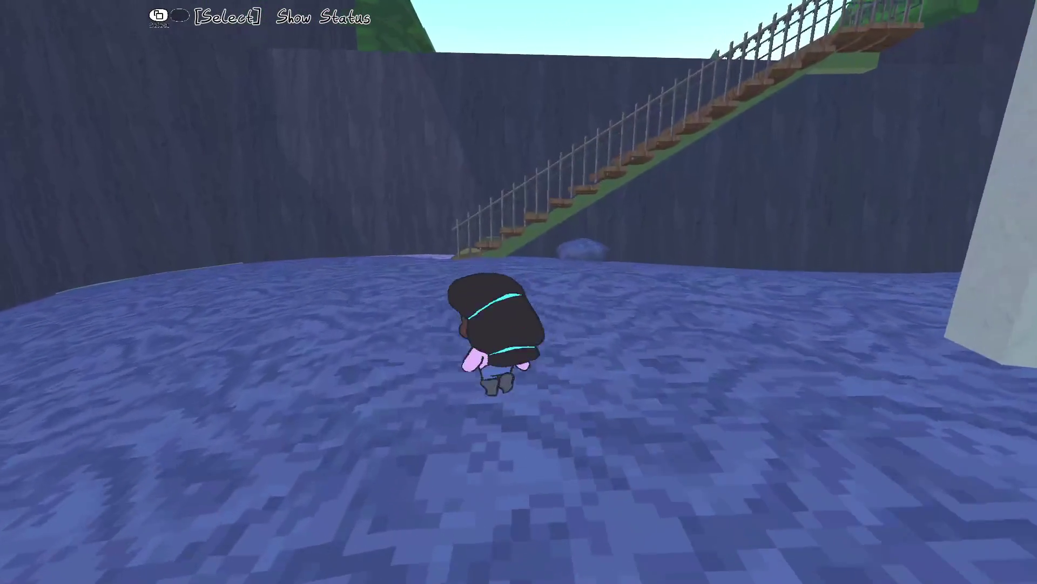
{"action": "key", "text": "w"}
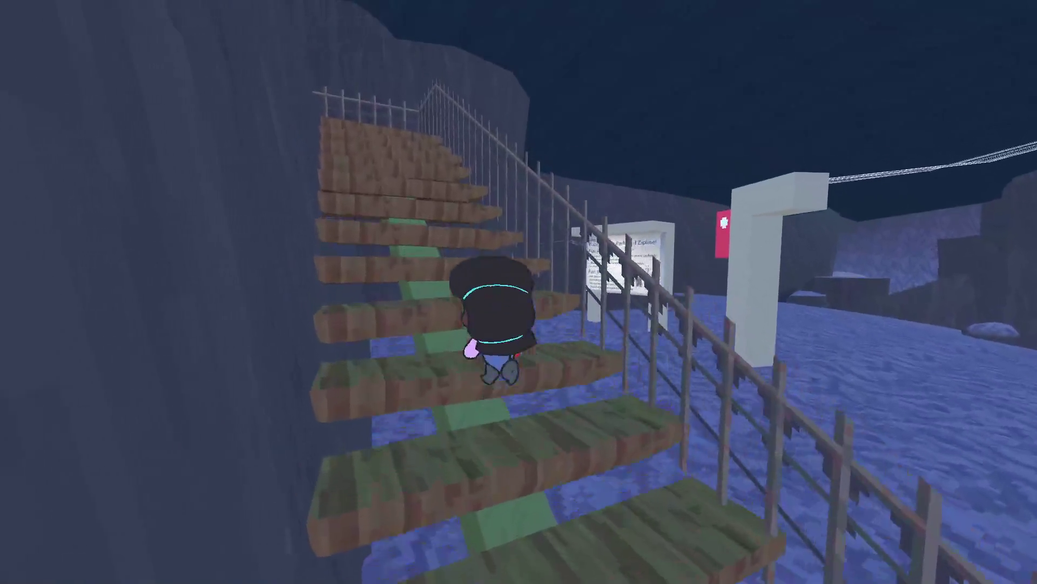
{"action": "key", "text": "w"}
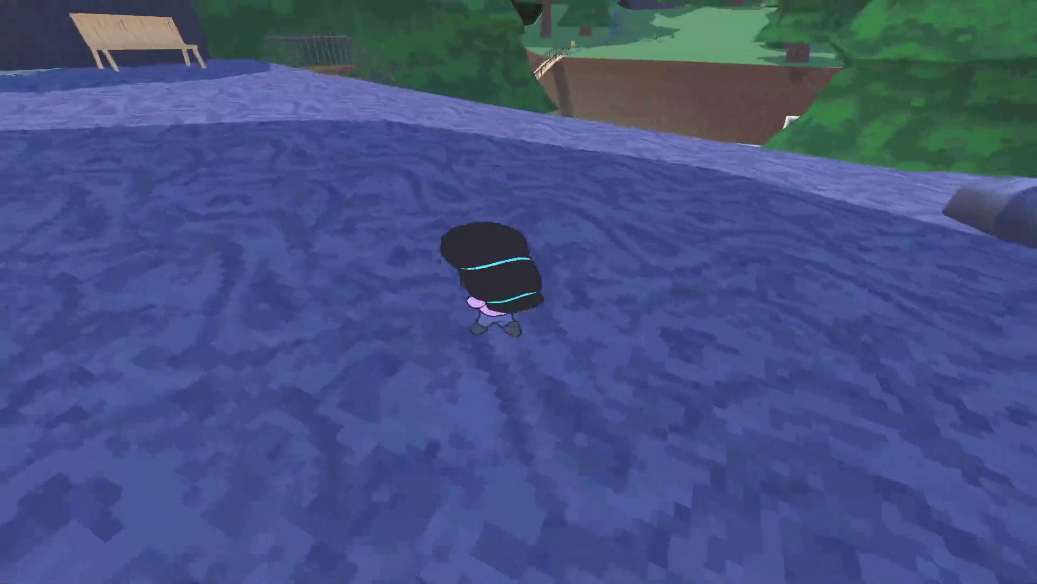
{"action": "key", "text": "w"}
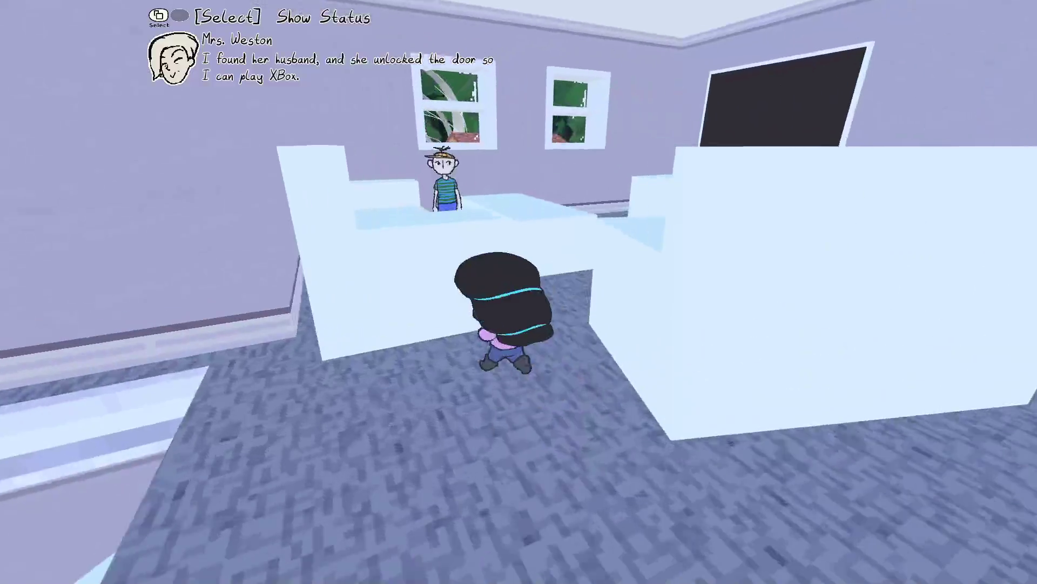
{"action": "key", "text": "w"}
Step: Talk to the boy, answering Yes. to play together, through the first Xbox scene
{"action": "key", "text": "e"}
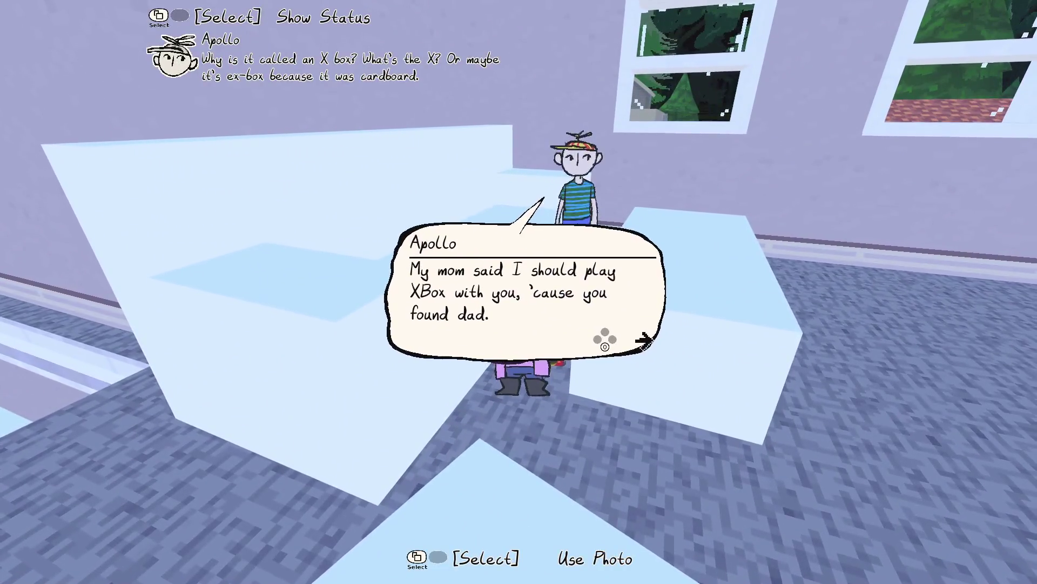
{"action": "key", "text": "e"}
{"action": "key", "text": "e"}
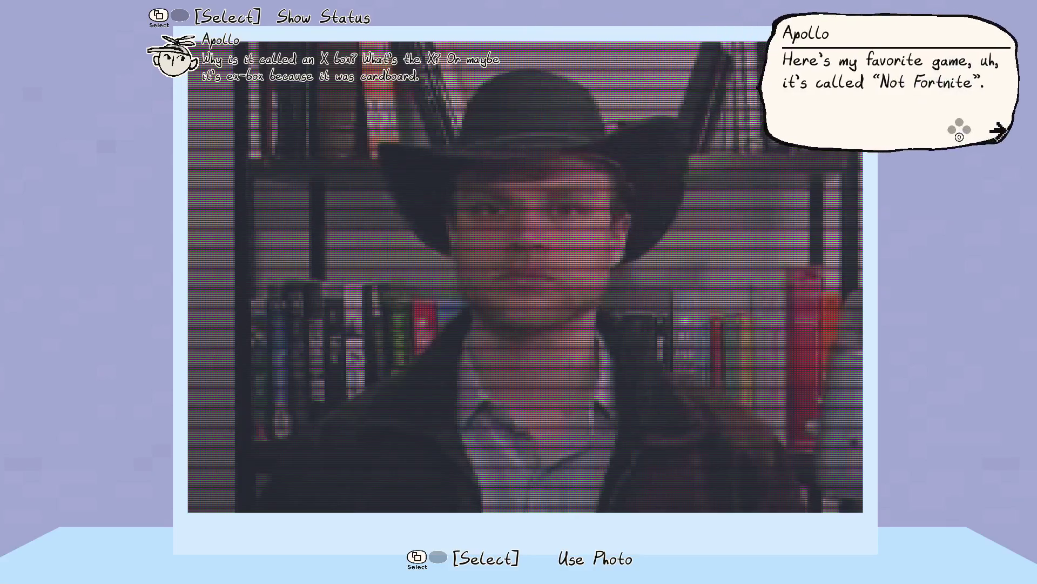
{"action": "key", "text": "e"}
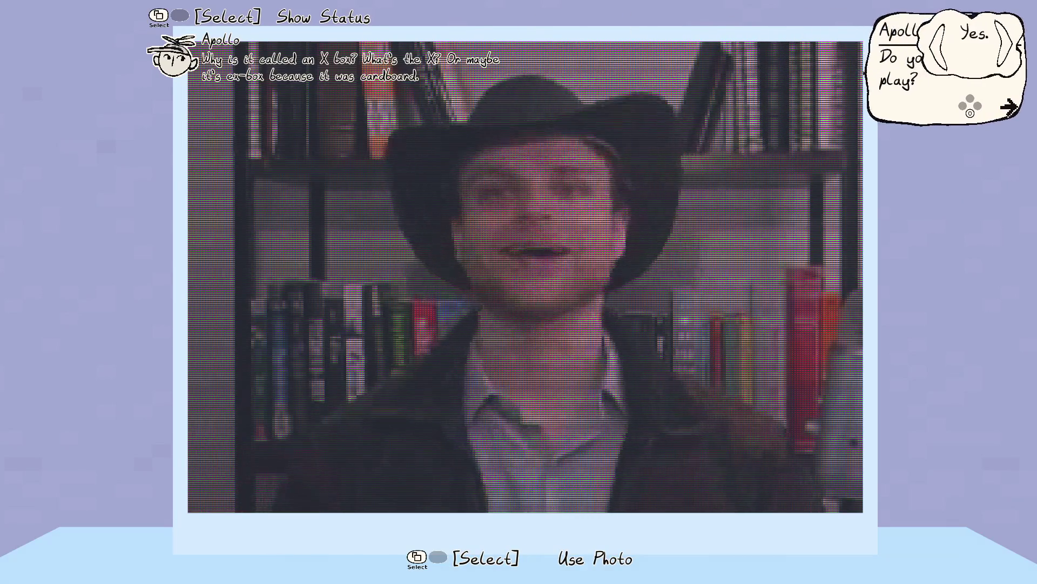
{"action": "key", "text": "e"}
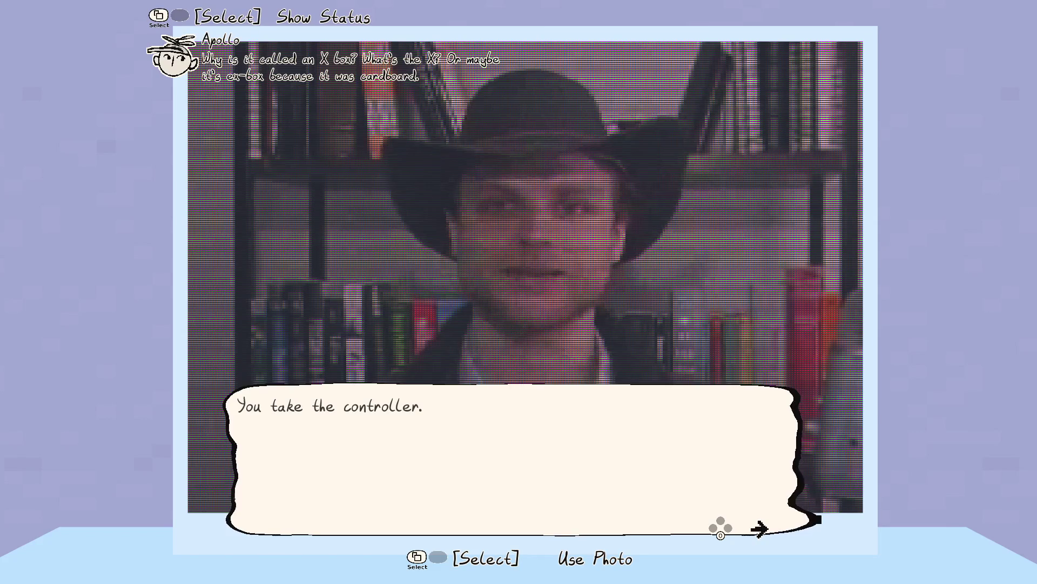
{"action": "key", "text": "e"}
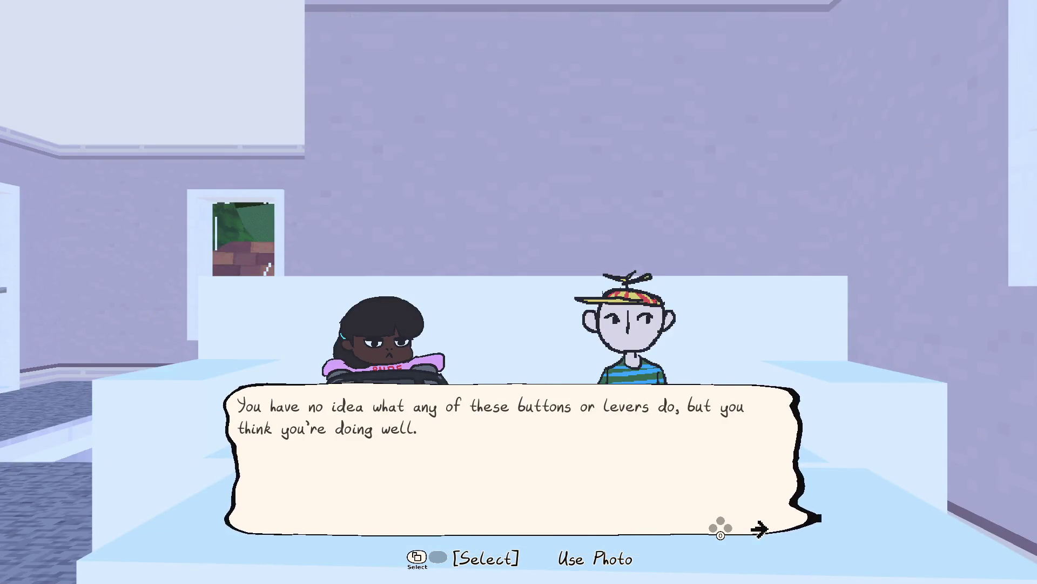
{"action": "key", "text": "e"}
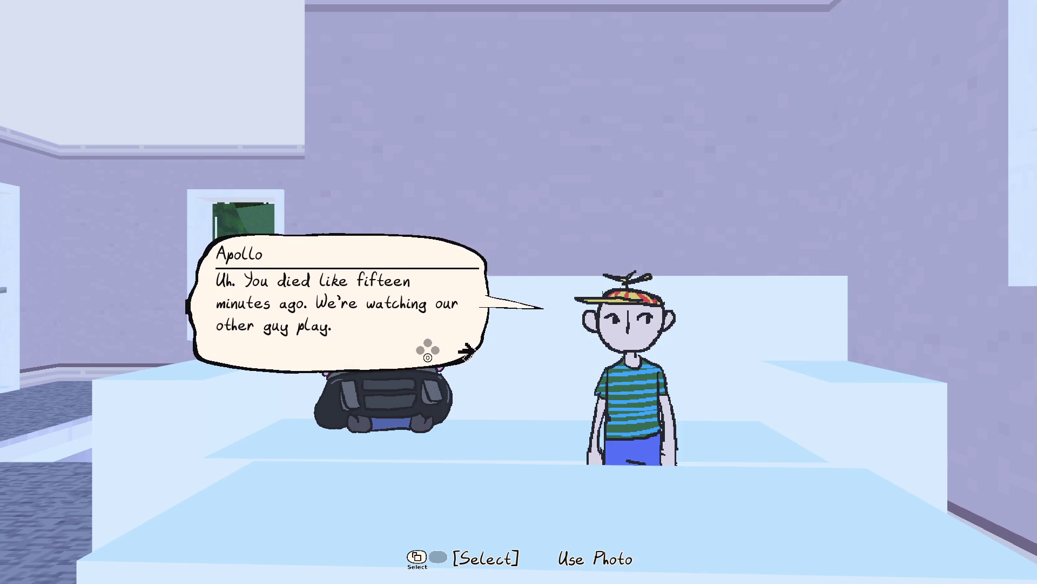
{"action": "key", "text": "e"}
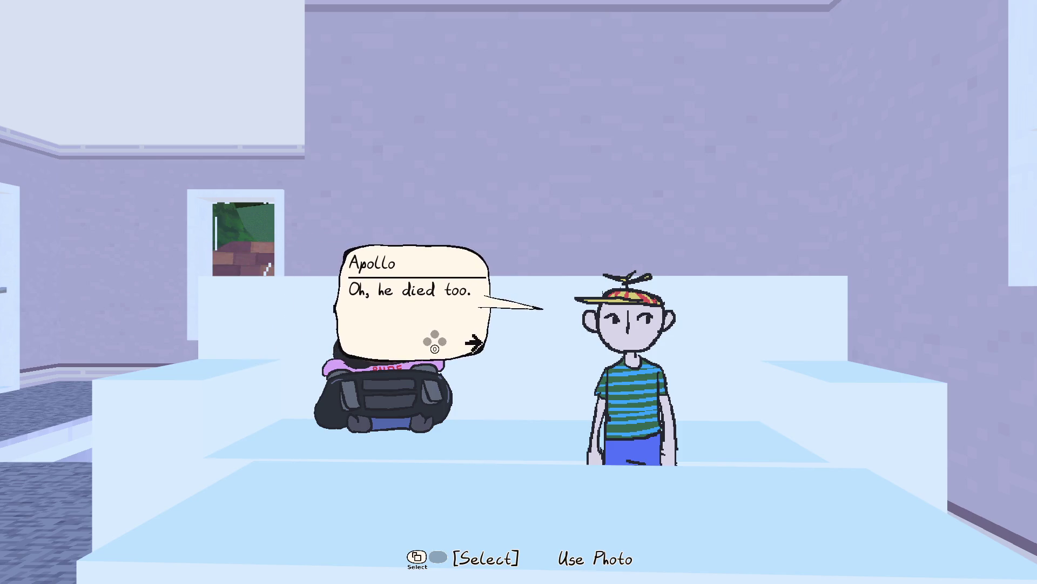
{"action": "key", "text": "e"}
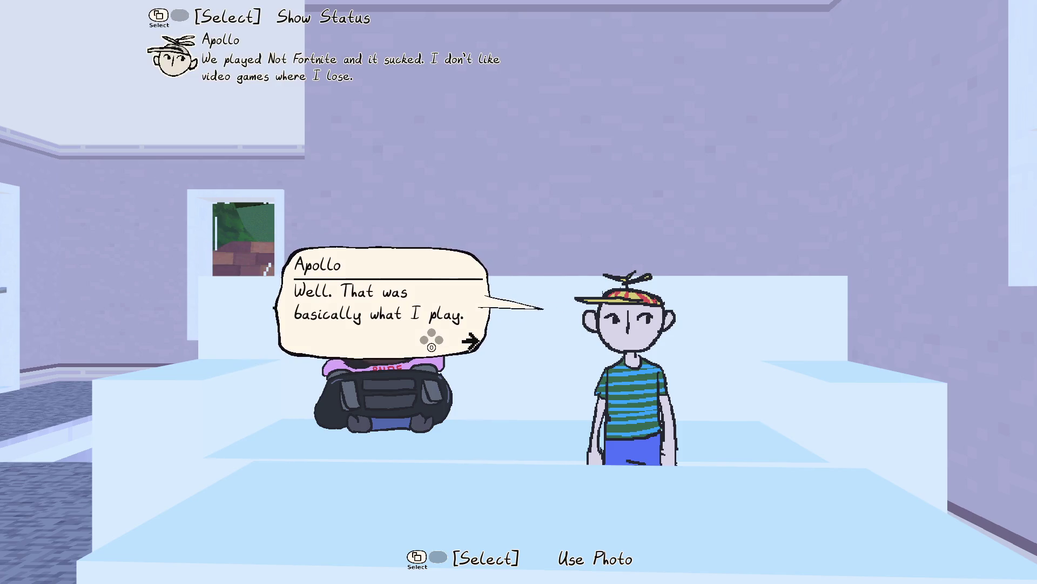
Step: Talk to the boy again and pick Yes. to start the second Xbox scene
{"action": "key", "text": "e"}
{"action": "key", "text": "e"}
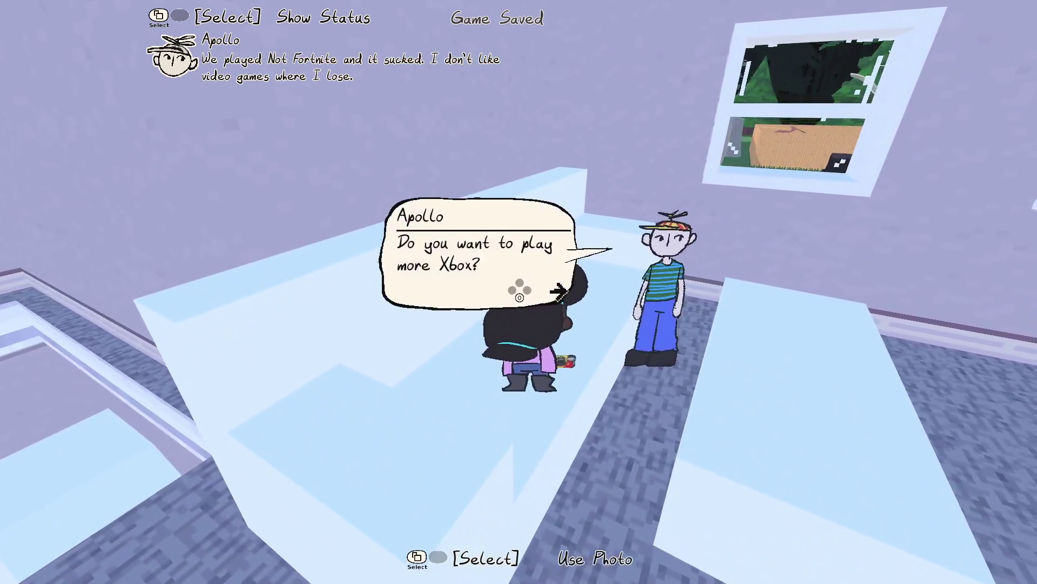
{"action": "key", "text": "d"}
{"action": "key", "text": "a"}
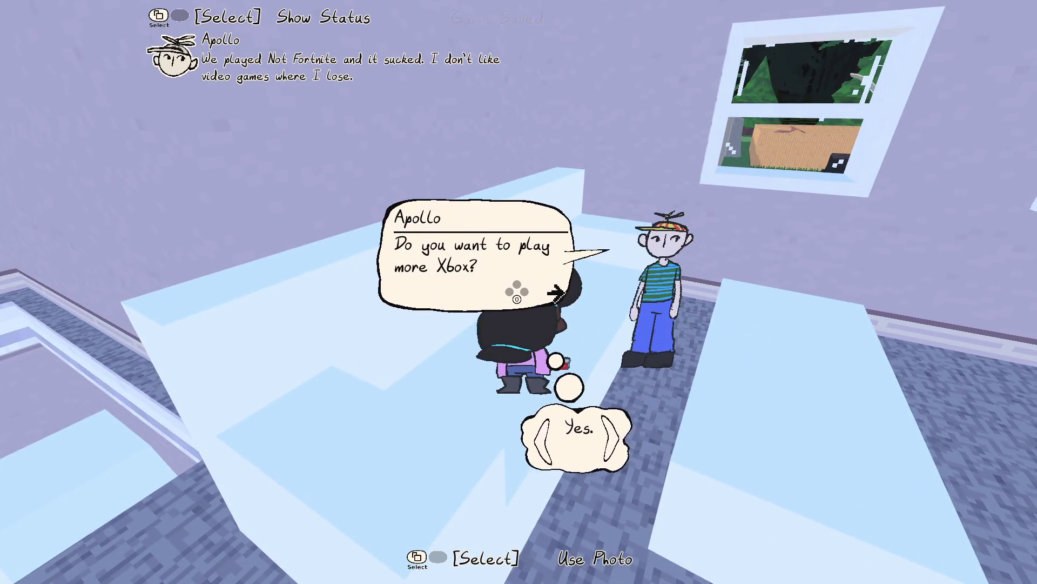
{"action": "key", "text": "e"}
{"action": "key", "text": "e"}
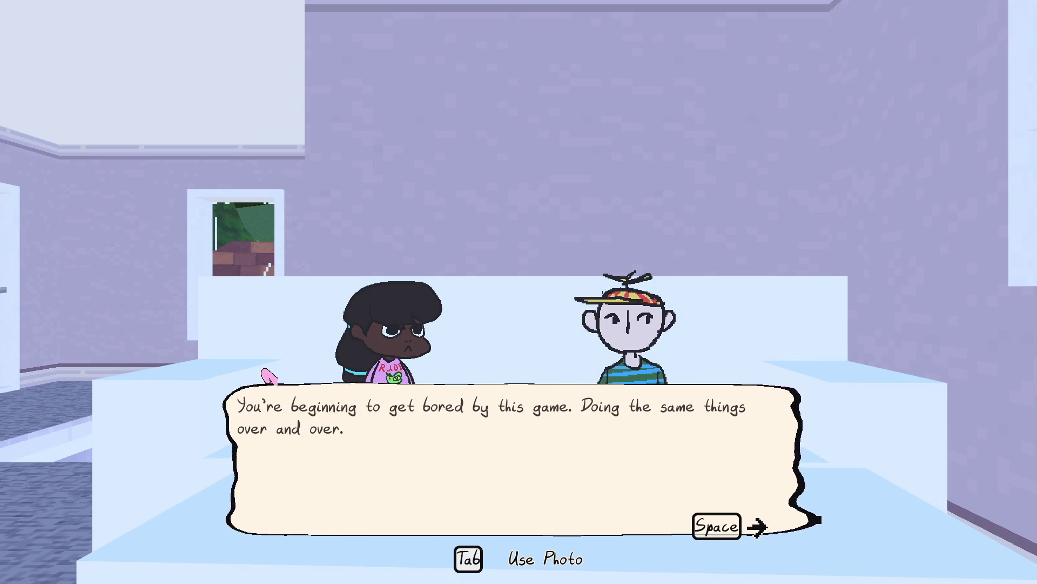
Step: Switch through Godot to apollo.dialog in Sublime Text and scroll to the gaming cue
{"action": "key", "text": "alt+Tab"}
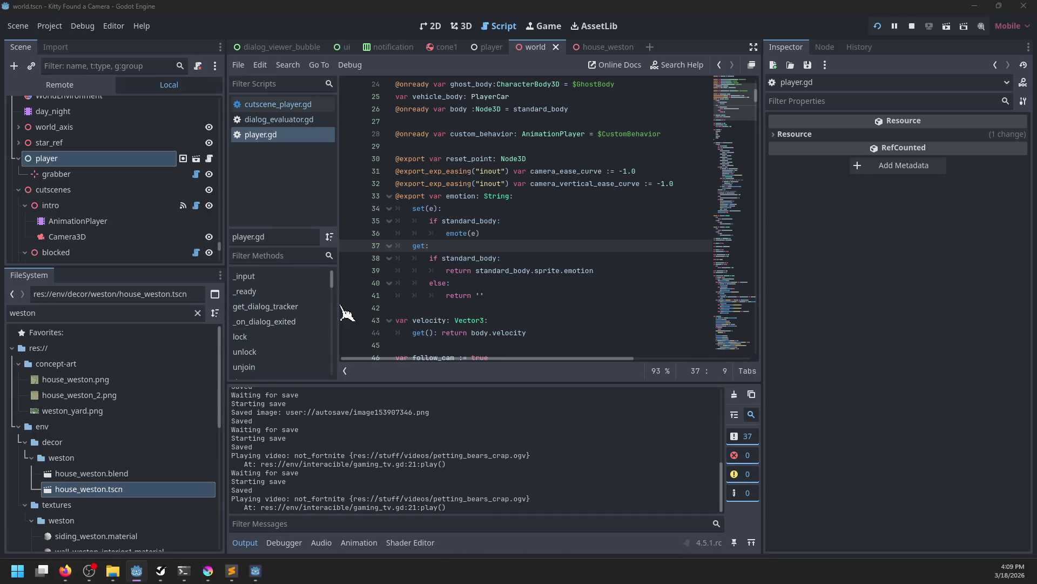
{"action": "key", "text": "alt+Tab"}
{"action": "scroll", "coordinate": [317, 301], "scroll_direction": "down", "scroll_amount": 2}
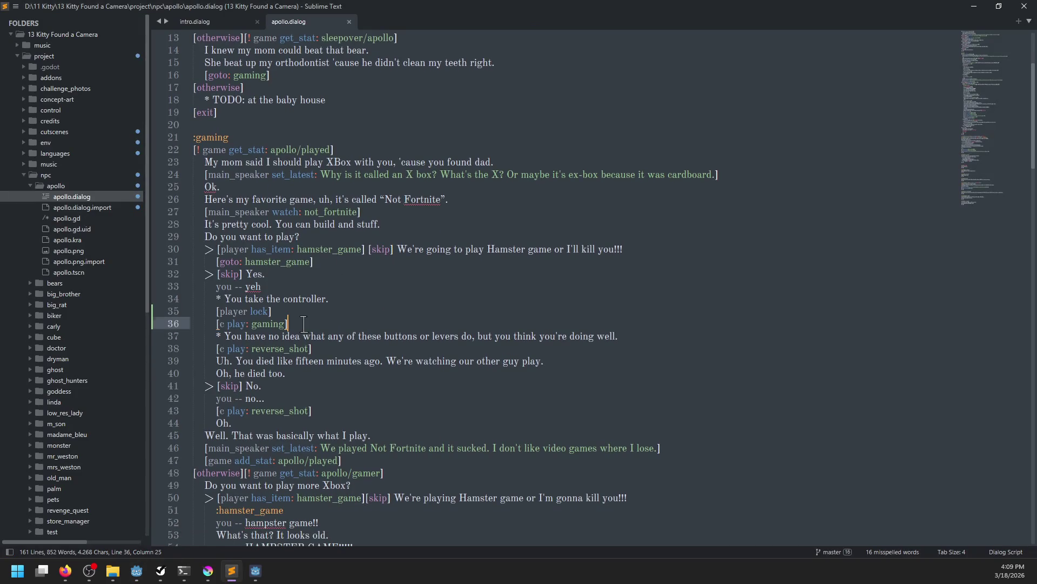
Step: Copy the [c play: gaming] cue into the replay Yes branch after line 83, save, return to Godot
{"action": "left_click_drag", "start_coordinate": [303, 323], "coordinate": [304, 314]}
{"action": "scroll", "coordinate": [310, 324], "scroll_direction": "down", "scroll_amount": 14}
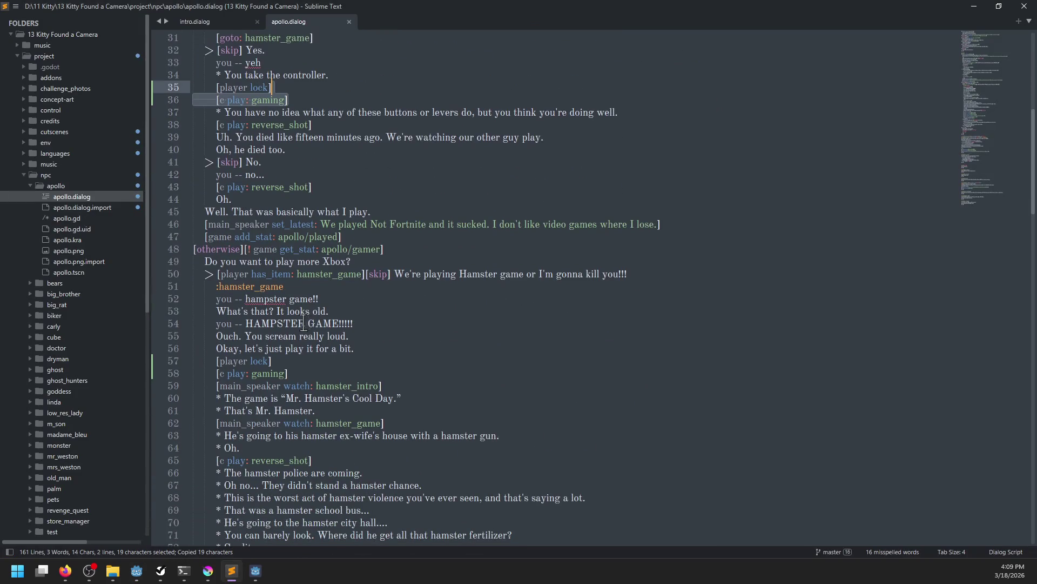
{"action": "scroll", "coordinate": [301, 324], "scroll_direction": "down", "scroll_amount": 2}
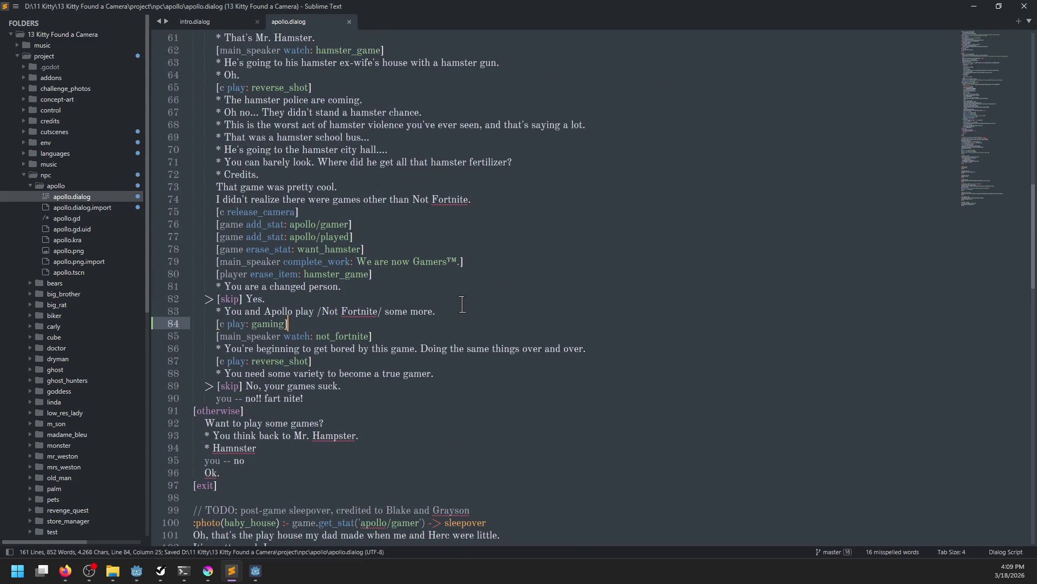
{"action": "key", "text": "alt+Tab"}
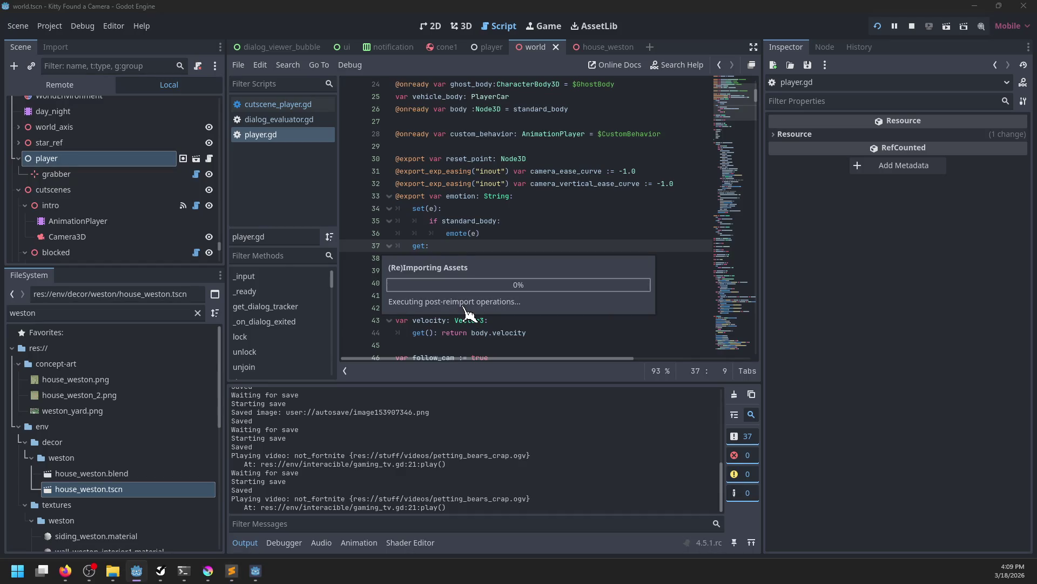
Step: Finish the in-game dialogue, then Save and Exit from the pause menu
{"action": "key", "text": "alt+Tab"}
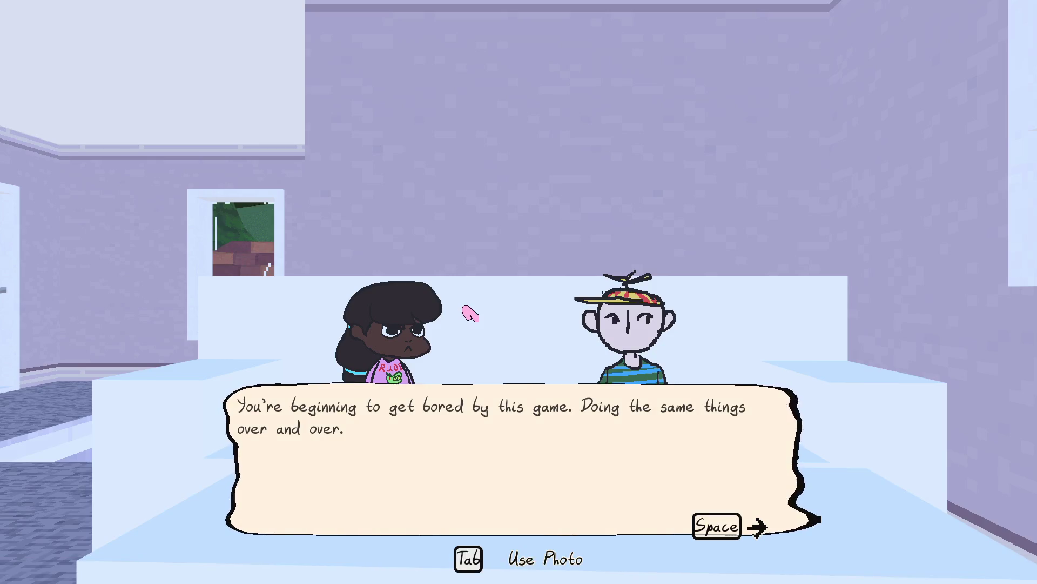
{"action": "key", "text": "space"}
{"action": "key", "text": "space"}
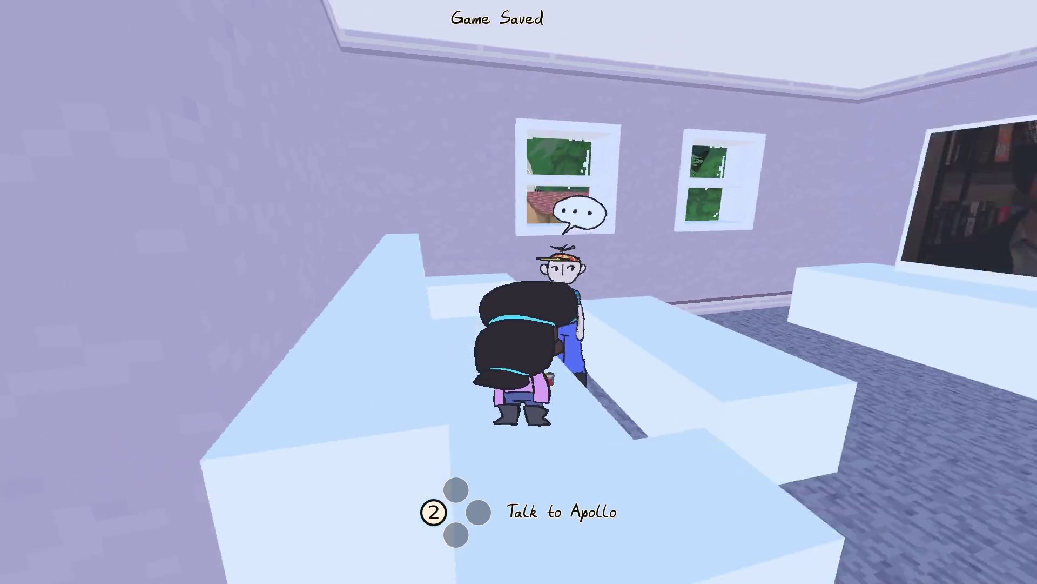
{"action": "key", "text": "s"}
{"action": "key", "text": "Escape"}
{"action": "key", "text": "Down"}
{"action": "key", "text": "Down"}
{"action": "key", "text": "Down"}
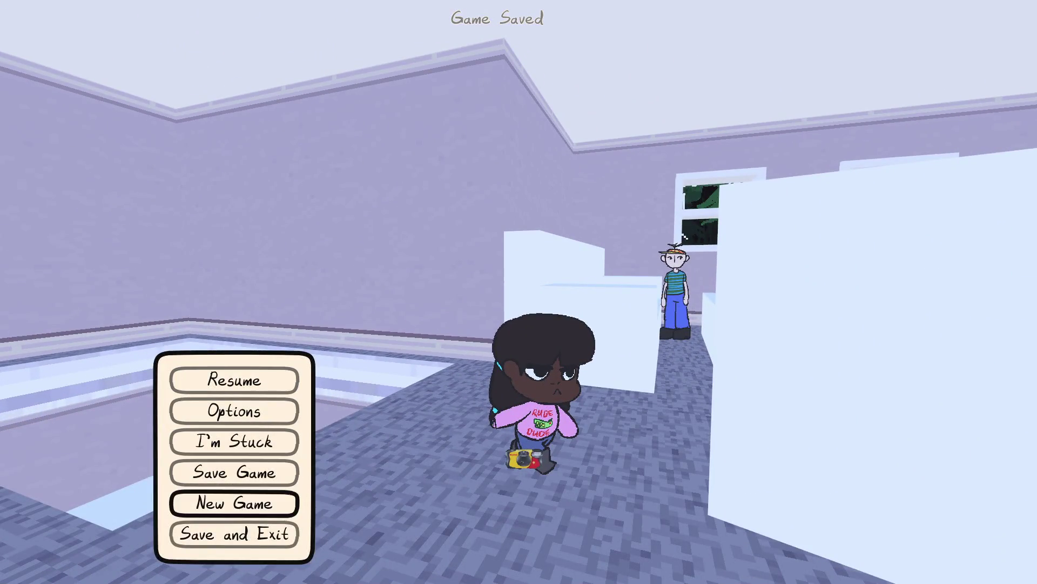
{"action": "key", "text": "Return"}
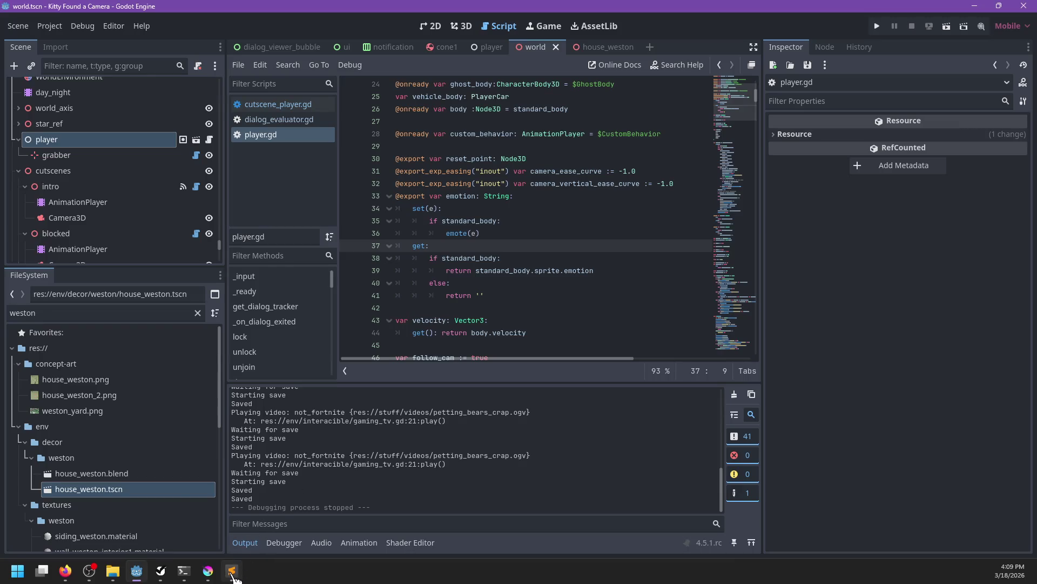
{"action": "left_click", "coordinate": [213, 577]}
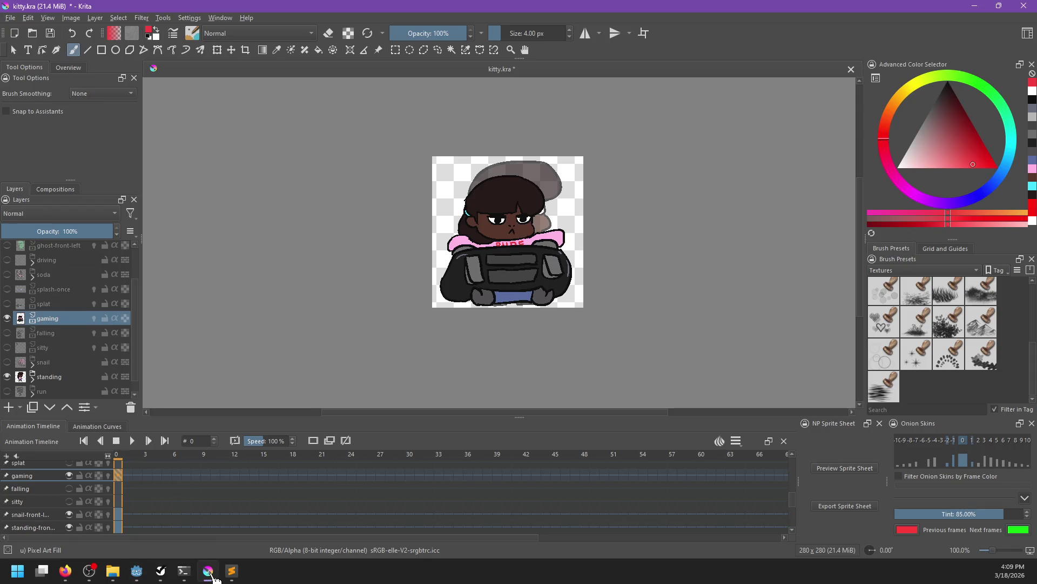
{"action": "left_click", "coordinate": [160, 575]}
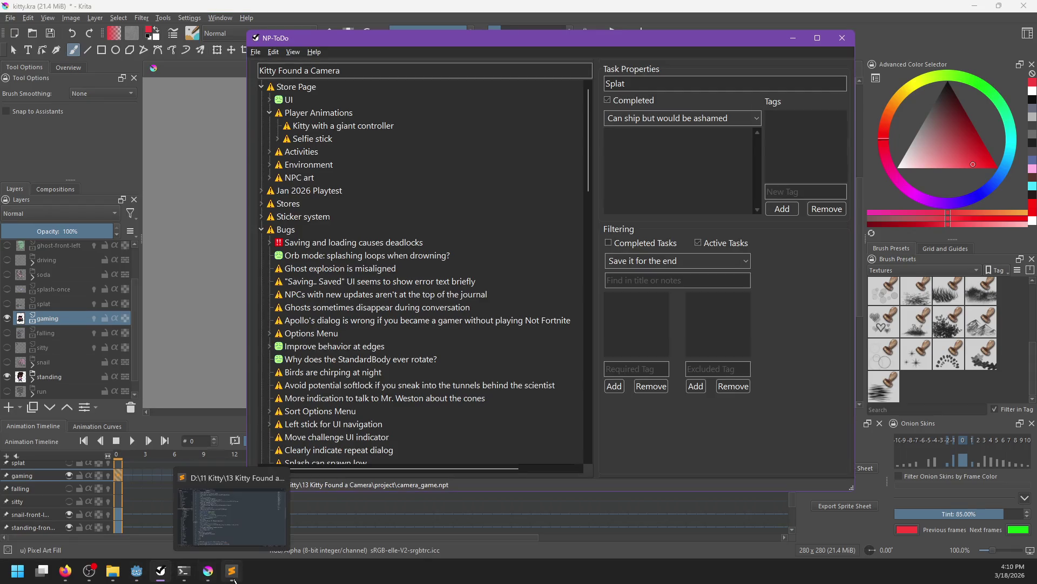
{"action": "left_click", "coordinate": [136, 571]}
{"action": "scroll", "coordinate": [461, 243], "scroll_direction": "down", "scroll_amount": 1}
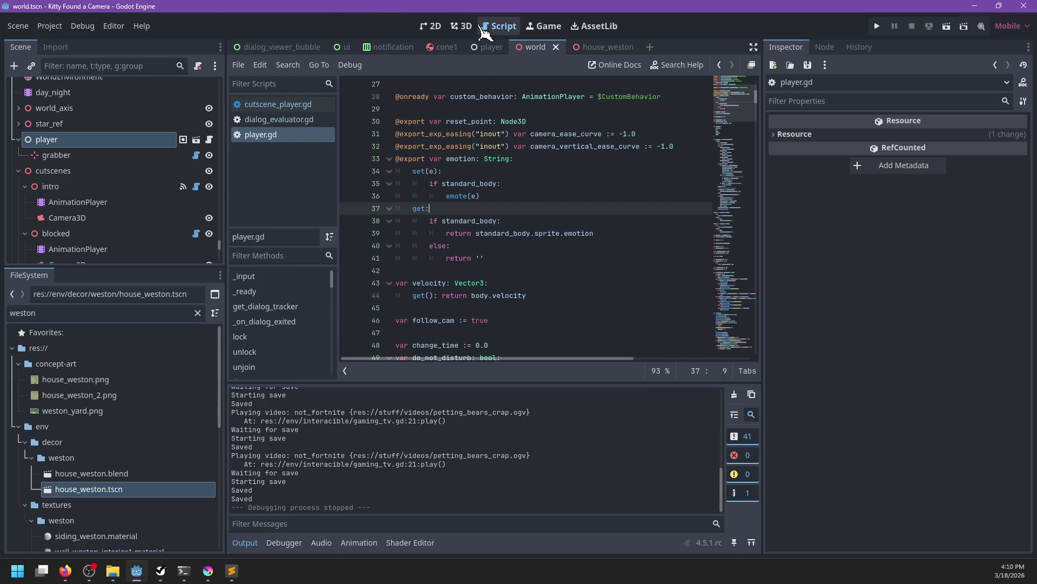
{"action": "left_click", "coordinate": [464, 28]}
Step: Create a new animation named closeup on the xbox cutscene's AnimationPlayer
{"action": "scroll", "coordinate": [86, 197], "scroll_direction": "down", "scroll_amount": 2}
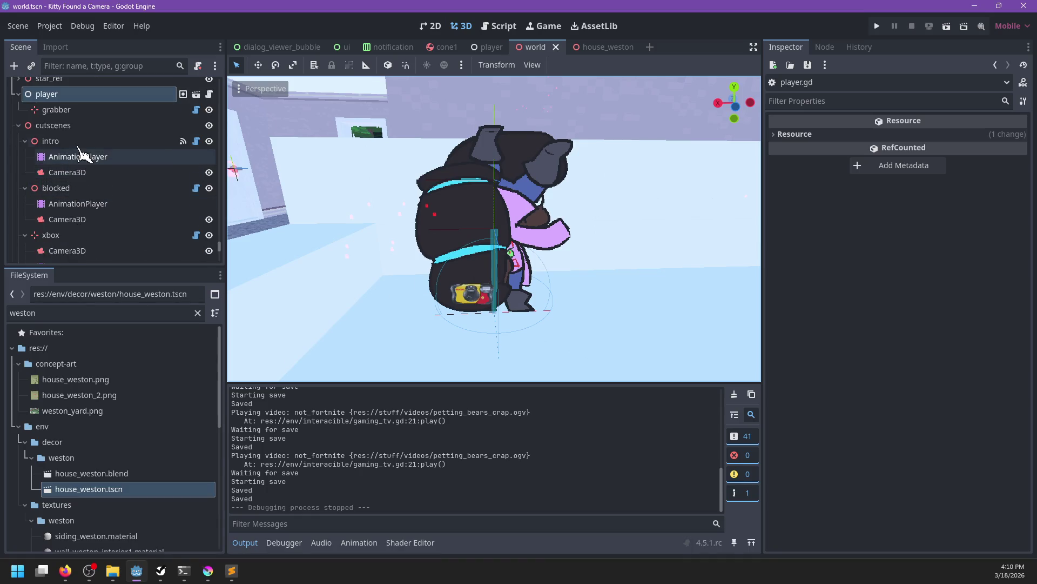
{"action": "left_click", "coordinate": [79, 157]}
{"action": "scroll", "coordinate": [81, 216], "scroll_direction": "down", "scroll_amount": 3}
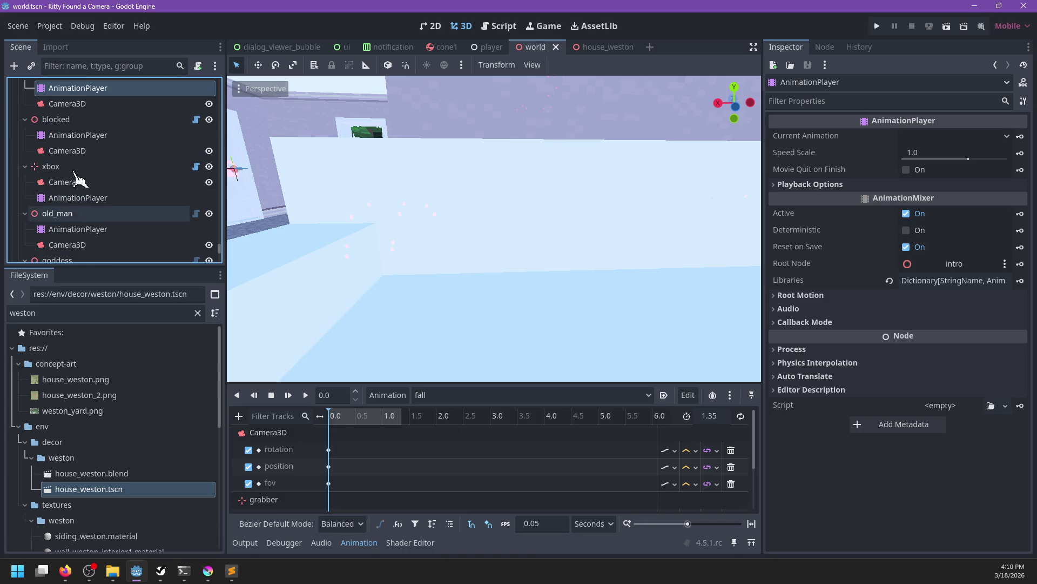
{"action": "left_click", "coordinate": [75, 187]}
{"action": "left_click", "coordinate": [78, 198]}
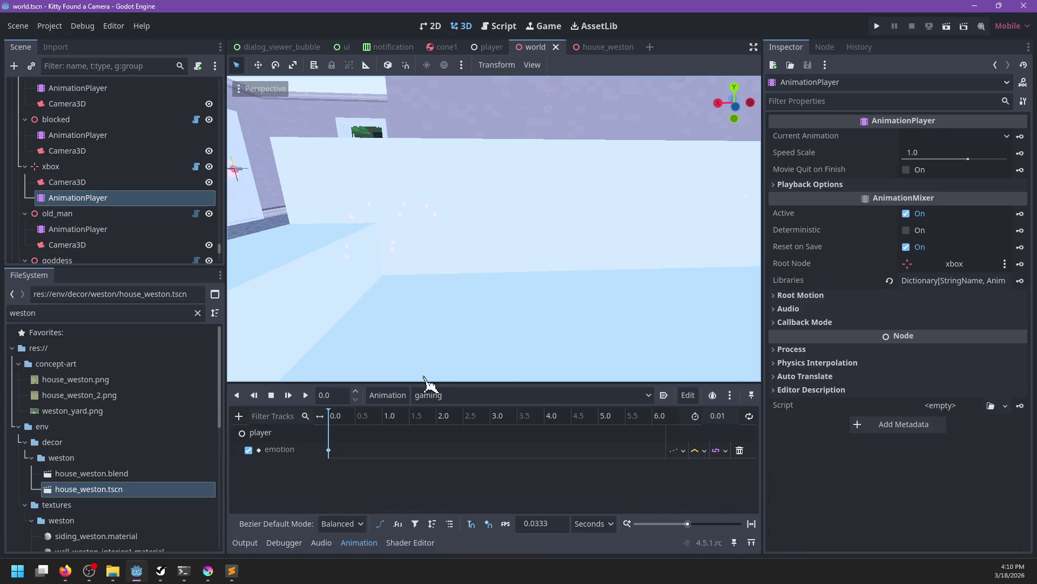
{"action": "left_click", "coordinate": [432, 397]}
{"action": "left_click", "coordinate": [459, 457]}
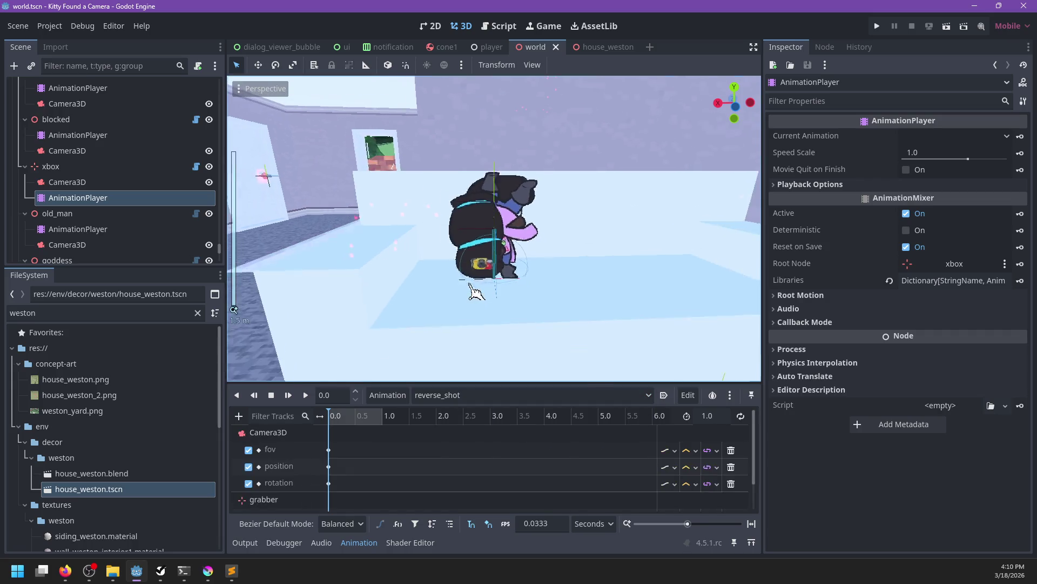
{"action": "left_click", "coordinate": [387, 395]}
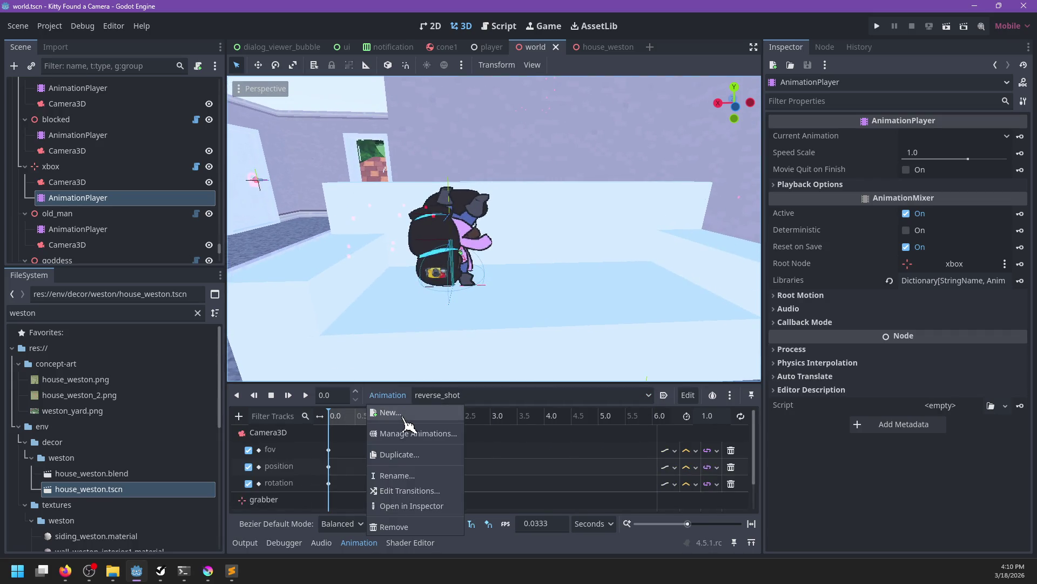
{"action": "left_click", "coordinate": [390, 413]}
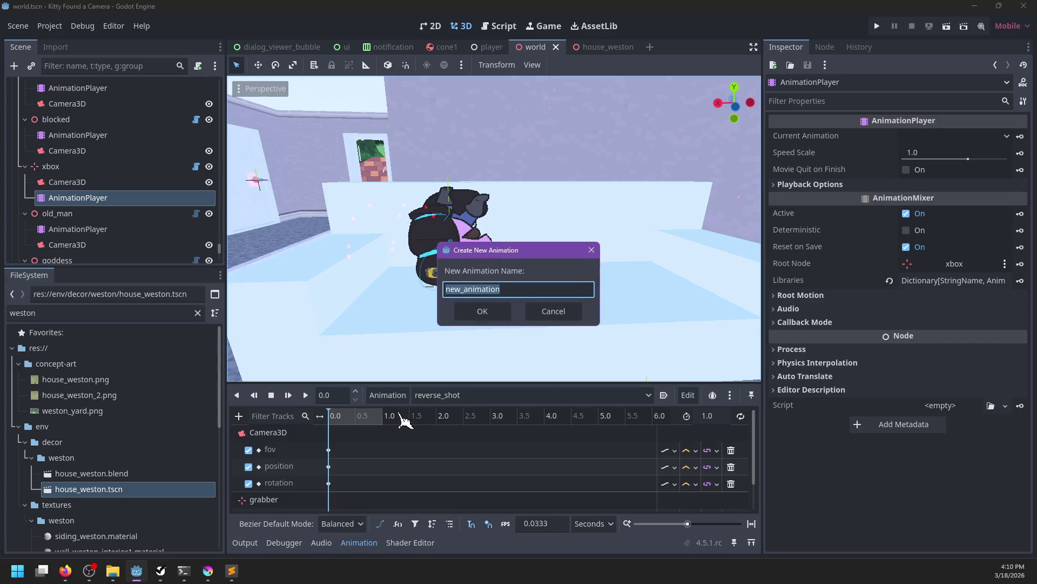
{"action": "type", "text": "up"}
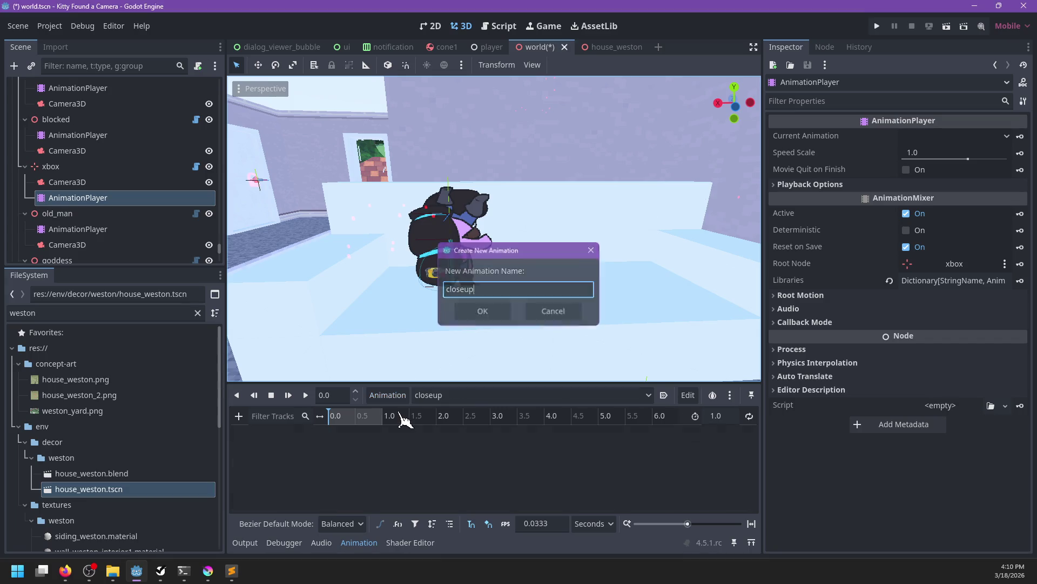
{"action": "key", "text": "Return"}
Step: Move the xbox Camera3D to a new spot, keep FOV at 45.3, and key its position
{"action": "scroll", "coordinate": [398, 297], "scroll_direction": "down", "scroll_amount": 3}
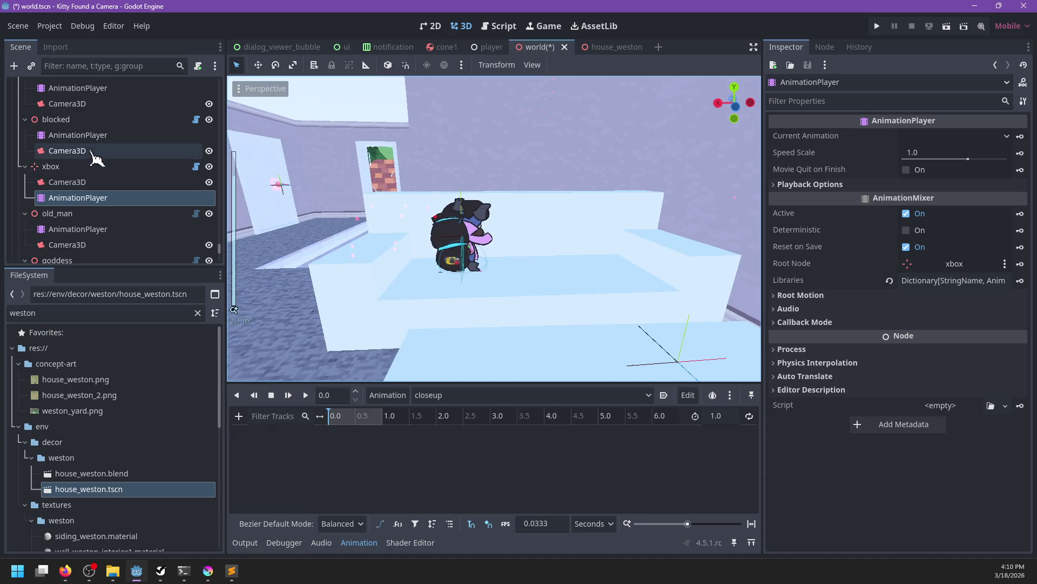
{"action": "left_click", "coordinate": [76, 182]}
{"action": "mouse_move", "coordinate": [514, 227]}
{"action": "left_mouse_down"}
{"action": "mouse_move", "coordinate": [620, 232]}
{"action": "mouse_move", "coordinate": [540, 241]}
{"action": "mouse_move", "coordinate": [528, 266]}
{"action": "mouse_move", "coordinate": [600, 270]}
{"action": "mouse_move", "coordinate": [528, 259]}
{"action": "mouse_move", "coordinate": [557, 260]}
{"action": "left_mouse_up"}
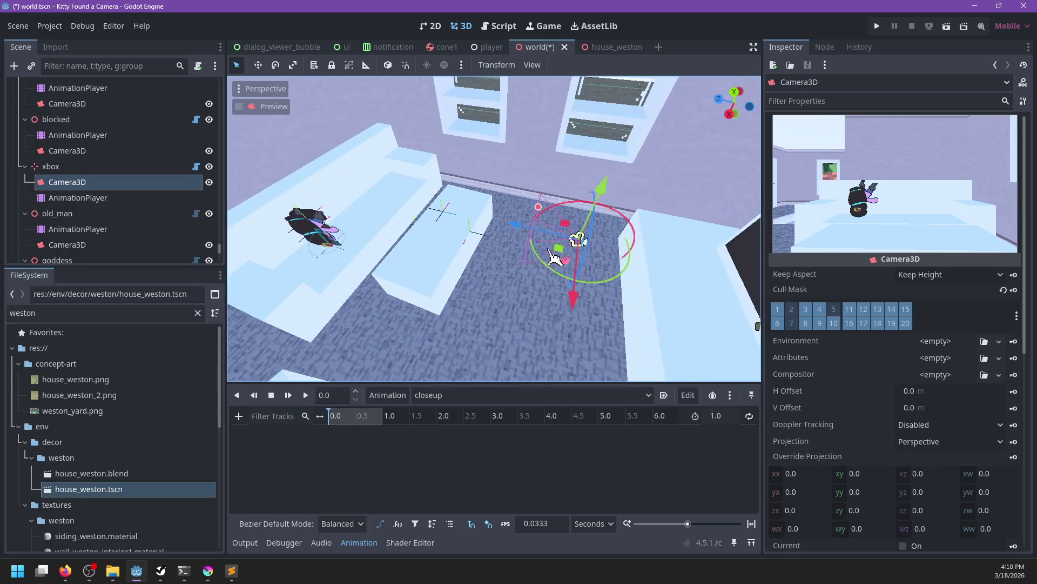
{"action": "mouse_move", "coordinate": [564, 305]}
{"action": "left_mouse_down"}
{"action": "mouse_move", "coordinate": [454, 282]}
{"action": "mouse_move", "coordinate": [427, 303]}
{"action": "mouse_move", "coordinate": [466, 308]}
{"action": "left_mouse_up"}
{"action": "scroll", "coordinate": [856, 371], "scroll_direction": "down", "scroll_amount": 5}
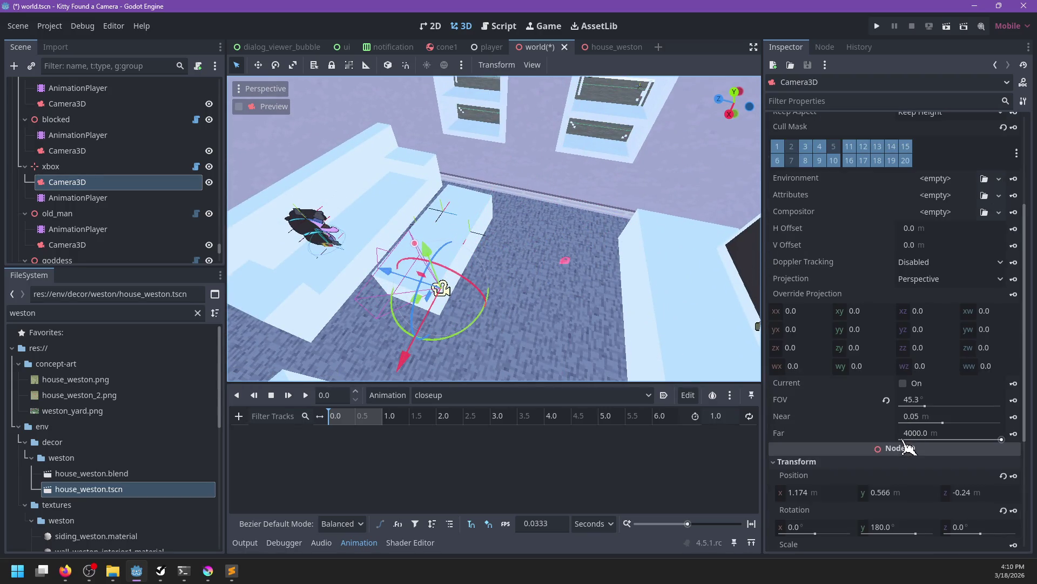
{"action": "left_click", "coordinate": [940, 397]}
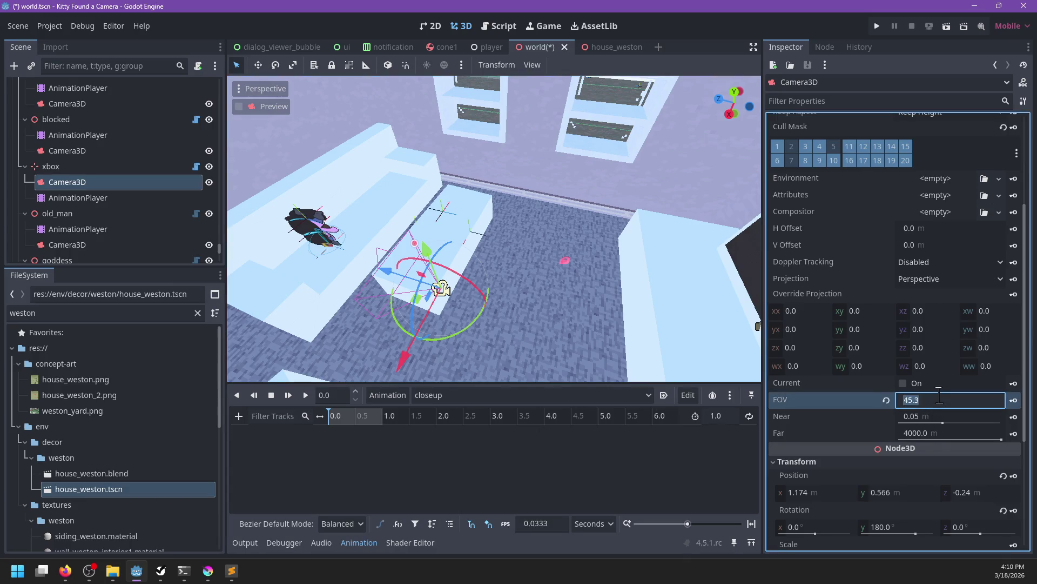
{"action": "left_click", "coordinate": [803, 387]}
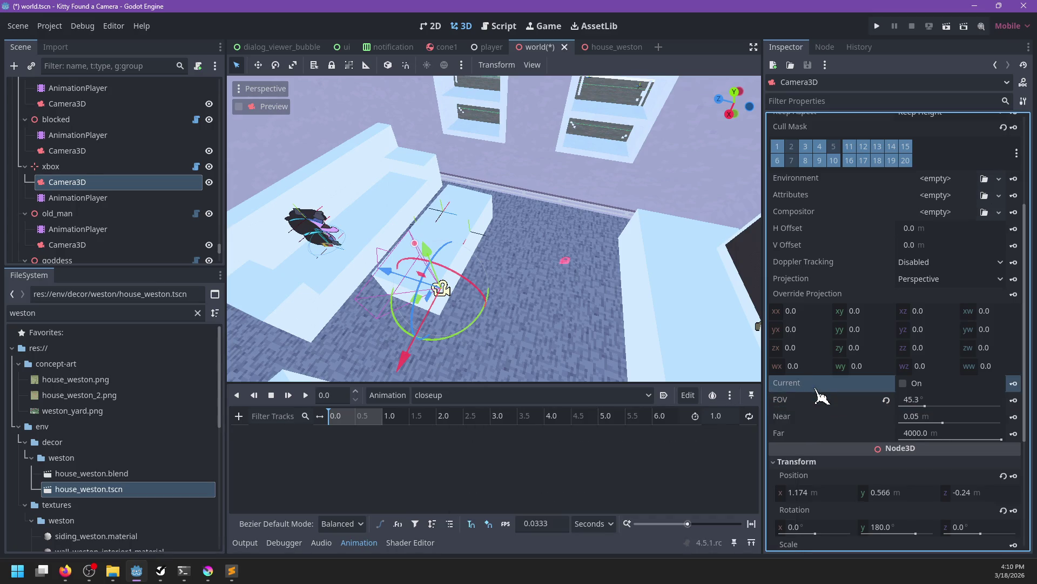
{"action": "scroll", "coordinate": [821, 397], "scroll_direction": "down", "scroll_amount": 5}
{"action": "left_click", "coordinate": [1014, 313]}
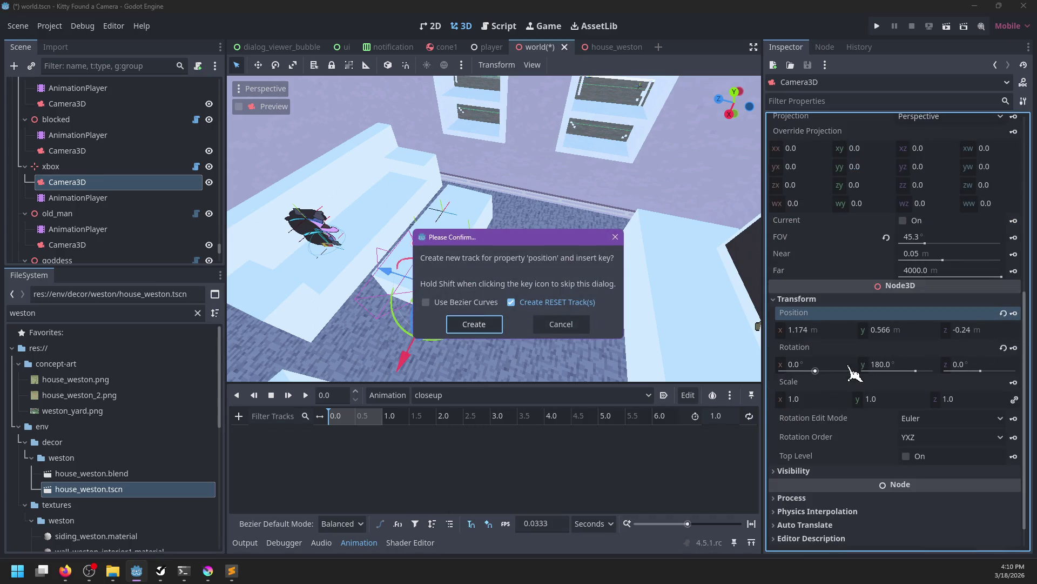
Step: Create the camera position track and set the closeup animation length to 8 seconds
{"action": "key", "text": "Return"}
{"action": "left_click", "coordinate": [716, 415]}
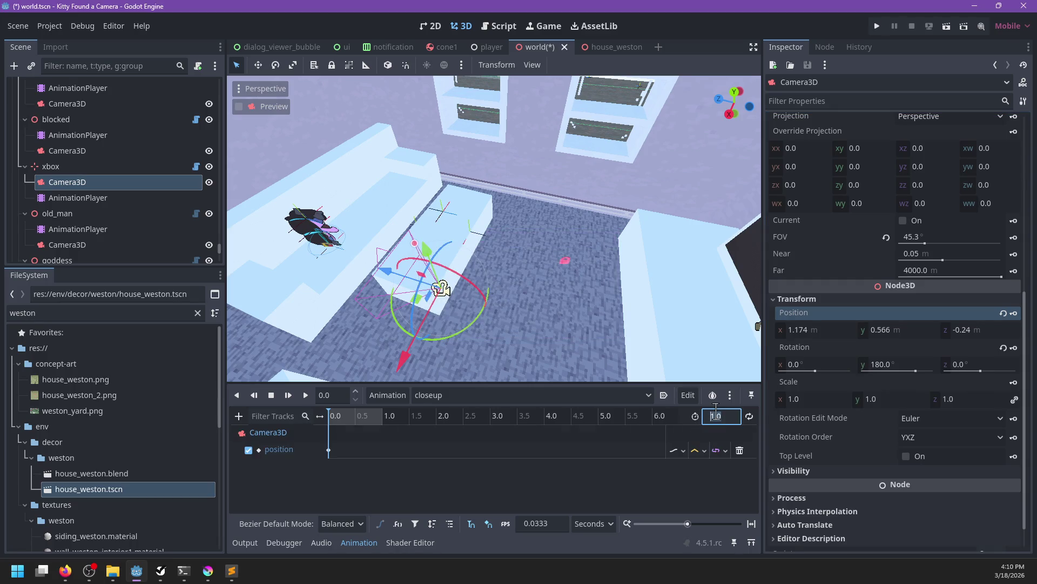
{"action": "type", "text": "8"}
{"action": "key", "text": "Return"}
{"action": "scroll", "coordinate": [551, 427], "scroll_direction": "down", "scroll_amount": 2}
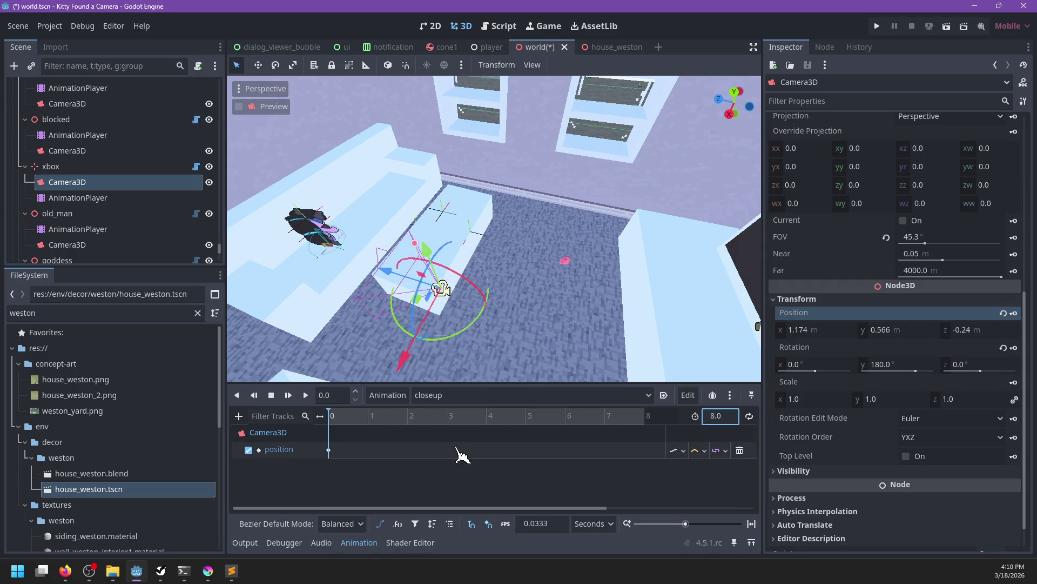
Step: At the 8-second mark, reposition the camera along its depth axis and add a position key
{"action": "left_click_drag", "start_coordinate": [616, 415], "coordinate": [646, 415]}
{"action": "mouse_move", "coordinate": [403, 294]}
{"action": "left_mouse_down"}
{"action": "mouse_move", "coordinate": [497, 305]}
{"action": "mouse_move", "coordinate": [486, 297]}
{"action": "mouse_move", "coordinate": [521, 285]}
{"action": "mouse_move", "coordinate": [342, 262]}
{"action": "mouse_move", "coordinate": [509, 308]}
{"action": "left_mouse_up"}
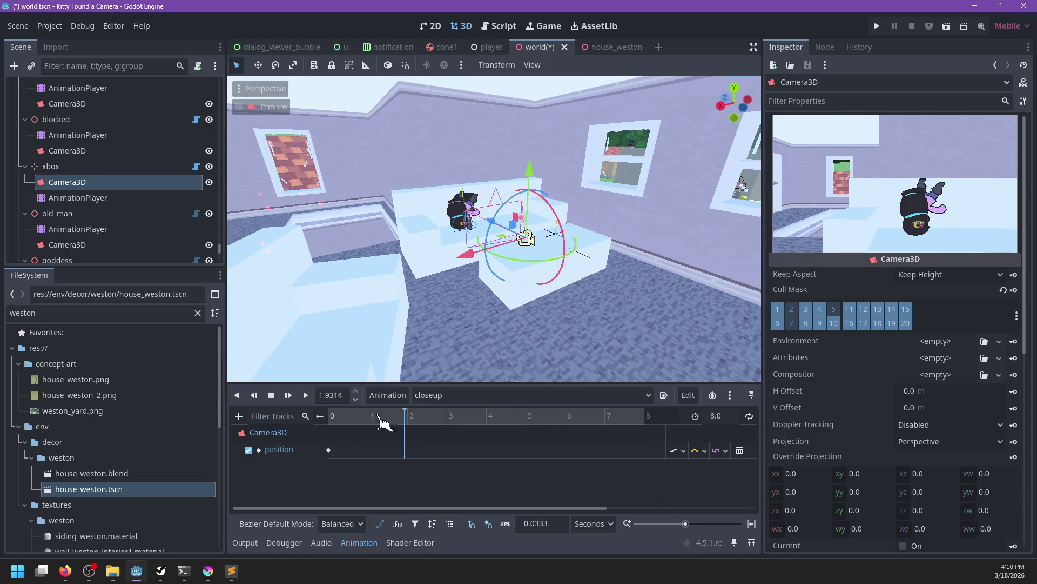
{"action": "mouse_move", "coordinate": [583, 222]}
{"action": "left_mouse_down"}
{"action": "mouse_move", "coordinate": [473, 197]}
{"action": "mouse_move", "coordinate": [534, 237]}
{"action": "left_mouse_up"}
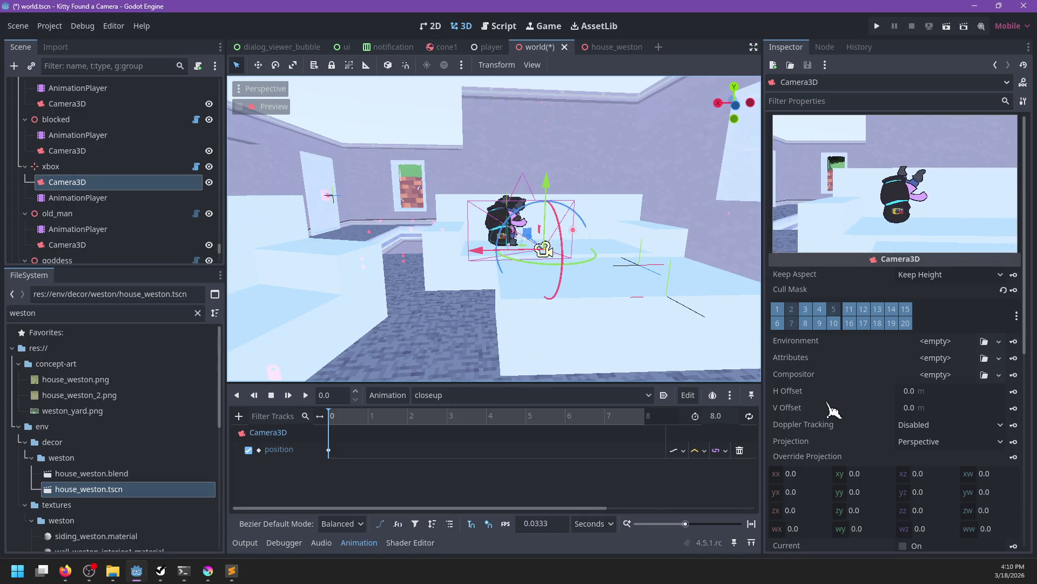
{"action": "scroll", "coordinate": [833, 411], "scroll_direction": "down", "scroll_amount": 5}
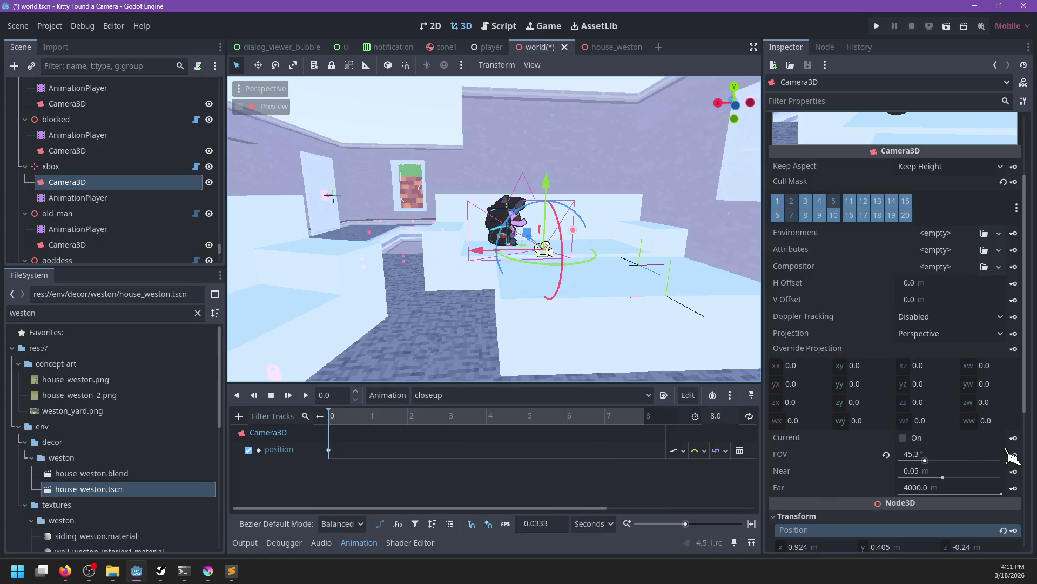
{"action": "scroll", "coordinate": [807, 416], "scroll_direction": "down", "scroll_amount": 5}
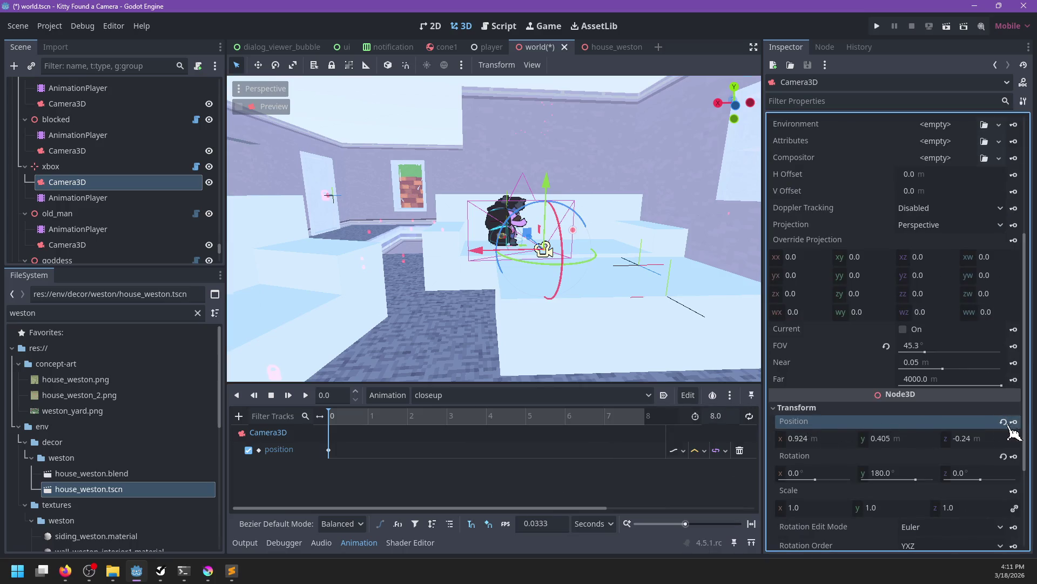
{"action": "scroll", "coordinate": [813, 418], "scroll_direction": "up", "scroll_amount": 10}
{"action": "scroll", "coordinate": [497, 430], "scroll_direction": "down", "scroll_amount": 2}
{"action": "left_click_drag", "start_coordinate": [497, 419], "coordinate": [630, 421]}
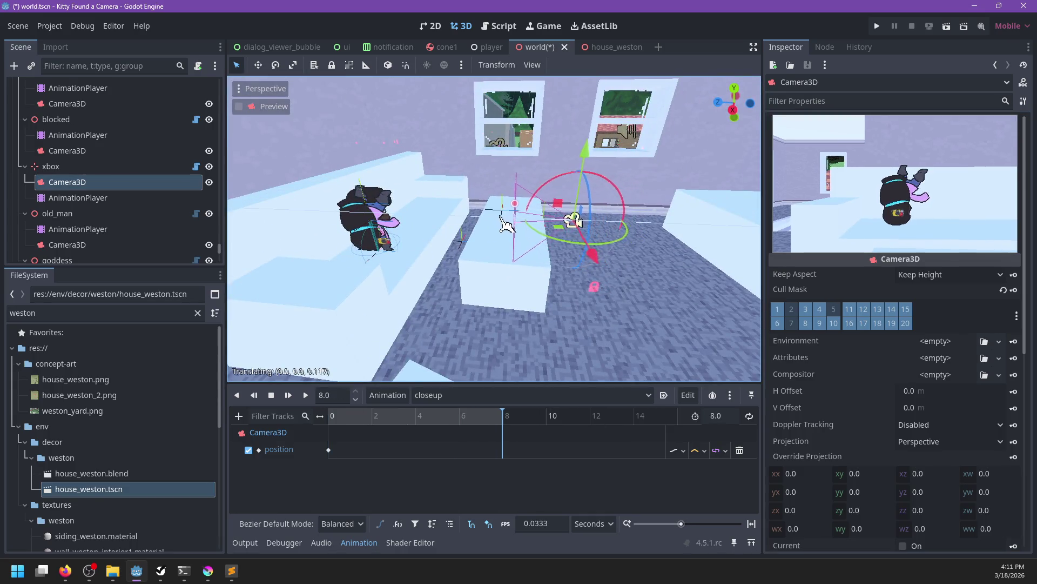
{"action": "scroll", "coordinate": [913, 495], "scroll_direction": "down", "scroll_amount": 5}
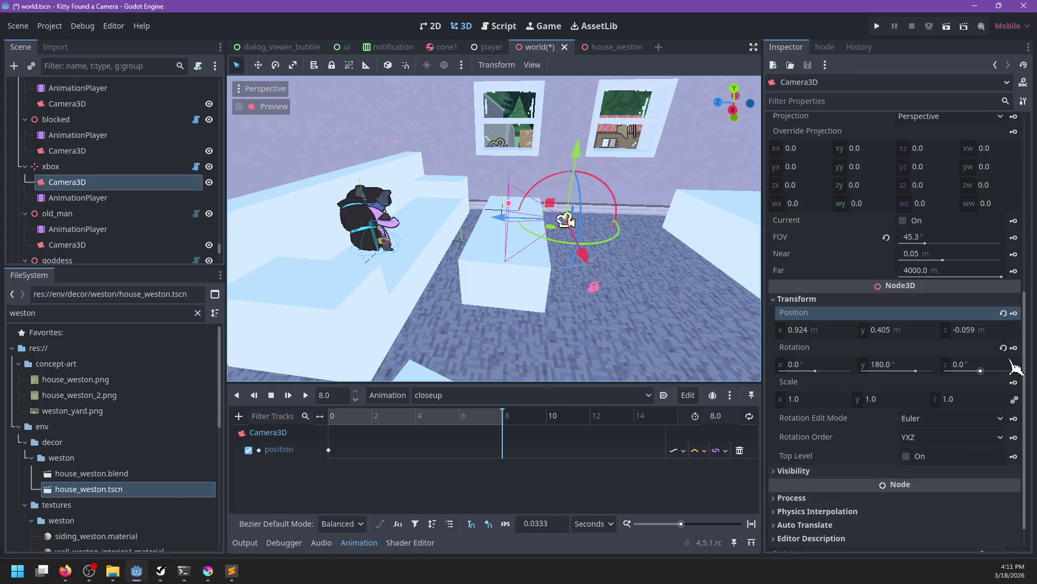
{"action": "left_click", "coordinate": [1018, 315]}
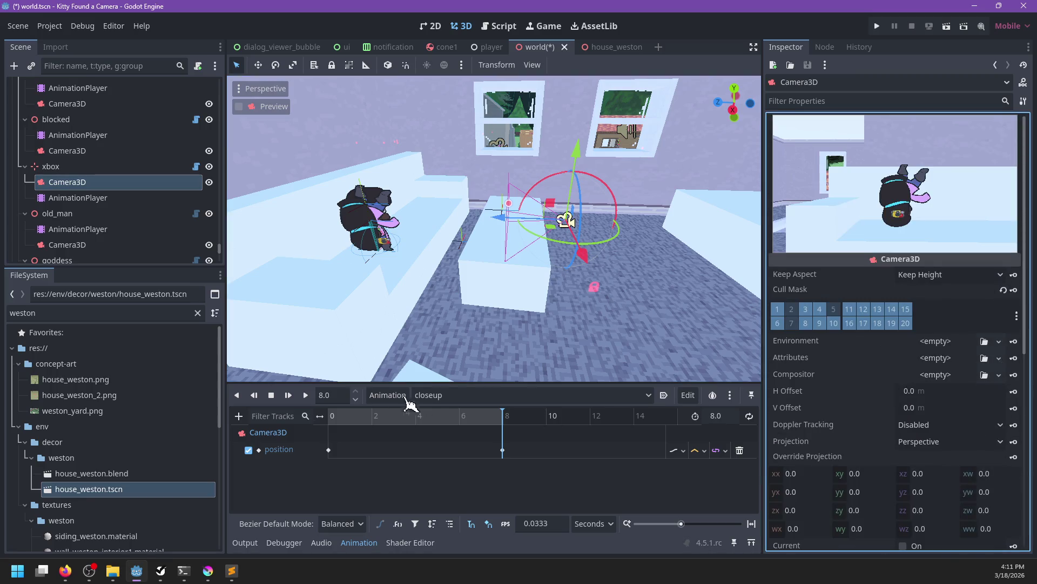
Step: Play the closeup animation to preview the camera glide
{"action": "left_click", "coordinate": [304, 394]}
{"action": "mouse_move", "coordinate": [544, 342]}
{"action": "left_mouse_down"}
{"action": "mouse_move", "coordinate": [542, 297]}
{"action": "mouse_move", "coordinate": [474, 302]}
{"action": "left_mouse_up"}
{"action": "left_click", "coordinate": [464, 395]}
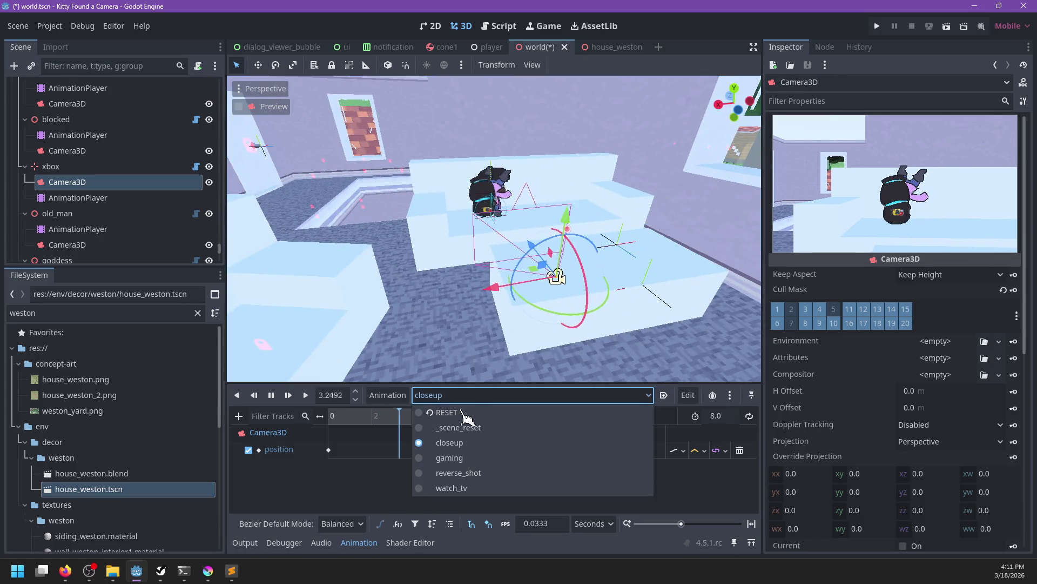
Step: Compare against reverse_shot, return to closeup, and lower the camera FOV to 29.3
{"action": "left_click", "coordinate": [454, 473]}
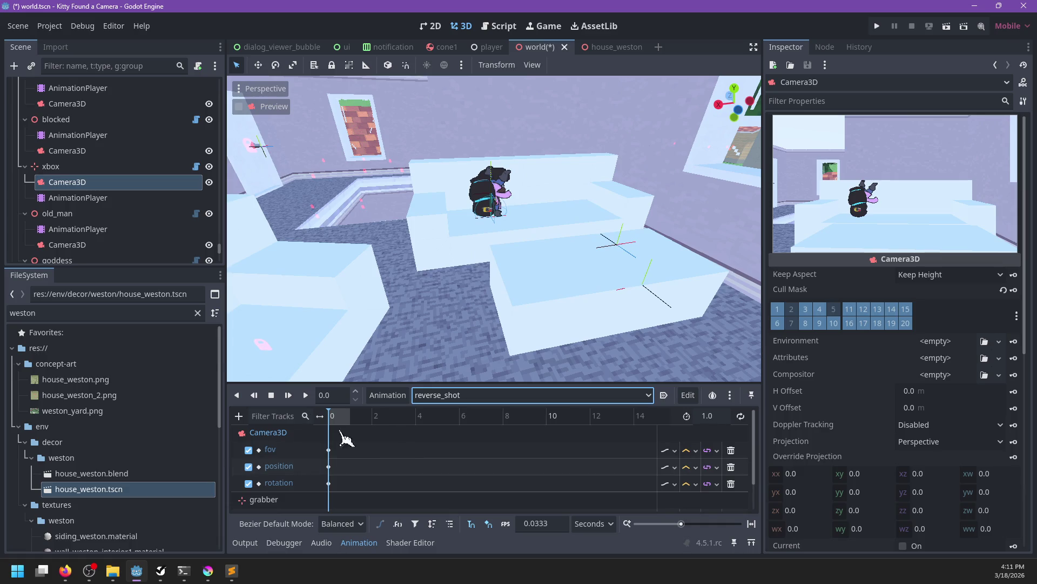
{"action": "left_click", "coordinate": [475, 394]}
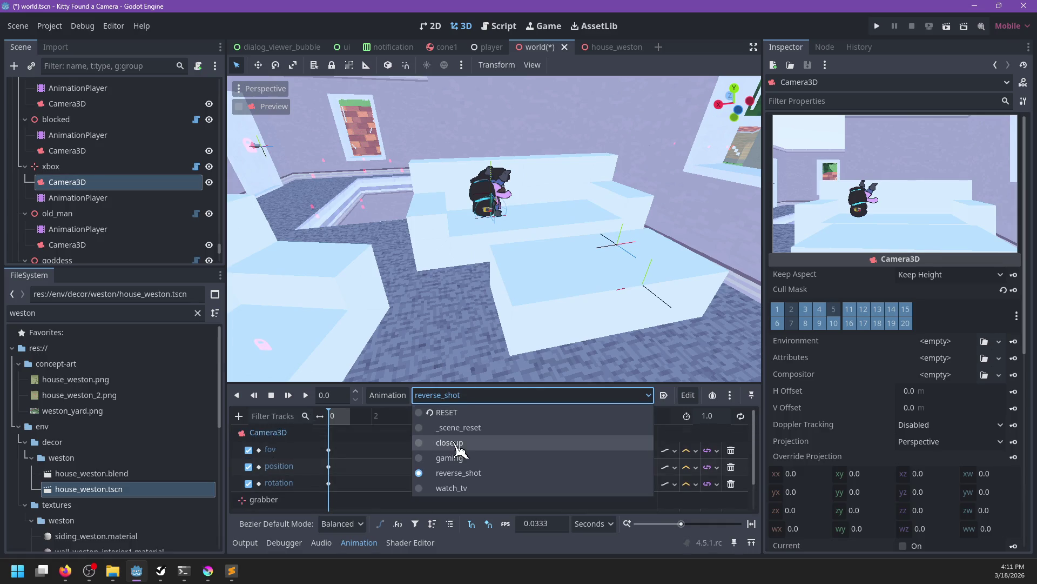
{"action": "left_click", "coordinate": [458, 443]}
{"action": "scroll", "coordinate": [913, 427], "scroll_direction": "down", "scroll_amount": 5}
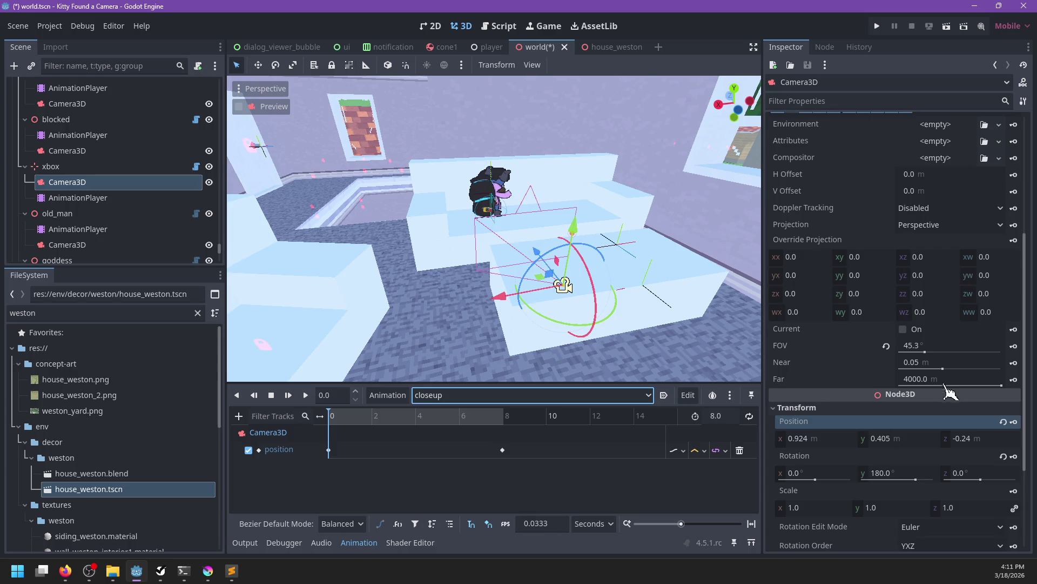
{"action": "scroll", "coordinate": [952, 405], "scroll_direction": "up", "scroll_amount": 2}
{"action": "left_click_drag", "start_coordinate": [925, 460], "coordinate": [914, 461]}
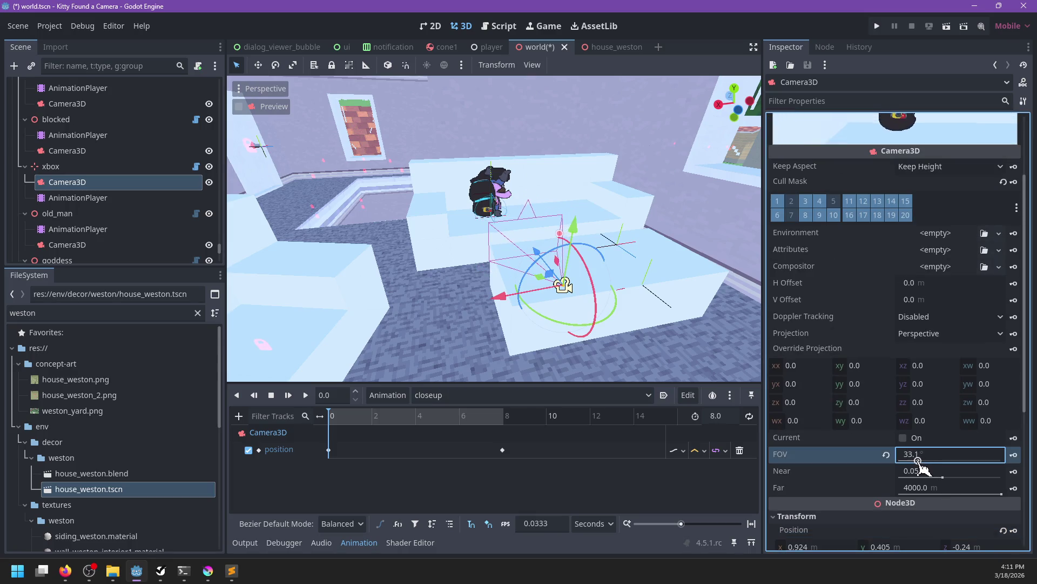
{"action": "scroll", "coordinate": [870, 297], "scroll_direction": "up", "scroll_amount": 3}
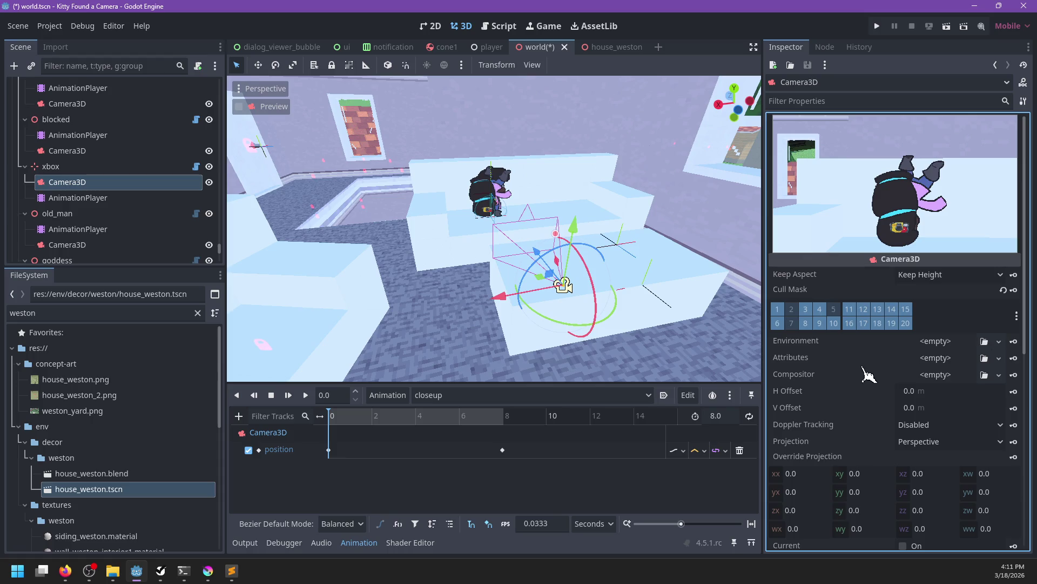
{"action": "scroll", "coordinate": [887, 459], "scroll_direction": "down", "scroll_amount": 3}
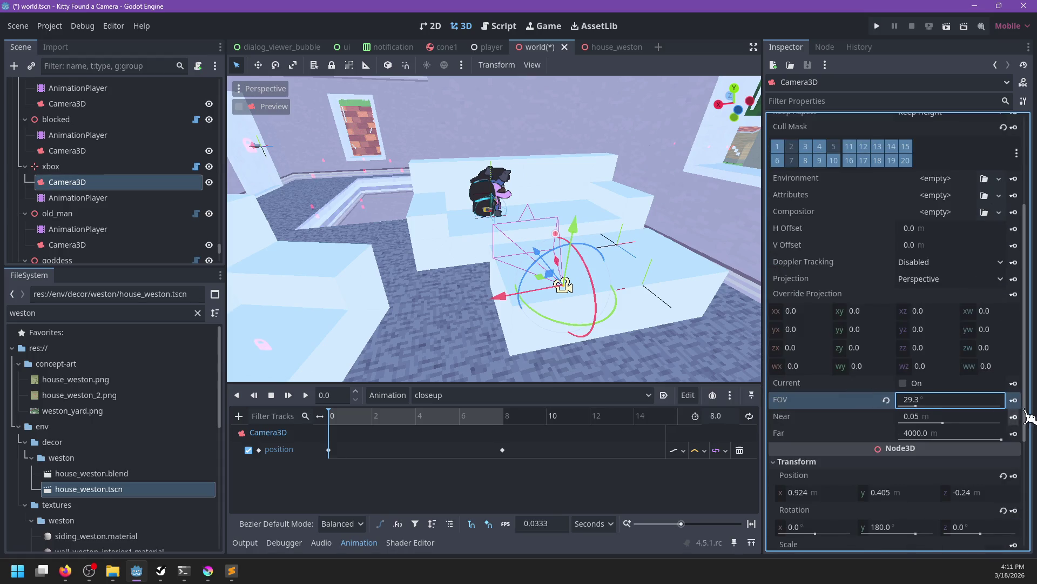
Step: Key the 29.3 FOV into a new fov track, preview closeup, and save the world scene
{"action": "left_click", "coordinate": [1014, 400]}
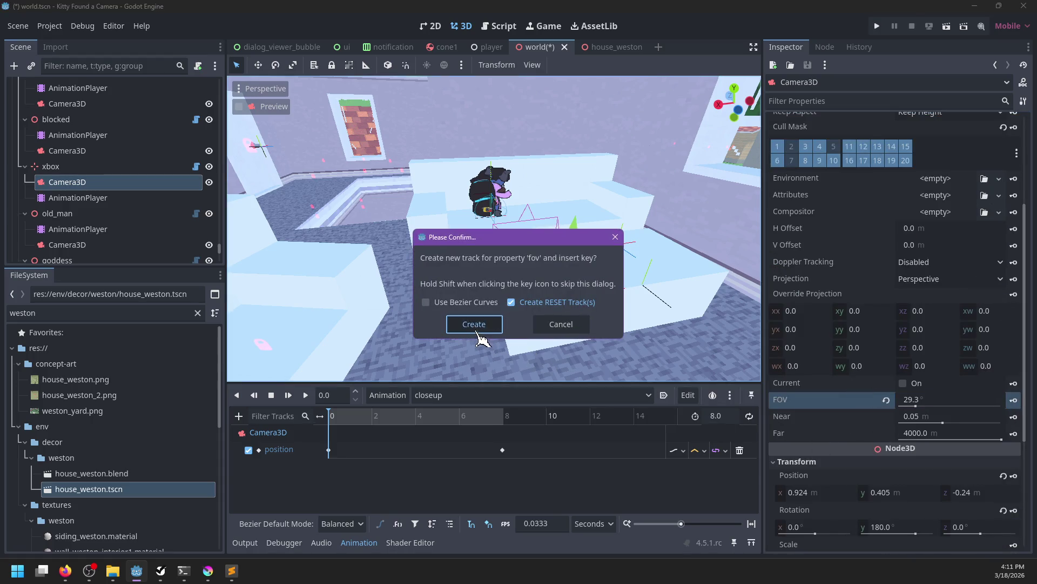
{"action": "left_click", "coordinate": [474, 324]}
{"action": "scroll", "coordinate": [828, 363], "scroll_direction": "up", "scroll_amount": 3}
{"action": "left_click", "coordinate": [289, 396]}
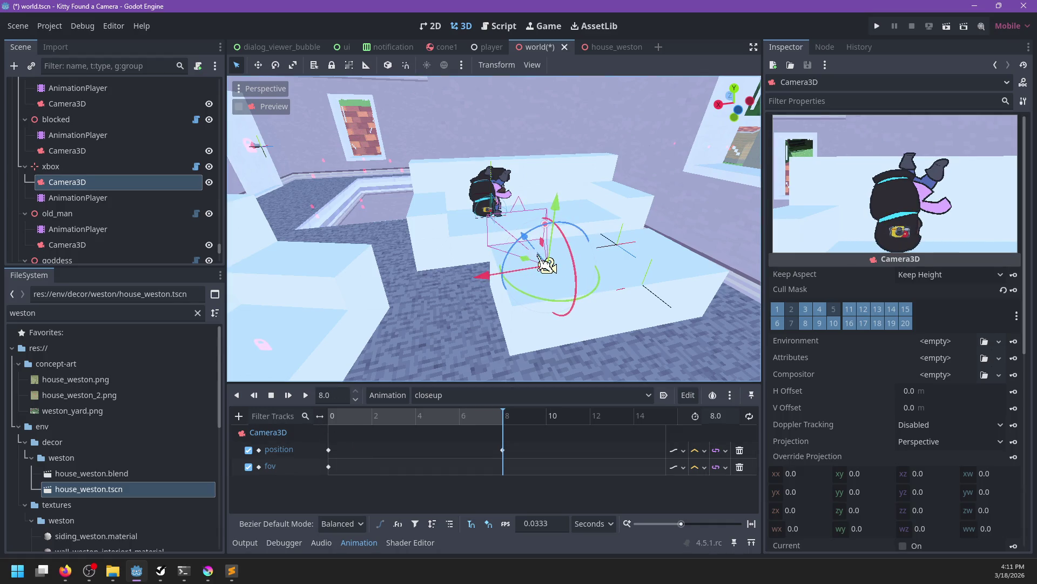
{"action": "key", "text": "ctrl+s"}
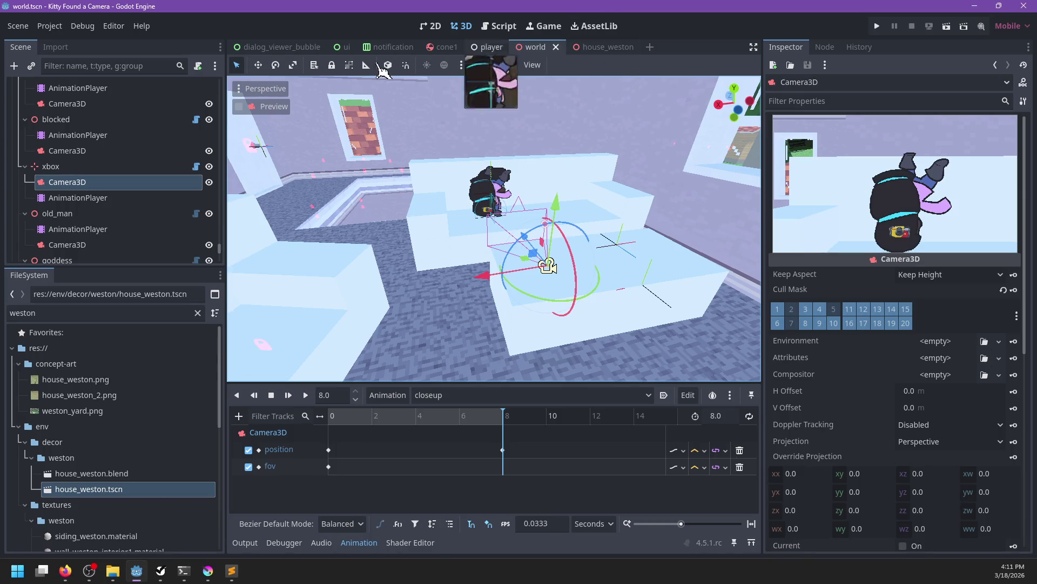
{"action": "left_click", "coordinate": [262, 49]}
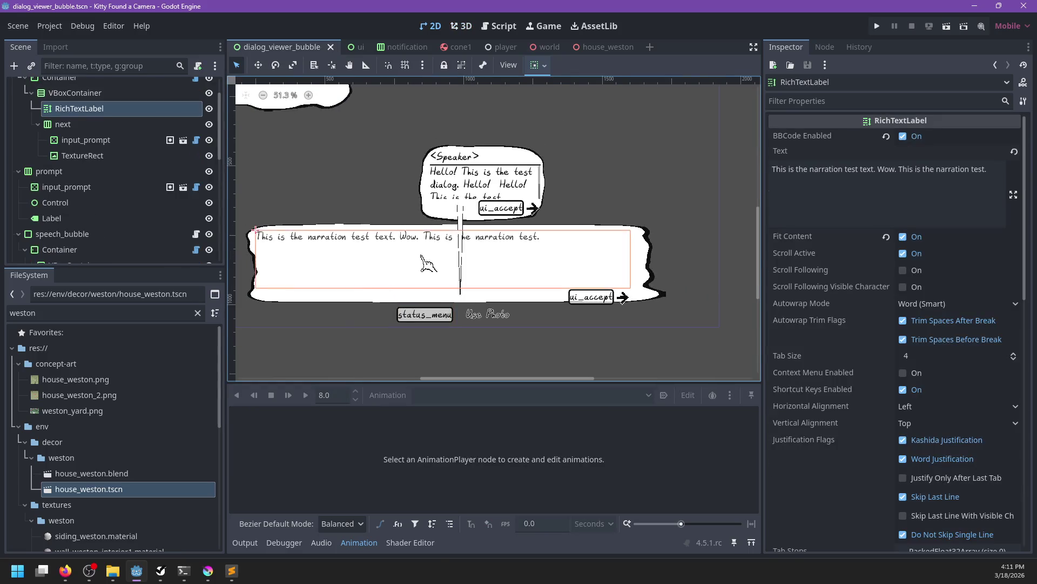
Step: Select narration_bubble and switch its anchor preset to custom
{"action": "left_click", "coordinate": [89, 120]}
{"action": "left_click", "coordinate": [67, 102]}
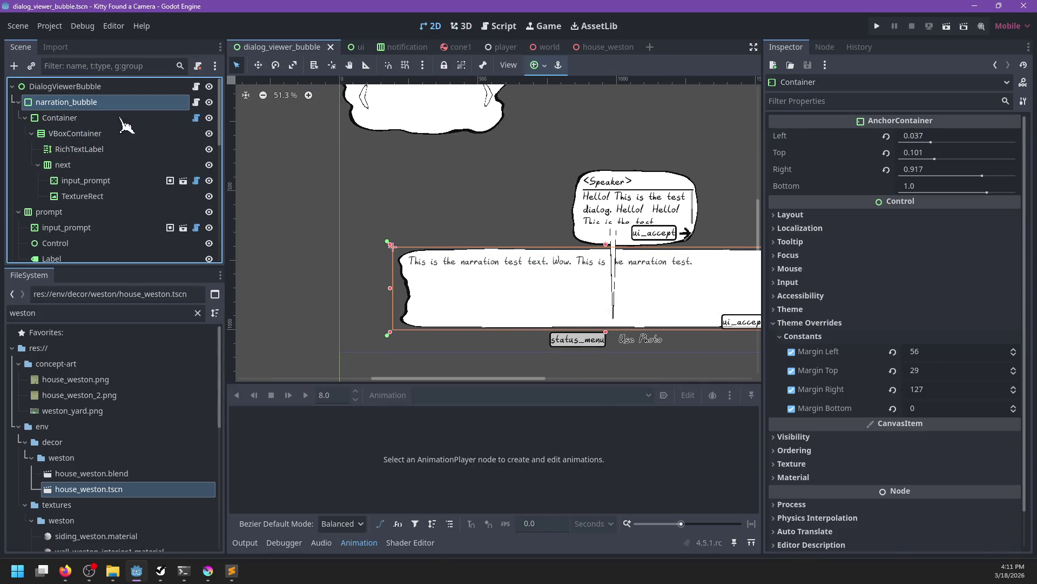
{"action": "left_click", "coordinate": [545, 65]}
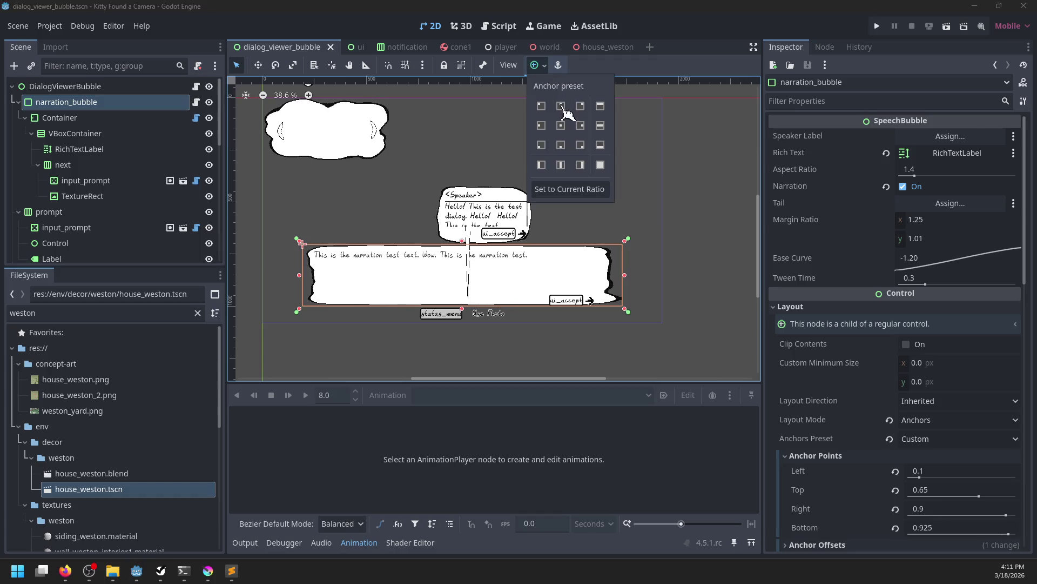
{"action": "left_click", "coordinate": [601, 126]}
{"action": "left_click", "coordinate": [600, 106]}
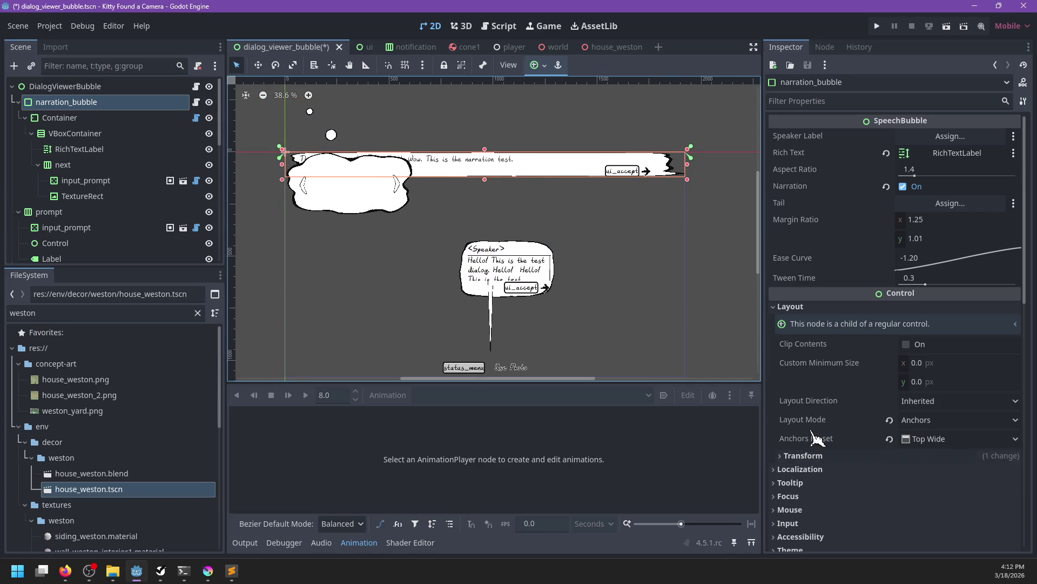
{"action": "left_click", "coordinate": [1010, 439]}
{"action": "left_click", "coordinate": [918, 284]}
Step: Set anchors left 0.15 and right 0.85, drag the bottom edge down, and save
{"action": "scroll", "coordinate": [836, 486], "scroll_direction": "down", "scroll_amount": 4}
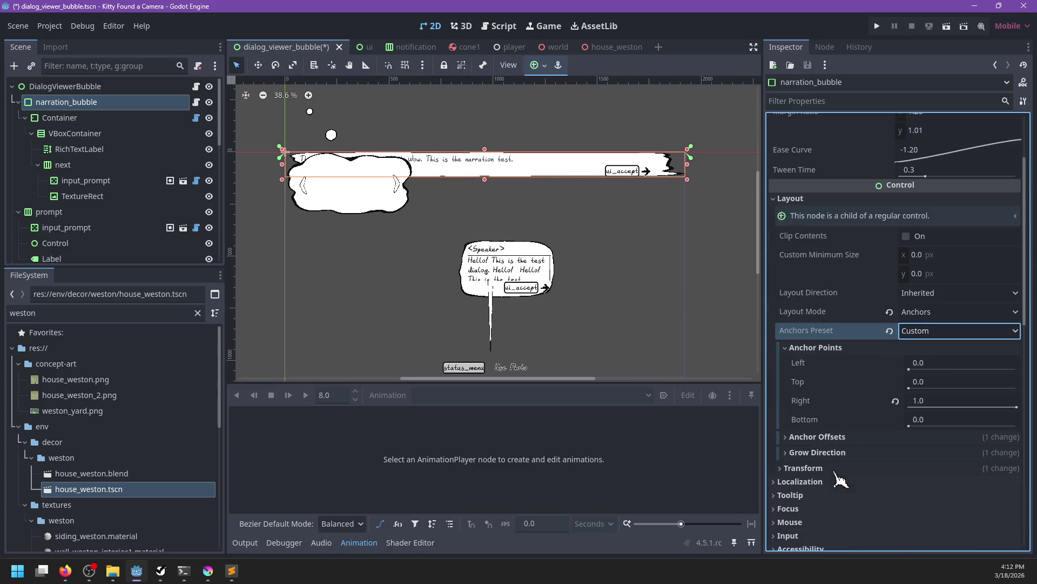
{"action": "left_click", "coordinate": [935, 363]}
{"action": "type", "text": ".15"}
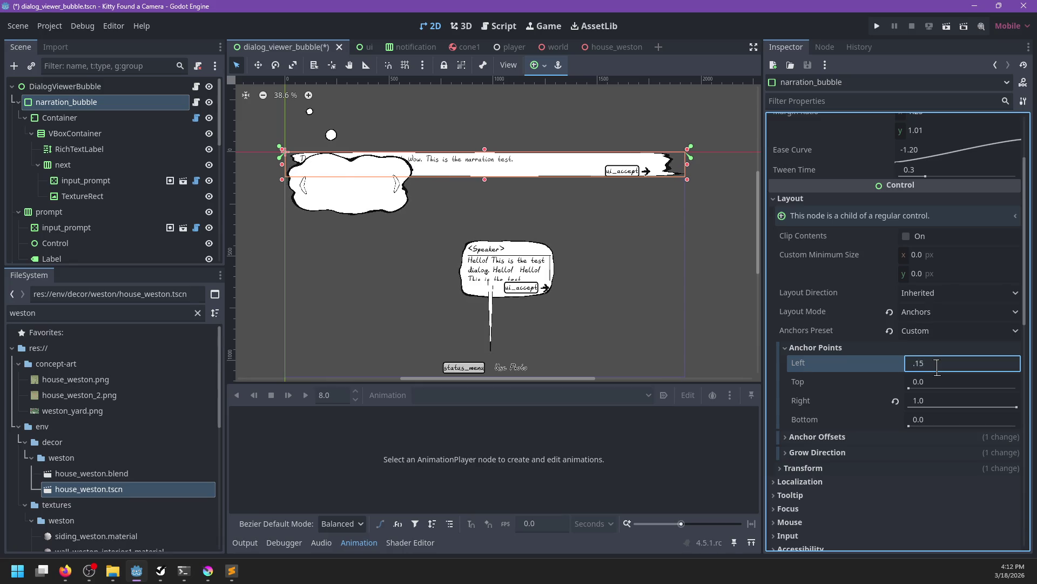
{"action": "key", "text": "Tab"}
{"action": "key", "text": "Tab"}
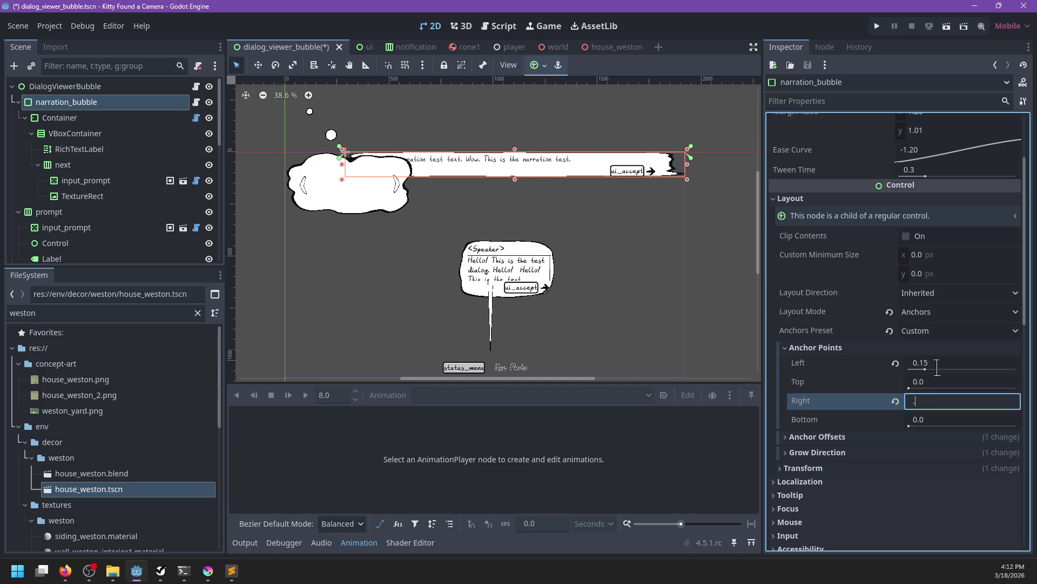
{"action": "type", "text": ".85"}
{"action": "key", "text": "Return"}
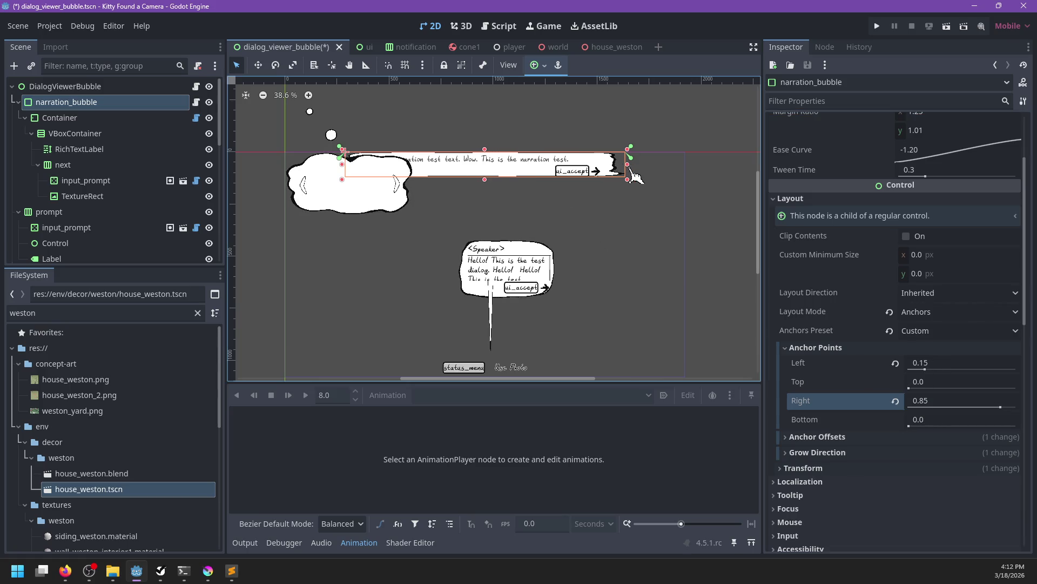
{"action": "mouse_move", "coordinate": [635, 178]}
{"action": "left_mouse_down"}
{"action": "mouse_move", "coordinate": [636, 199]}
{"action": "mouse_move", "coordinate": [636, 187]}
{"action": "left_mouse_up"}
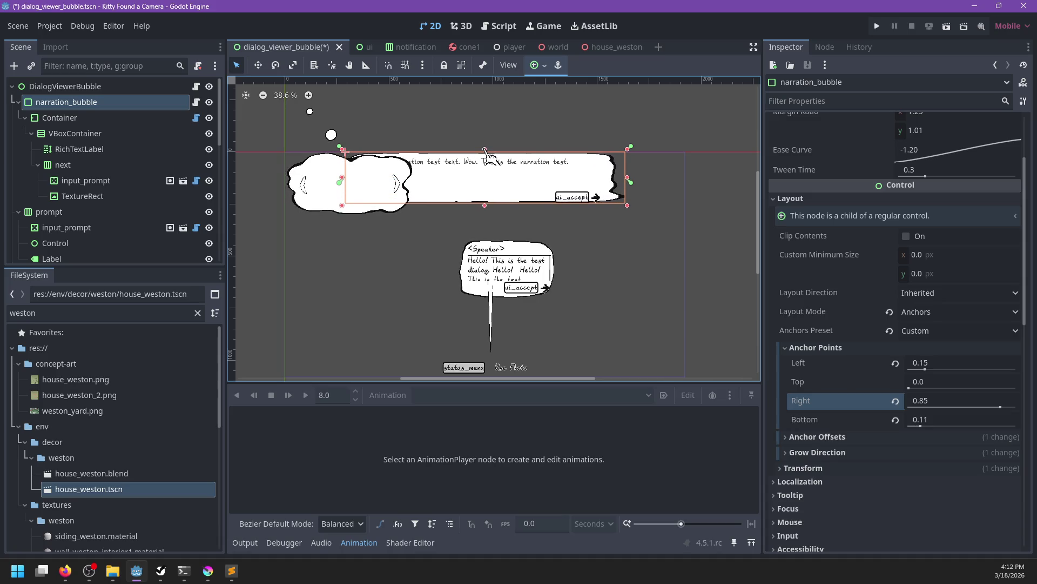
{"action": "left_click_drag", "start_coordinate": [486, 153], "coordinate": [489, 154]}
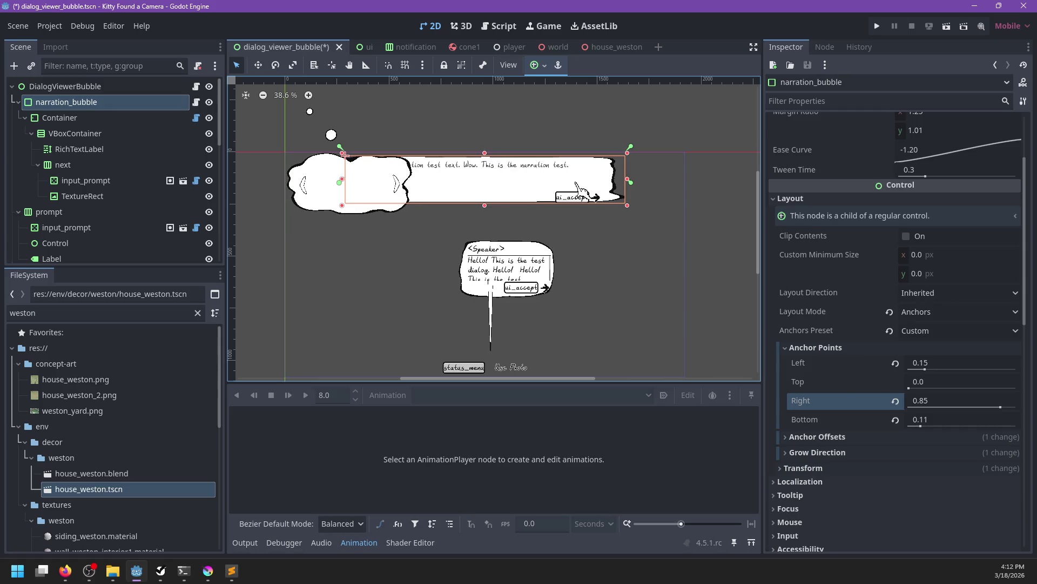
{"action": "key", "text": "ctrl+s"}
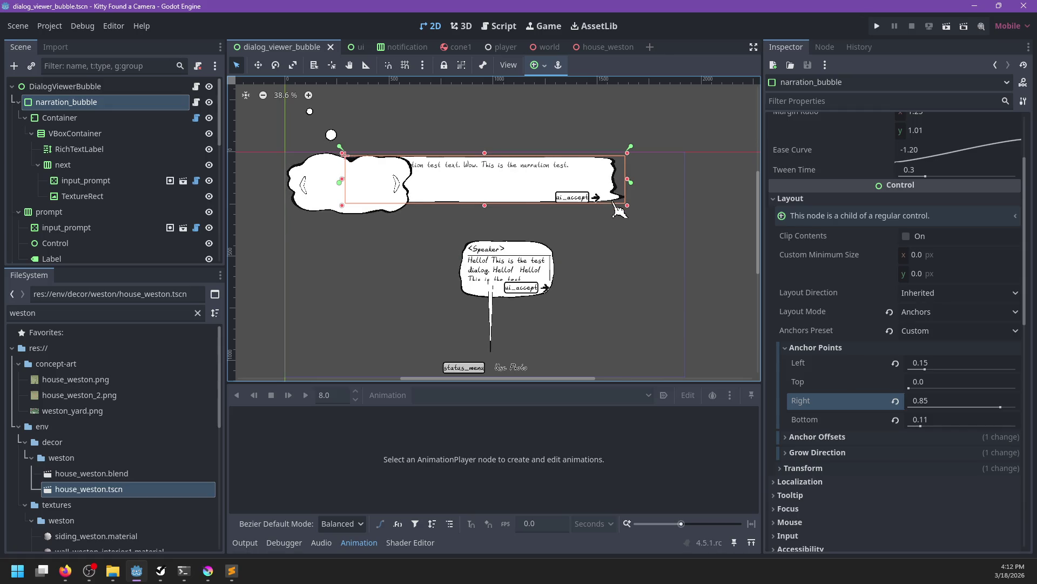
Step: Try anchors 0.35/0.65, then settle on left 0.25 and right 0.75, and save
{"action": "left_click", "coordinate": [940, 364]}
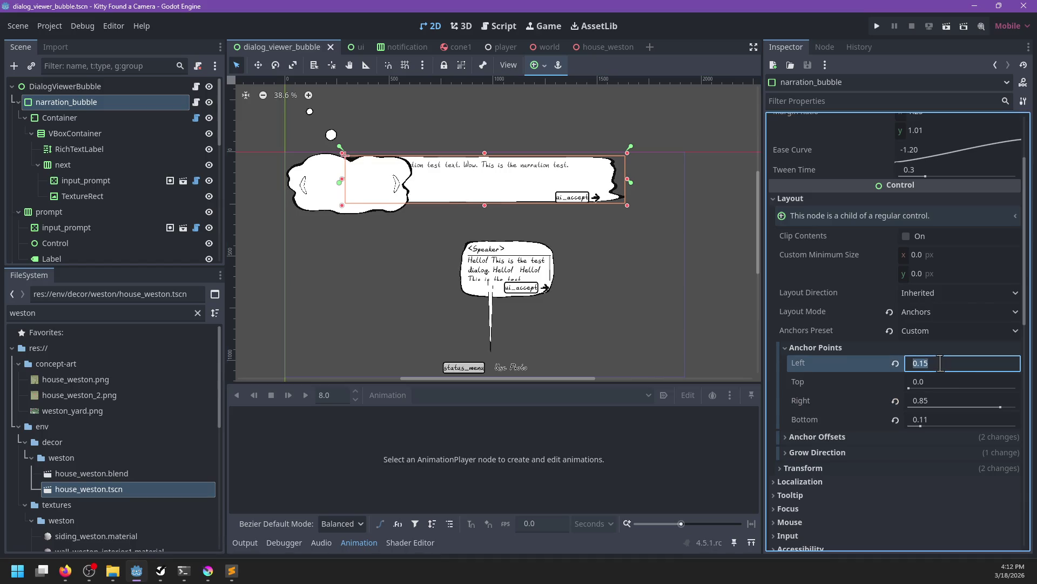
{"action": "left_click", "coordinate": [936, 400]}
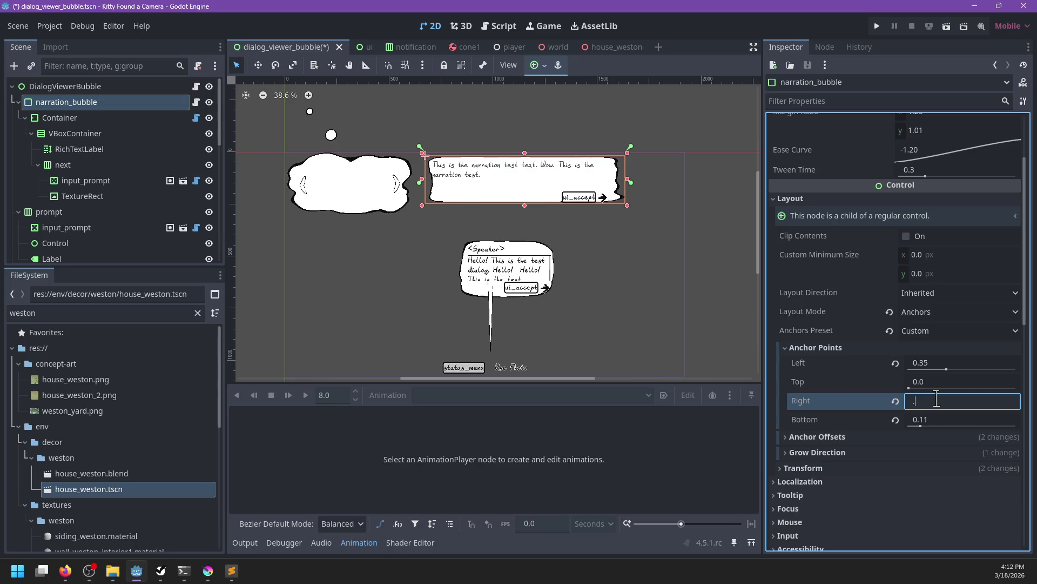
{"action": "type", "text": ".65"}
{"action": "key", "text": "Return"}
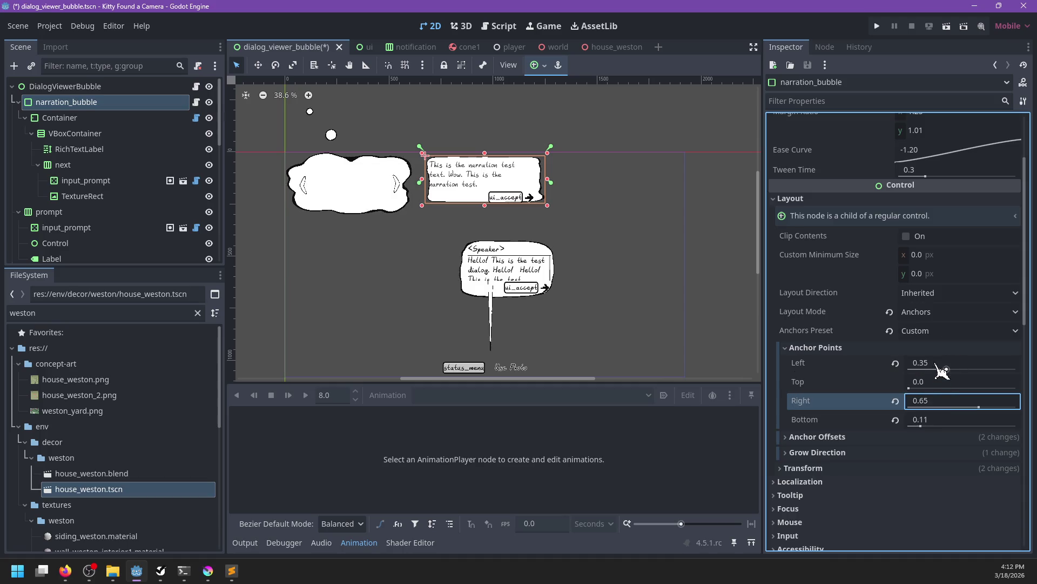
{"action": "left_click", "coordinate": [934, 362]}
{"action": "type", "text": ".25"}
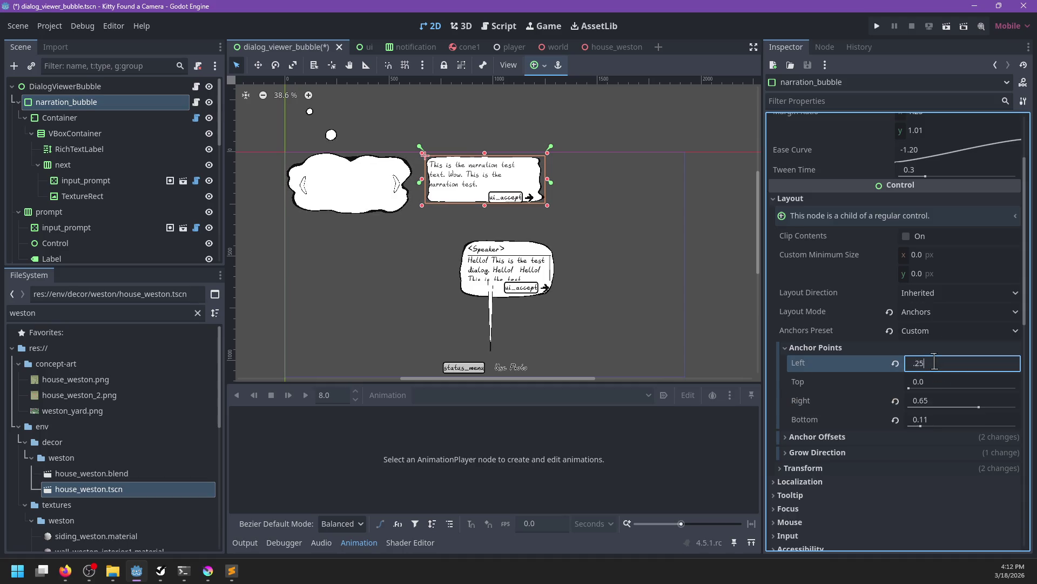
{"action": "key", "text": "Tab"}
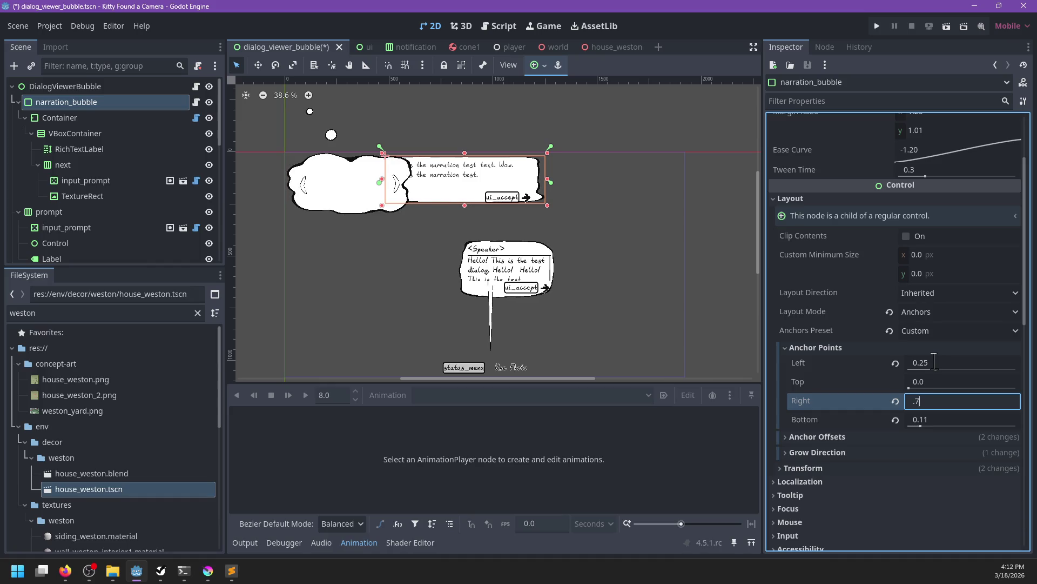
{"action": "type", "text": "5"}
{"action": "key", "text": "Return"}
{"action": "key", "text": "ctrl+s"}
Step: Run the game to test the narrower narration bubble
{"action": "scroll", "coordinate": [545, 276], "scroll_direction": "down", "scroll_amount": 1}
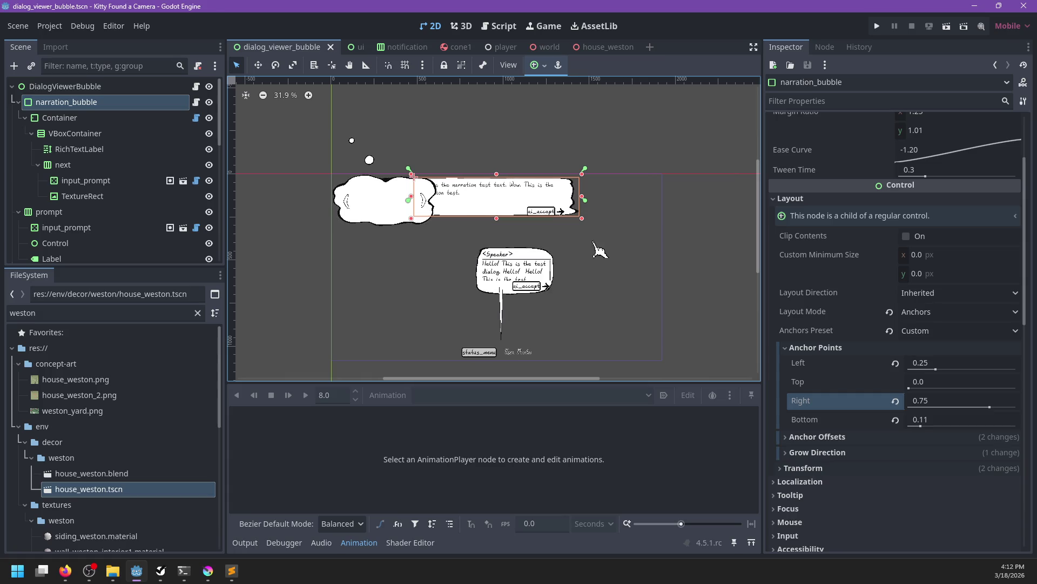
{"action": "scroll", "coordinate": [600, 258], "scroll_direction": "up", "scroll_amount": 2}
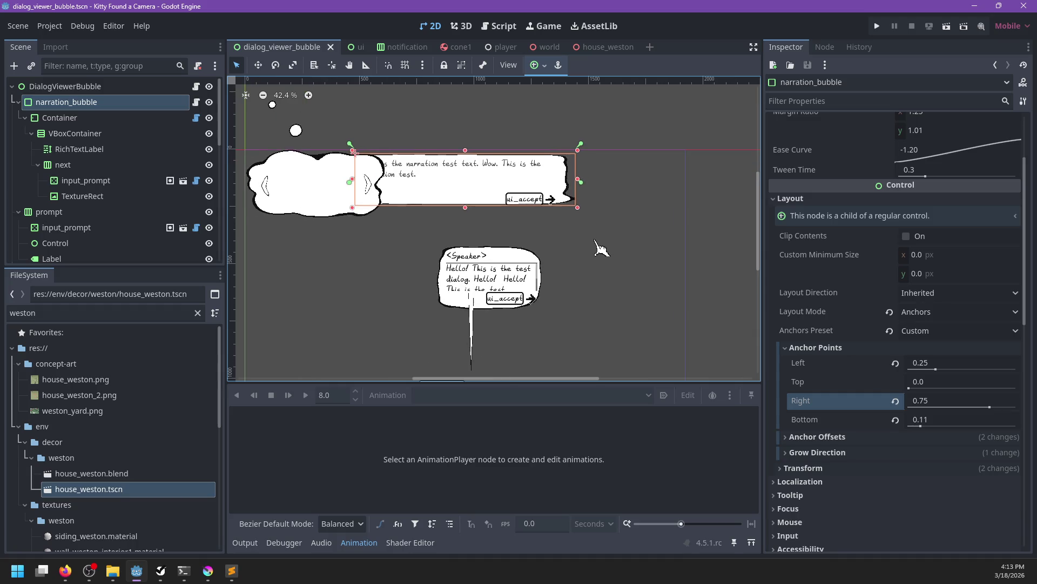
{"action": "scroll", "coordinate": [490, 243], "scroll_direction": "up", "scroll_amount": 1}
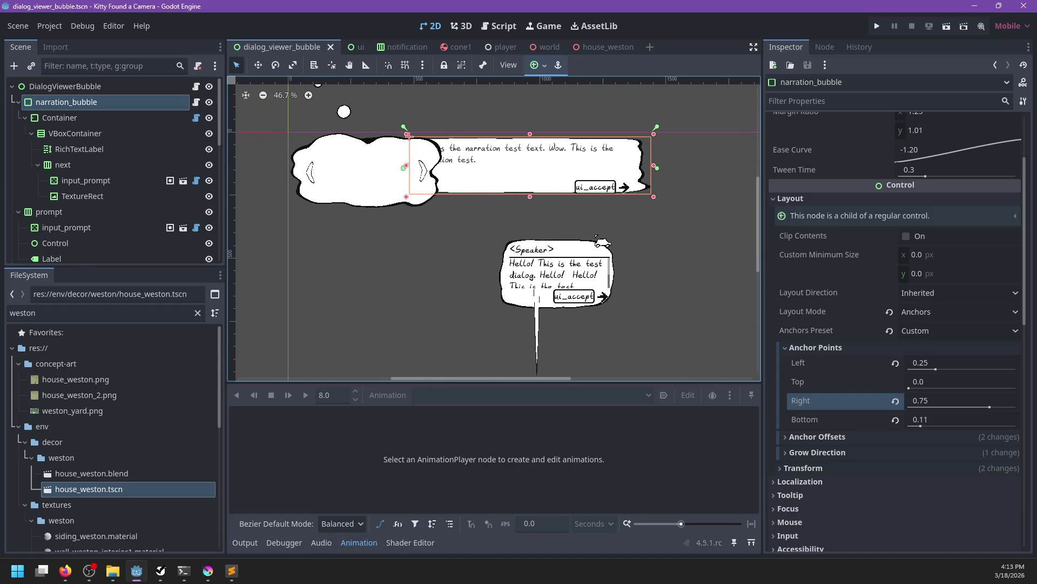
{"action": "scroll", "coordinate": [475, 292], "scroll_direction": "down", "scroll_amount": 3}
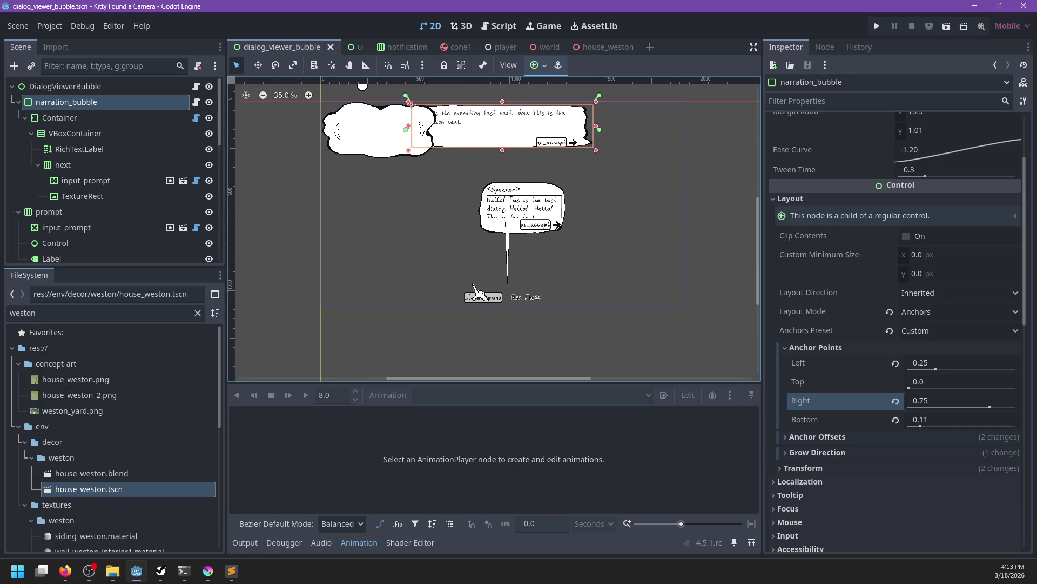
{"action": "key", "text": "F6"}
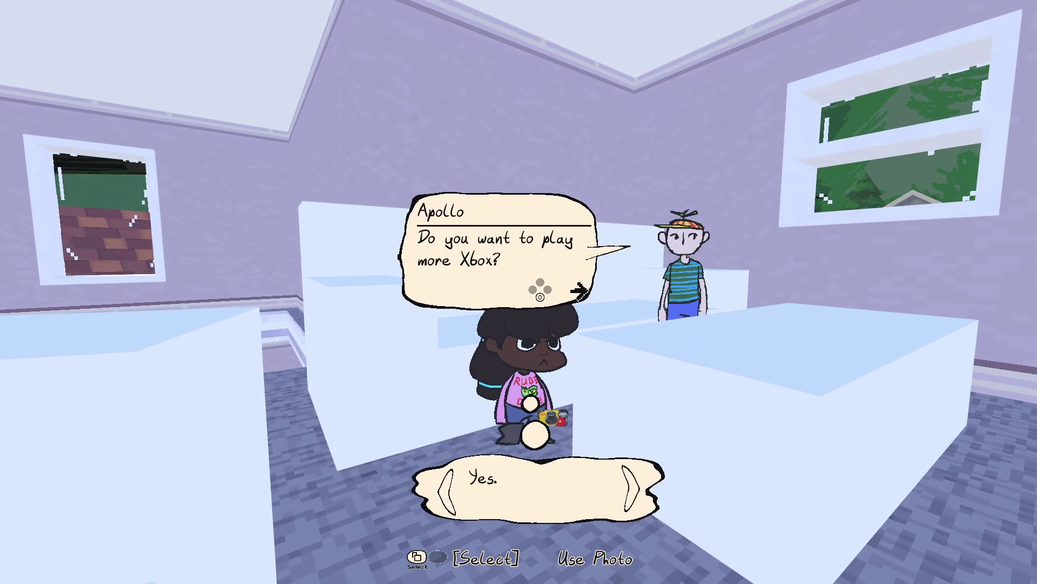
Step: Answer Yes to more Xbox, advance past the video, then stop the game with F8
{"action": "key", "text": "Return"}
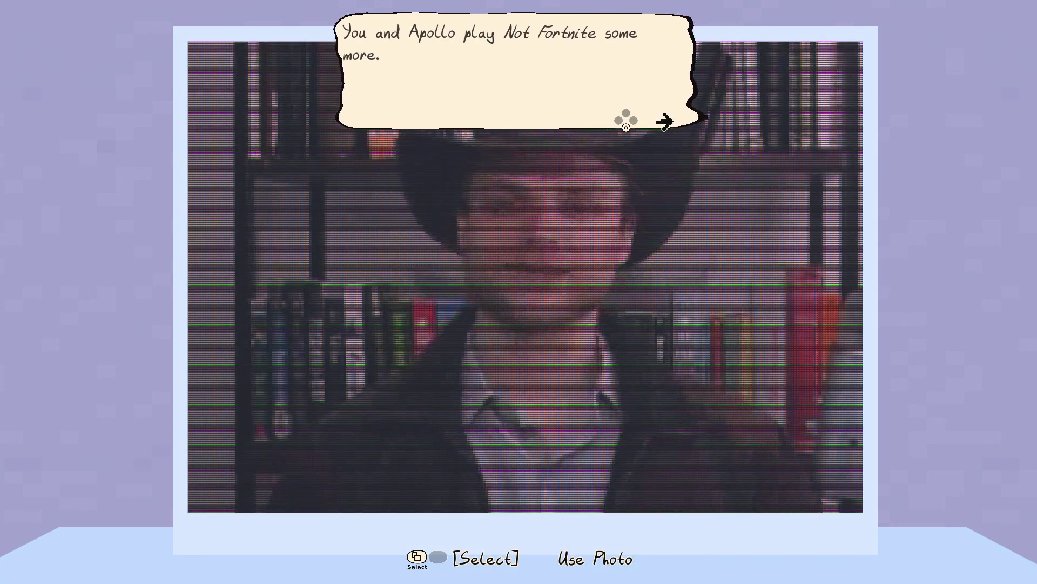
{"action": "key", "text": "Return"}
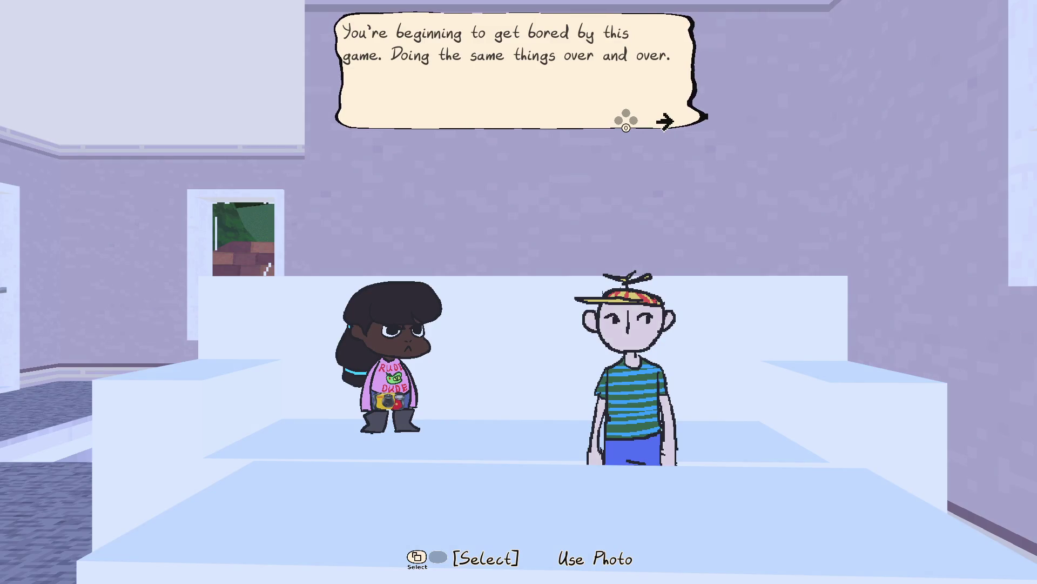
{"action": "key", "text": "F8"}
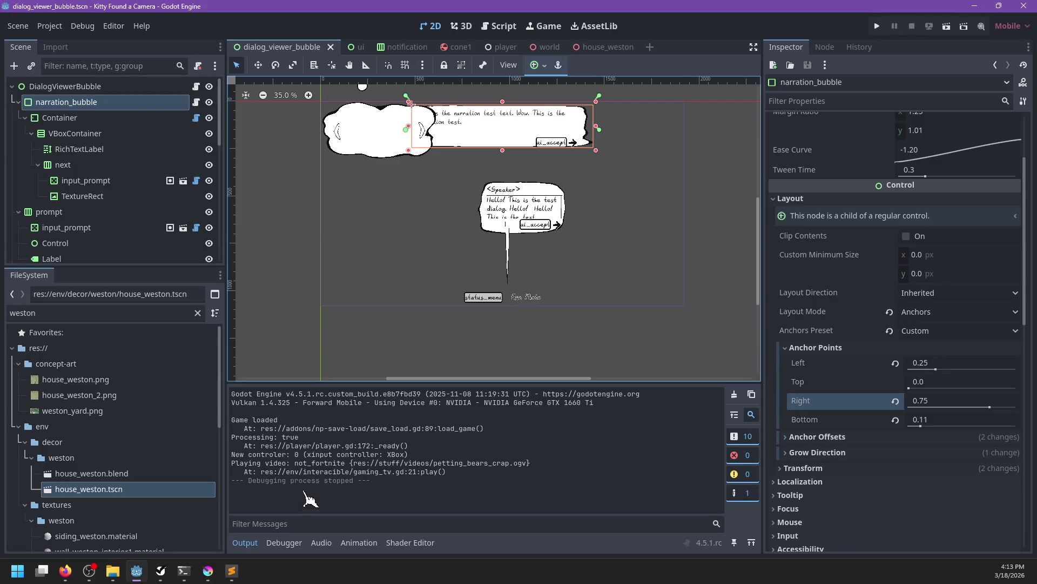
Step: In apollo.dialog, move the [c play: gaming] line down below the bored line and save
{"action": "left_click", "coordinate": [238, 568]}
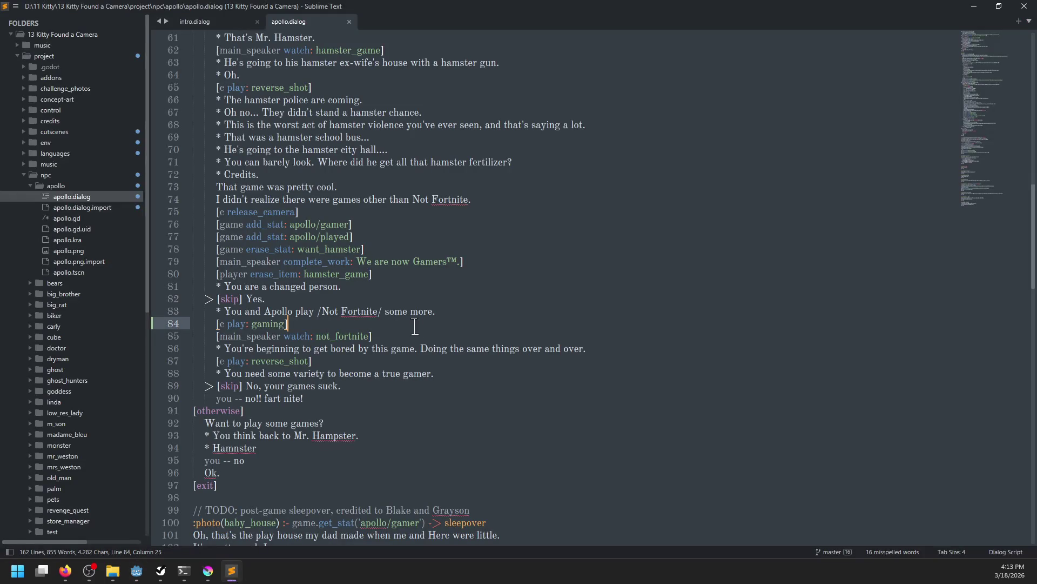
{"action": "left_click", "coordinate": [279, 366]}
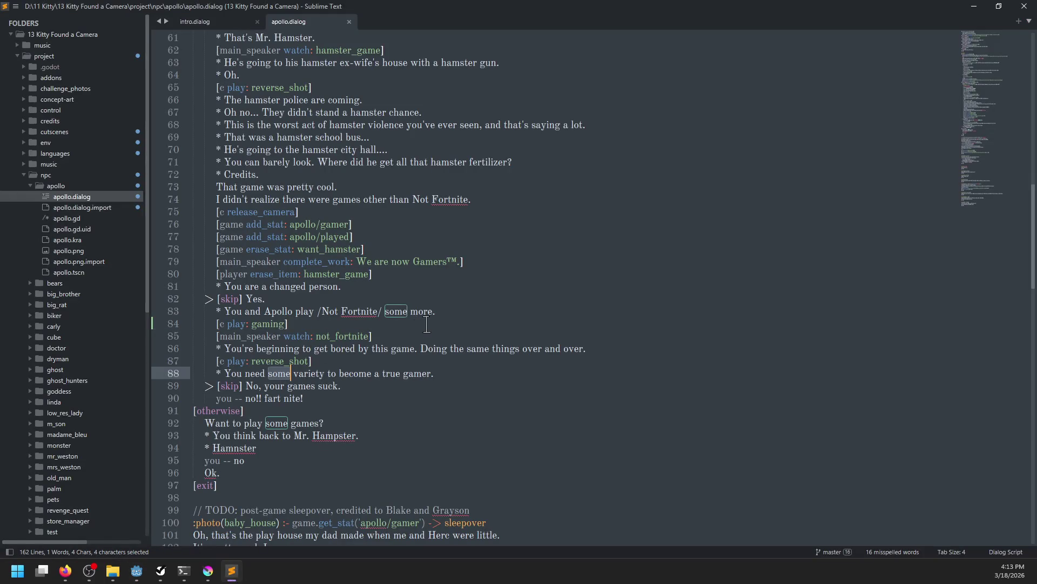
{"action": "left_click", "coordinate": [359, 323]}
{"action": "left_click", "coordinate": [455, 309], "text": "shift"}
{"action": "key", "text": "ctrl+shift+Down"}
{"action": "key", "text": "ctrl+shift+Down"}
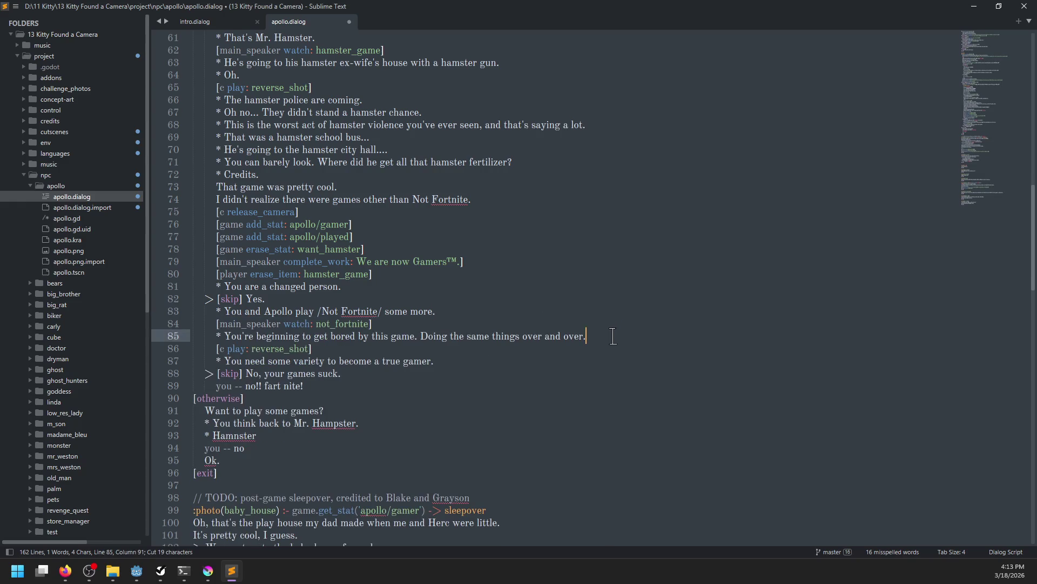
{"action": "key", "text": "ctrl+s"}
Step: Cut the gaming cue, paste it below the reverse_shot cue, and save
{"action": "key", "text": "alt+Tab"}
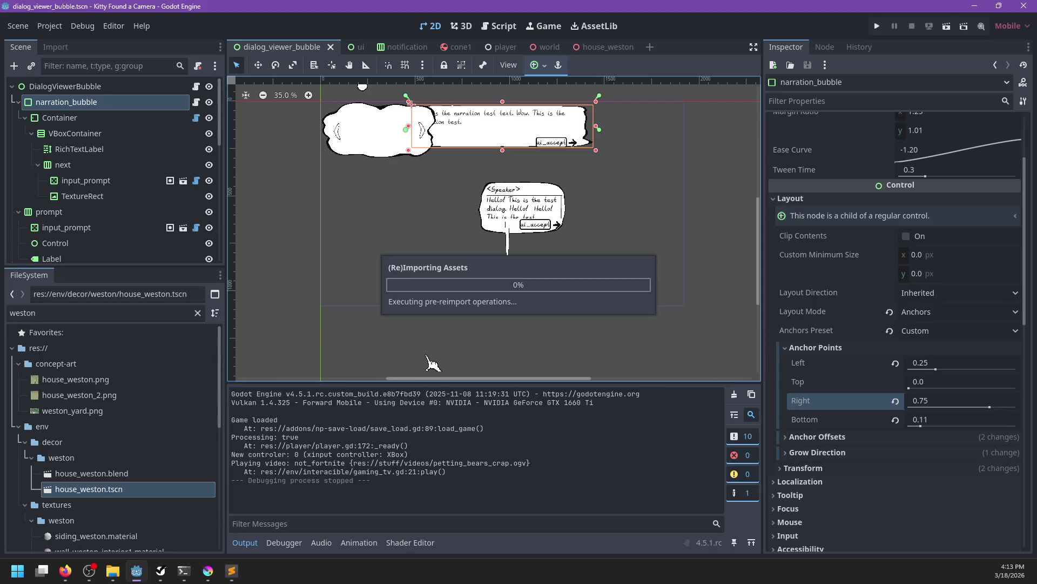
{"action": "key", "text": "alt+Tab"}
{"action": "left_click", "coordinate": [317, 355]}
{"action": "left_click", "coordinate": [605, 335]}
{"action": "left_click", "coordinate": [597, 349], "text": "shift"}
{"action": "key", "text": "ctrl+x"}
{"action": "left_click", "coordinate": [344, 354]}
{"action": "key", "text": "ctrl+v"}
{"action": "key", "text": "ctrl+s"}
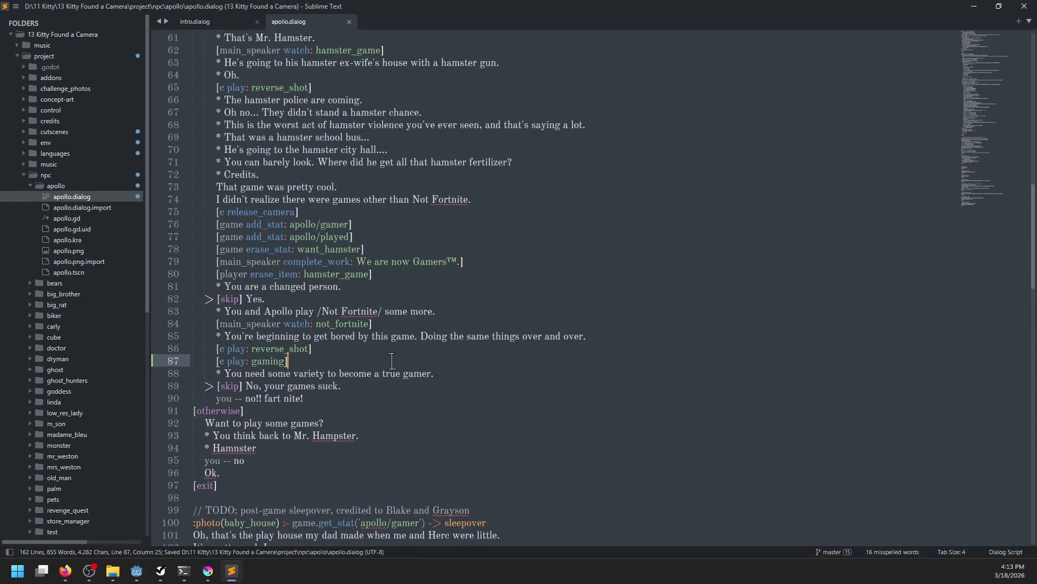
Step: Undo that move so the gaming cue stays before reverse_shot, then open Godot's player scene
{"action": "key", "text": "alt+Tab"}
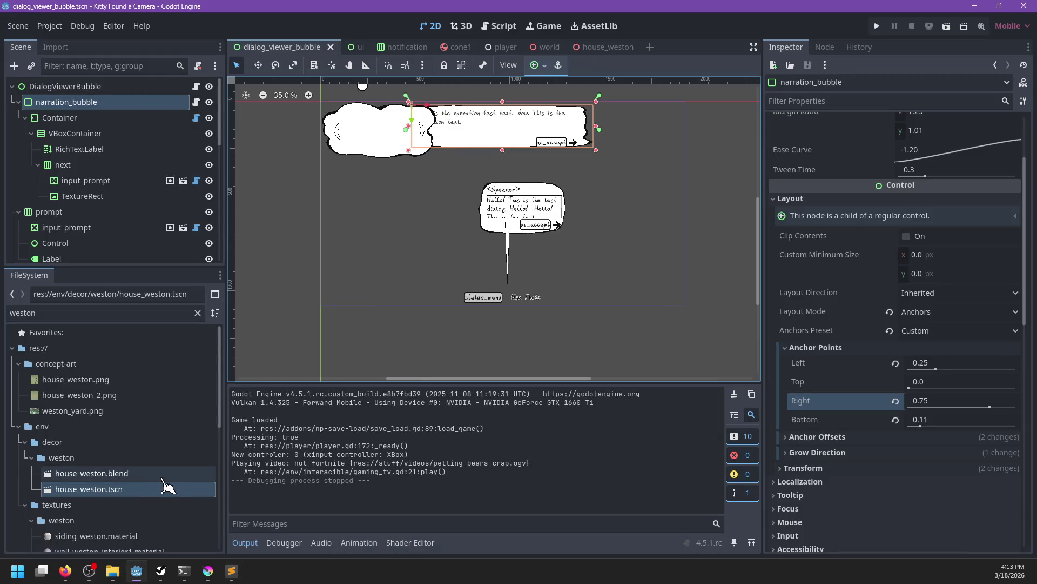
{"action": "key", "text": "alt+Tab"}
{"action": "key", "text": "ctrl+z"}
{"action": "key", "text": "ctrl+z"}
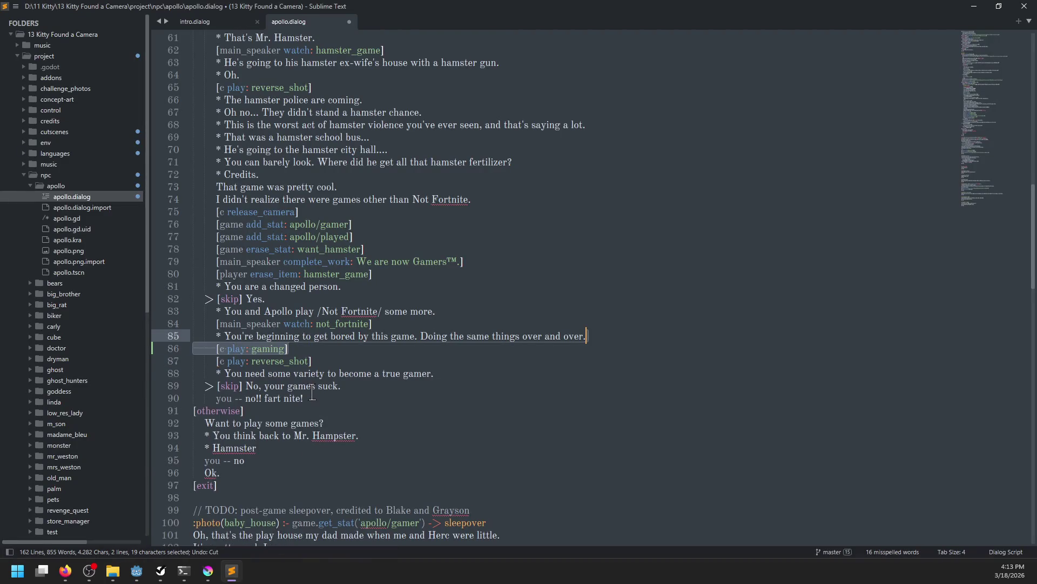
{"action": "key", "text": "alt+Tab"}
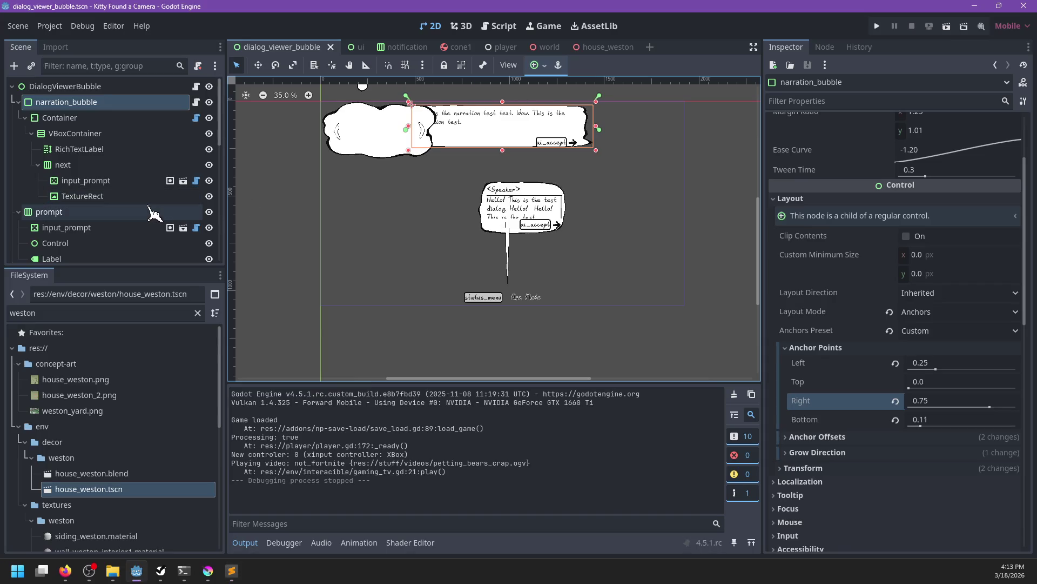
{"action": "left_click", "coordinate": [503, 48]}
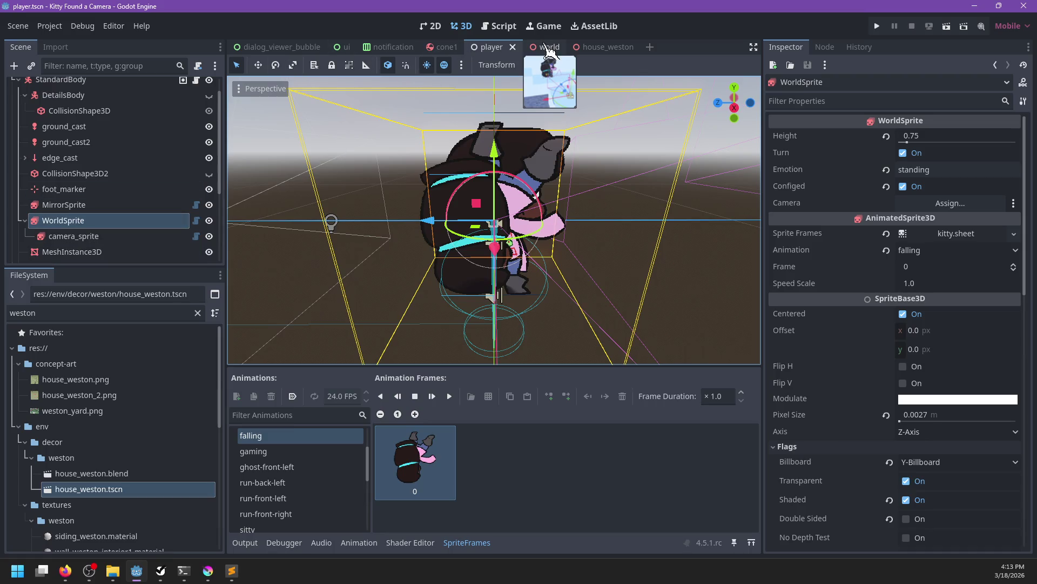
Step: Recheck the gaming cue line in apollo.dialog, then return to Godot's 3D world view
{"action": "key", "text": "alt+Tab"}
{"action": "left_click", "coordinate": [348, 348]}
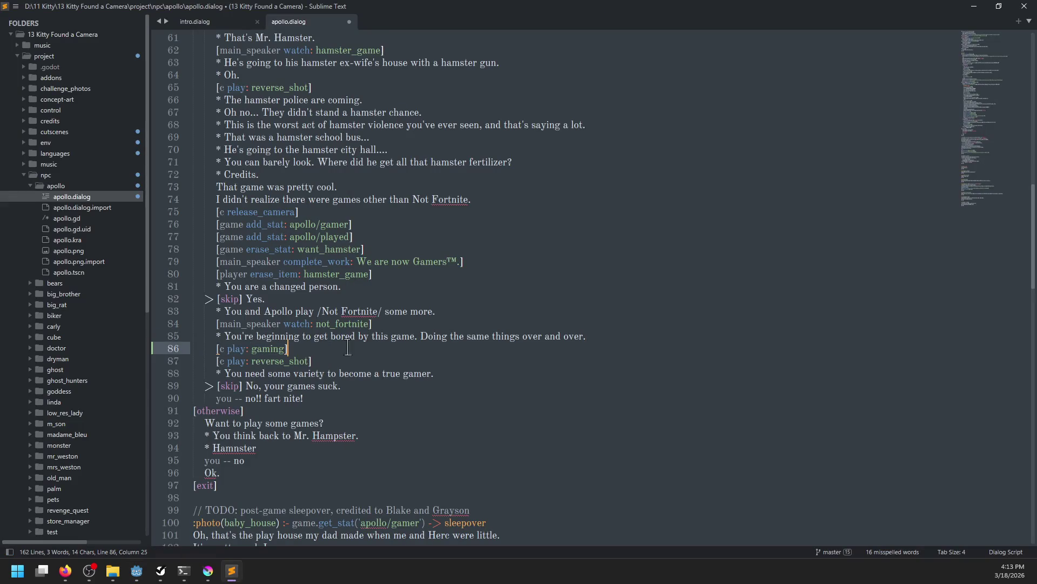
{"action": "left_click", "coordinate": [609, 336], "text": "shift"}
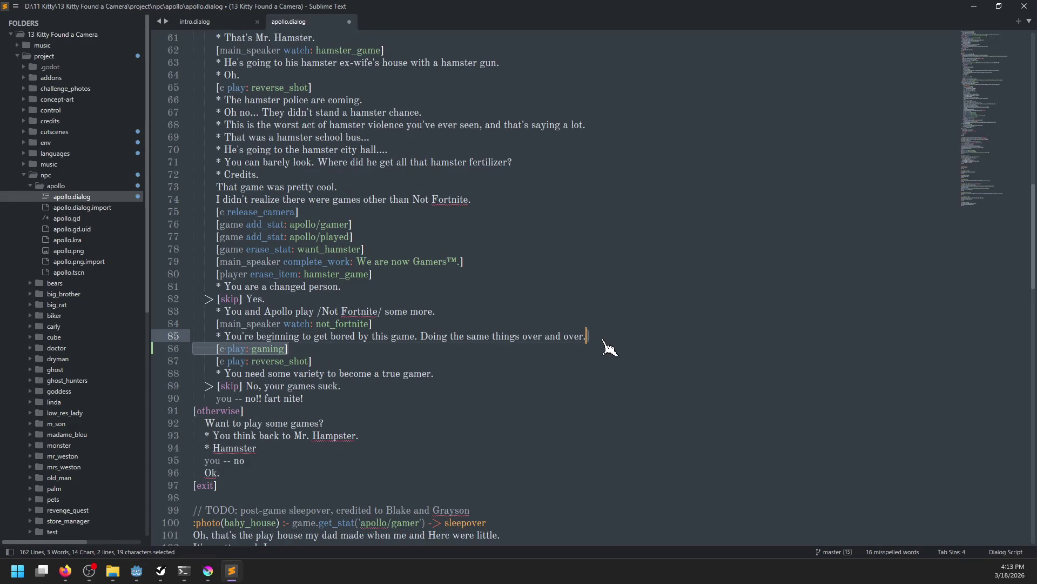
{"action": "key", "text": "alt+Tab"}
{"action": "scroll", "coordinate": [97, 224], "scroll_direction": "up", "scroll_amount": 2}
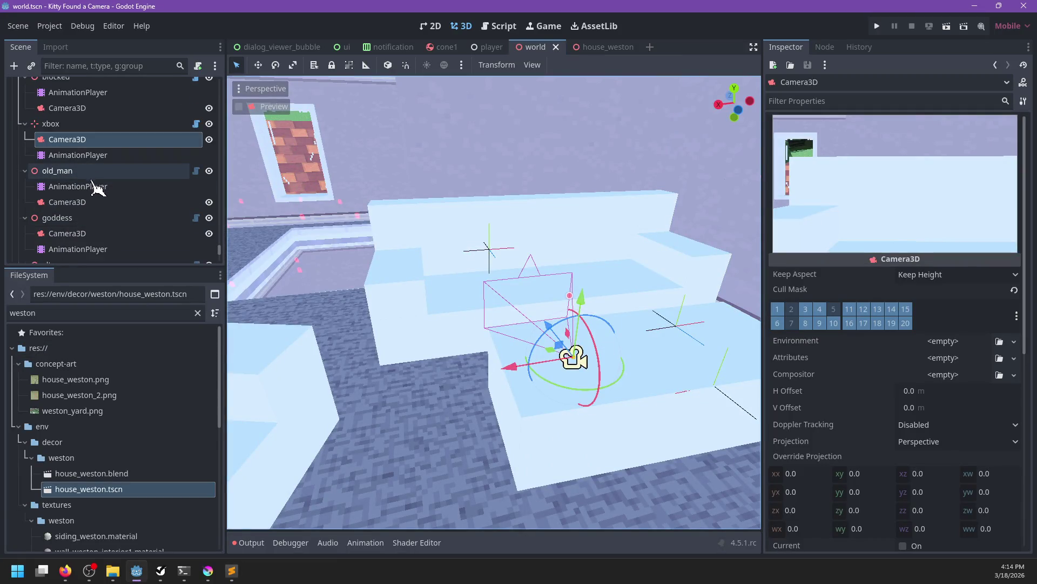
Step: Select the xbox AnimationPlayer and preview its reverse_shot animation with the view closer to the character
{"action": "left_click", "coordinate": [81, 155]}
{"action": "left_click", "coordinate": [443, 397]}
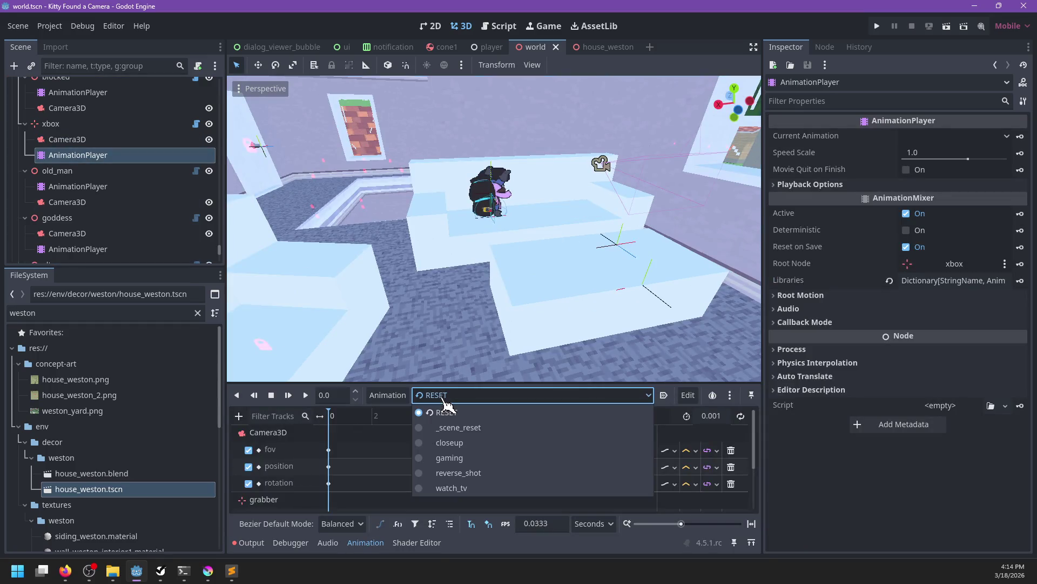
{"action": "left_click", "coordinate": [457, 473]}
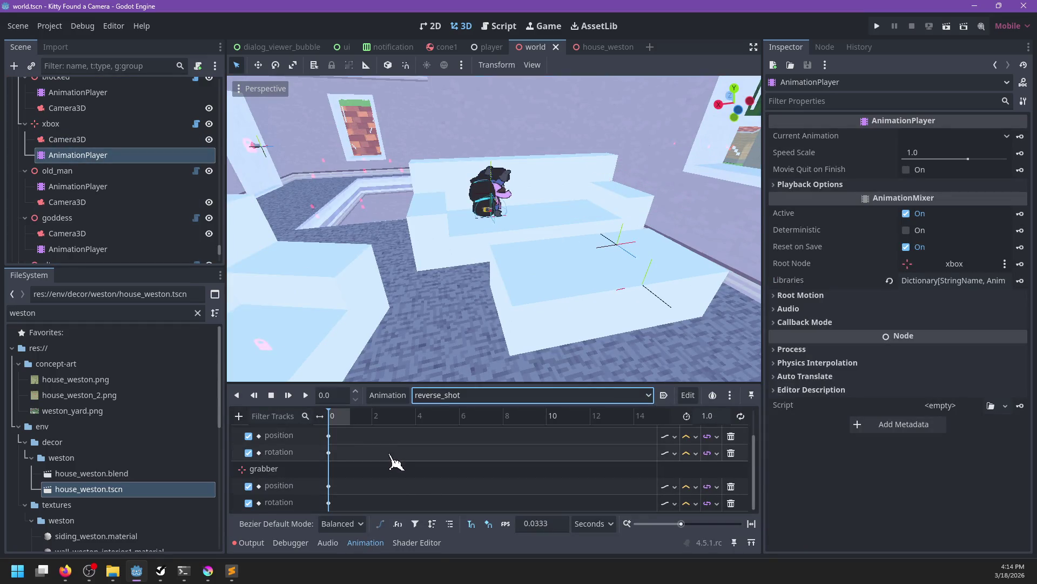
{"action": "scroll", "coordinate": [524, 251], "scroll_direction": "up", "scroll_amount": 3}
{"action": "mouse_move", "coordinate": [523, 252]}
{"action": "left_mouse_down"}
{"action": "mouse_move", "coordinate": [577, 266]}
{"action": "mouse_move", "coordinate": [405, 259]}
{"action": "mouse_move", "coordinate": [593, 301]}
{"action": "mouse_move", "coordinate": [530, 357]}
{"action": "left_mouse_up"}
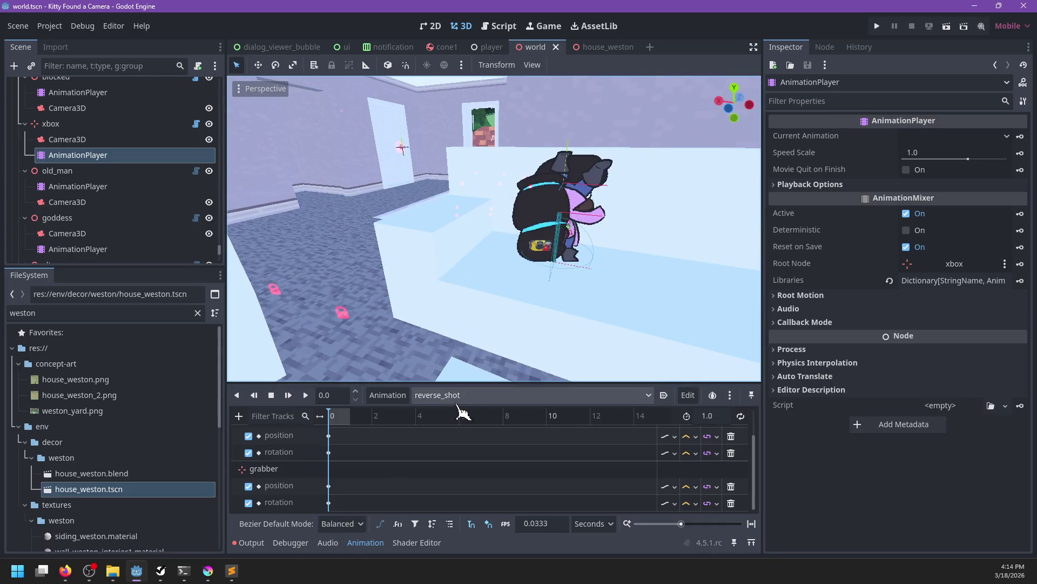
Step: In the gaming animation, move the emotion key from -0.0333 to time 0
{"action": "left_click", "coordinate": [461, 396]}
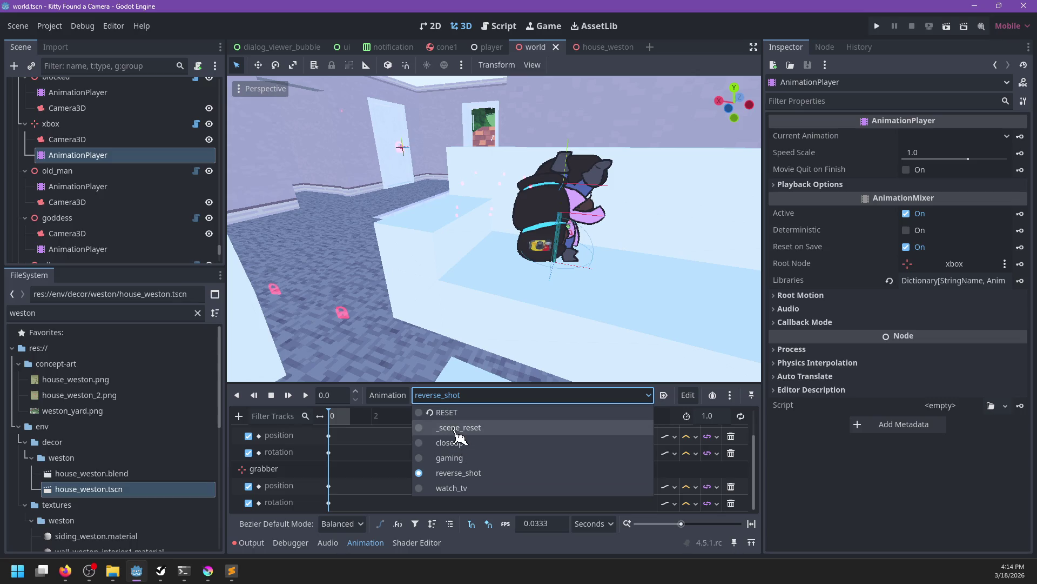
{"action": "left_click", "coordinate": [449, 458]}
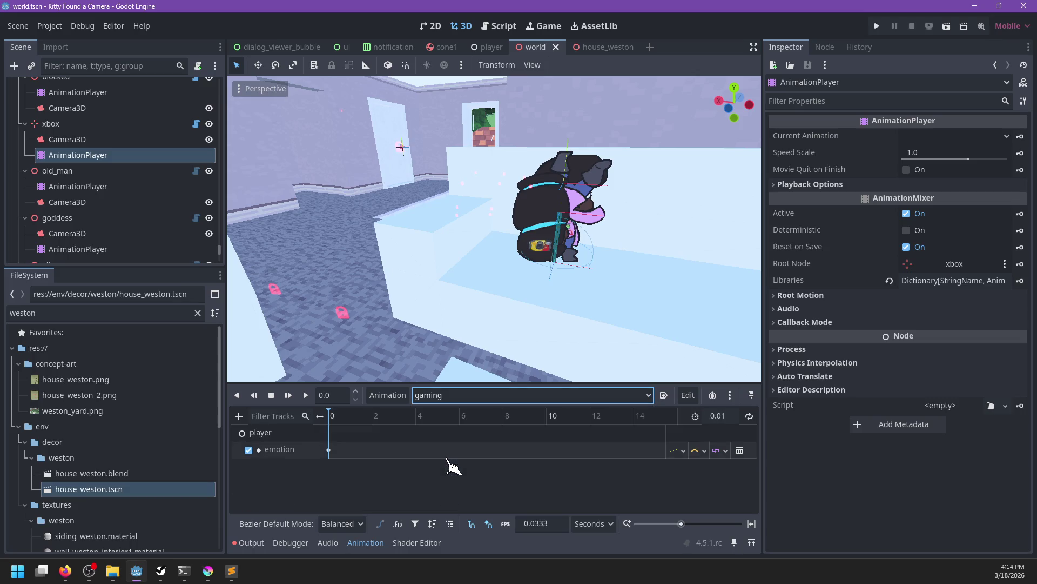
{"action": "left_click", "coordinate": [331, 451]}
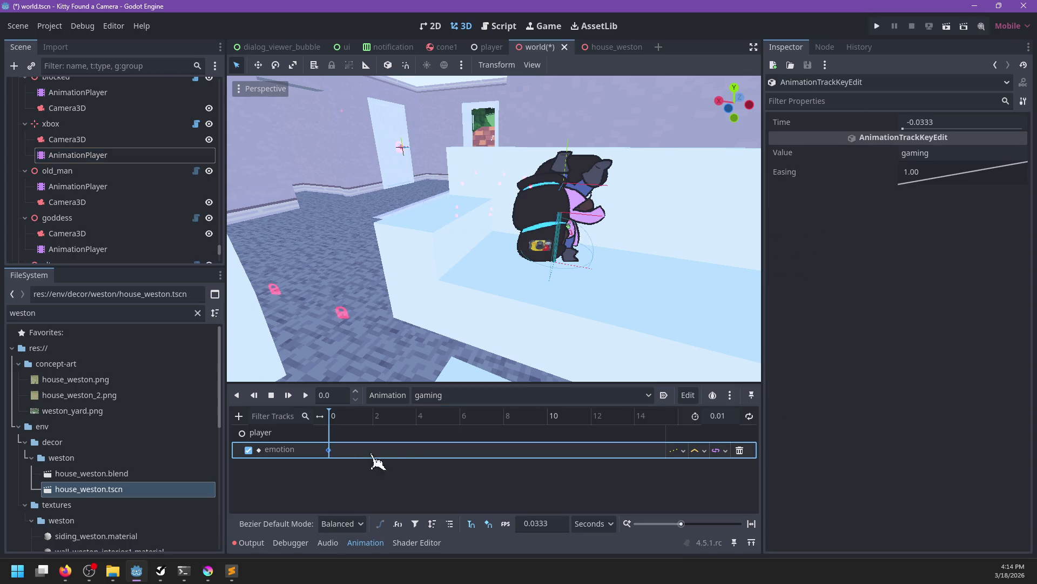
{"action": "left_click", "coordinate": [930, 123]}
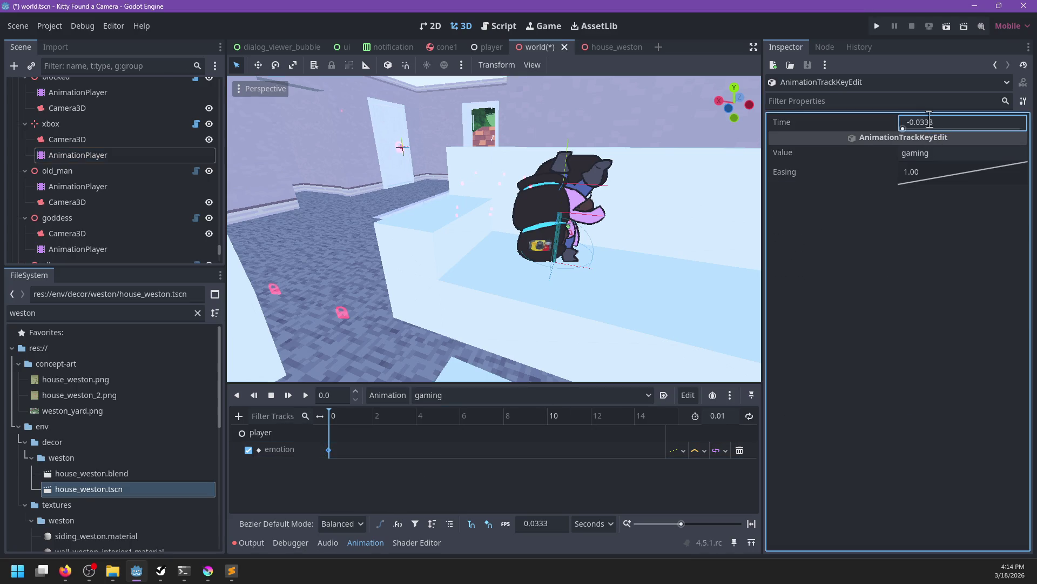
{"action": "type", "text": "0"}
{"action": "key", "text": "Return"}
Step: Save the world scene, clear the Output log, and relaunch the game to test
{"action": "key", "text": "ctrl+s"}
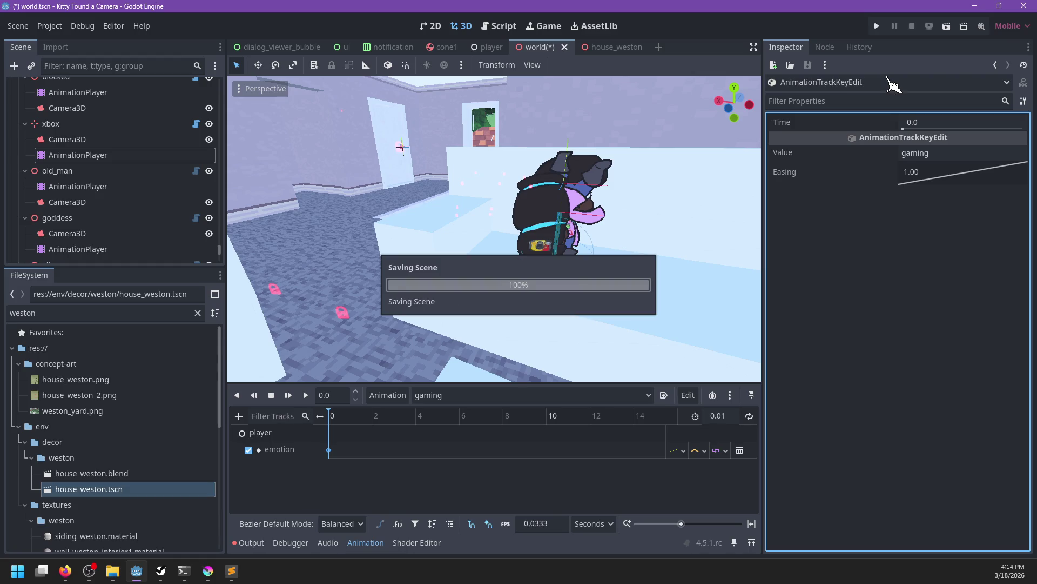
{"action": "left_click", "coordinate": [252, 543]}
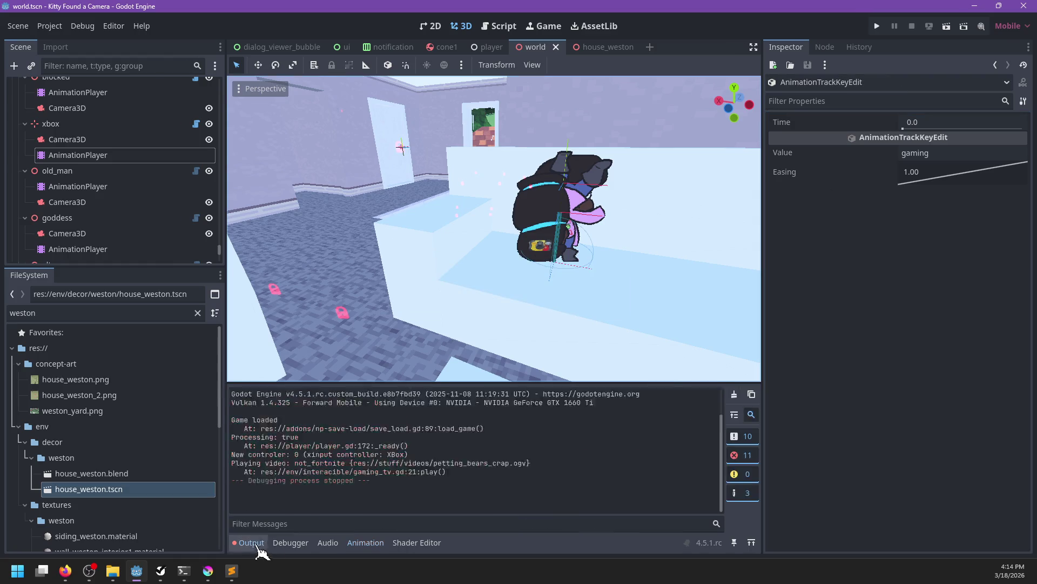
{"action": "left_click", "coordinate": [734, 394]}
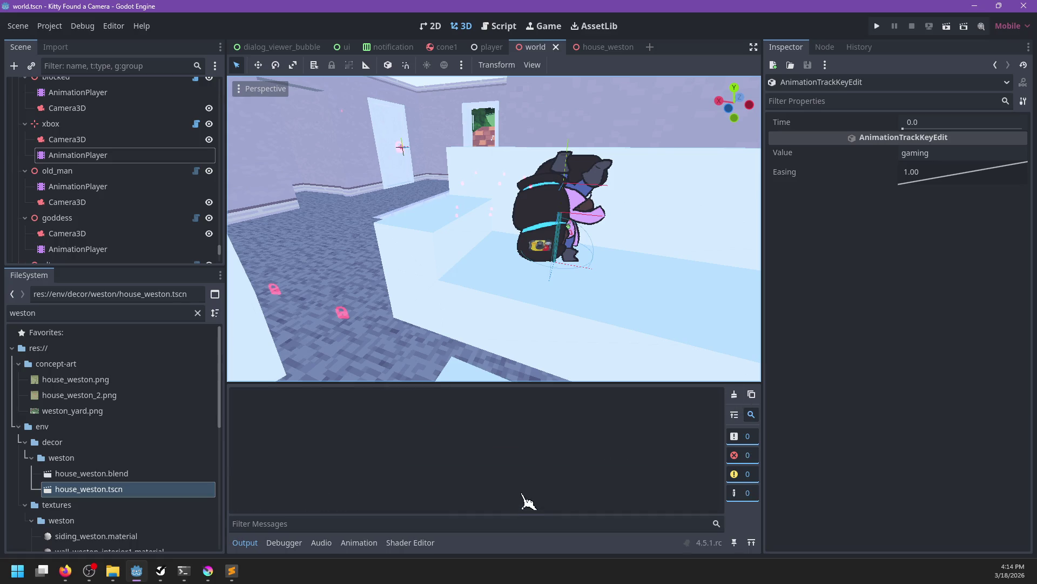
{"action": "key", "text": "F5"}
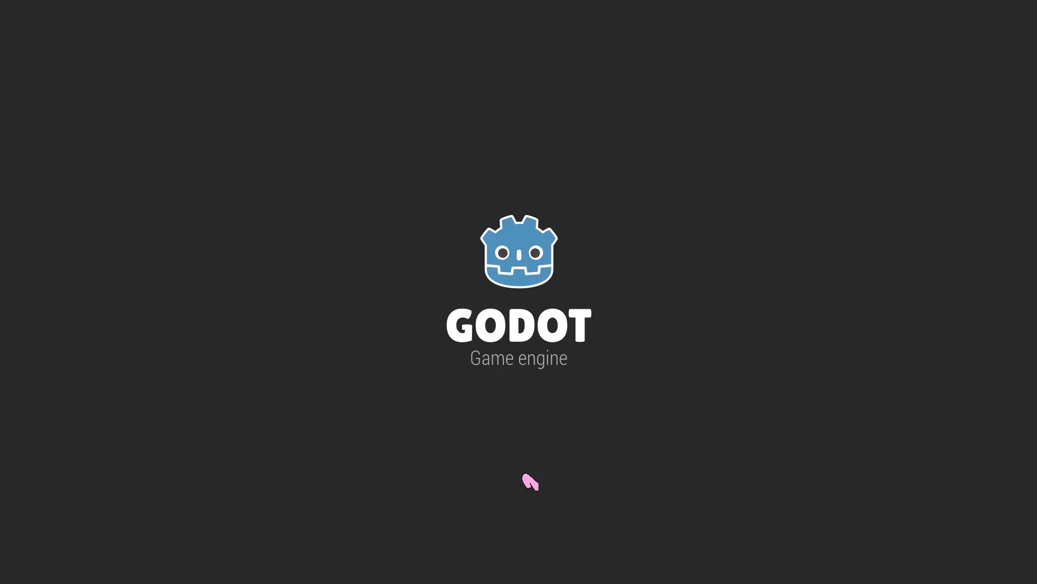
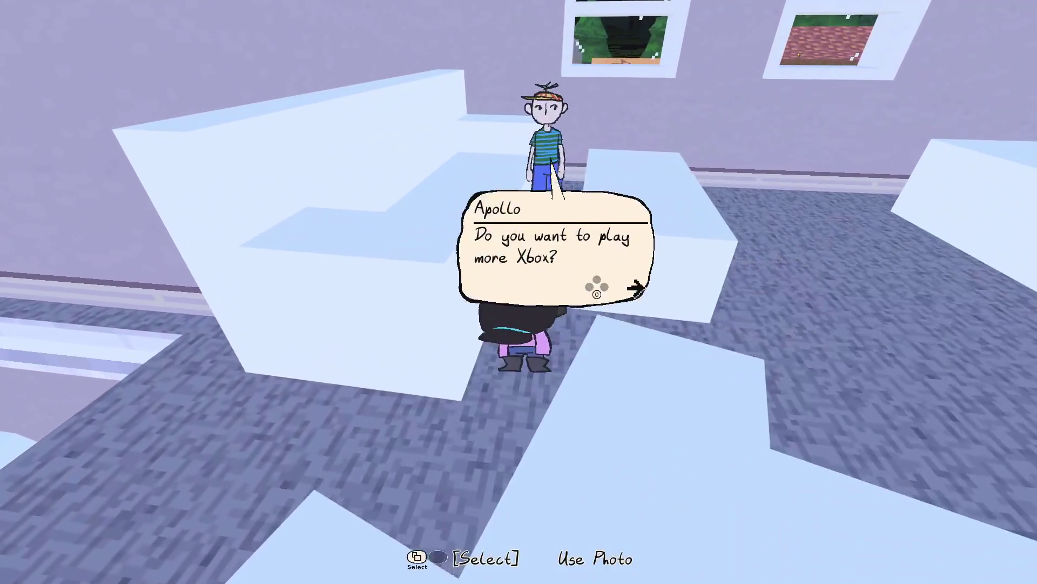
Step: Accept Apollo's Xbox offer, play the cutscene to its final line, and stop the game
{"action": "key", "text": "Return"}
{"action": "key", "text": "Return"}
{"action": "key", "text": "Return"}
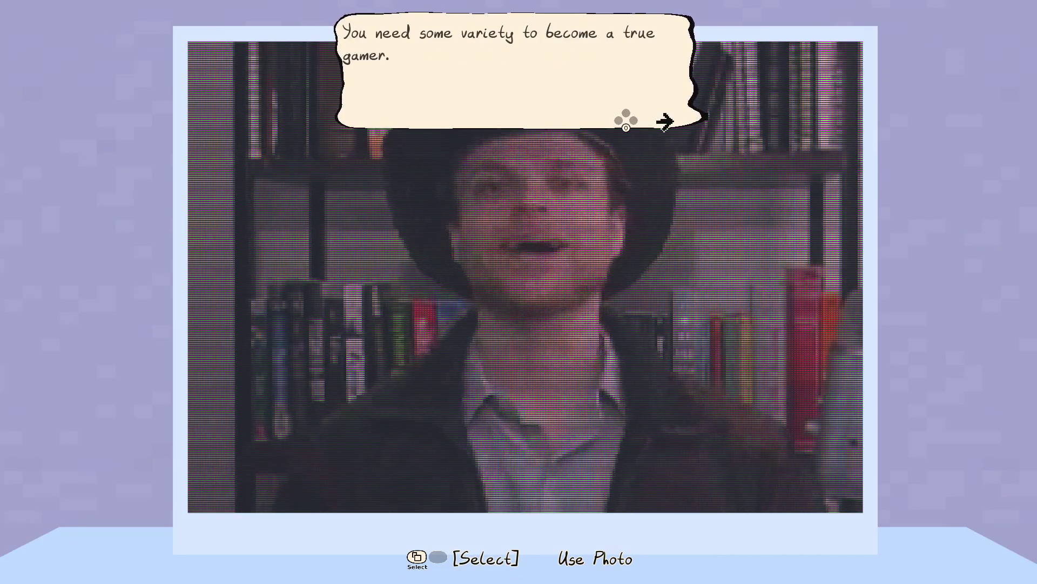
{"action": "key", "text": "Return"}
{"action": "key", "text": "F8"}
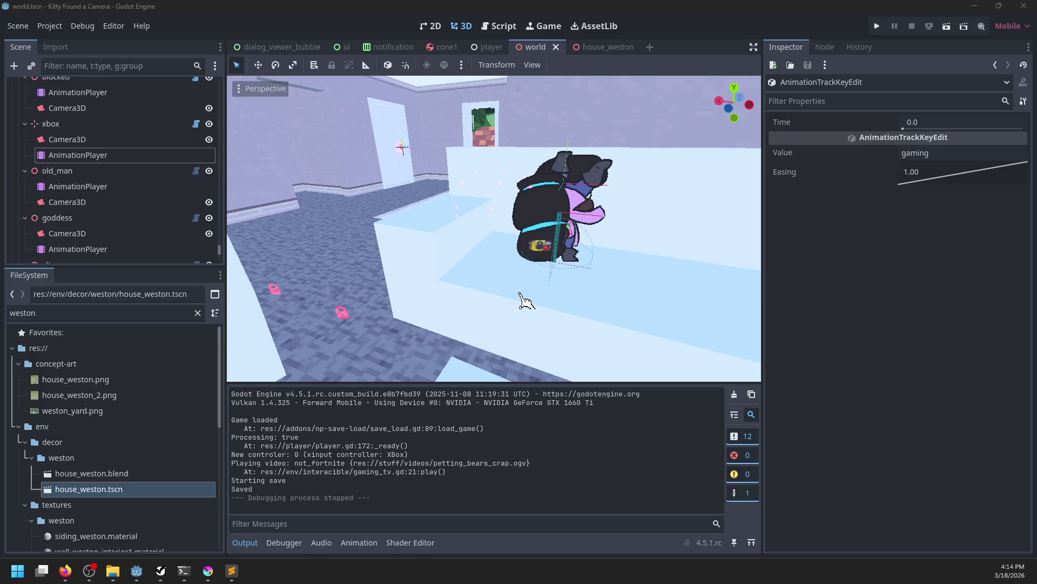
Step: Save apollo.dialog with the reverse_shot cue on line 87 and relaunch the game
{"action": "left_click", "coordinate": [231, 571]}
{"action": "key", "text": "ctrl+z"}
{"action": "key", "text": "ctrl+z"}
{"action": "left_click", "coordinate": [379, 359]}
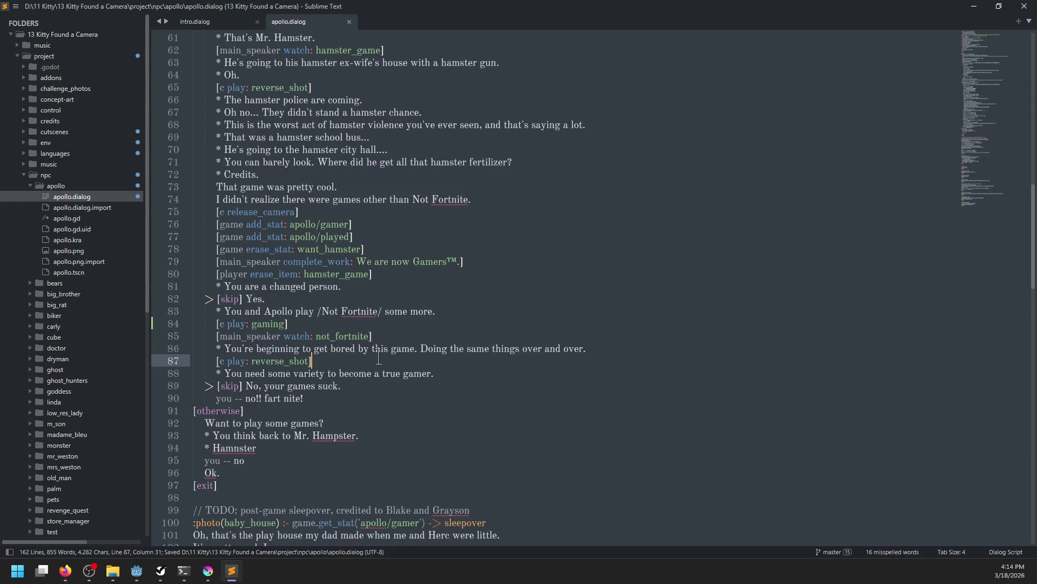
{"action": "key", "text": "alt+Tab"}
{"action": "key", "text": "F5"}
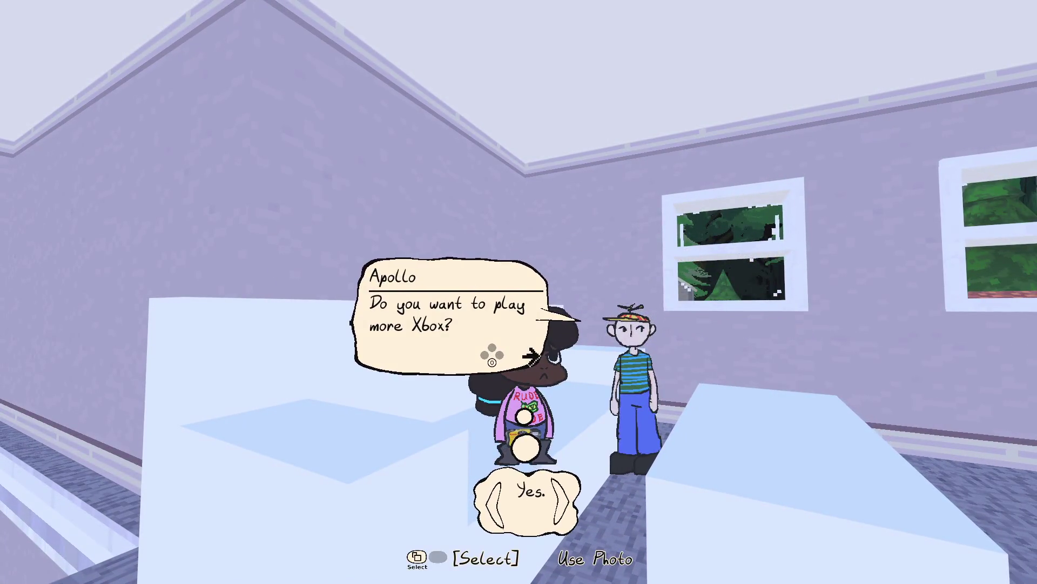
Step: Choose Yes, play through the Not Fortnite photo and bored narration, then stop the game
{"action": "key", "text": "Return"}
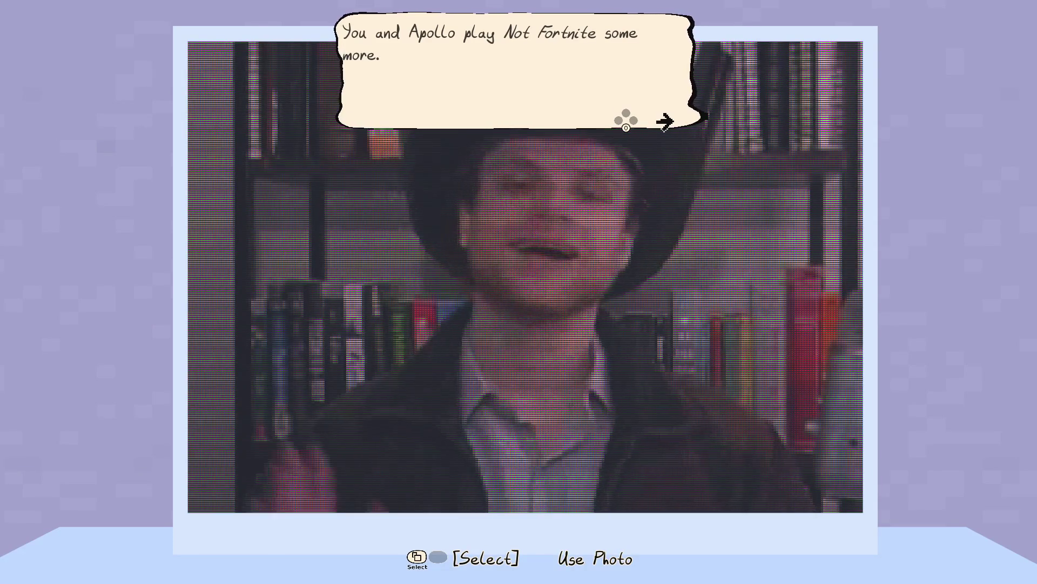
{"action": "key", "text": "Return"}
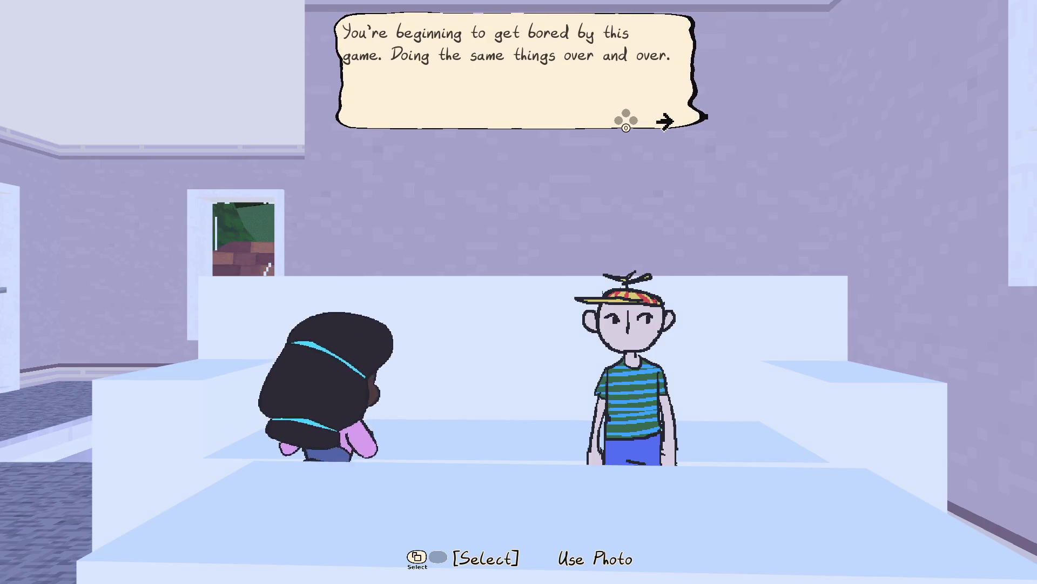
{"action": "key", "text": "w"}
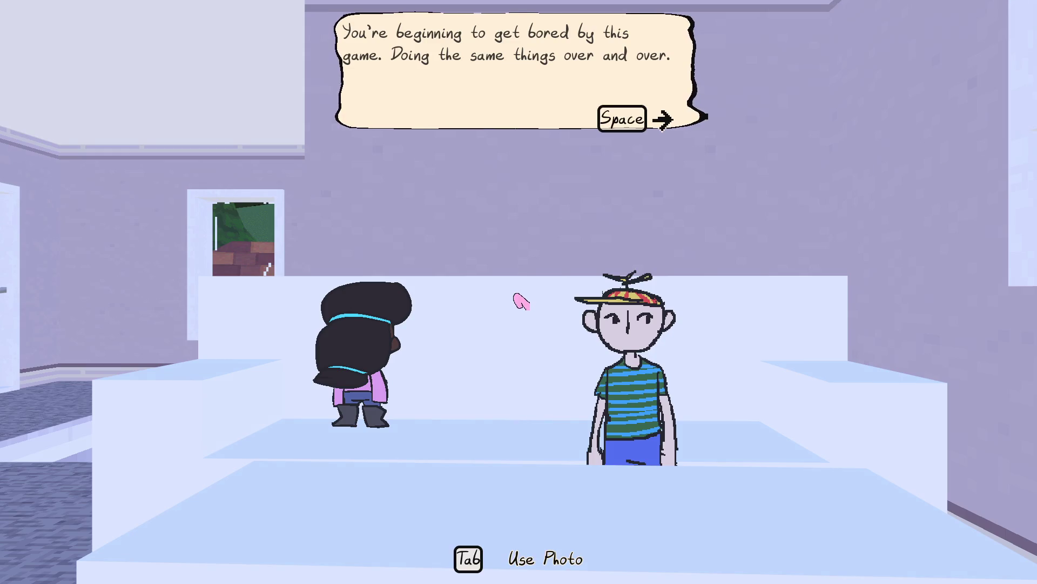
{"action": "key", "text": "F8"}
{"action": "left_click", "coordinate": [89, 155]}
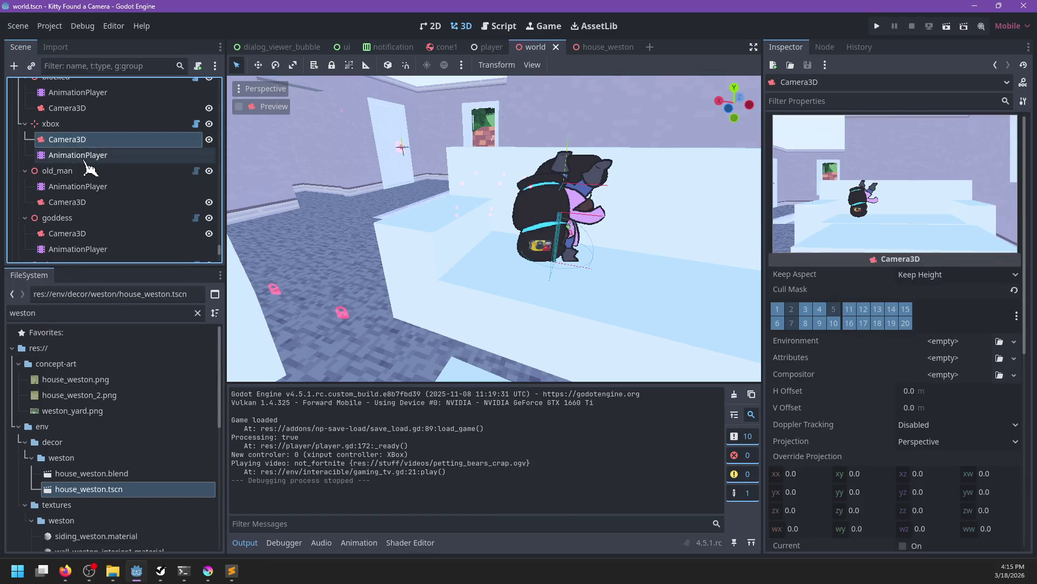
Step: Add a Call Method track targeting player to the xbox gaming animation
{"action": "left_click", "coordinate": [239, 417]}
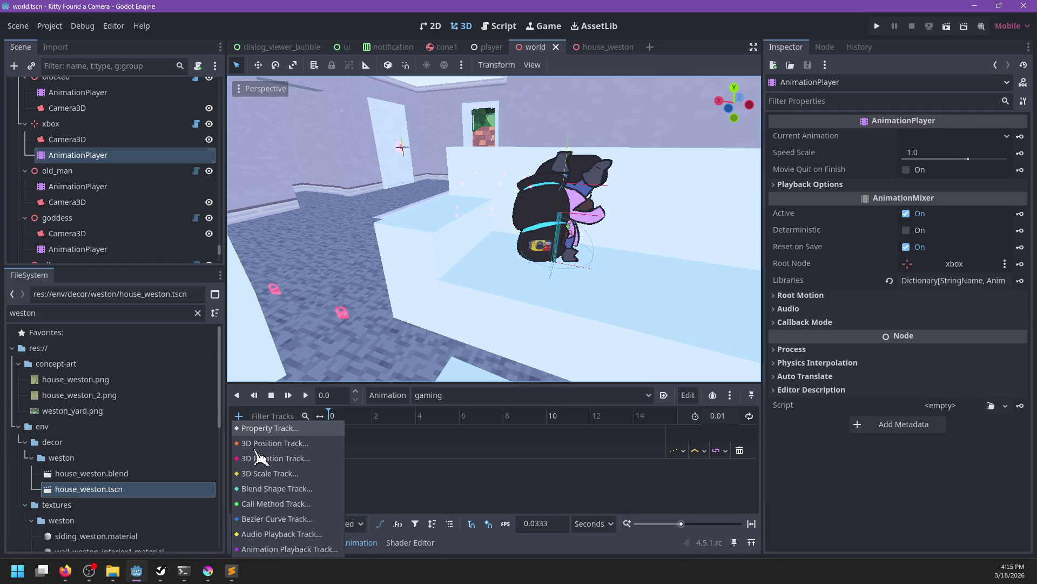
{"action": "left_click", "coordinate": [275, 505]}
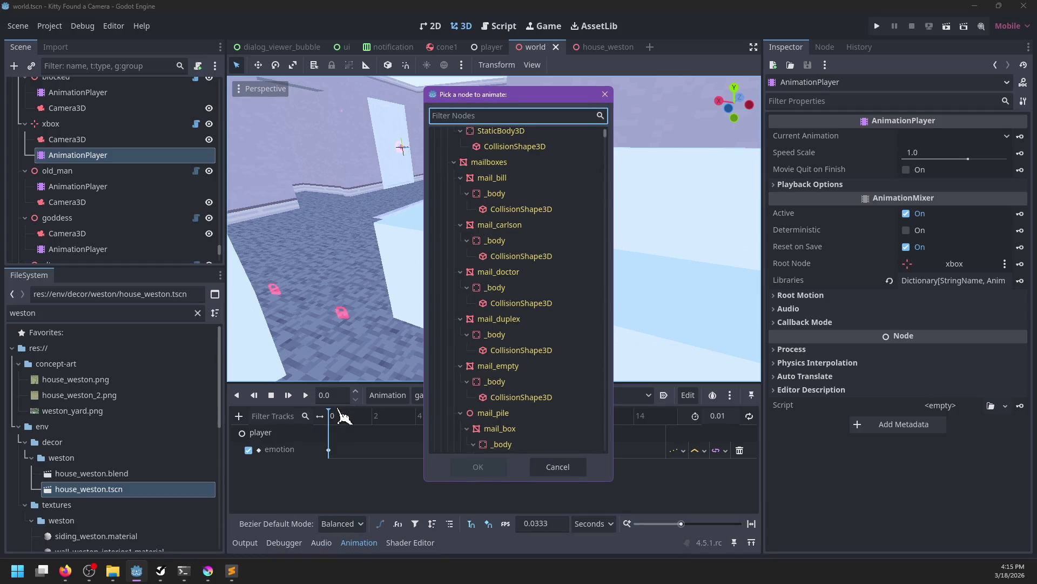
{"action": "type", "text": "player"}
{"action": "scroll", "coordinate": [540, 308], "scroll_direction": "up", "scroll_amount": 5}
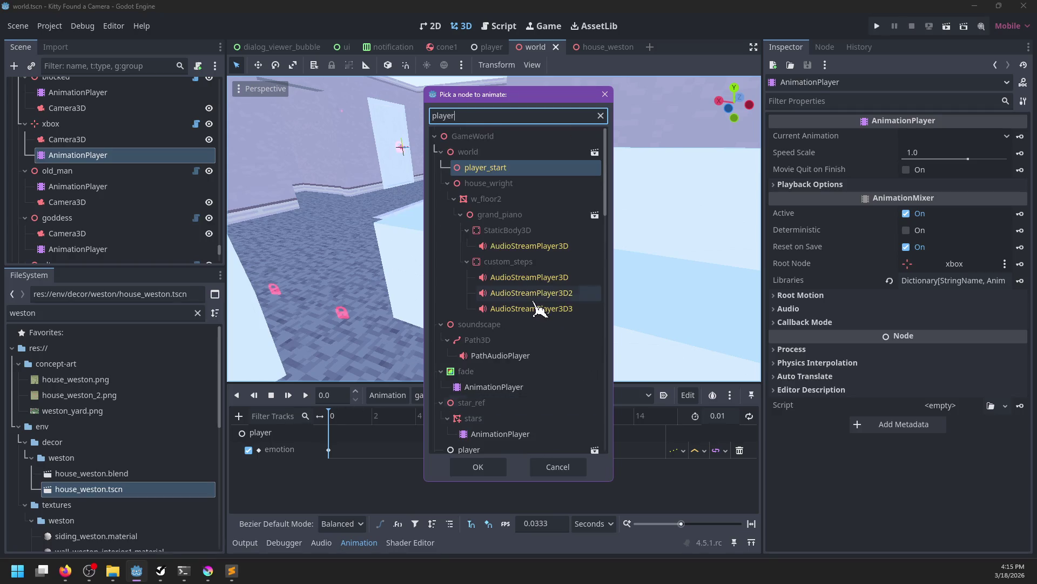
{"action": "double_click", "coordinate": [469, 449]}
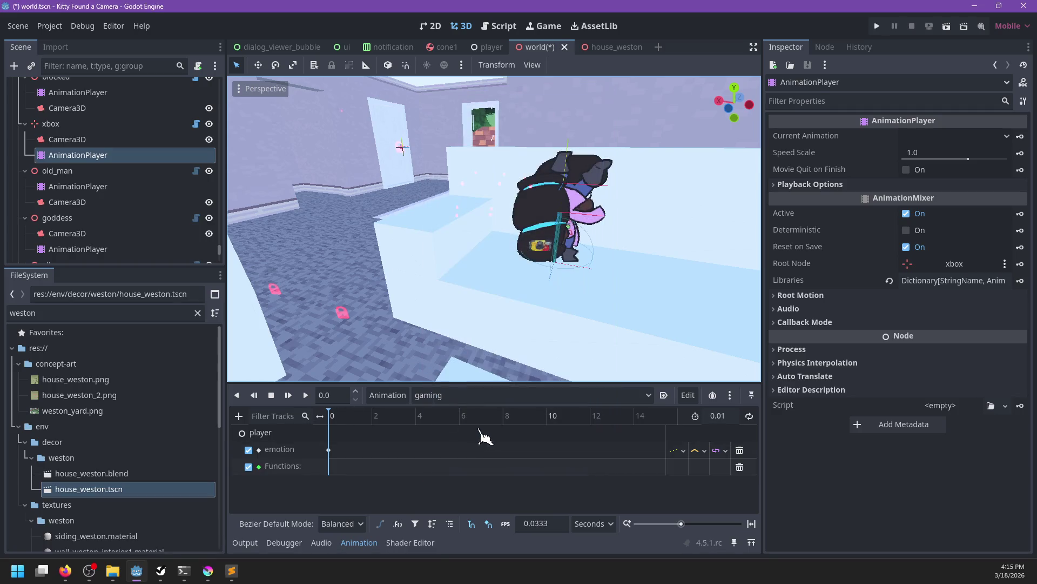
Step: Insert a lock(false) key on the Functions track, save world.tscn, and run the game
{"action": "right_click", "coordinate": [330, 469]}
{"action": "left_click", "coordinate": [346, 480]}
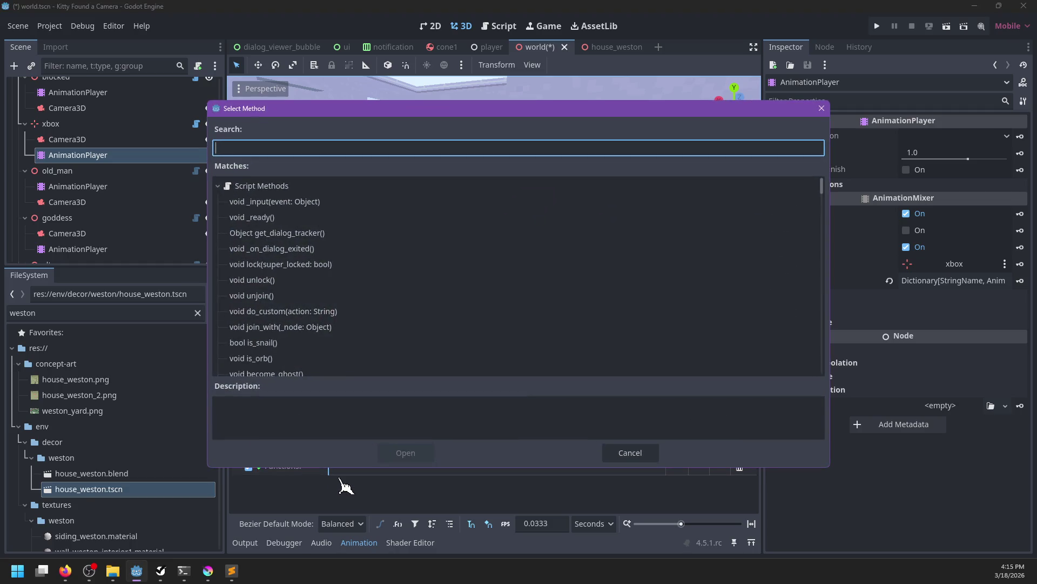
{"action": "type", "text": "lock"}
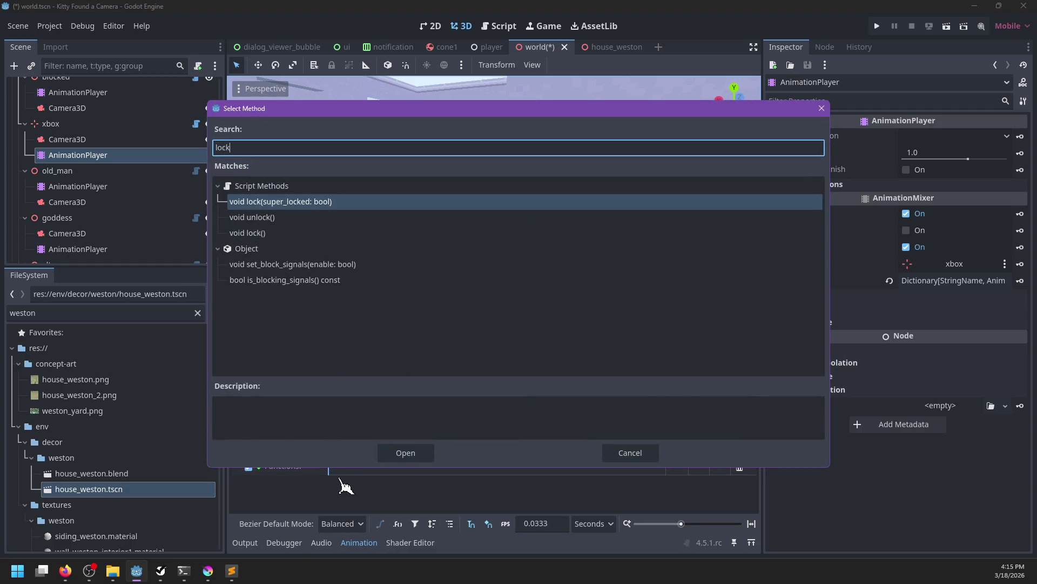
{"action": "key", "text": "Return"}
{"action": "left_click", "coordinate": [332, 468]}
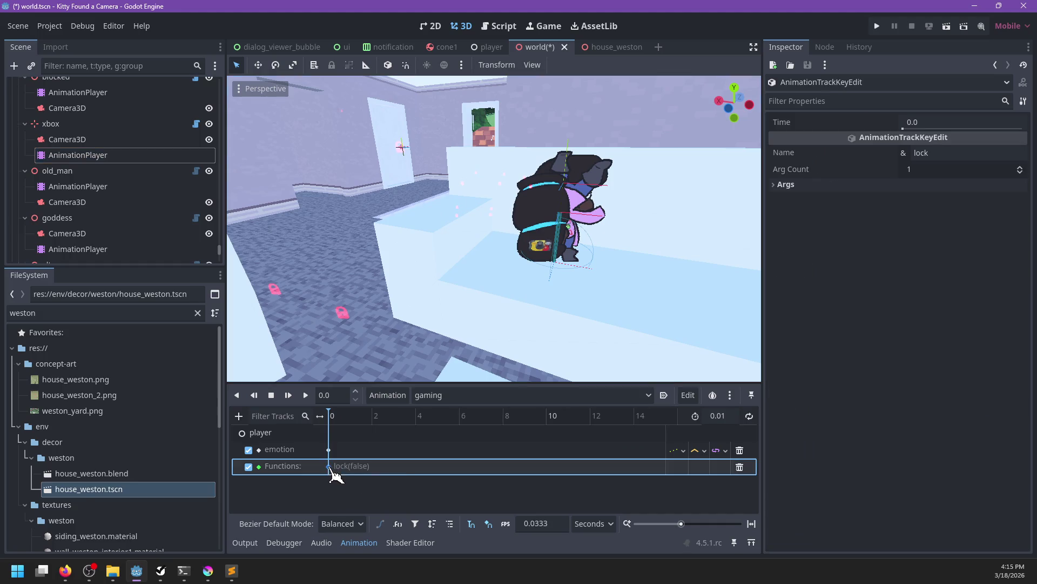
{"action": "key", "text": "ctrl+s"}
{"action": "left_click", "coordinate": [820, 185]}
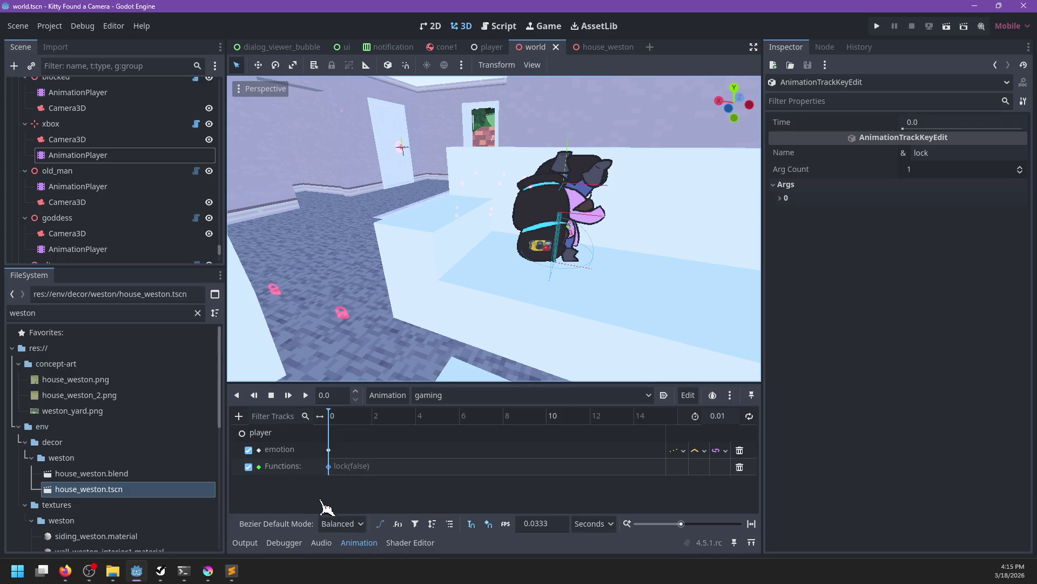
{"action": "key", "text": "F5"}
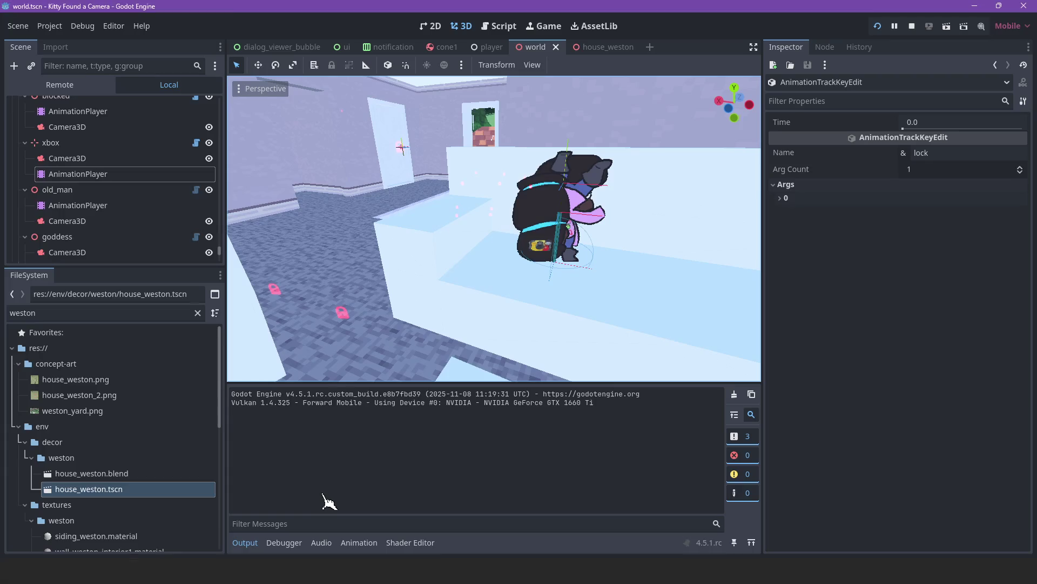
Step: Review the NP-ToDo list, then return to apollo.dialog in Sublime
{"action": "key", "text": "alt+Tab"}
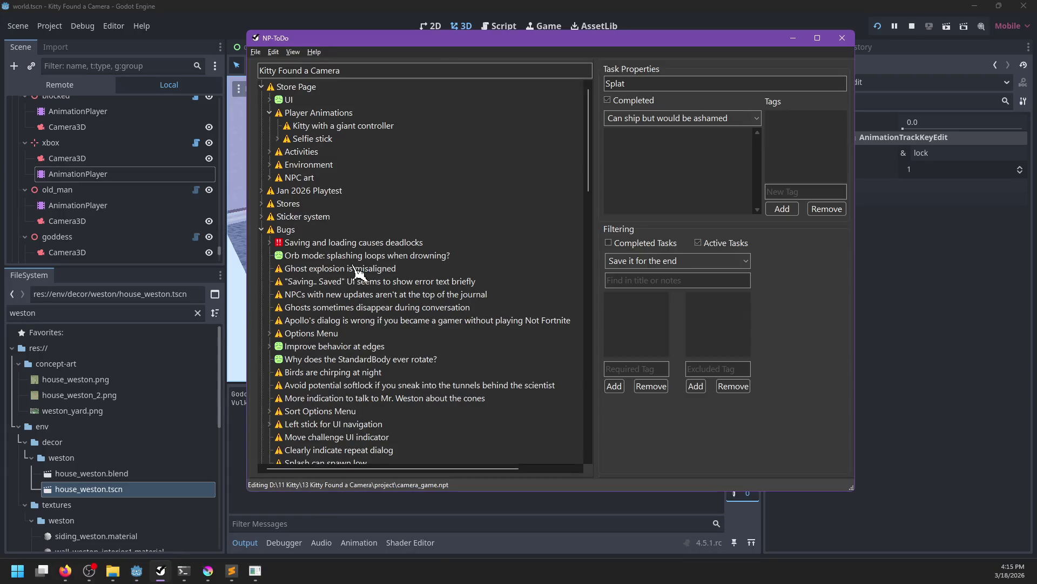
{"action": "scroll", "coordinate": [380, 261], "scroll_direction": "down", "scroll_amount": 3}
{"action": "key", "text": "alt+Tab"}
{"action": "left_click", "coordinate": [556, 263]}
Step: Delete the [player lock] line after line 56 in the gaming section and save apollo.dialog
{"action": "key", "text": "ctrl+f"}
{"action": "key", "text": "Escape"}
{"action": "scroll", "coordinate": [429, 236], "scroll_direction": "up", "scroll_amount": 9}
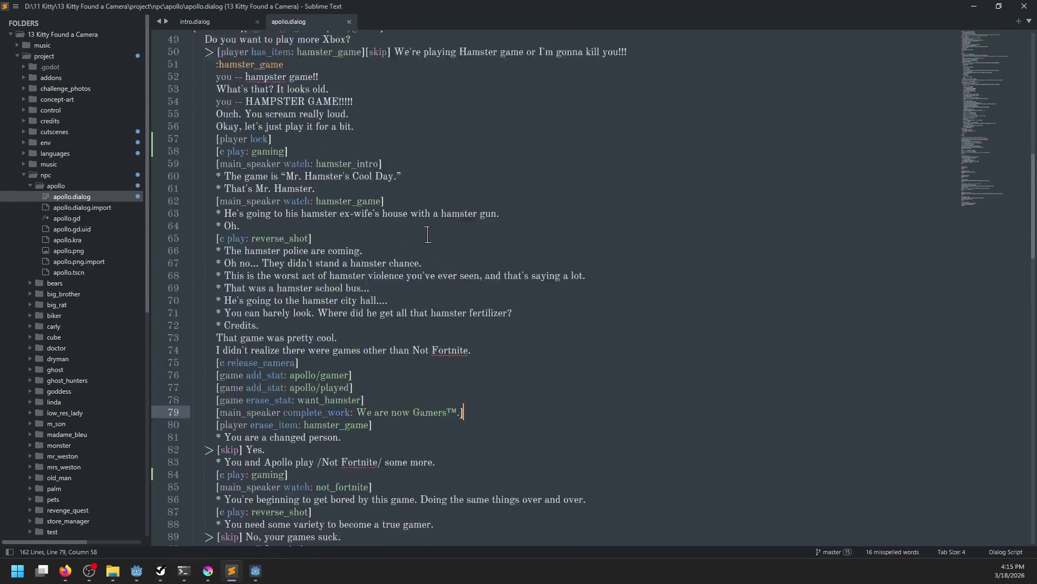
{"action": "left_click_drag", "start_coordinate": [311, 325], "coordinate": [402, 311]}
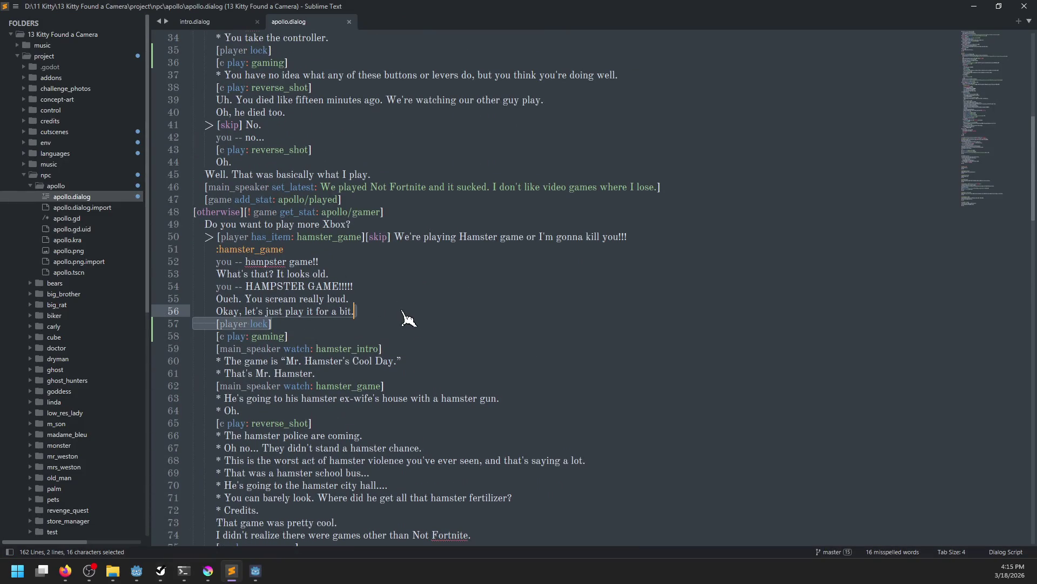
{"action": "key", "text": "BackSpace"}
{"action": "key", "text": "ctrl+s"}
{"action": "key", "text": "alt+Tab"}
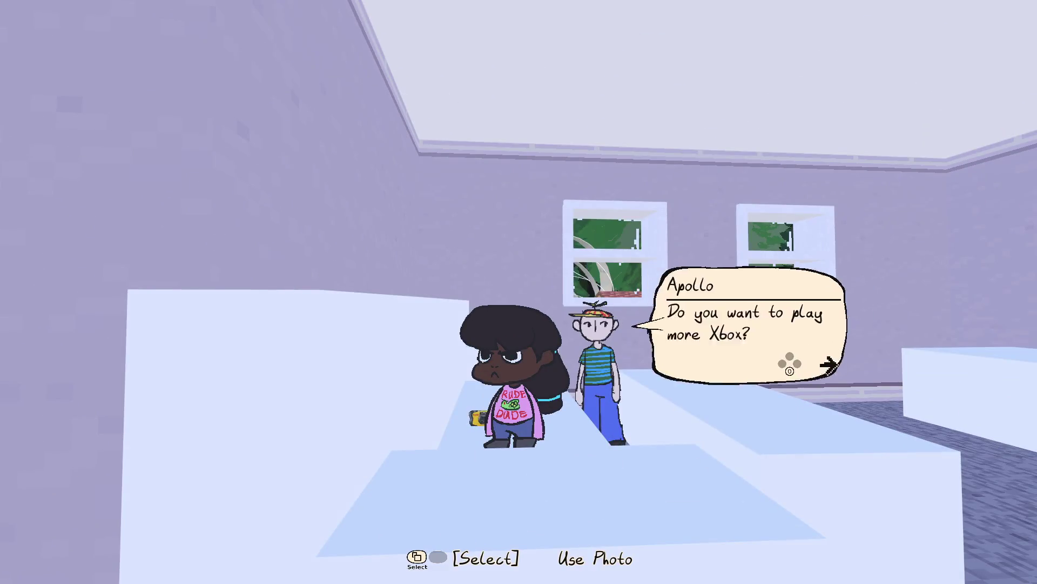
Step: Choose Yes to reach the bored narration, stop the game, and check line 83 of apollo.dialog
{"action": "key", "text": "Return"}
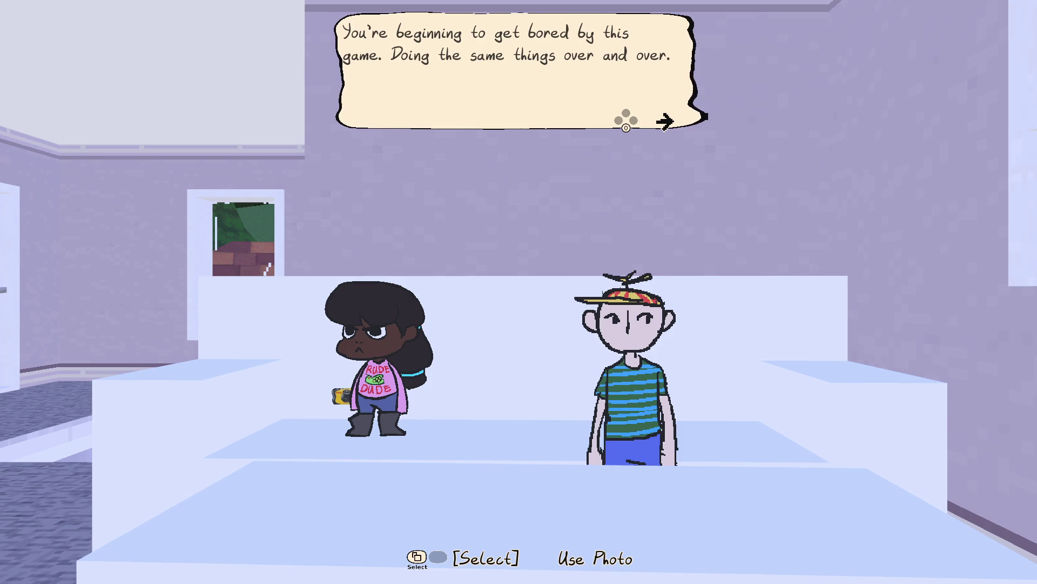
{"action": "key", "text": "F8"}
{"action": "left_click", "coordinate": [231, 569]}
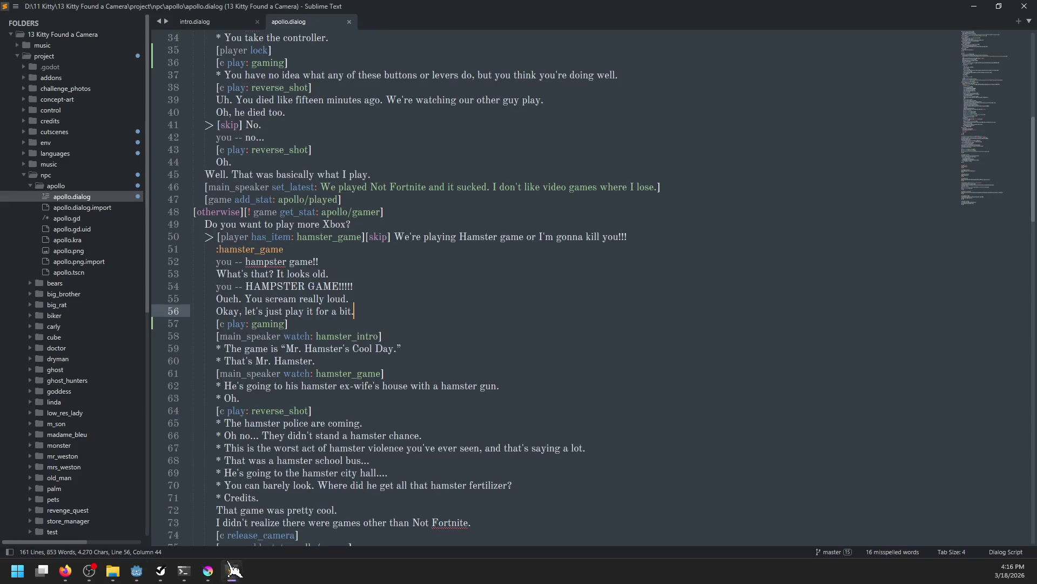
{"action": "scroll", "coordinate": [373, 328], "scroll_direction": "down", "scroll_amount": 8}
{"action": "scroll", "coordinate": [380, 327], "scroll_direction": "up", "scroll_amount": 1}
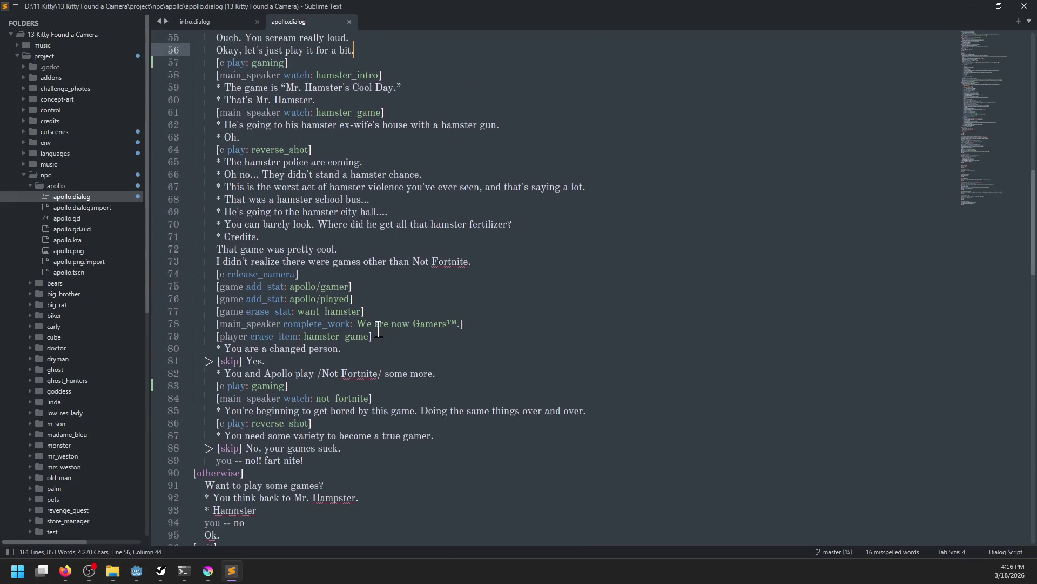
{"action": "left_click", "coordinate": [269, 385]}
{"action": "key", "text": "alt+Tab"}
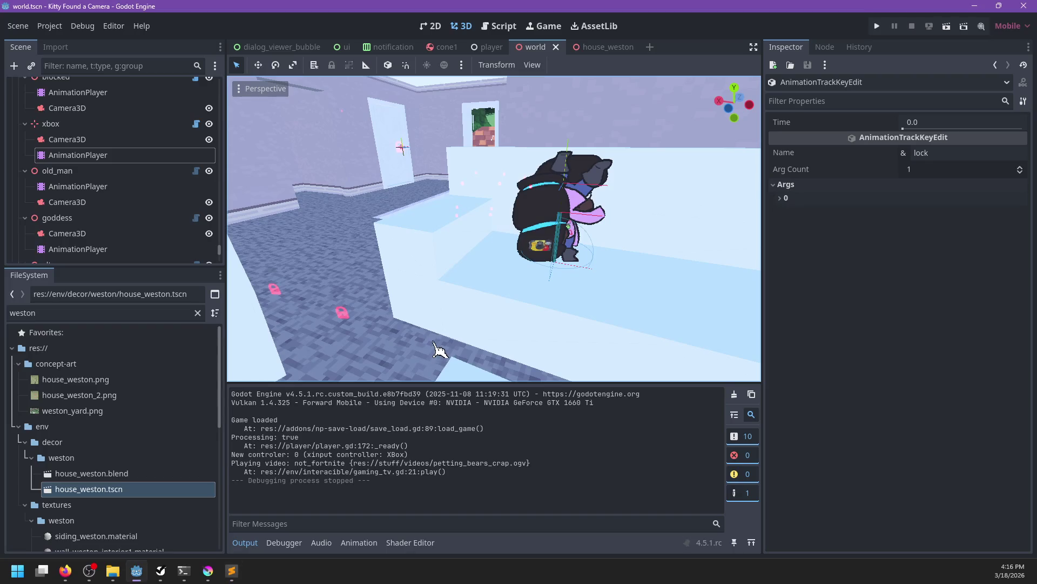
Step: Inspect the lock key's arguments and look up the 'func lock' definition in player.gd
{"action": "left_click", "coordinate": [83, 156]}
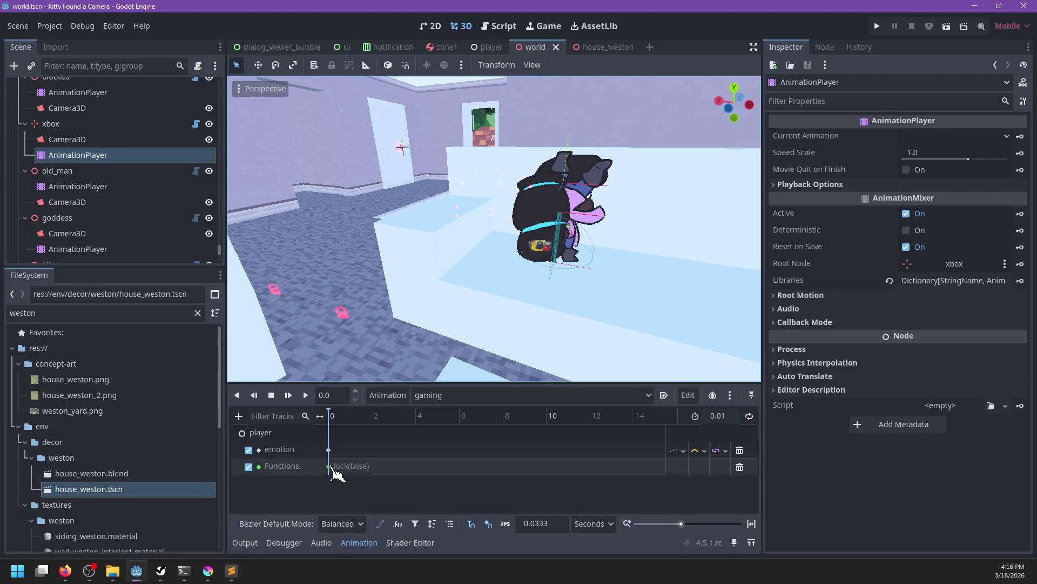
{"action": "left_click", "coordinate": [330, 466]}
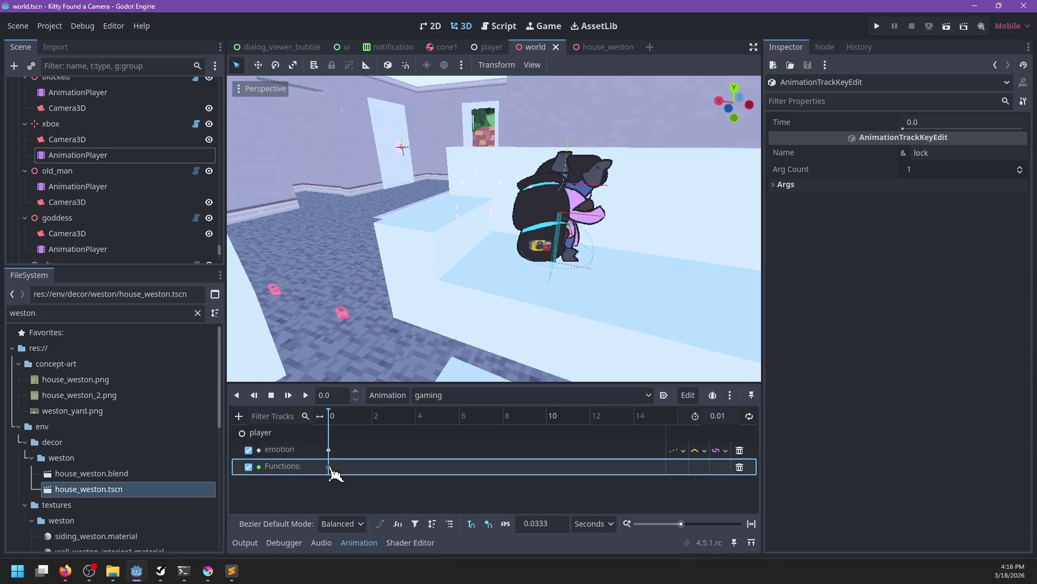
{"action": "left_click", "coordinate": [817, 185]}
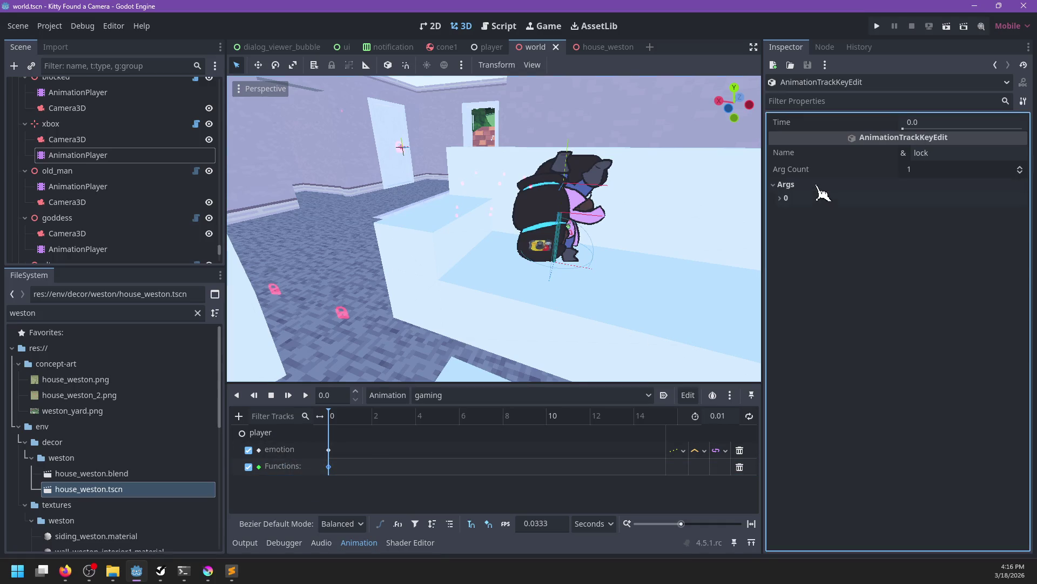
{"action": "scroll", "coordinate": [172, 150], "scroll_direction": "up", "scroll_amount": 5}
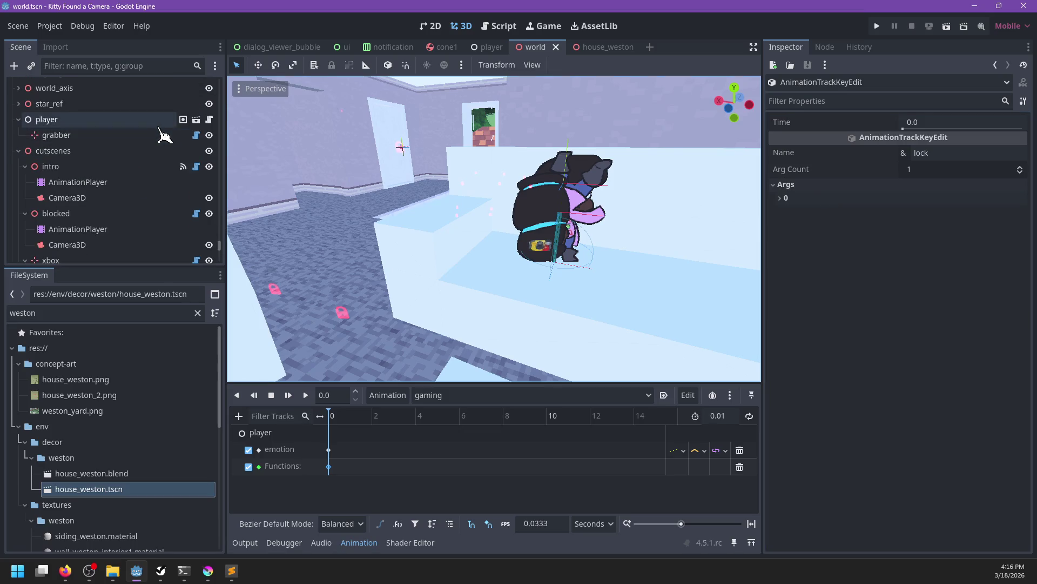
{"action": "left_click", "coordinate": [209, 119]}
{"action": "key", "text": "ctrl+f"}
{"action": "type", "text": "func lock"}
{"action": "key", "text": "Escape"}
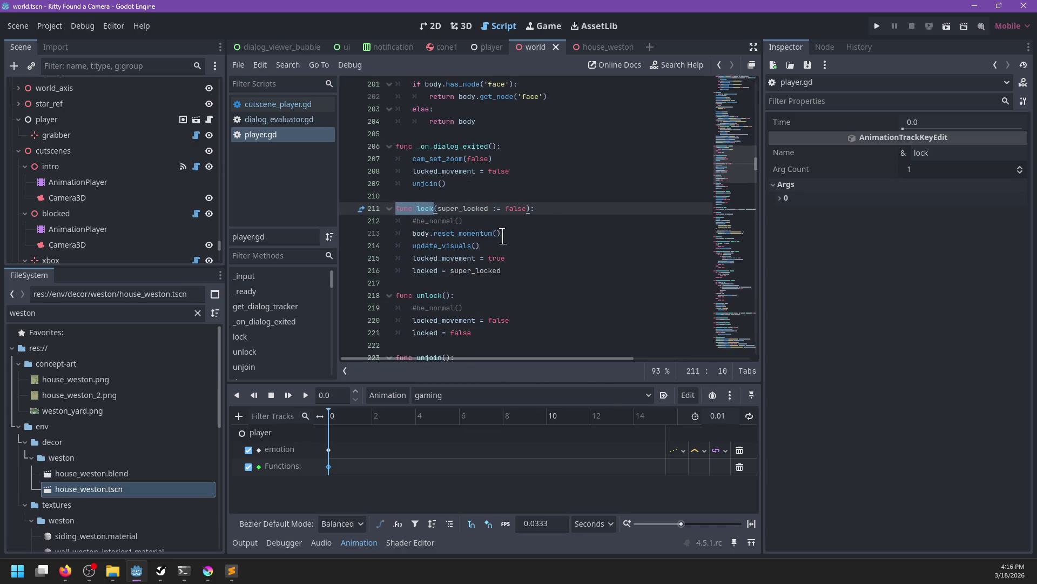
{"action": "double_click", "coordinate": [482, 209]}
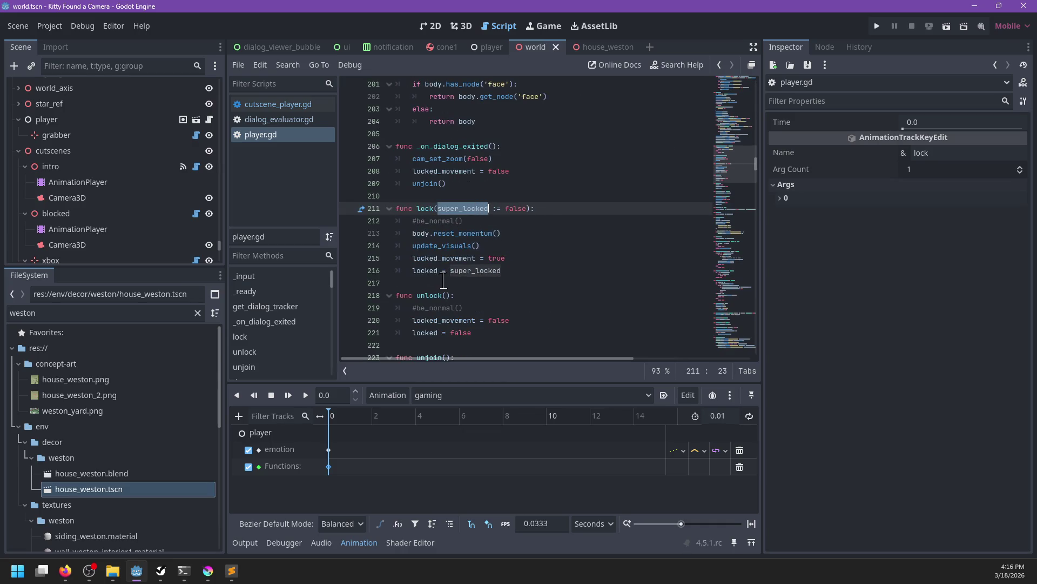
Step: Set the lock key's first argument to true (On), save the world scene, and run the game
{"action": "left_click", "coordinate": [821, 198]}
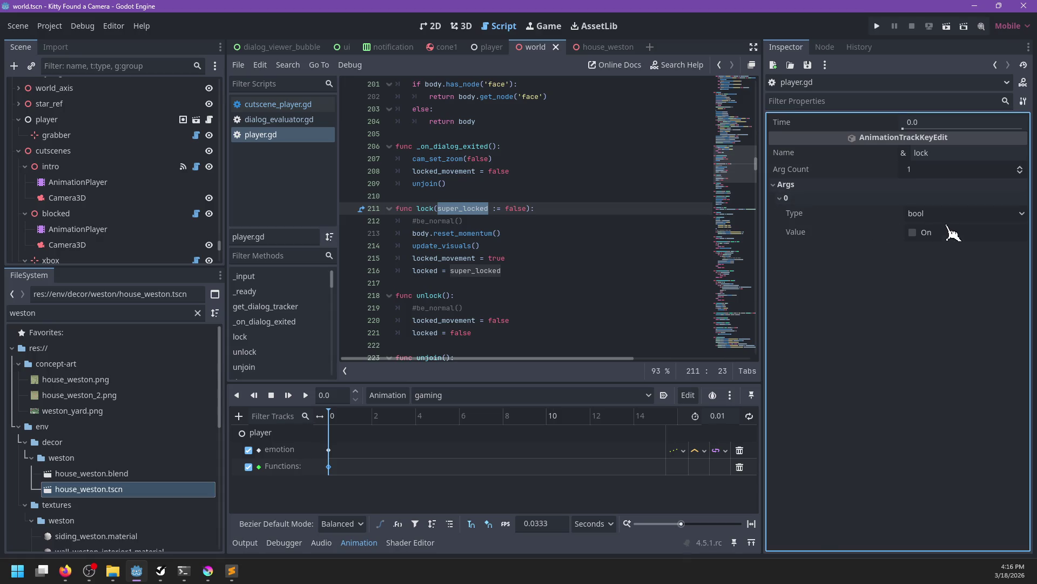
{"action": "left_click", "coordinate": [919, 233]}
{"action": "key", "text": "ctrl+s"}
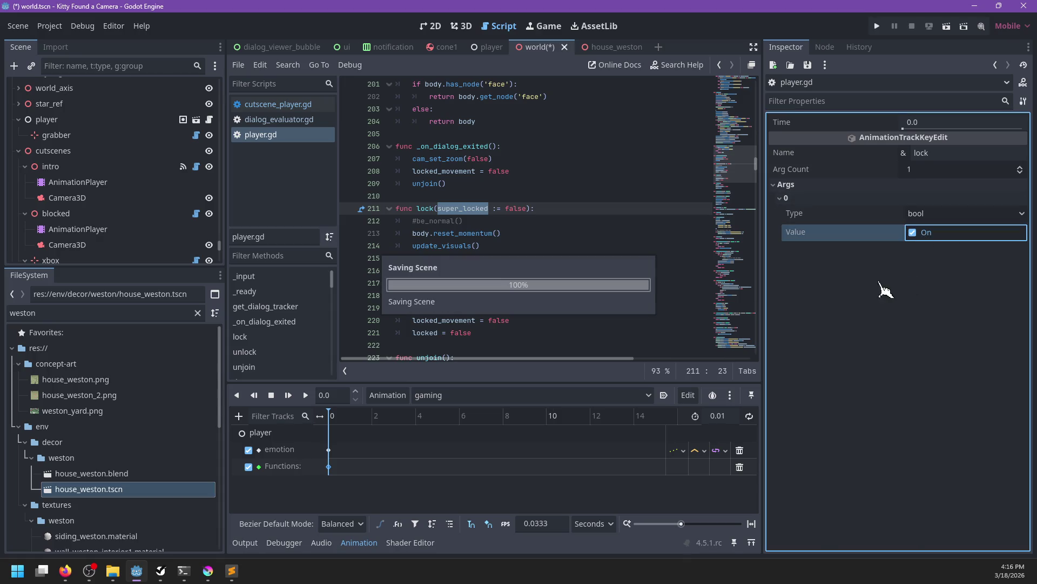
{"action": "left_click", "coordinate": [517, 334]}
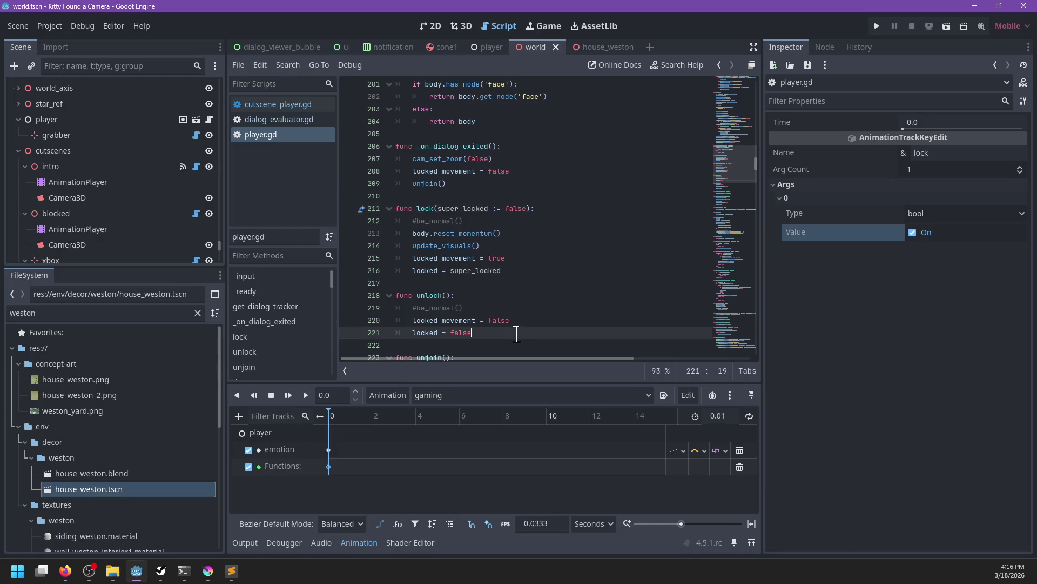
{"action": "key", "text": "F5"}
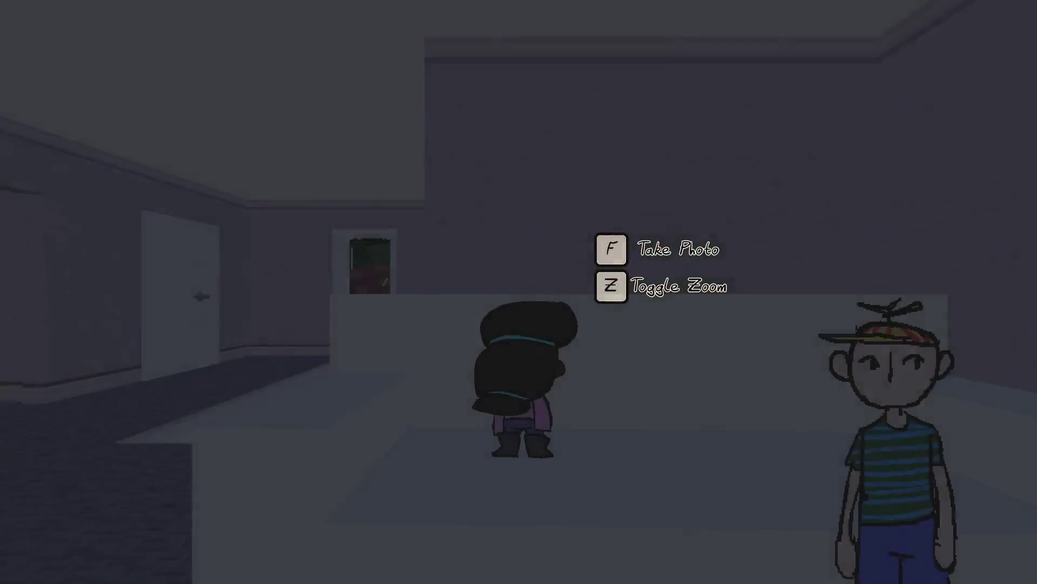
Step: Talk to Apollo, choose Yes, play to the bored narration, and stop the game
{"action": "key", "text": "2"}
{"action": "key", "text": "Return"}
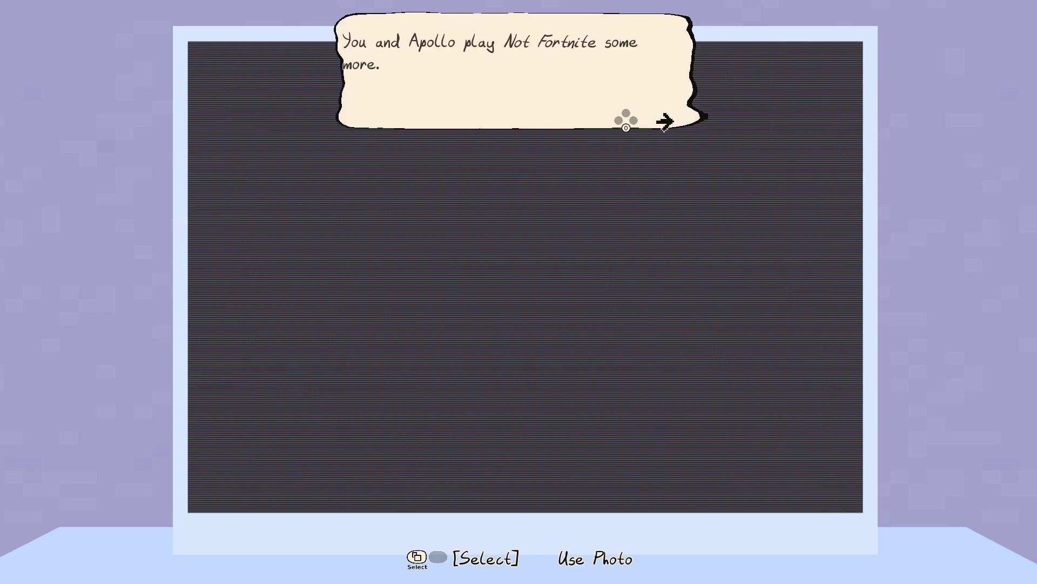
{"action": "key", "text": "Return"}
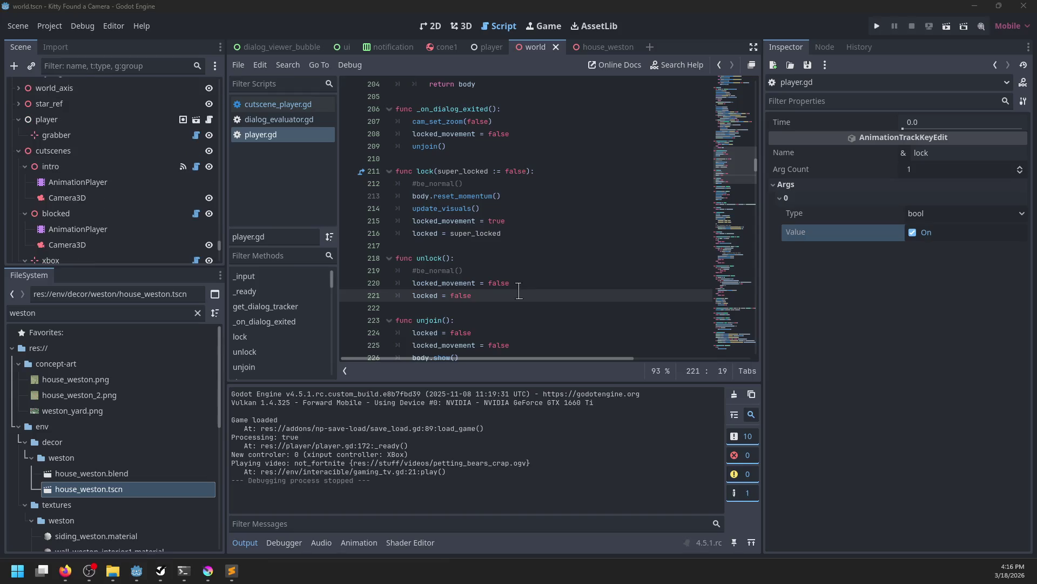
{"action": "key", "text": "F8"}
{"action": "left_click", "coordinate": [349, 196]}
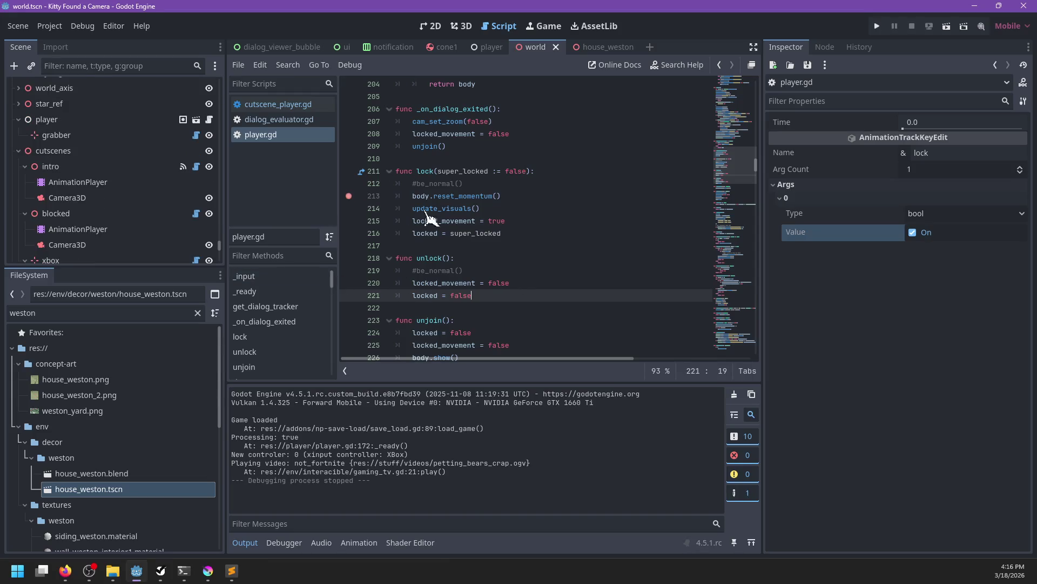
Step: Relaunch the game with the breakpoint on player.gd line 213 in place
{"action": "left_click", "coordinate": [536, 220]}
{"action": "key", "text": "F5"}
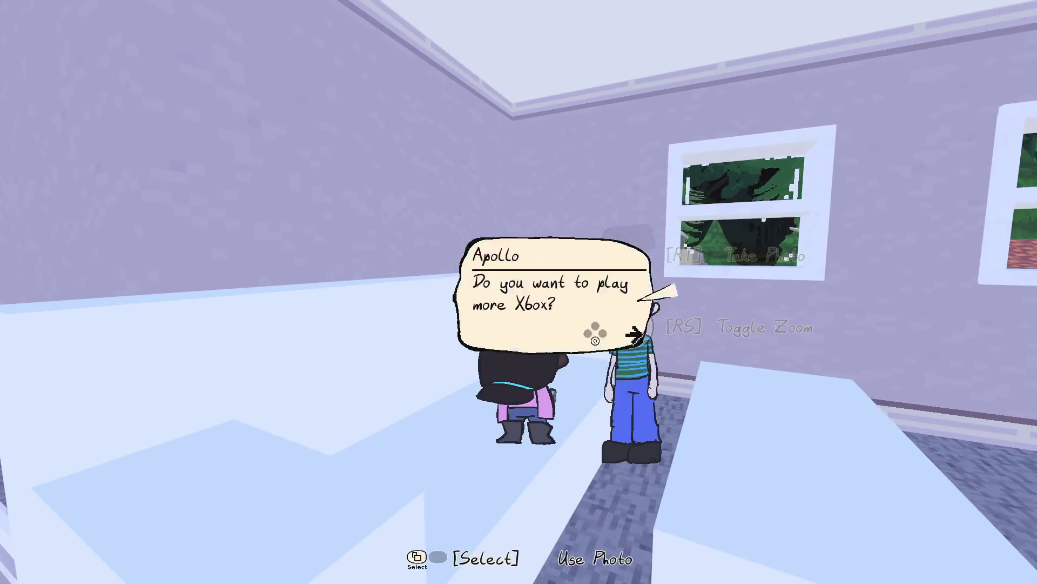
Step: Advance through the bored and 'You need some variety' narration lines to the cutscene's end
{"action": "key", "text": "space"}
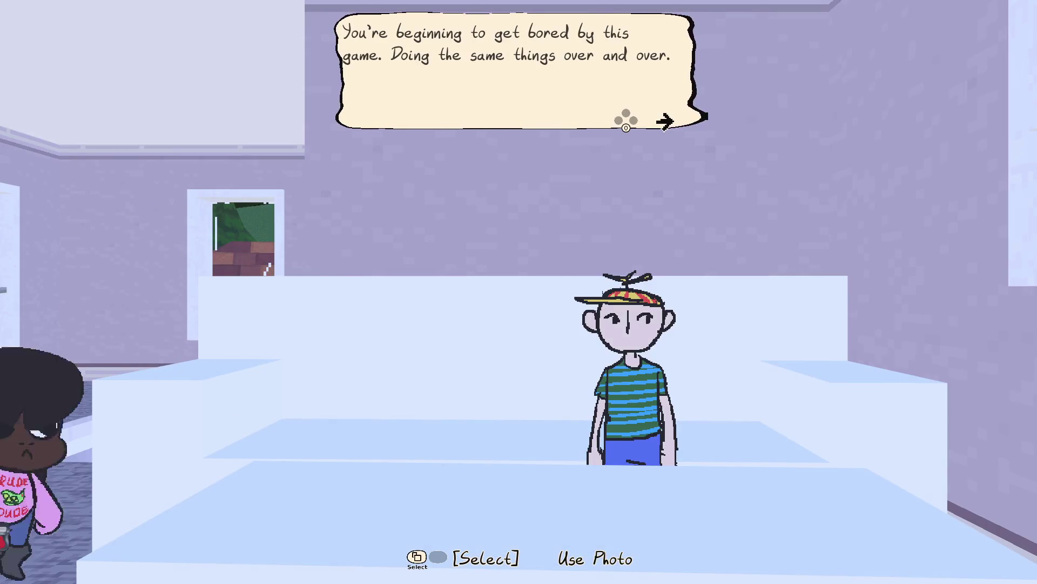
{"action": "key", "text": "space"}
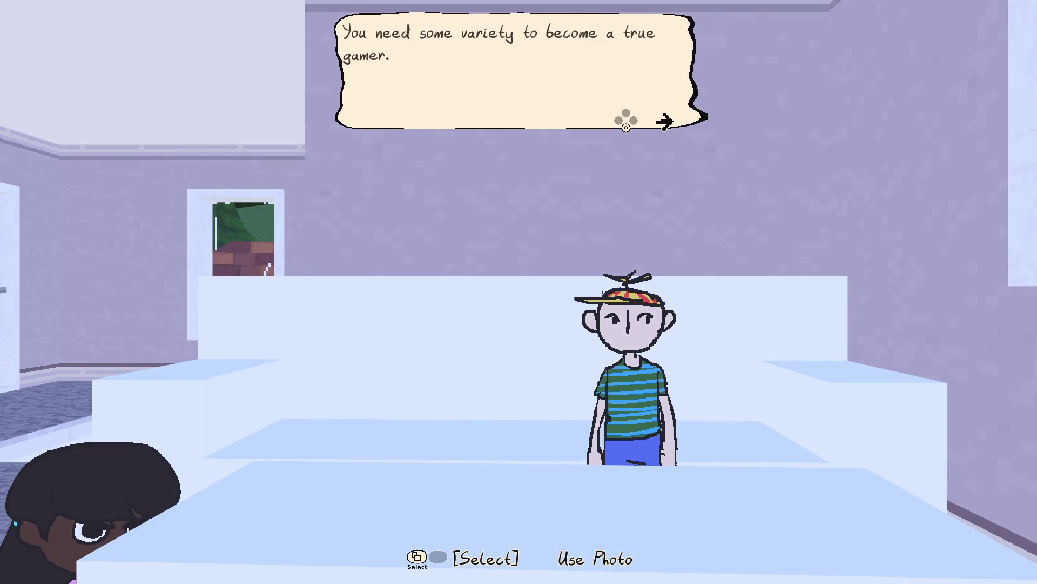
{"action": "key", "text": "space"}
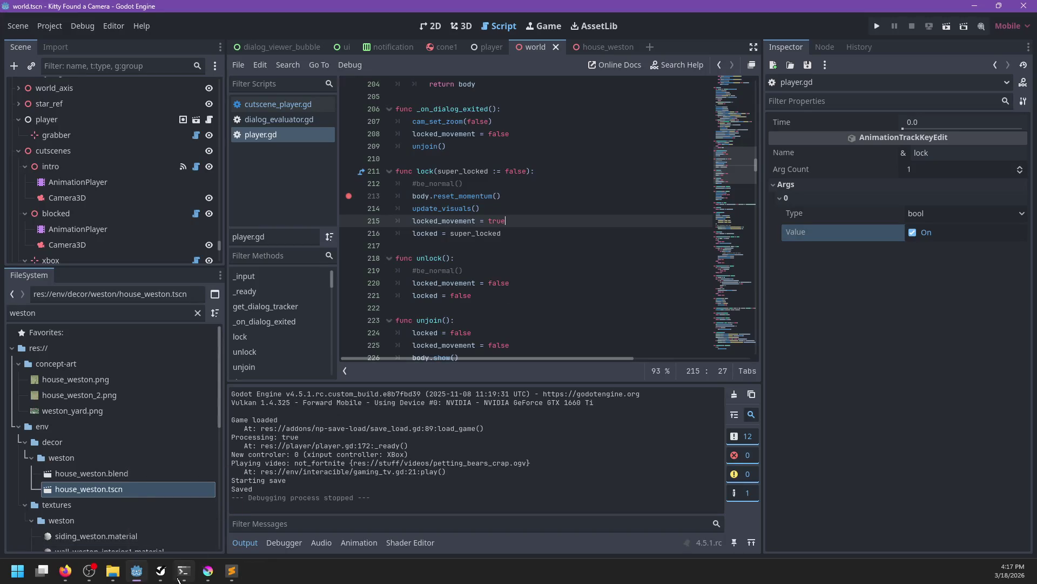
Step: Copy the Not Fortnite lines 82–83 of apollo.dialog in Sublime Text
{"action": "left_click", "coordinate": [161, 573]}
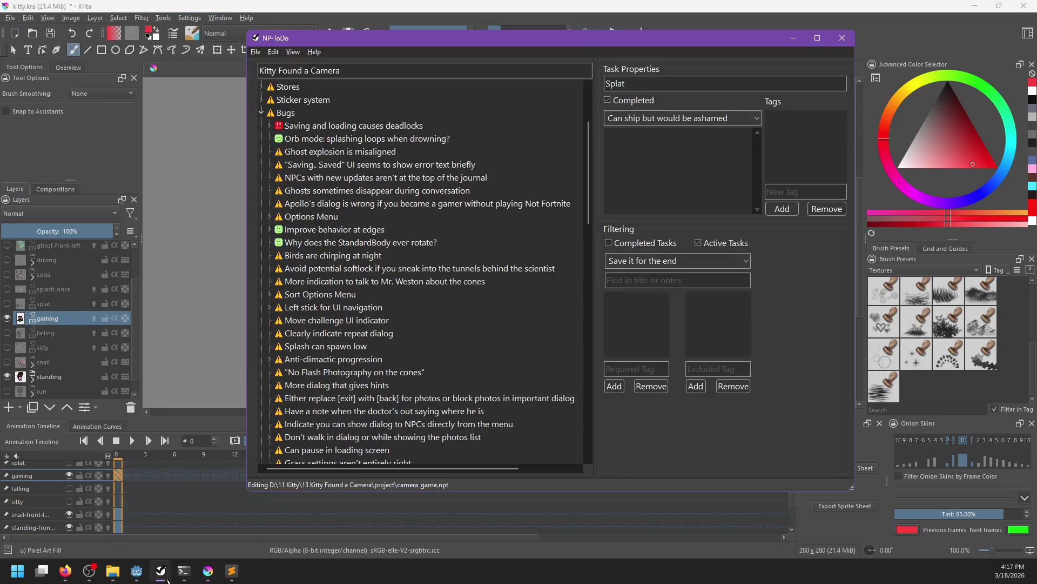
{"action": "left_click", "coordinate": [231, 571]}
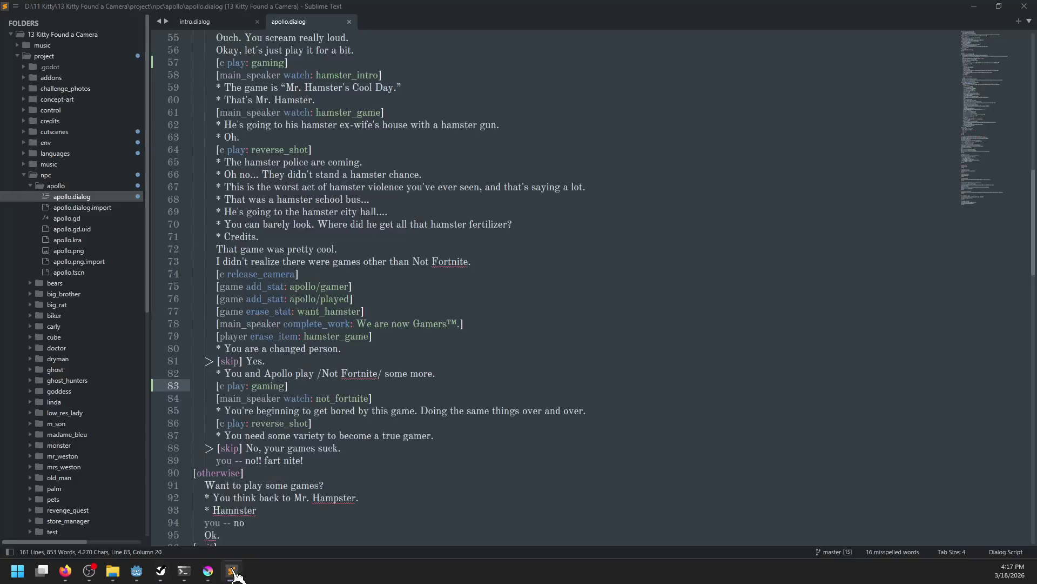
{"action": "left_click_drag", "start_coordinate": [427, 385], "coordinate": [436, 374]}
{"action": "key", "text": "ctrl+c"}
{"action": "scroll", "coordinate": [387, 412], "scroll_direction": "down", "scroll_amount": 1}
{"action": "scroll", "coordinate": [388, 412], "scroll_direction": "down", "scroll_amount": 1}
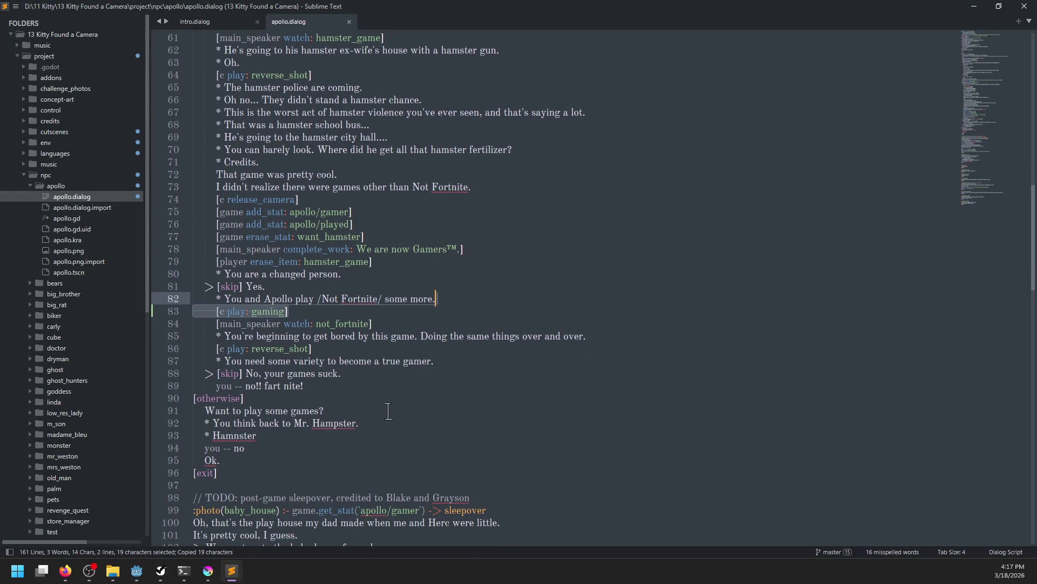
{"action": "scroll", "coordinate": [388, 412], "scroll_direction": "down", "scroll_amount": 1}
{"action": "scroll", "coordinate": [387, 412], "scroll_direction": "up", "scroll_amount": 4}
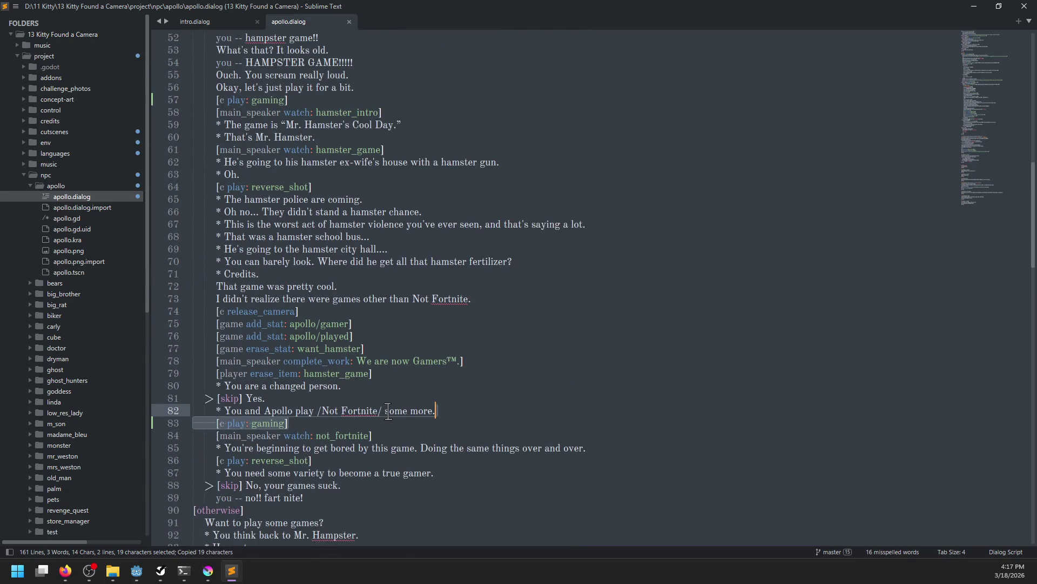
Step: Select the word gaming on line 83, then return to the Godot editor via NP-ToDo
{"action": "left_click", "coordinate": [291, 429]}
{"action": "double_click", "coordinate": [274, 427]}
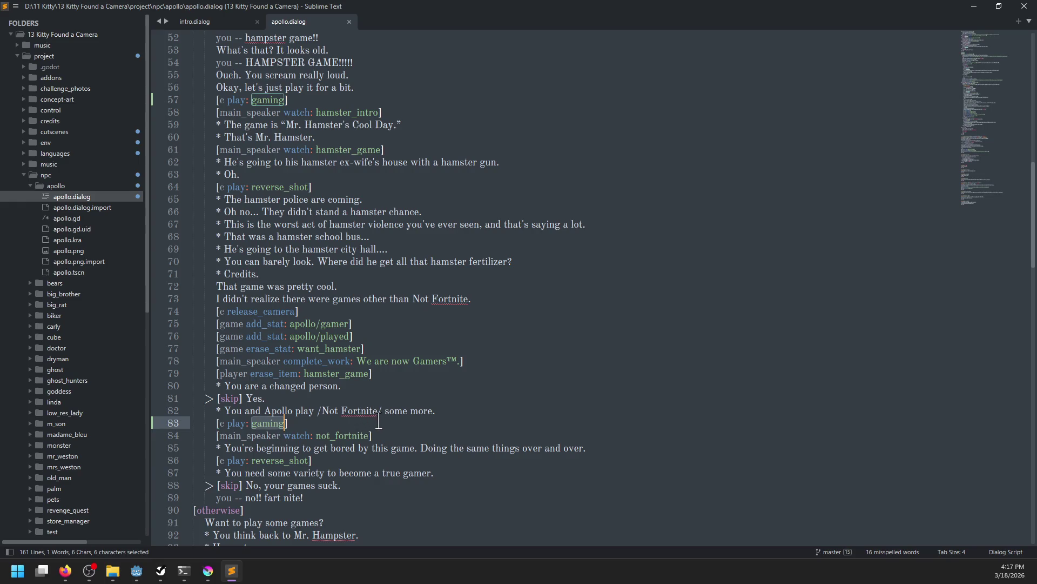
{"action": "key", "text": "alt+Tab"}
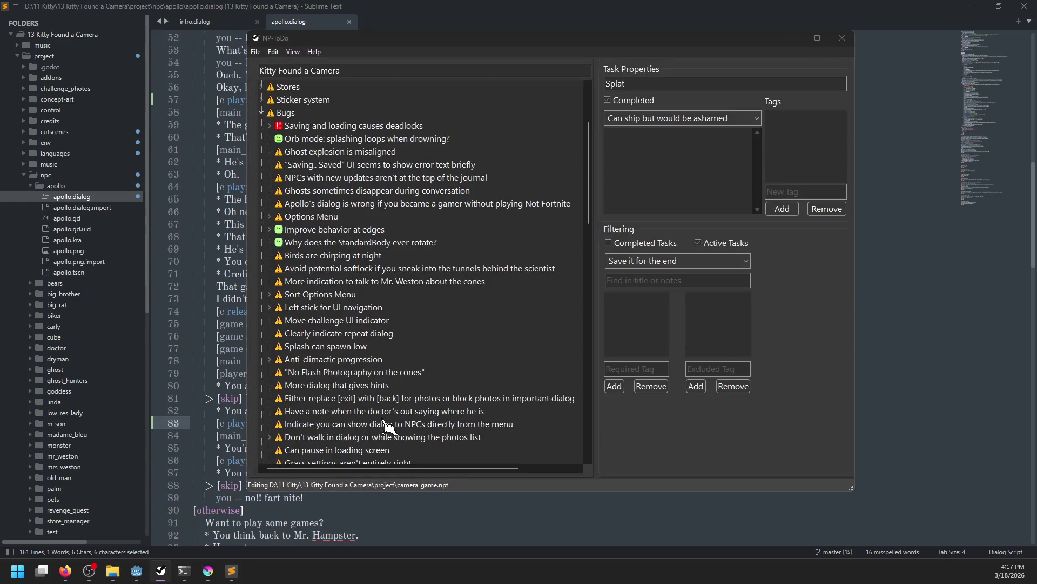
{"action": "key", "text": "alt+Tab"}
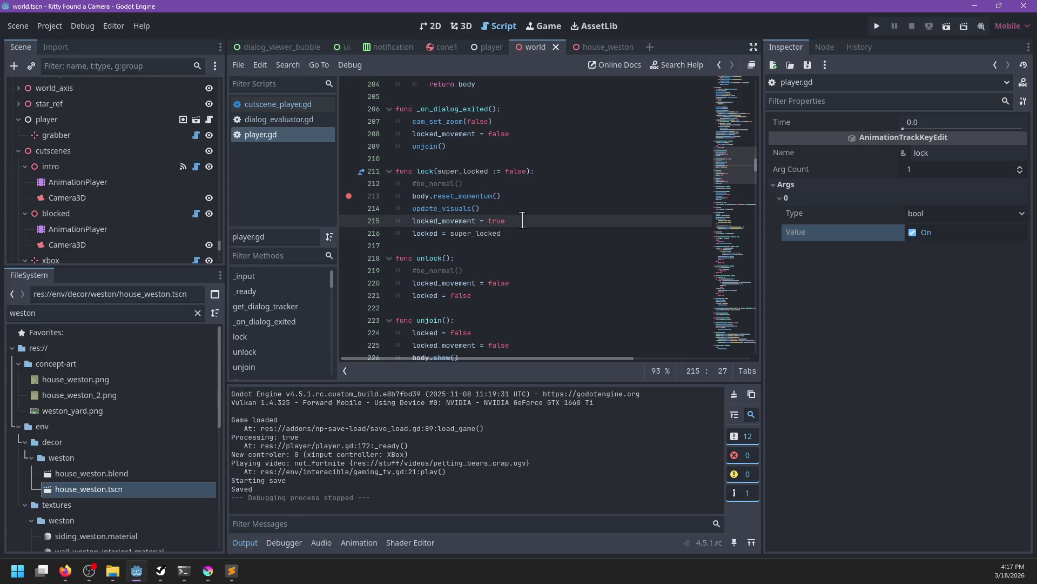
Step: In cutscene_player.gd, add print_debug('play ', anim) after a.play(anim) on line 58 and save
{"action": "left_click", "coordinate": [270, 104]}
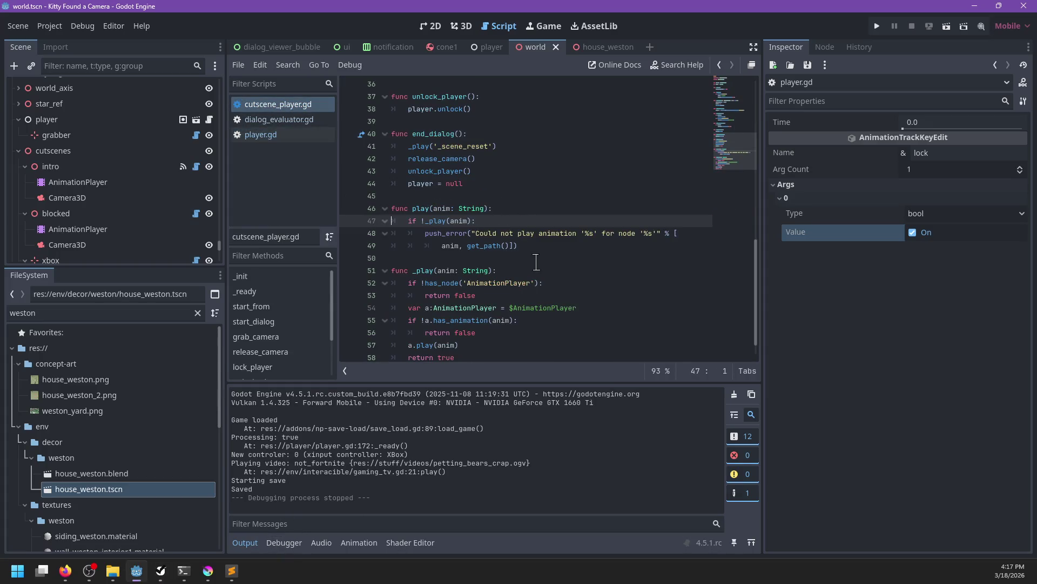
{"action": "scroll", "coordinate": [536, 262], "scroll_direction": "down", "scroll_amount": 1}
{"action": "left_click", "coordinate": [488, 318]}
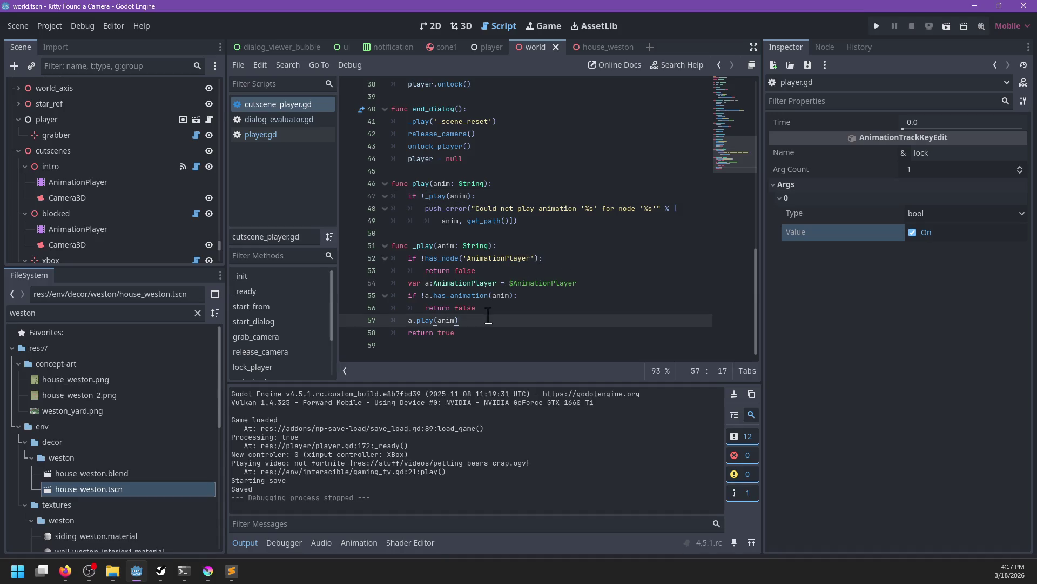
{"action": "key", "text": "Return"}
{"action": "type", "text": "print('play"}
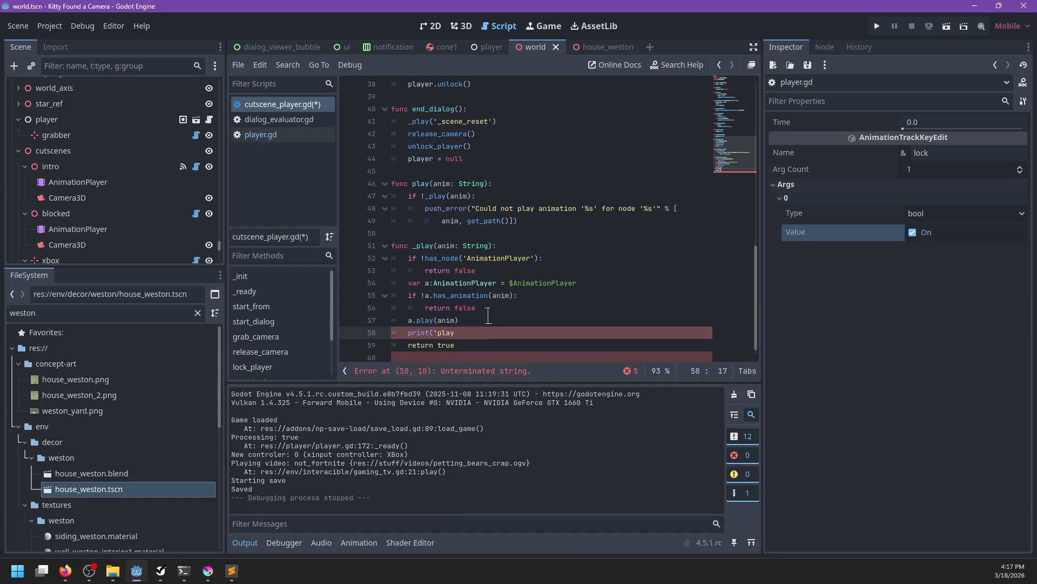
{"action": "type", "text": ")"}
{"action": "key", "text": "Escape"}
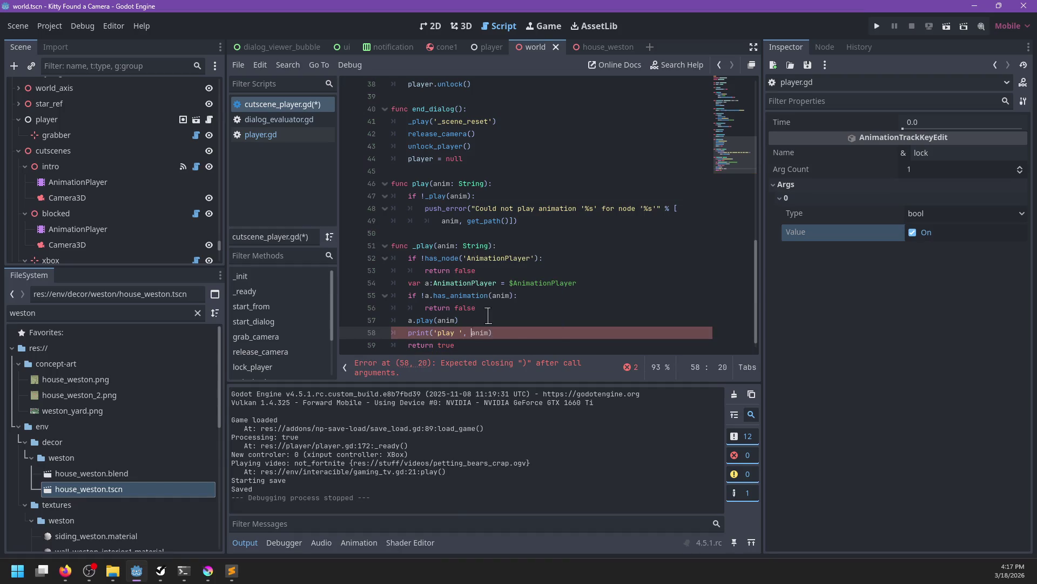
{"action": "key", "text": "Home"}
{"action": "type", "text": "_debug"}
{"action": "key", "text": "ctrl+s"}
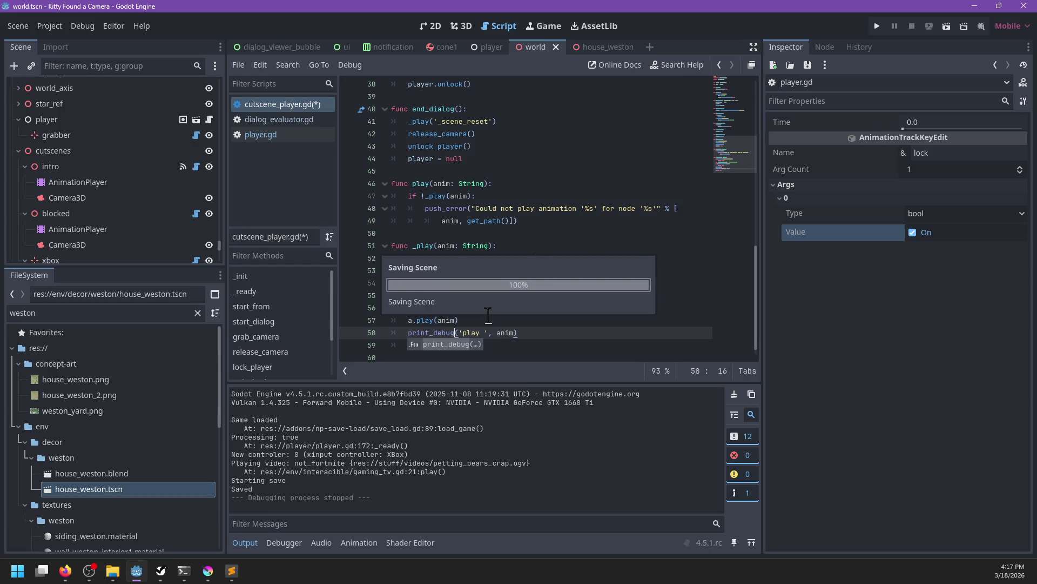
{"action": "key", "text": "F5"}
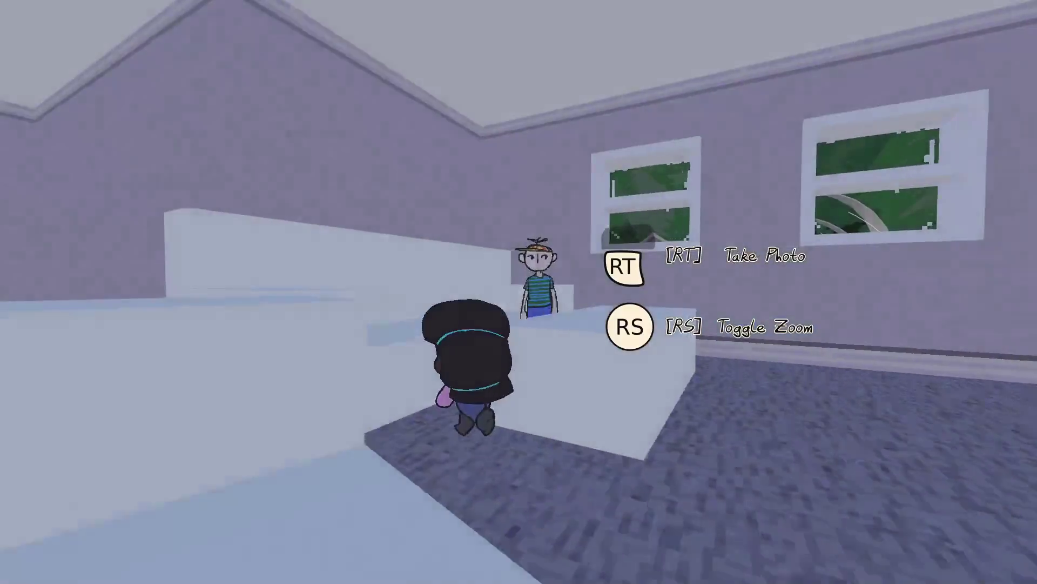
Step: Play through Apollo's Xbox cutscene, then stop the game to read the logged animations
{"action": "key", "text": "Return"}
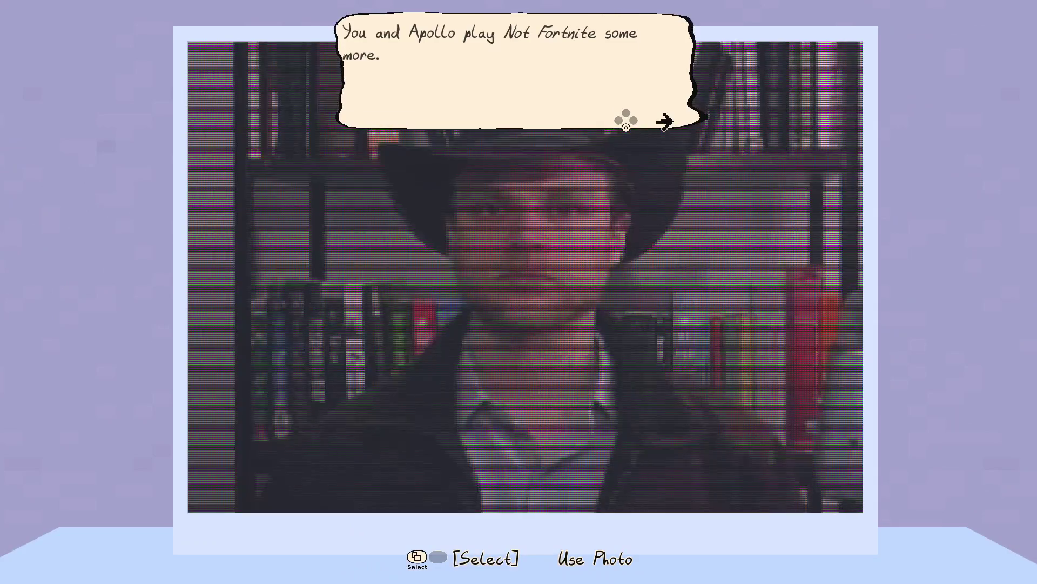
{"action": "key", "text": "Return"}
{"action": "key", "text": "Return"}
{"action": "key", "text": "Return"}
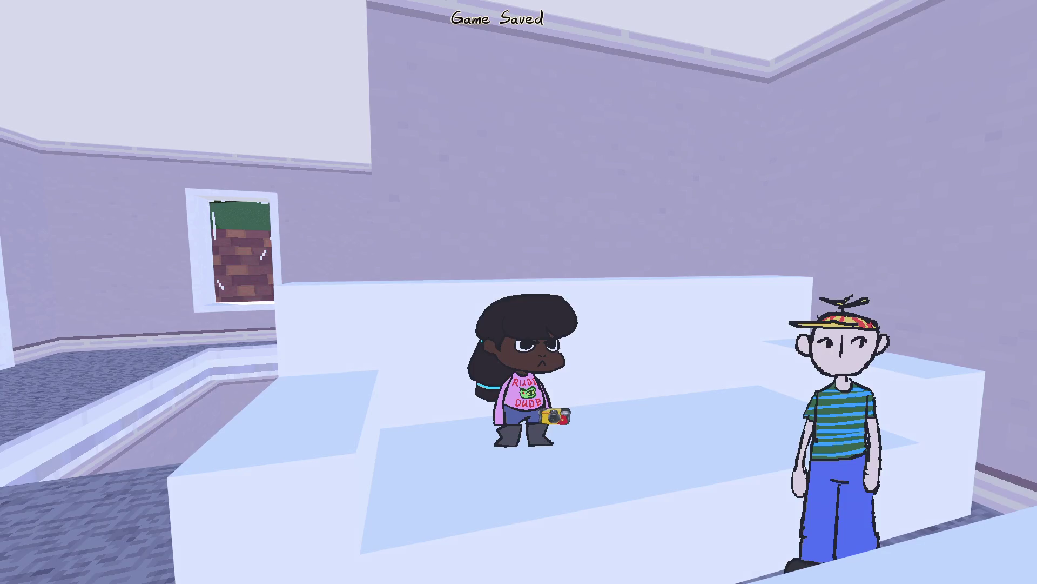
{"action": "key", "text": "F8"}
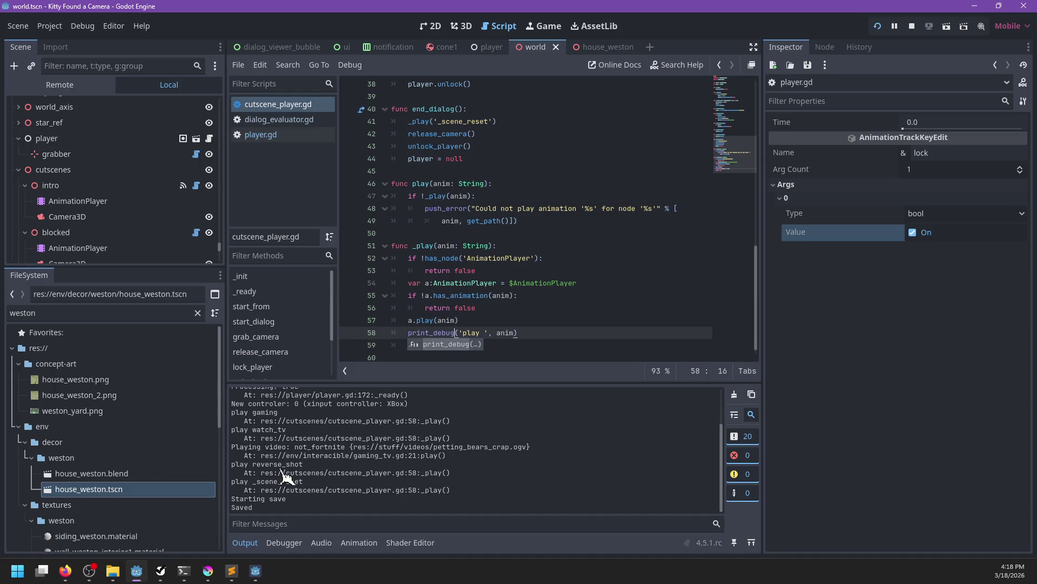
Step: Select the xbox cutscene's AnimationPlayer and briefly run and stop the game
{"action": "scroll", "coordinate": [108, 200], "scroll_direction": "down", "scroll_amount": 8}
{"action": "scroll", "coordinate": [112, 202], "scroll_direction": "up", "scroll_amount": 5}
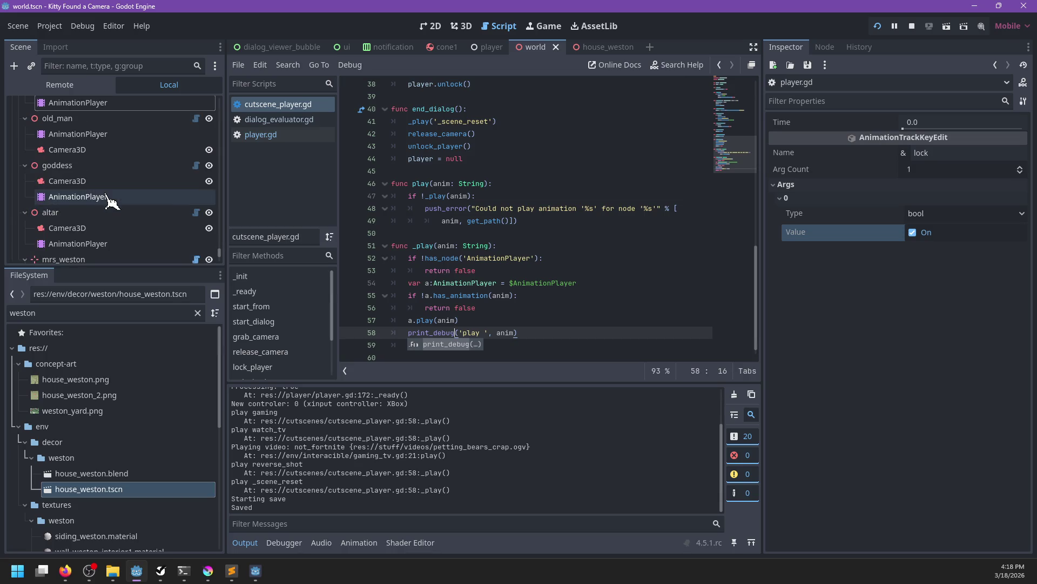
{"action": "left_click", "coordinate": [78, 144]}
{"action": "key", "text": "F5"}
{"action": "key", "text": "F8"}
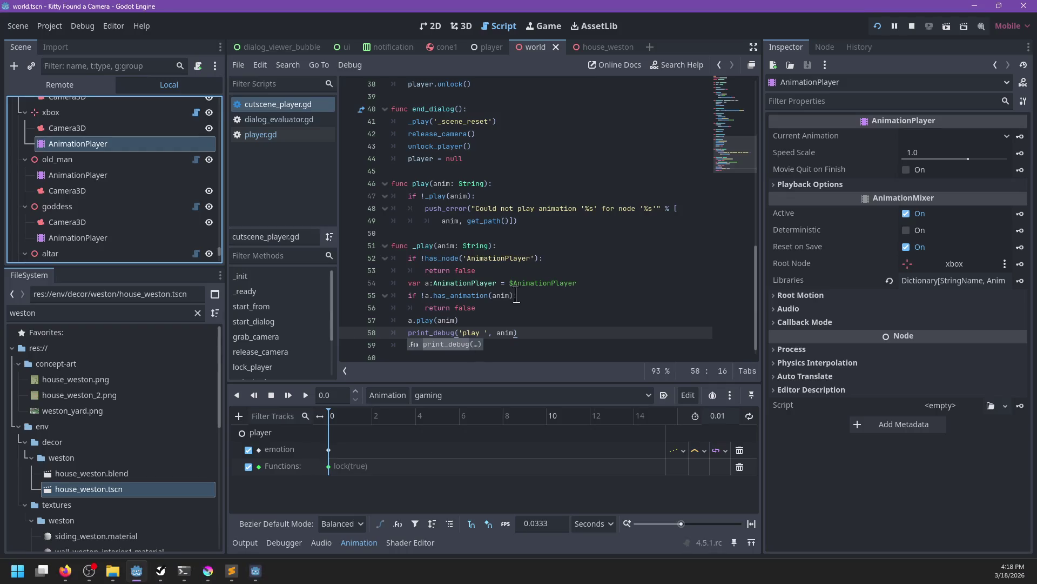
Step: Set the watch_tv animation's length to 0.01
{"action": "left_click", "coordinate": [425, 397]}
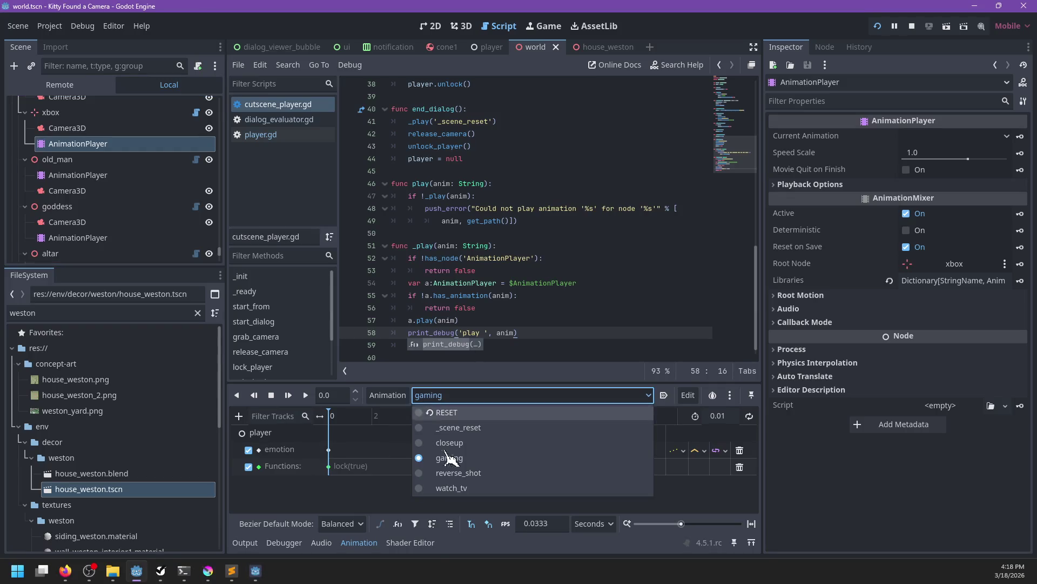
{"action": "left_click", "coordinate": [448, 488]}
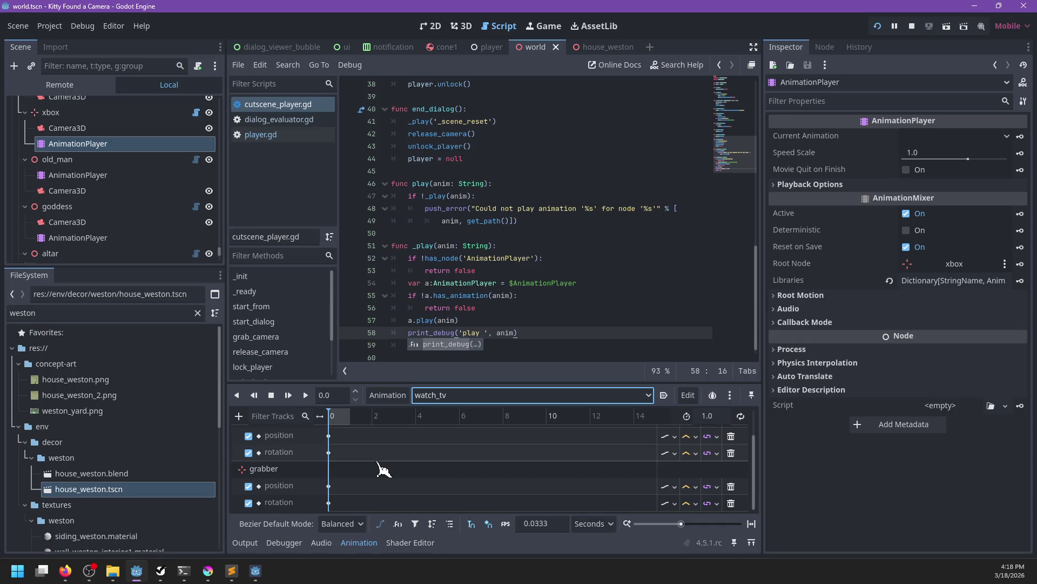
{"action": "scroll", "coordinate": [383, 468], "scroll_direction": "up", "scroll_amount": 2}
{"action": "left_click", "coordinate": [433, 400]}
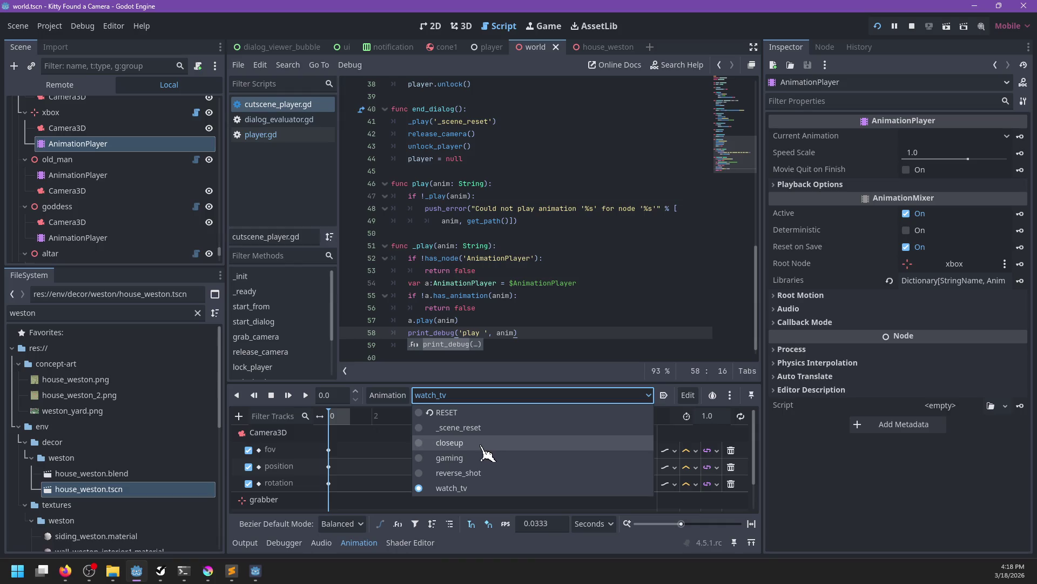
{"action": "left_click", "coordinate": [337, 421]}
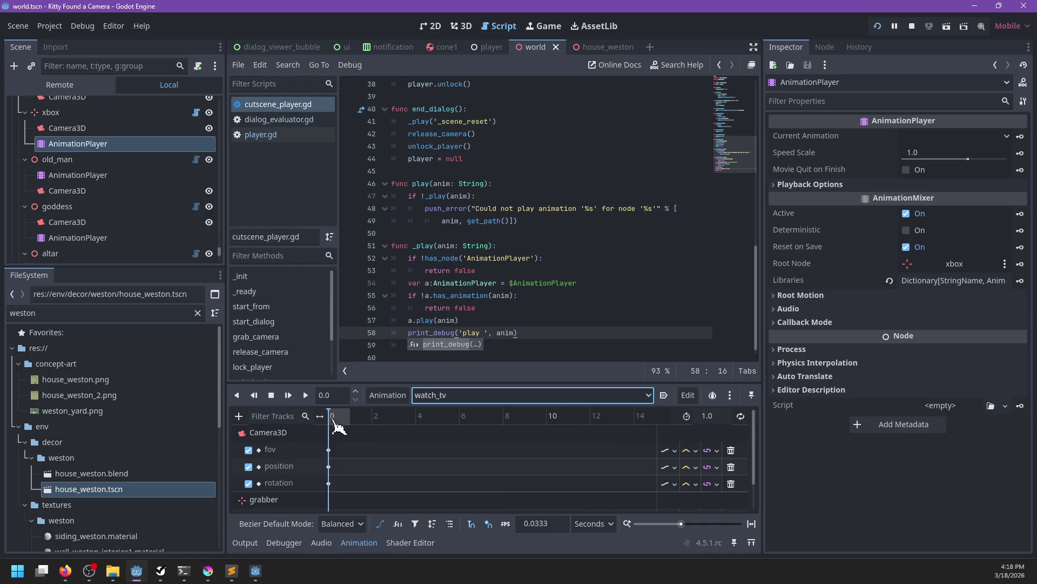
{"action": "left_click", "coordinate": [711, 414]}
{"action": "type", "text": "0.01"}
{"action": "key", "text": "Return"}
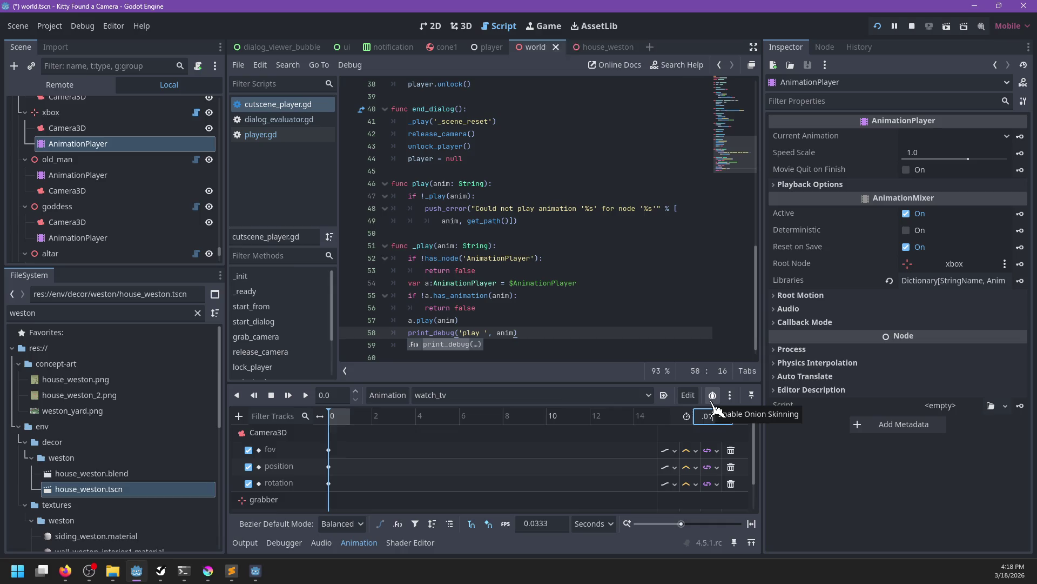
Step: Check the reverse_shot and gaming animations and save the world scene
{"action": "left_click", "coordinate": [476, 396]}
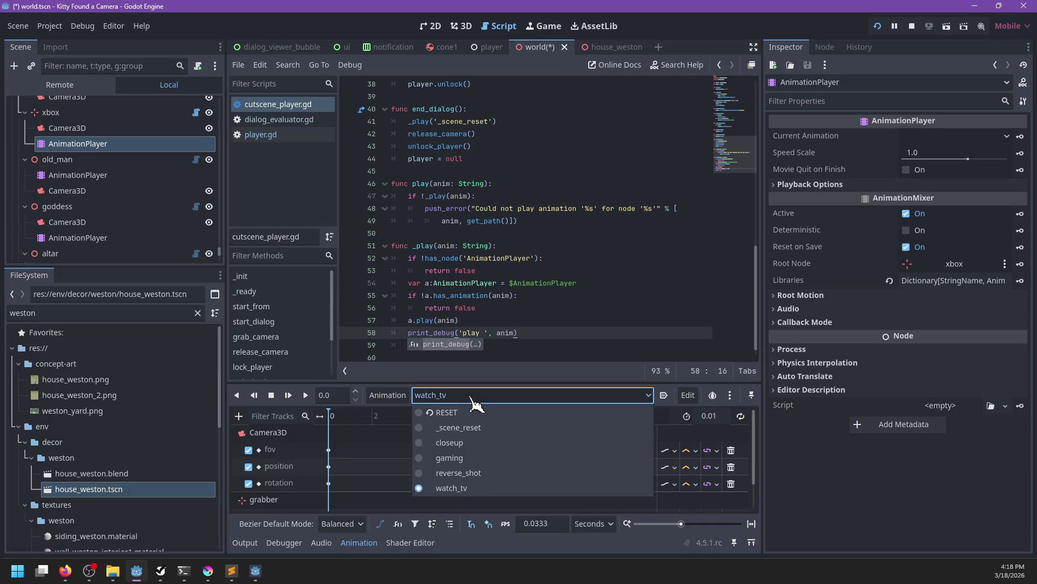
{"action": "left_click", "coordinate": [476, 475]}
{"action": "scroll", "coordinate": [394, 456], "scroll_direction": "down", "scroll_amount": 2}
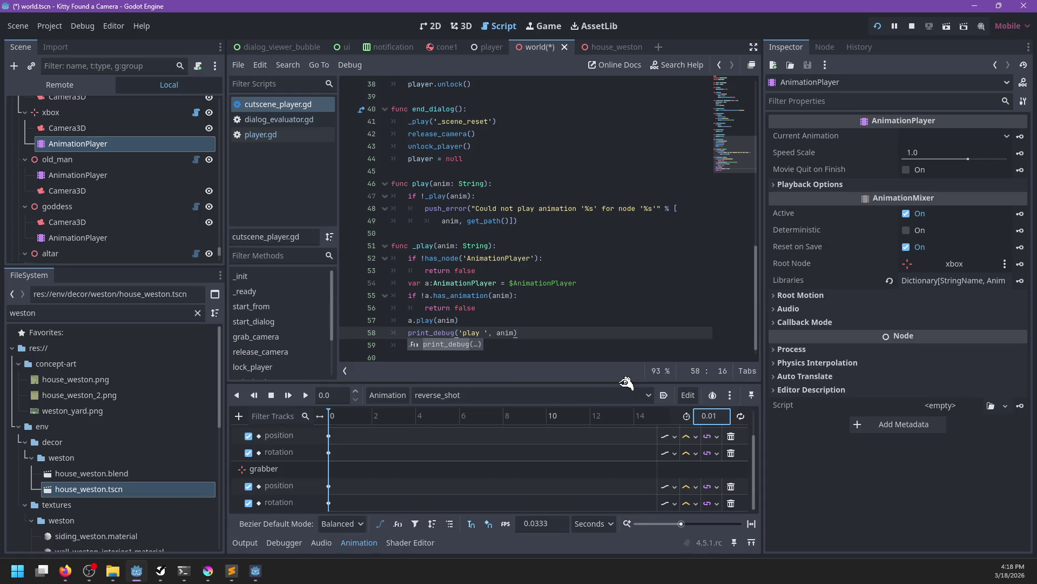
{"action": "left_click", "coordinate": [478, 396]}
{"action": "left_click", "coordinate": [449, 458]}
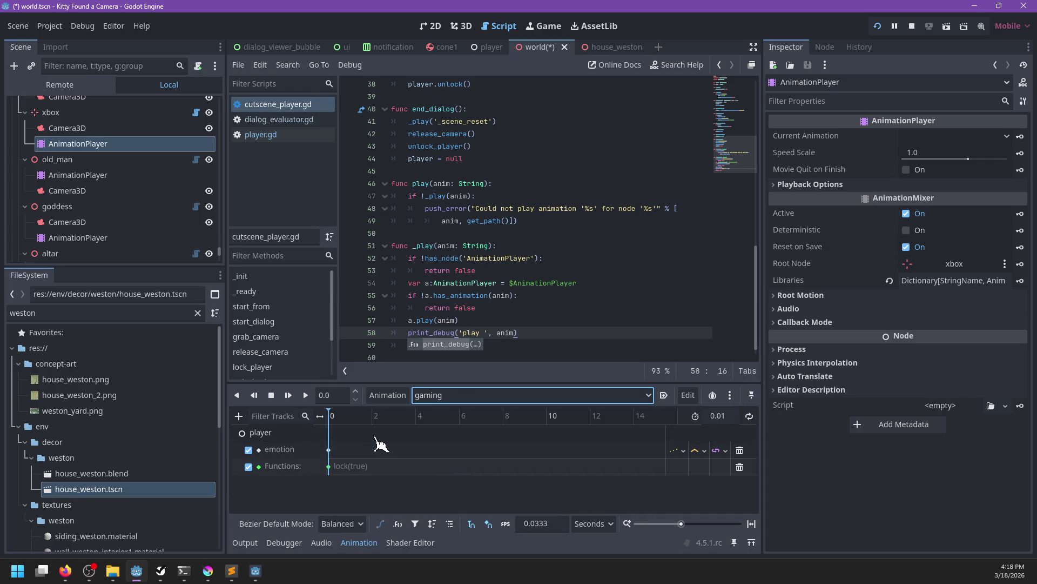
{"action": "key", "text": "ctrl+s"}
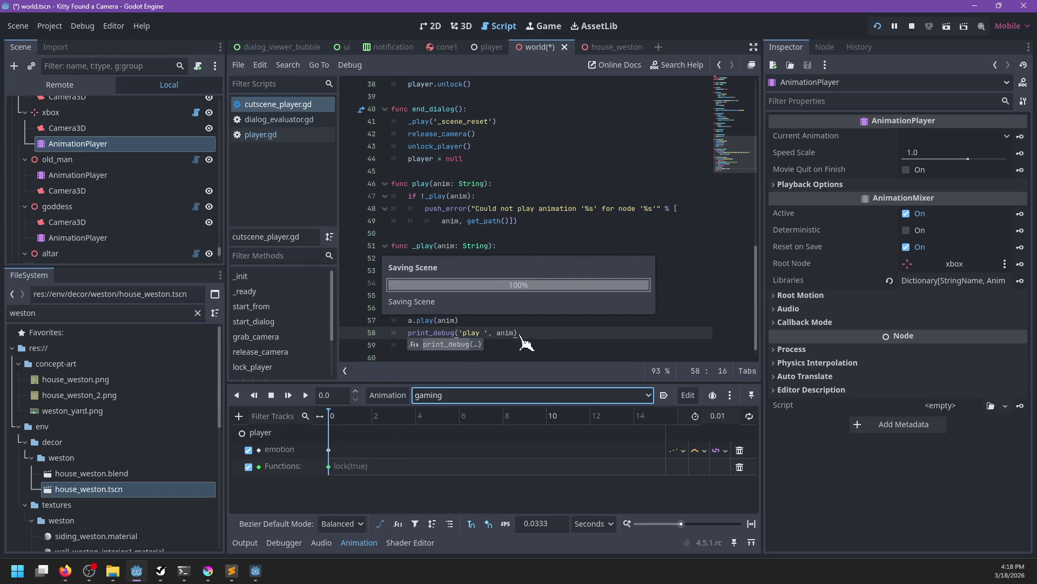
Step: Add 'return true' after the print_debug line at the end of _play
{"action": "left_click", "coordinate": [506, 344]}
{"action": "type", "text": "return true"}
{"action": "left_click", "coordinate": [537, 333]}
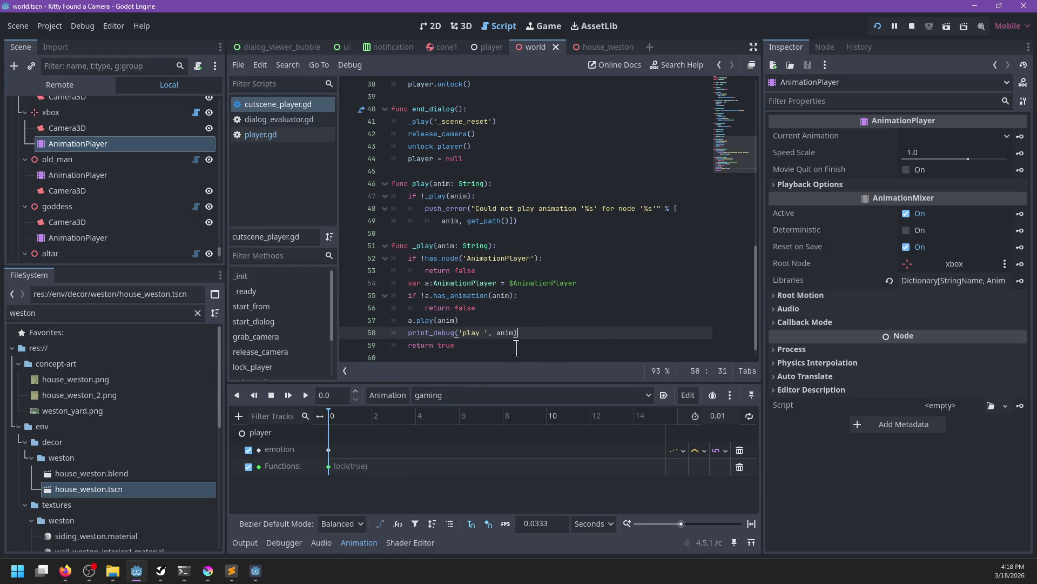
Step: Recheck the watch_tv animation and run the game to test the cutscene
{"action": "left_click", "coordinate": [430, 395]}
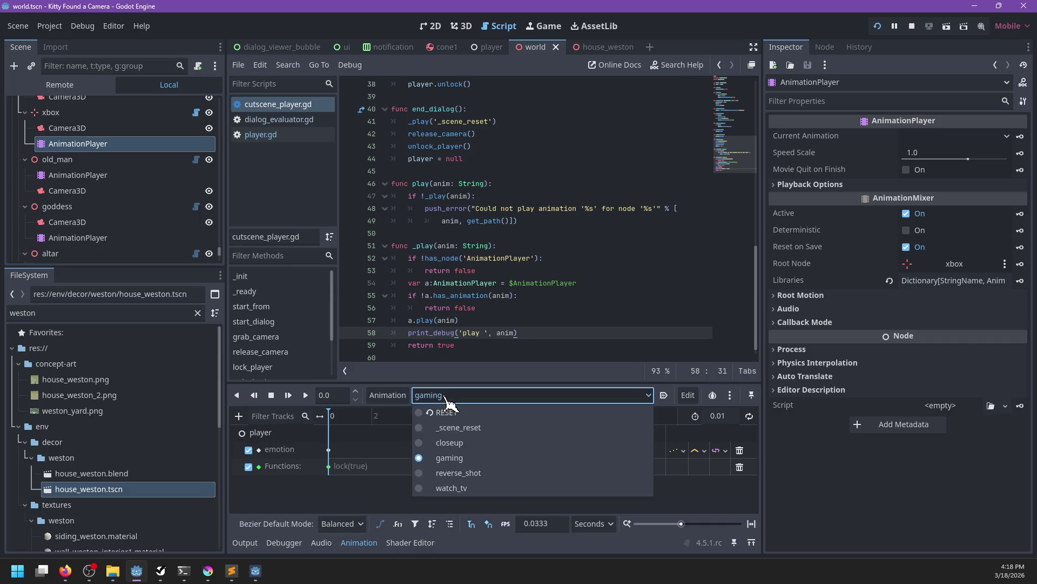
{"action": "left_click", "coordinate": [446, 487]}
{"action": "scroll", "coordinate": [378, 470], "scroll_direction": "down", "scroll_amount": 2}
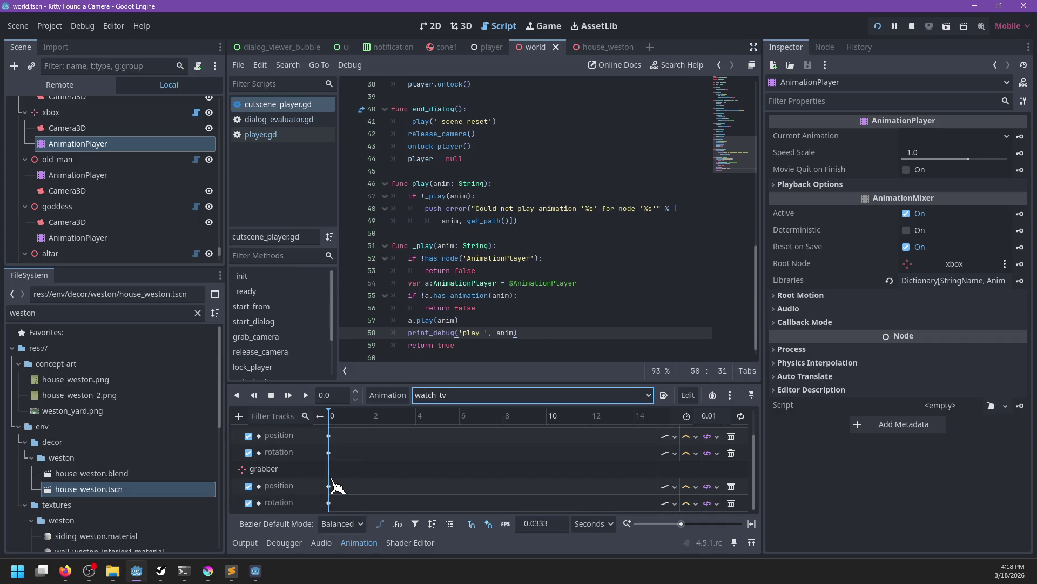
{"action": "scroll", "coordinate": [331, 487], "scroll_direction": "up", "scroll_amount": 2}
{"action": "left_click", "coordinate": [475, 399]}
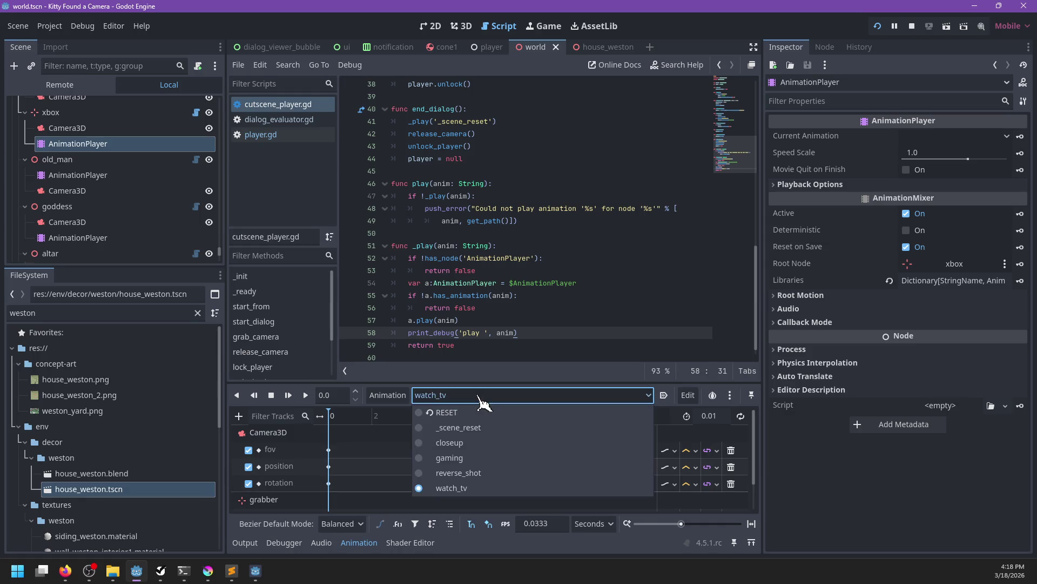
{"action": "key", "text": "F5"}
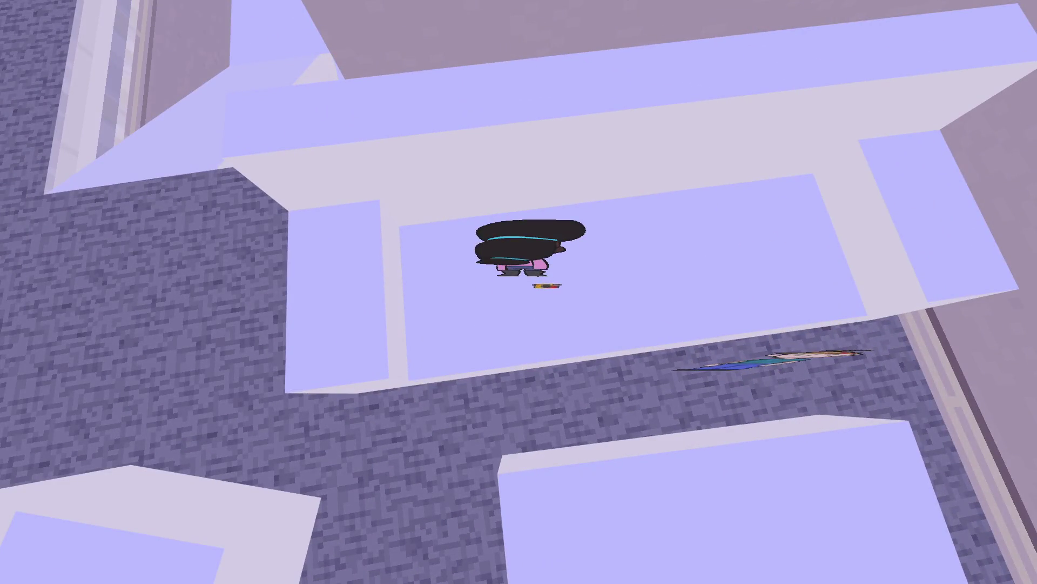
Step: In apollo.dialog, insert a line after line 56 and begin typing a [player …] command
{"action": "key", "text": "alt+Tab"}
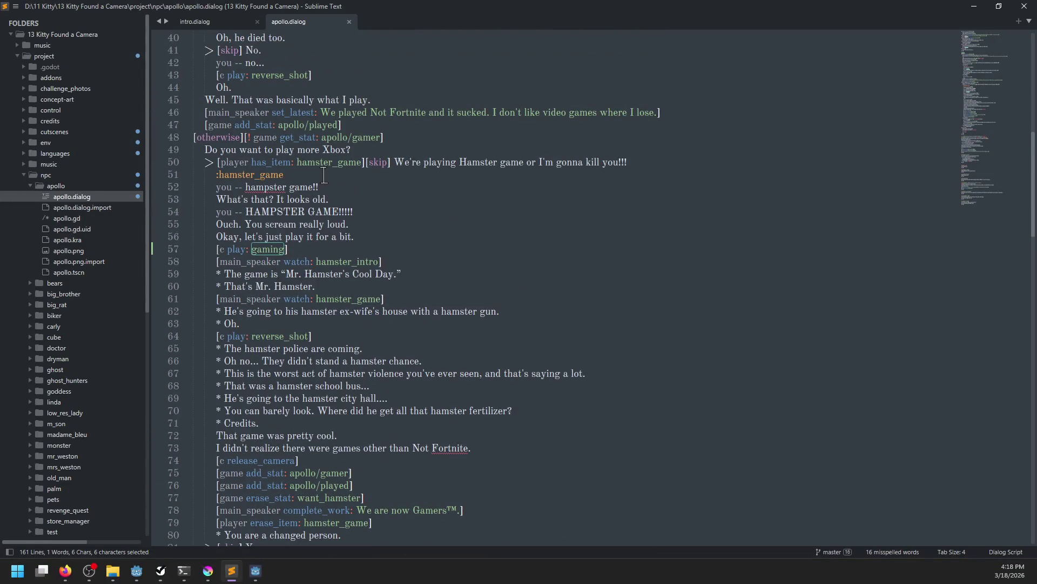
{"action": "scroll", "coordinate": [360, 179], "scroll_direction": "up", "scroll_amount": 2}
{"action": "left_click", "coordinate": [657, 237]}
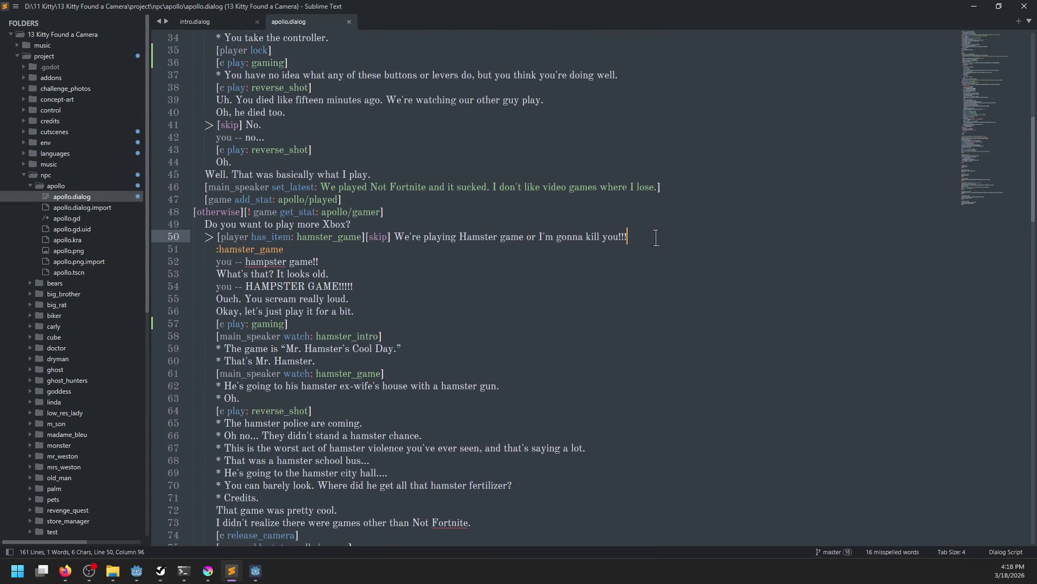
{"action": "left_click", "coordinate": [368, 313]}
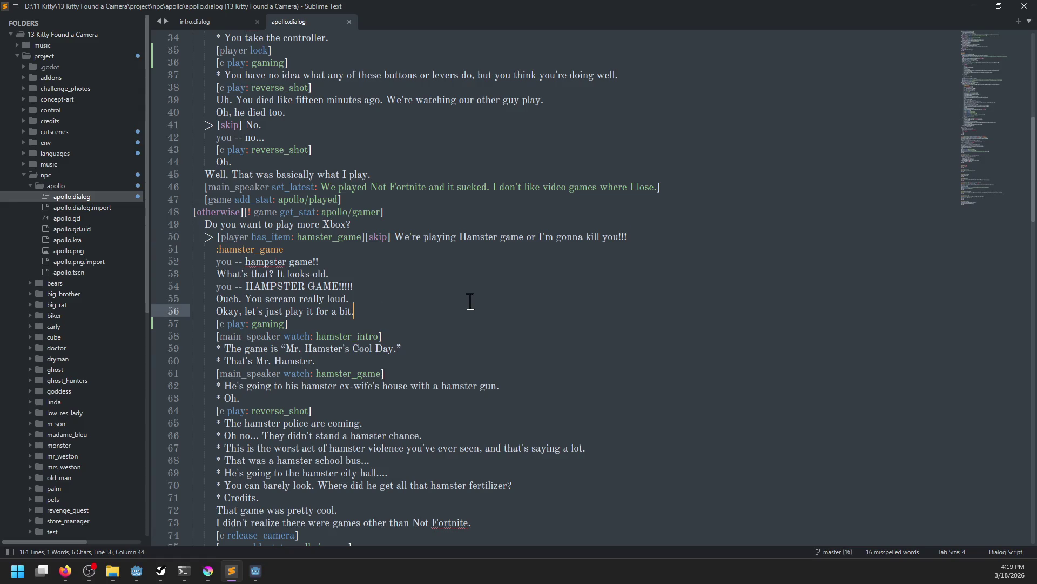
{"action": "key", "text": "Return"}
{"action": "key", "text": "BackSpace"}
{"action": "key", "text": "BackSpace"}
{"action": "key", "text": "BackSpace"}
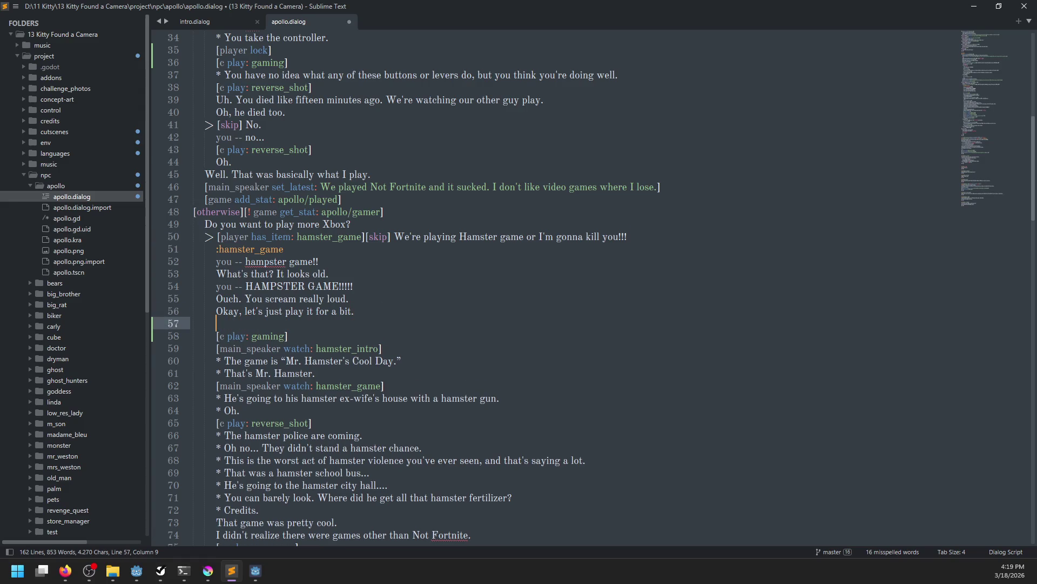
{"action": "type", "text": "[poa"}
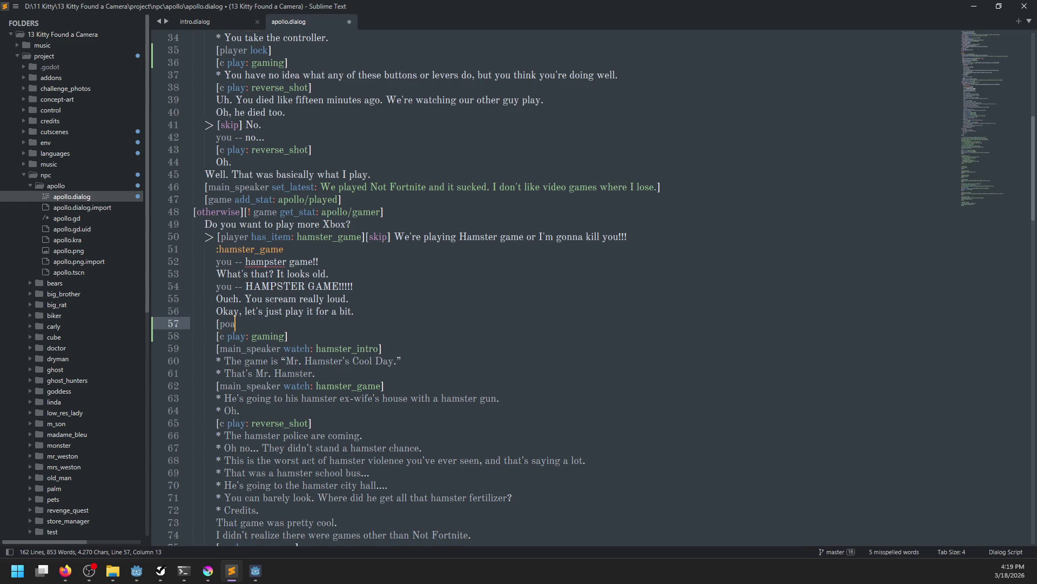
{"action": "key", "text": "BackSpace"}
{"action": "key", "text": "BackSpace"}
{"action": "key", "text": "BackSpace"}
{"action": "type", "text": "play ', anim)"}
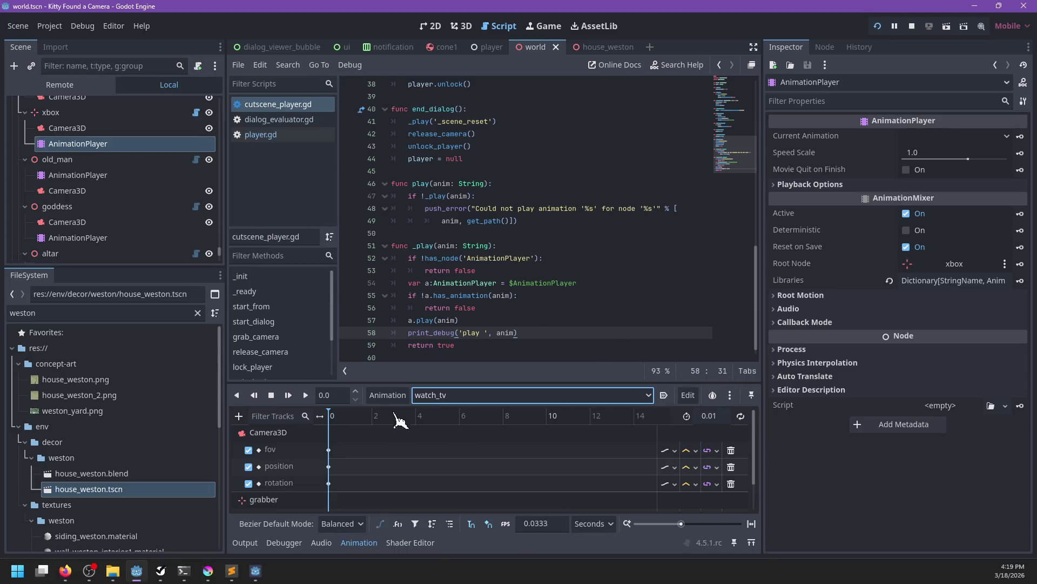
Step: Delete the gaming animation's emotion and Functions tracks, then remove the gaming animation entirely
{"action": "left_click", "coordinate": [438, 397]}
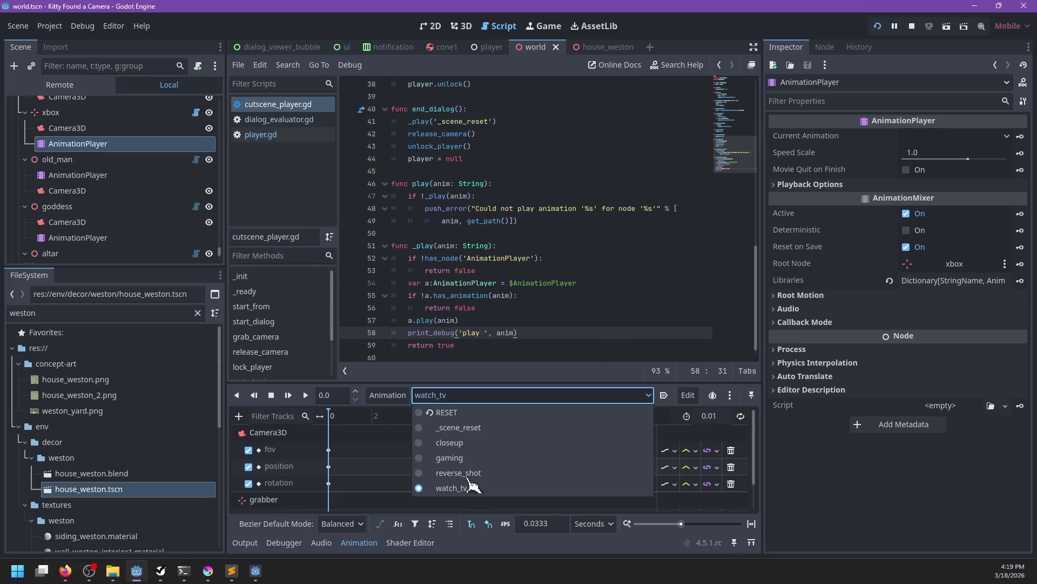
{"action": "left_click", "coordinate": [460, 459]}
{"action": "left_click", "coordinate": [739, 450]}
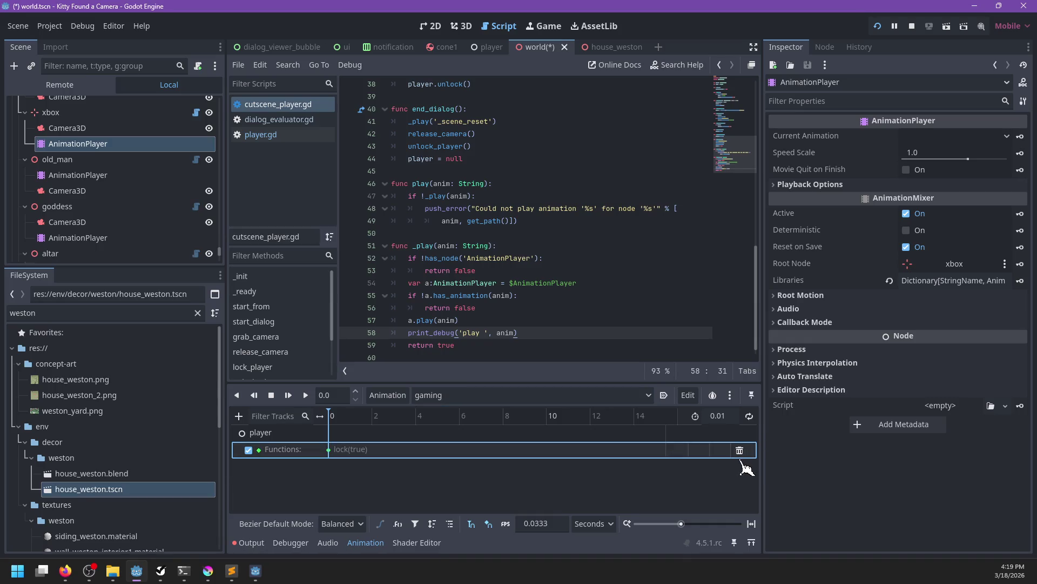
{"action": "left_click", "coordinate": [739, 450]}
{"action": "left_click", "coordinate": [387, 395]}
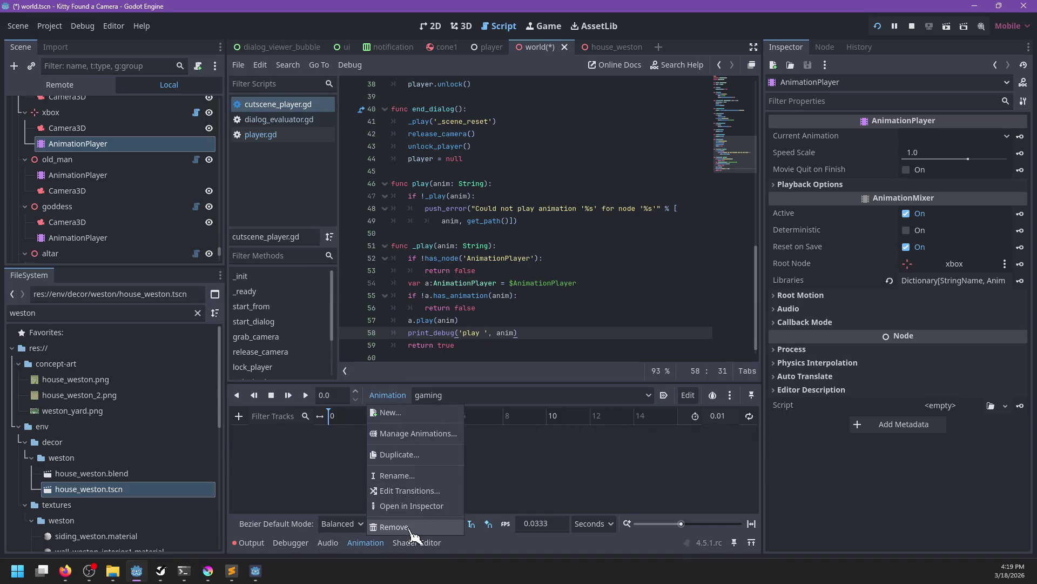
{"action": "left_click", "coordinate": [394, 527]}
{"action": "left_click", "coordinate": [490, 311]}
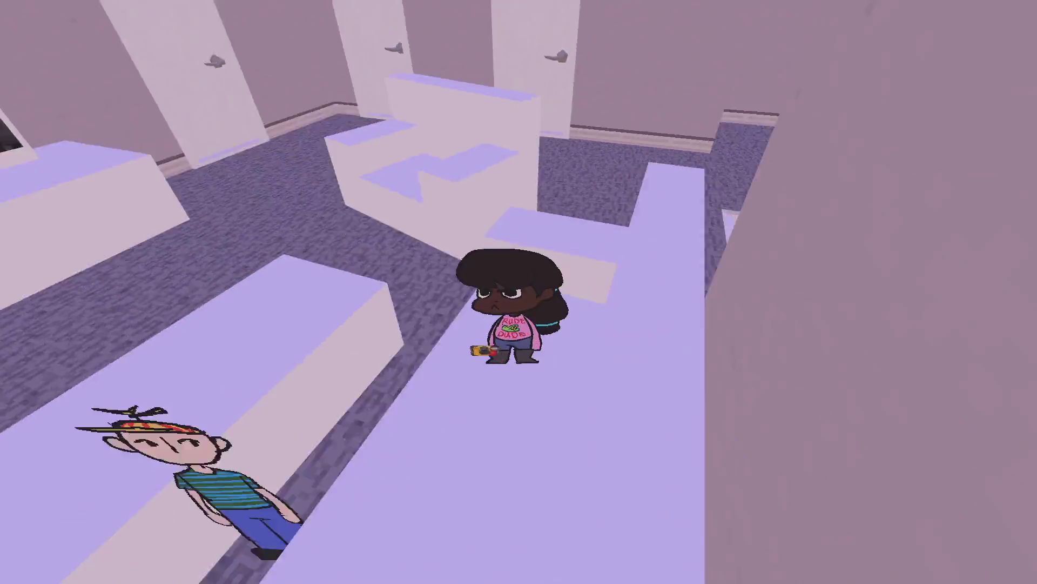
Step: Change line 58's [c play: gaming] to [player emote: gaming] and copy lines 57–58
{"action": "key", "text": "Escape"}
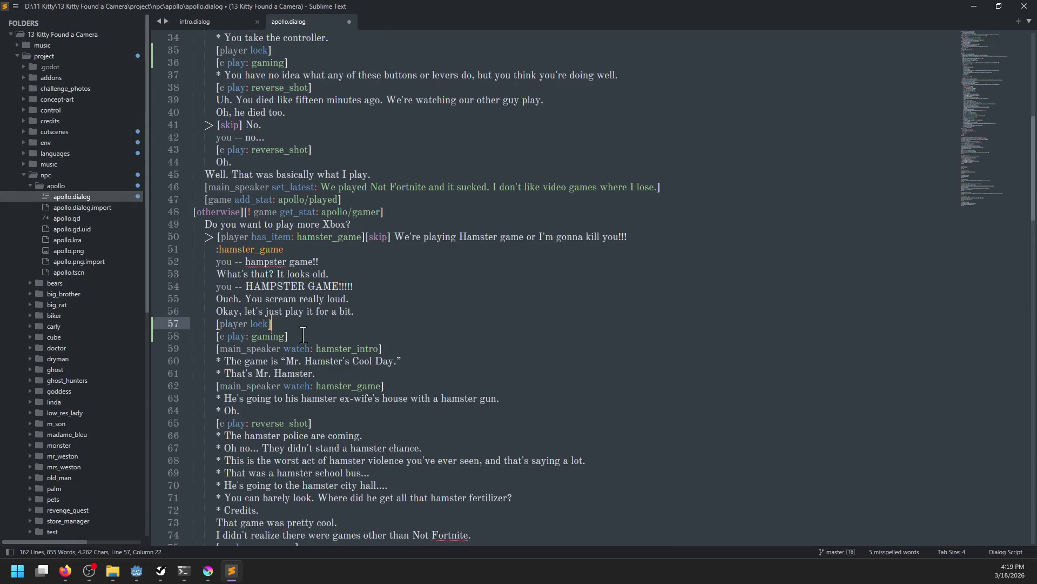
{"action": "left_click_drag", "start_coordinate": [303, 335], "coordinate": [379, 312]}
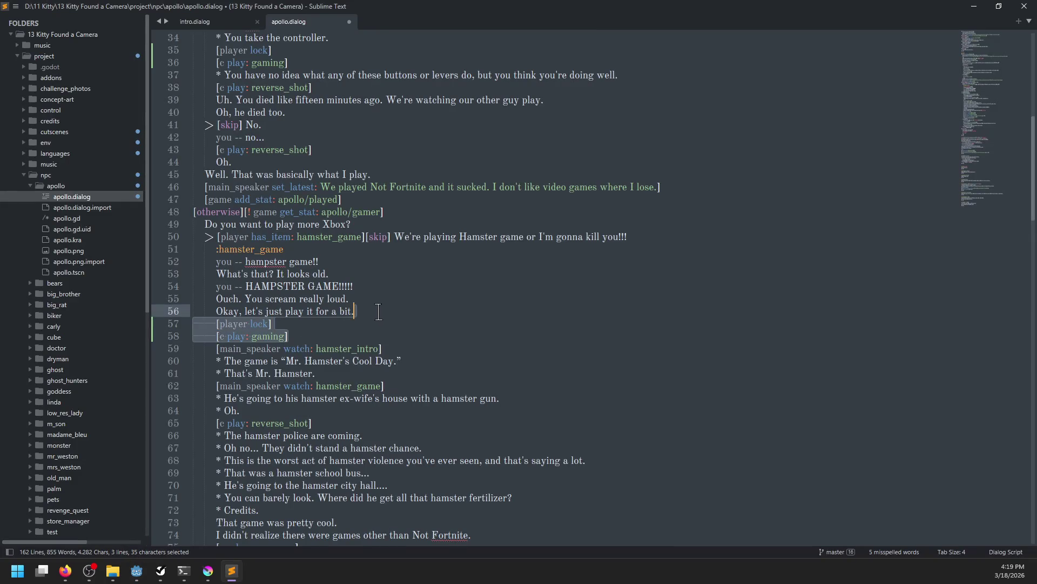
{"action": "left_click", "coordinate": [243, 336]}
{"action": "key", "text": "BackSpace"}
{"action": "key", "text": "BackSpace"}
{"action": "key", "text": "BackSpace"}
{"action": "type", "text": "player emote"}
{"action": "left_click_drag", "start_coordinate": [331, 338], "coordinate": [368, 311]}
{"action": "key", "text": "ctrl+c"}
{"action": "scroll", "coordinate": [359, 328], "scroll_direction": "down", "scroll_amount": 7}
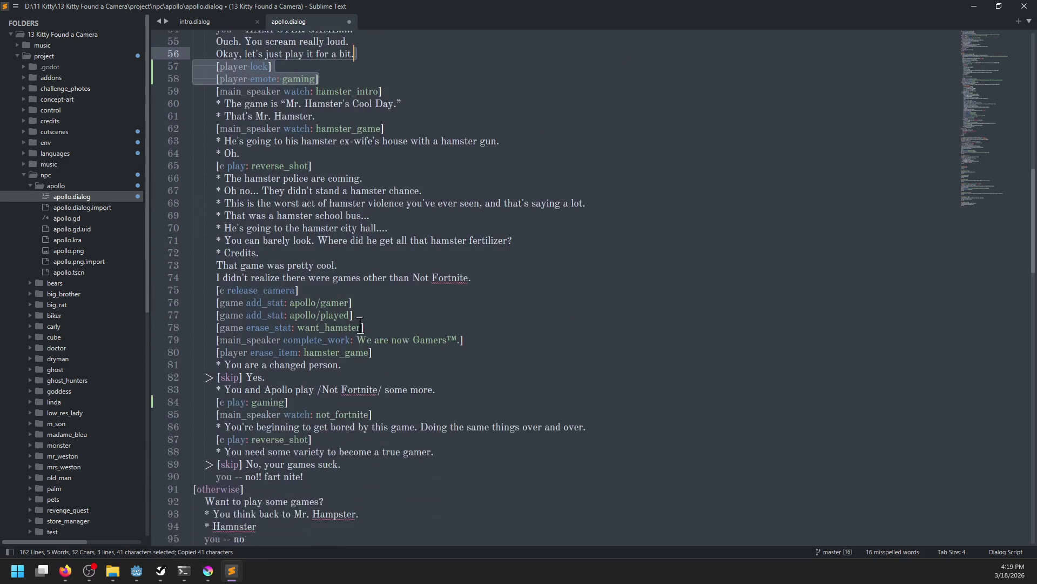
{"action": "key", "text": "alt+Tab"}
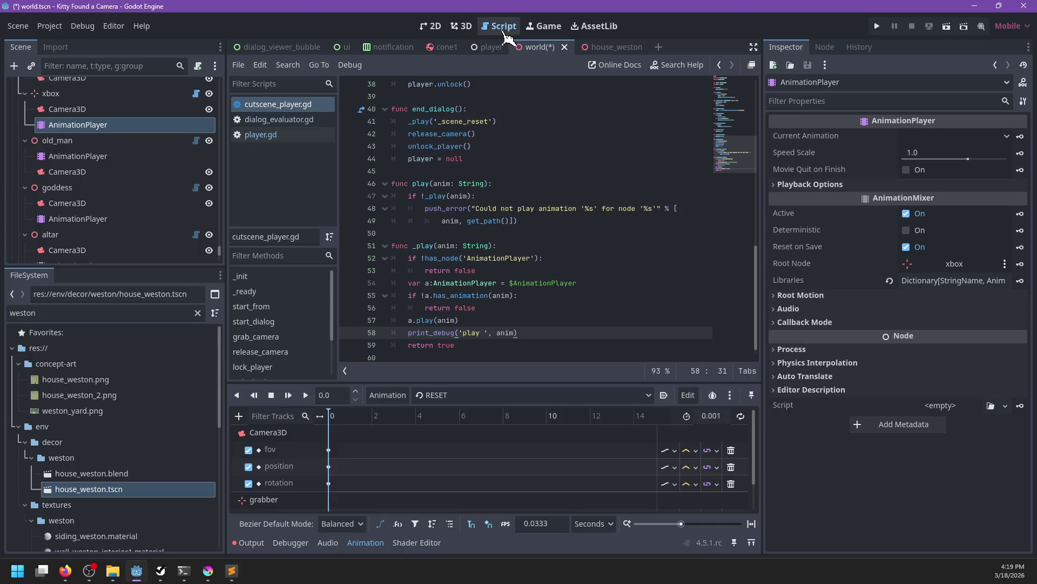
Step: Save, then search cutscene_player.gd for 'func em'
{"action": "key", "text": "ctrl+s"}
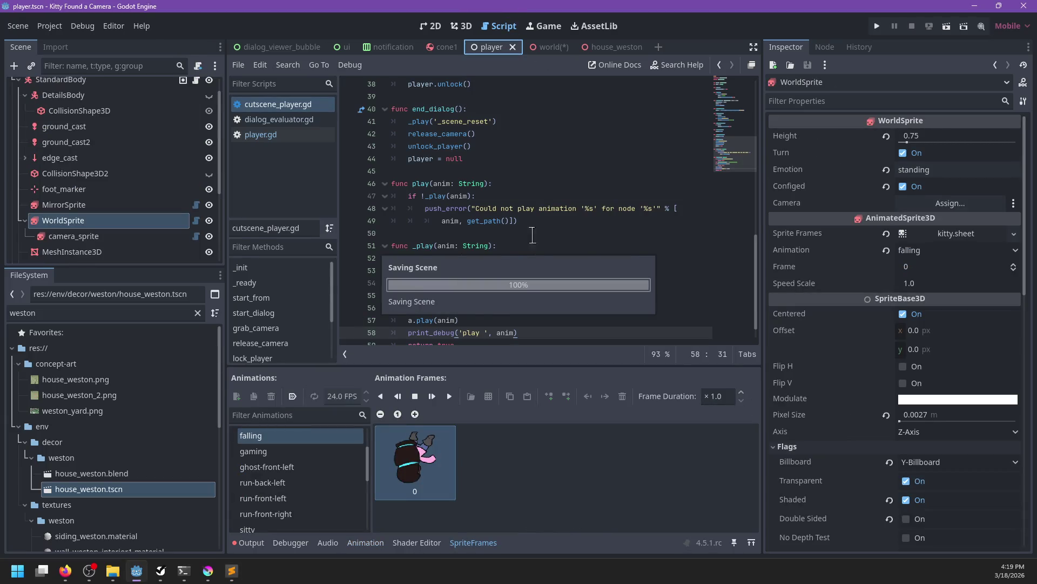
{"action": "left_click", "coordinate": [568, 233]}
{"action": "key", "text": "ctrl+f"}
{"action": "type", "text": "func em"}
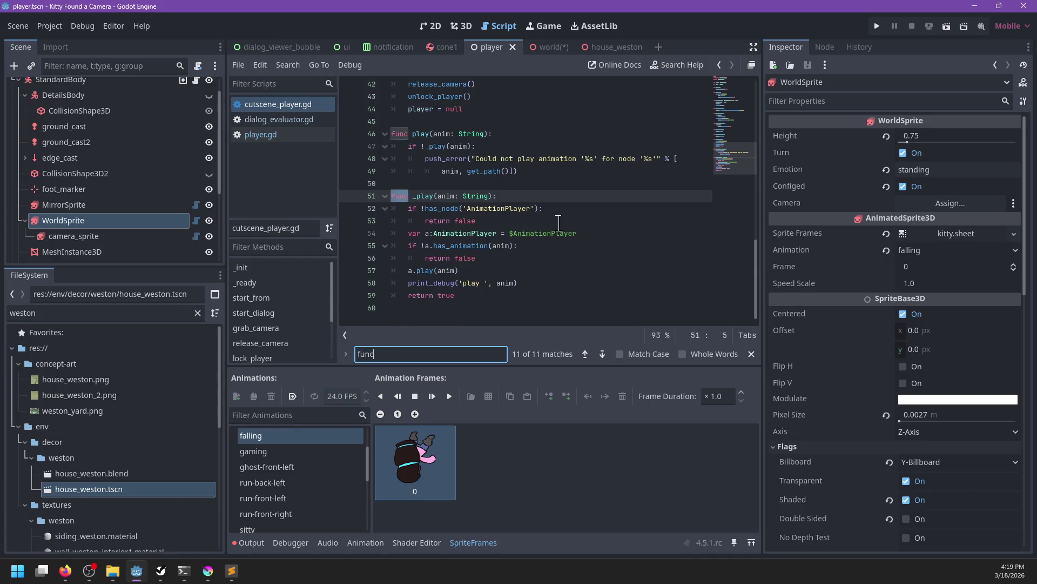
{"action": "key", "text": "Escape"}
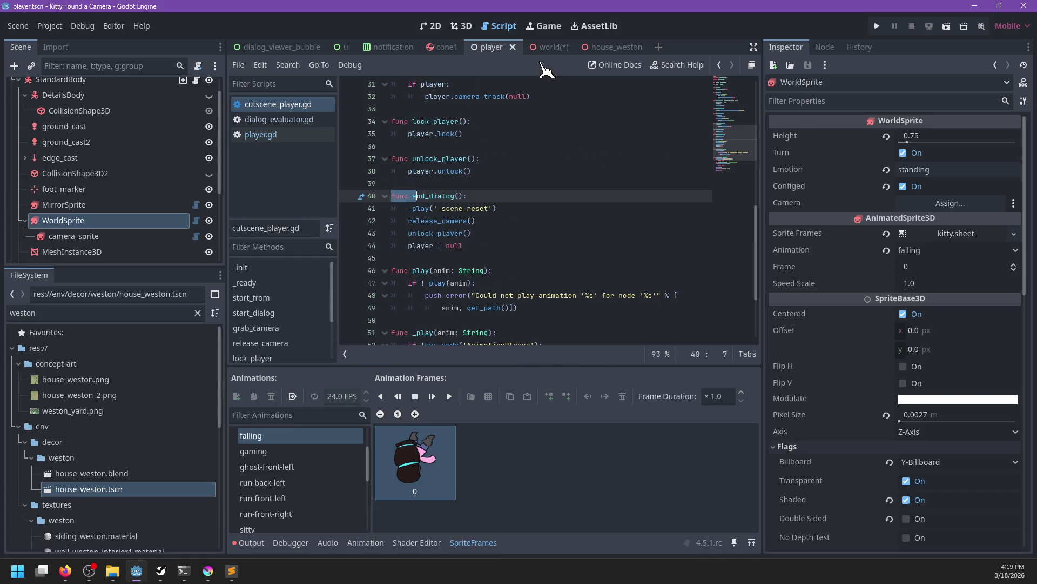
Step: Switch to the world scene, then bring apollo.dialog in Sublime Text forward
{"action": "mouse_move", "coordinate": [547, 50]}
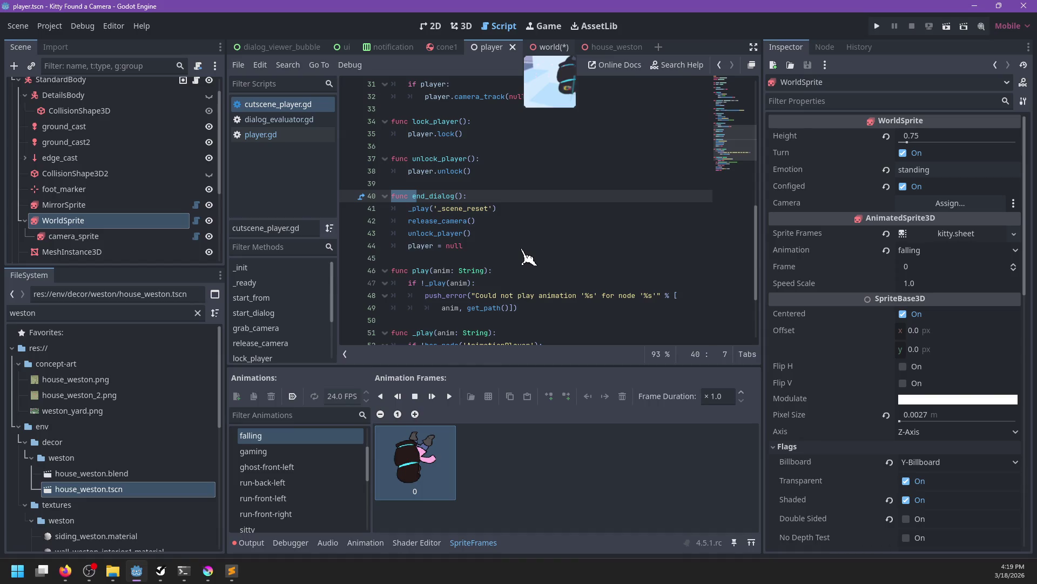
{"action": "key", "text": "ctrl+Tab"}
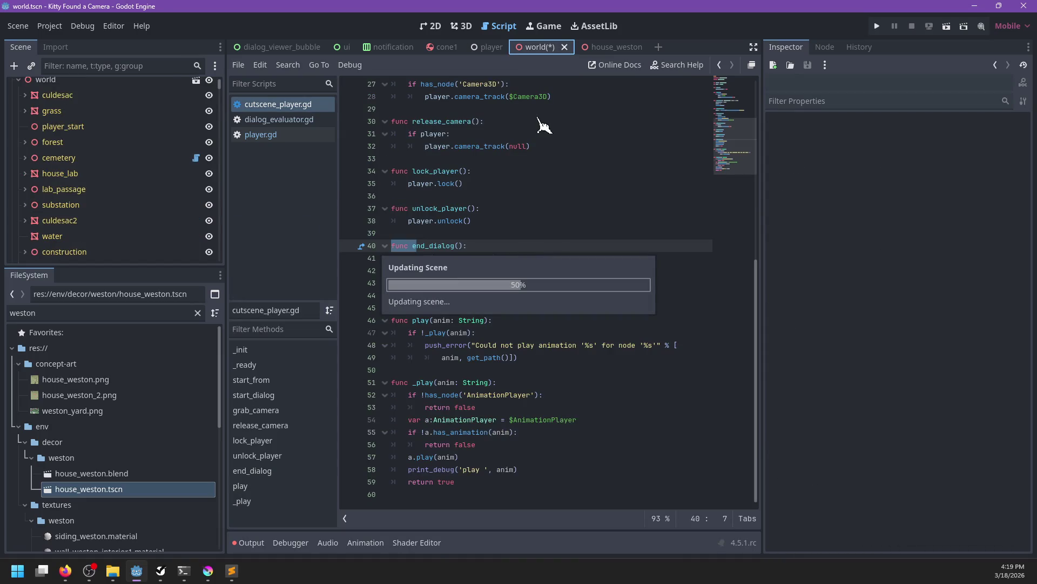
{"action": "left_click", "coordinate": [231, 570]}
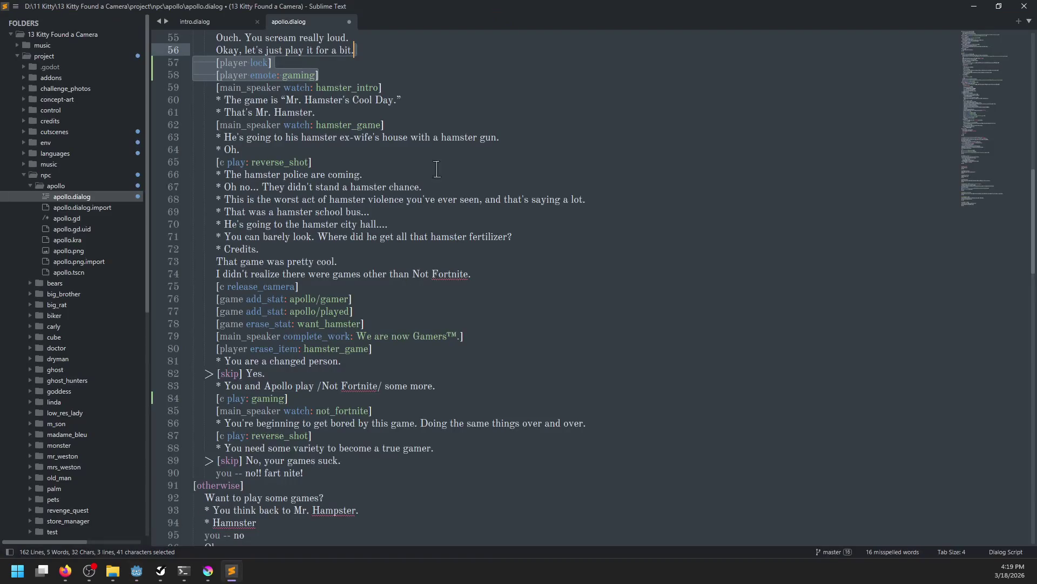
Step: Save apollo.dialog and open player/player.gd from the sidebar
{"action": "key", "text": "ctrl+s"}
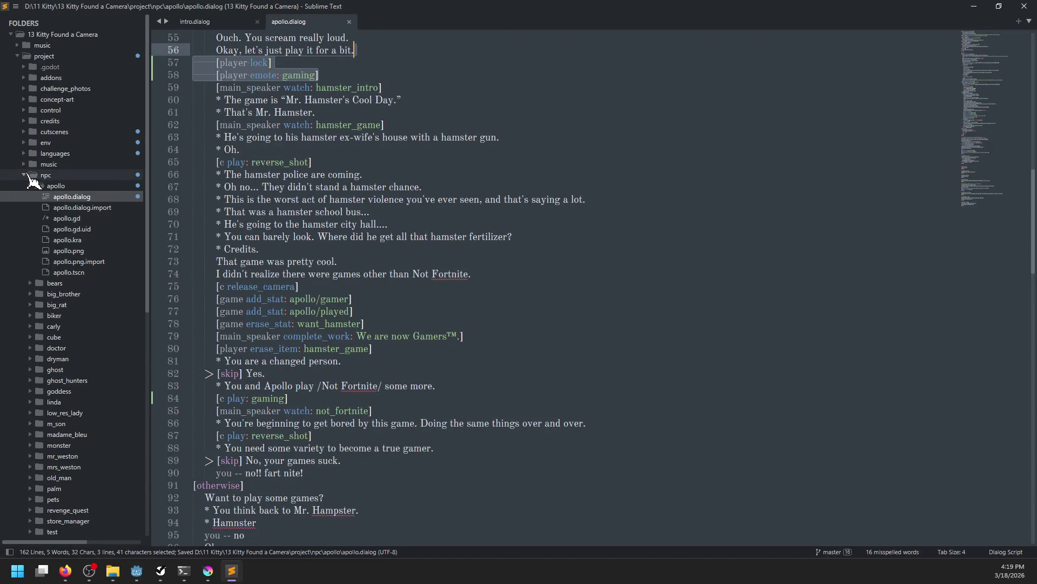
{"action": "left_click", "coordinate": [25, 175]}
{"action": "left_click", "coordinate": [22, 187]}
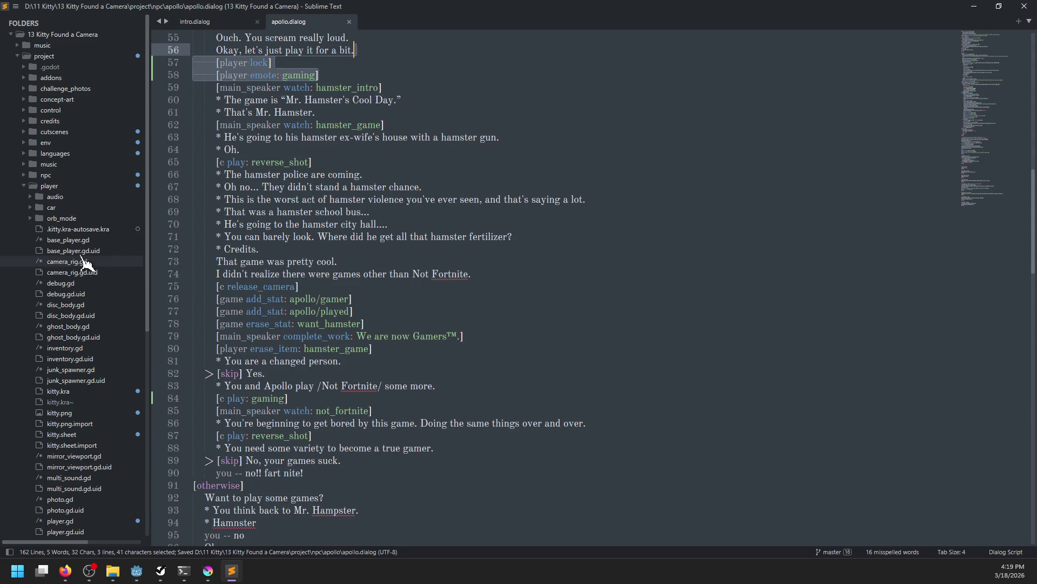
{"action": "scroll", "coordinate": [81, 413], "scroll_direction": "down", "scroll_amount": 2}
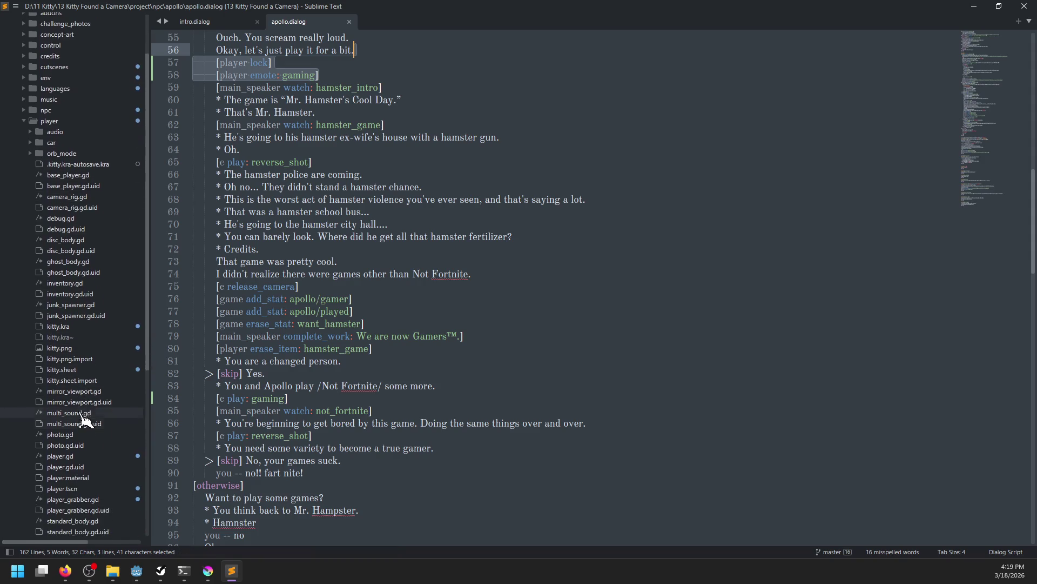
{"action": "left_click", "coordinate": [70, 456]}
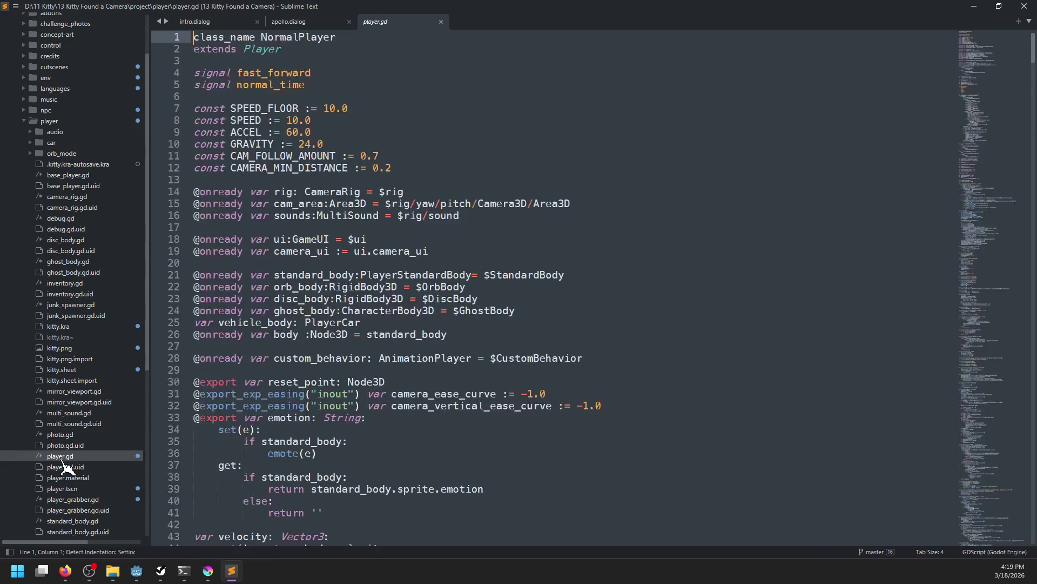
Step: Above func lock, add lock_in(emotion: String) calling emote(emotion) and lock(true), then save
{"action": "key", "text": "ctrl+f"}
{"action": "type", "text": "func lock"}
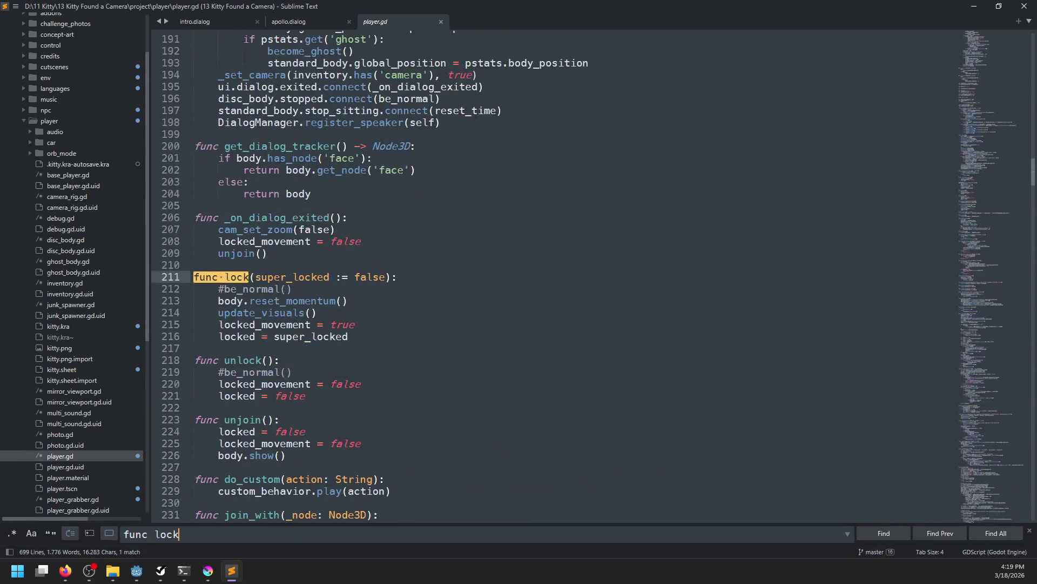
{"action": "key", "text": "Escape"}
{"action": "key", "text": "ctrl+shift+Return"}
{"action": "key", "text": "ctrl+shift+Return"}
{"action": "type", "text": "func lock_in(emo"}
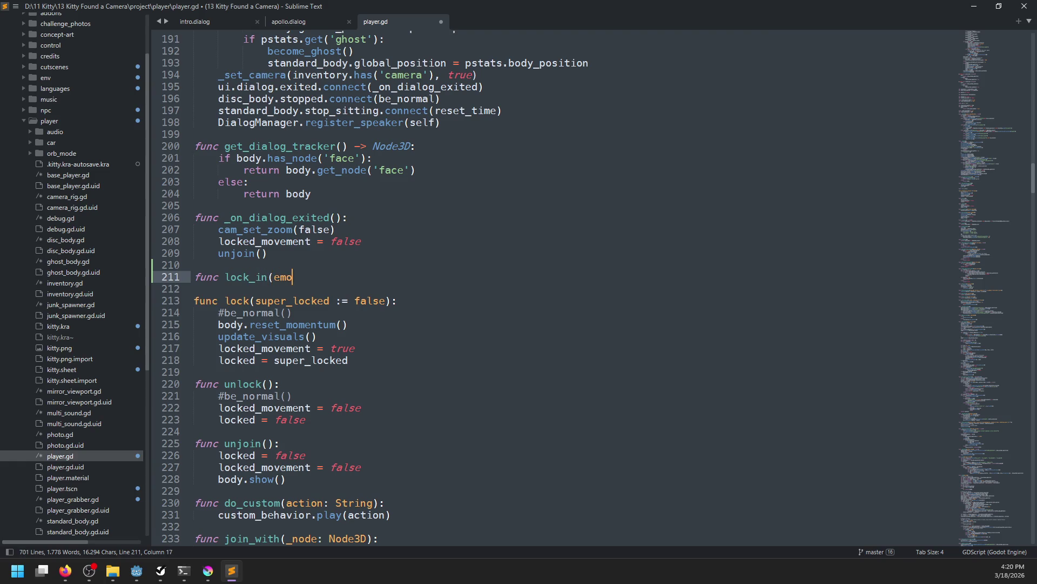
{"action": "type", "text": ")"}
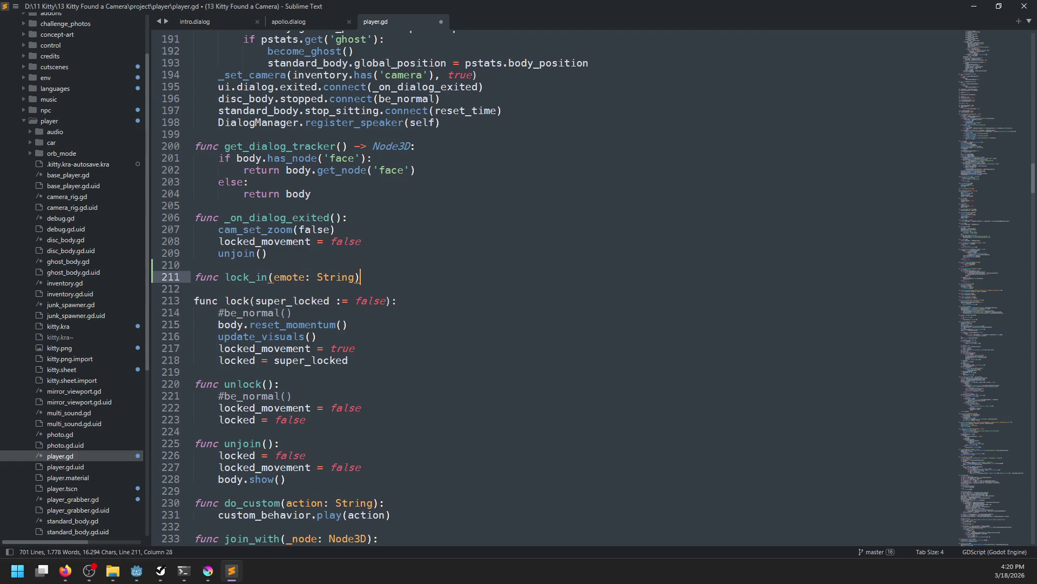
{"action": "key", "text": "BackSpace"}
{"action": "type", "text": "ion"}
{"action": "type", "text": ":"}
{"action": "key", "text": "Return"}
{"action": "type", "text": "(en)"}
{"action": "key", "text": "Return"}
{"action": "type", "text": "lco"}
{"action": "type", "text": "(try"}
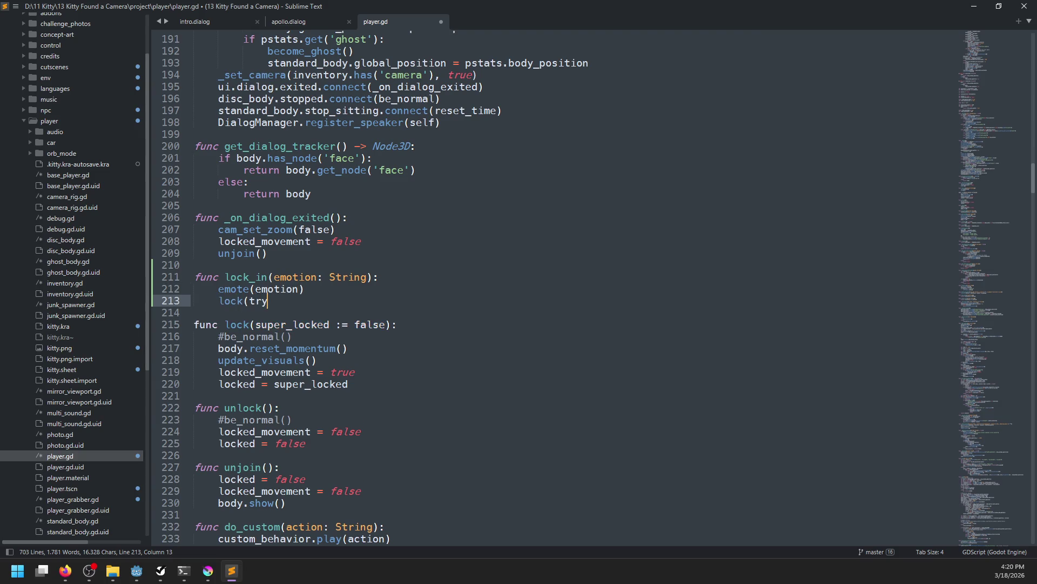
{"action": "type", "text": "ue)"}
{"action": "key", "text": "ctrl+s"}
{"action": "key", "text": "alt+Tab"}
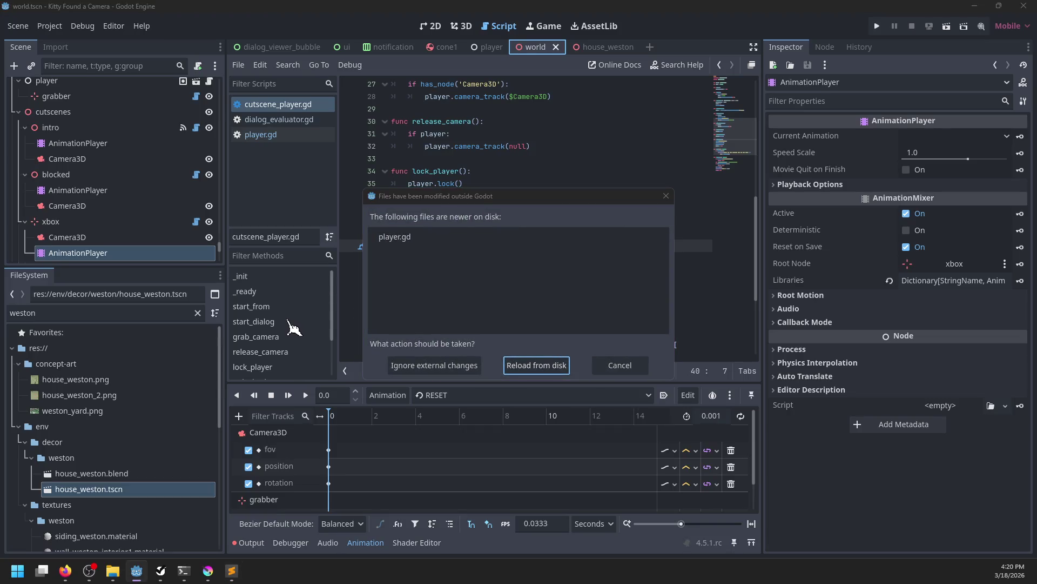
Step: Delete the [player lock] line, rename emote to lock_in, and copy the [player lock_in: gaming] line
{"action": "key", "text": "alt+Tab"}
{"action": "key", "text": "ctrl+Tab"}
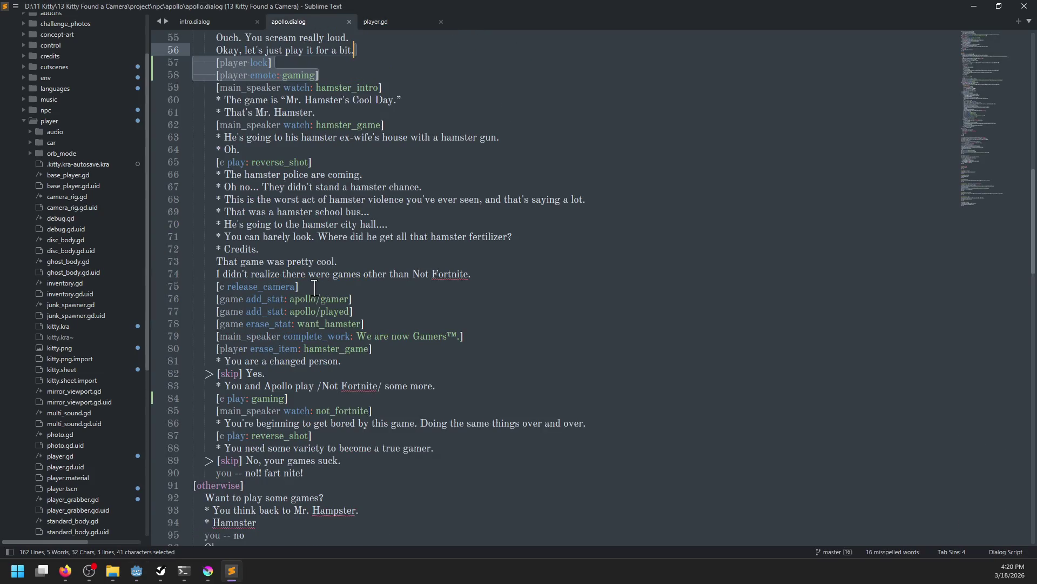
{"action": "left_click_drag", "start_coordinate": [332, 63], "coordinate": [368, 54]}
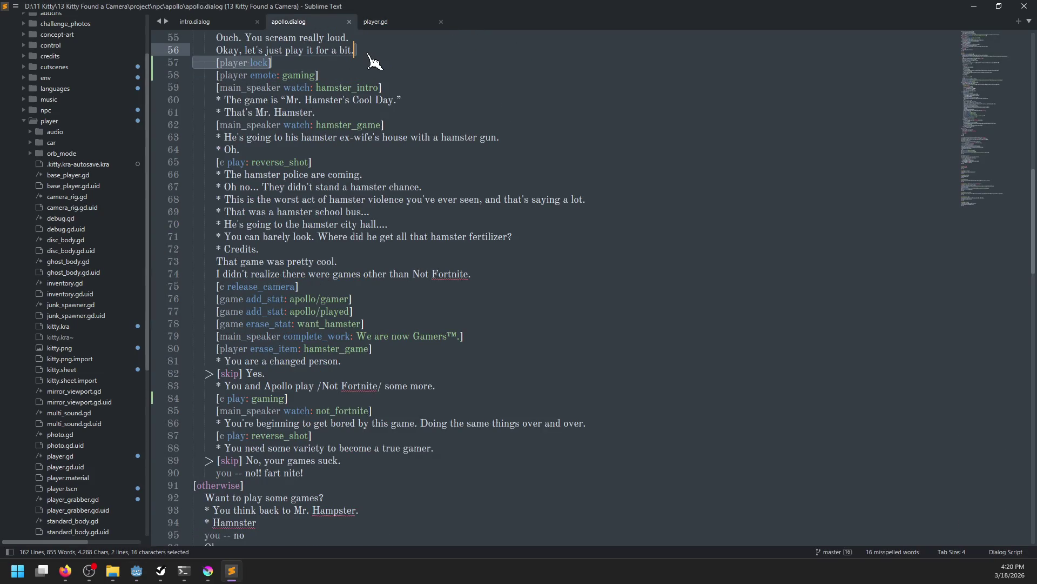
{"action": "key", "text": "Delete"}
{"action": "key", "text": "Down"}
{"action": "key", "text": "ctrl+Left"}
{"action": "key", "text": "ctrl+BackSpace"}
{"action": "type", "text": "lock_in"}
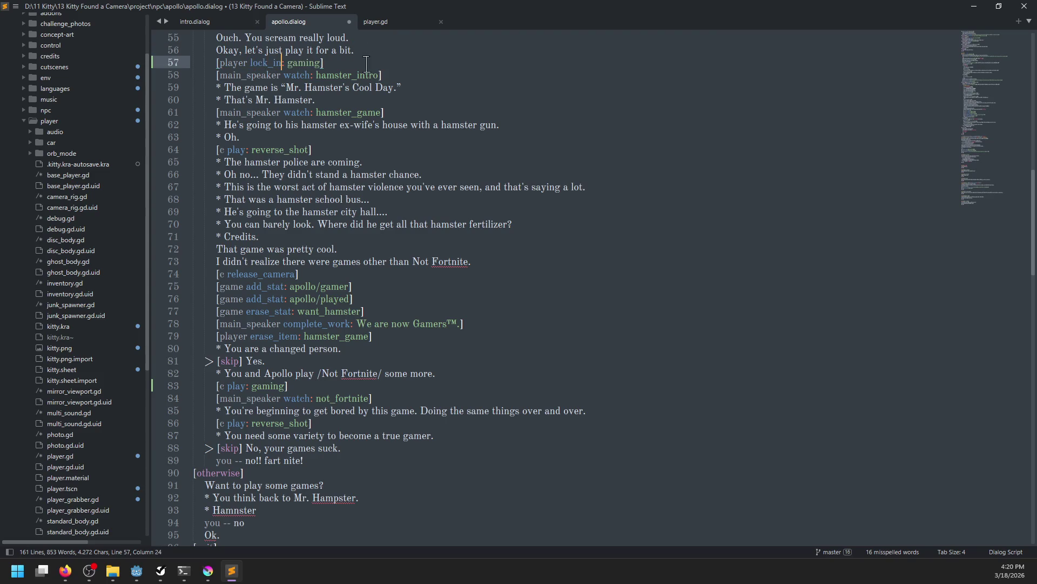
{"action": "left_click_drag", "start_coordinate": [366, 63], "coordinate": [358, 50]}
{"action": "key", "text": "ctrl+c"}
Step: Paste [player lock_in: gaming] over the other lock and play-gaming lines and save
{"action": "left_click_drag", "start_coordinate": [288, 386], "coordinate": [436, 373]}
{"action": "key", "text": "ctrl+v"}
{"action": "key", "text": "ctrl+s"}
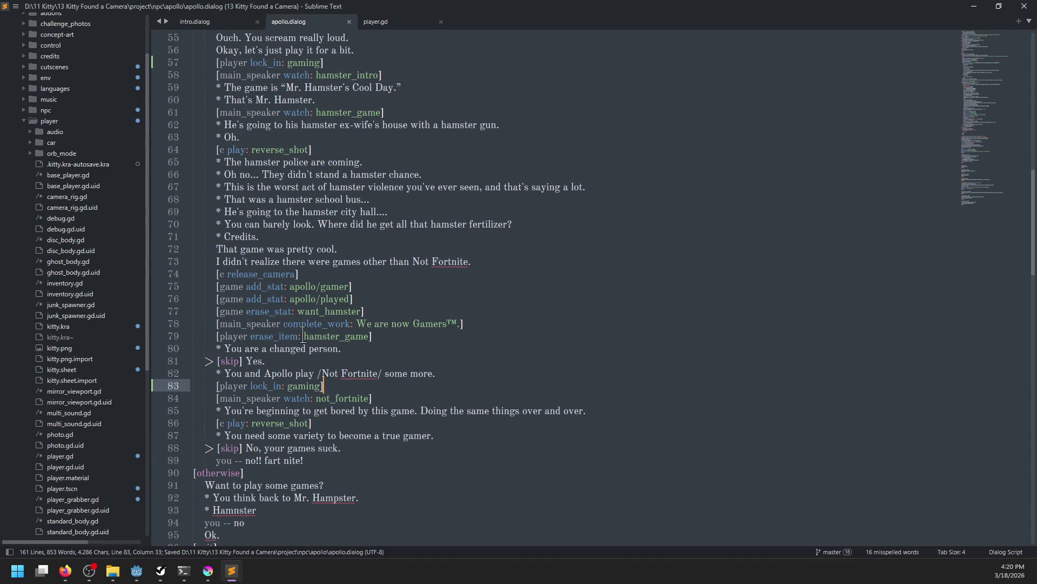
{"action": "scroll", "coordinate": [350, 301], "scroll_direction": "up", "scroll_amount": 12}
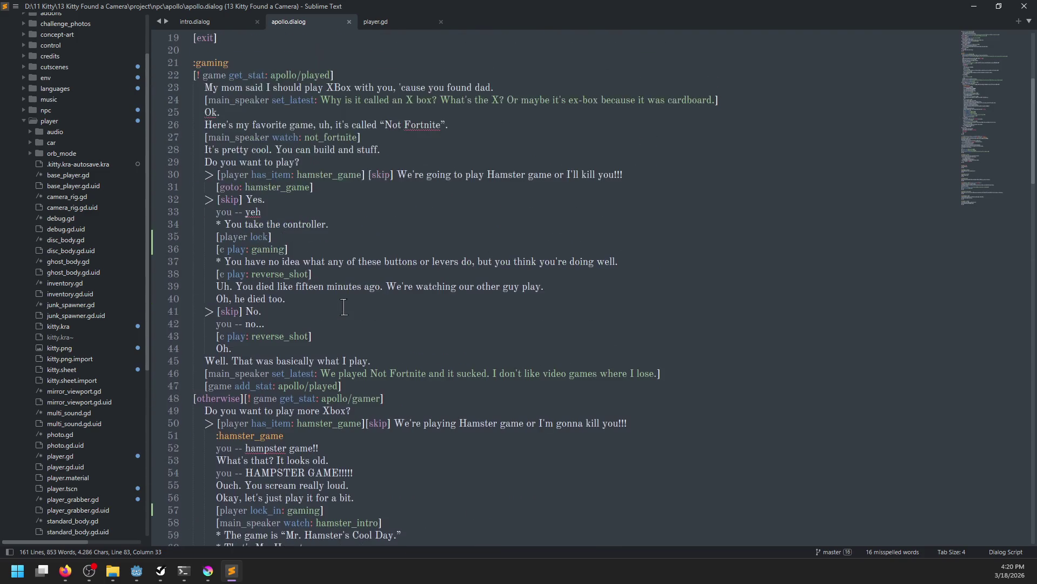
{"action": "left_click_drag", "start_coordinate": [306, 249], "coordinate": [352, 226]}
{"action": "key", "text": "ctrl+v"}
{"action": "key", "text": "ctrl+s"}
{"action": "scroll", "coordinate": [359, 346], "scroll_direction": "down", "scroll_amount": 9}
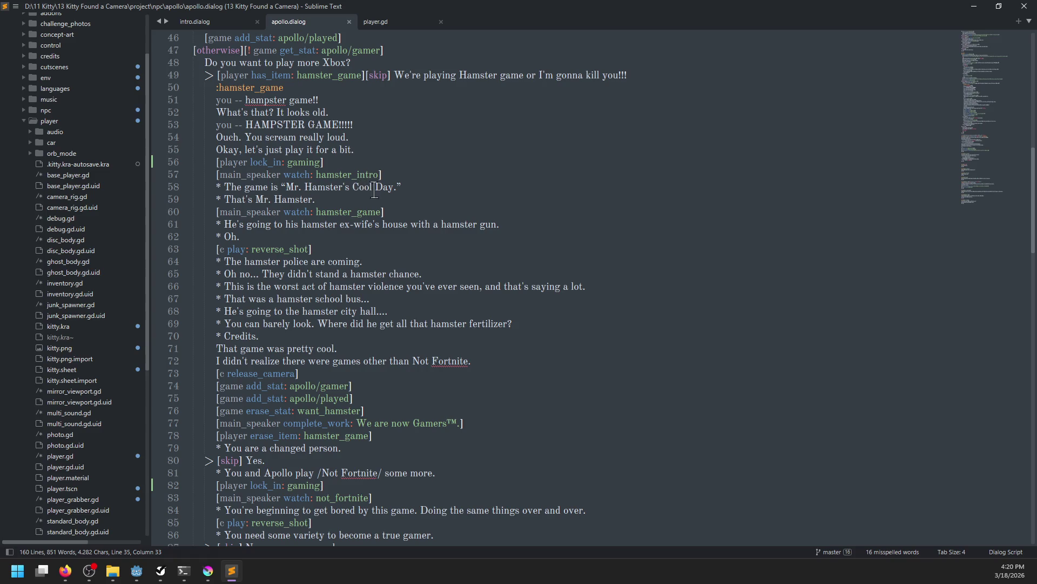
{"action": "key", "text": "alt+Tab"}
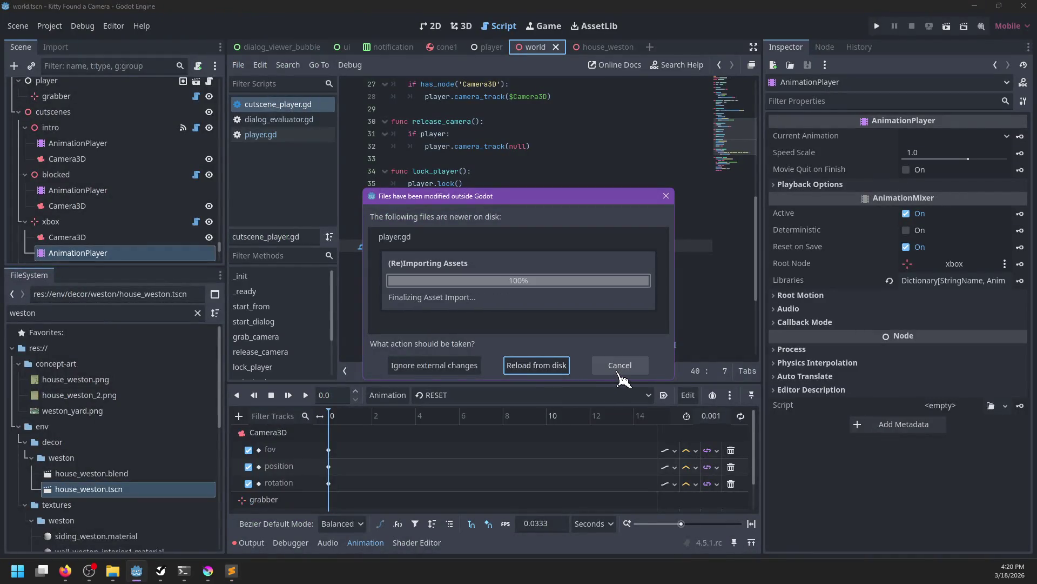
Step: Dismiss the files-modified-outside-Godot warning and launch the game with F5
{"action": "left_click", "coordinate": [619, 368]}
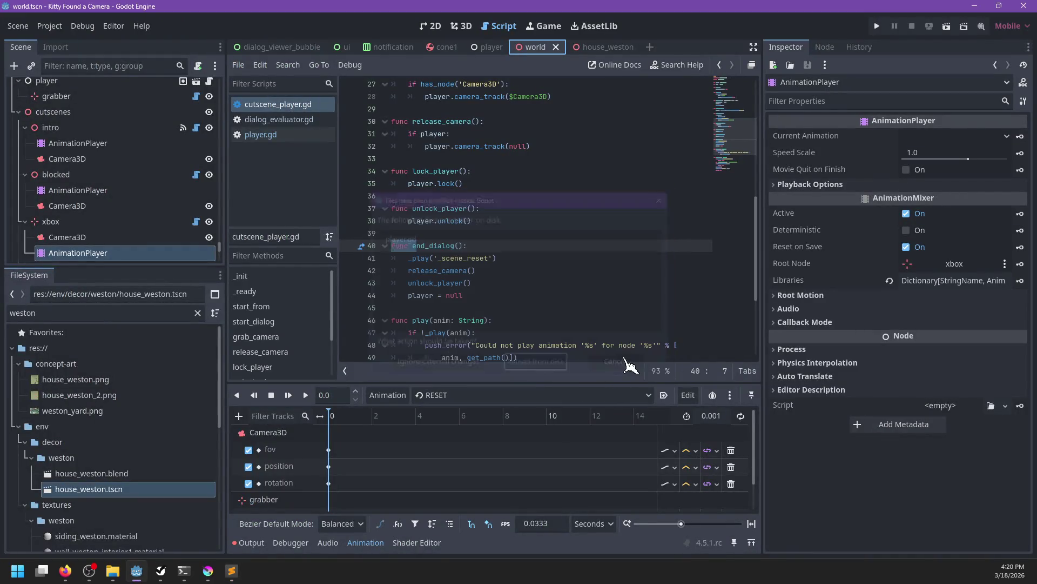
{"action": "left_click", "coordinate": [562, 258]}
{"action": "key", "text": "F5"}
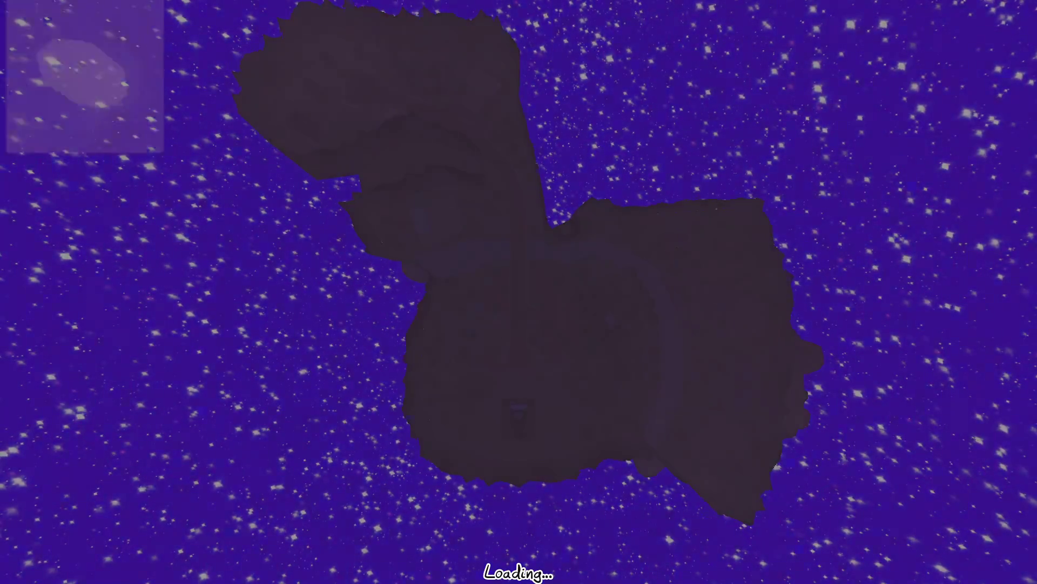
Step: Talk to Apollo, agree to more Xbox, advance the dialogue, then stop the game
{"action": "key", "text": "space"}
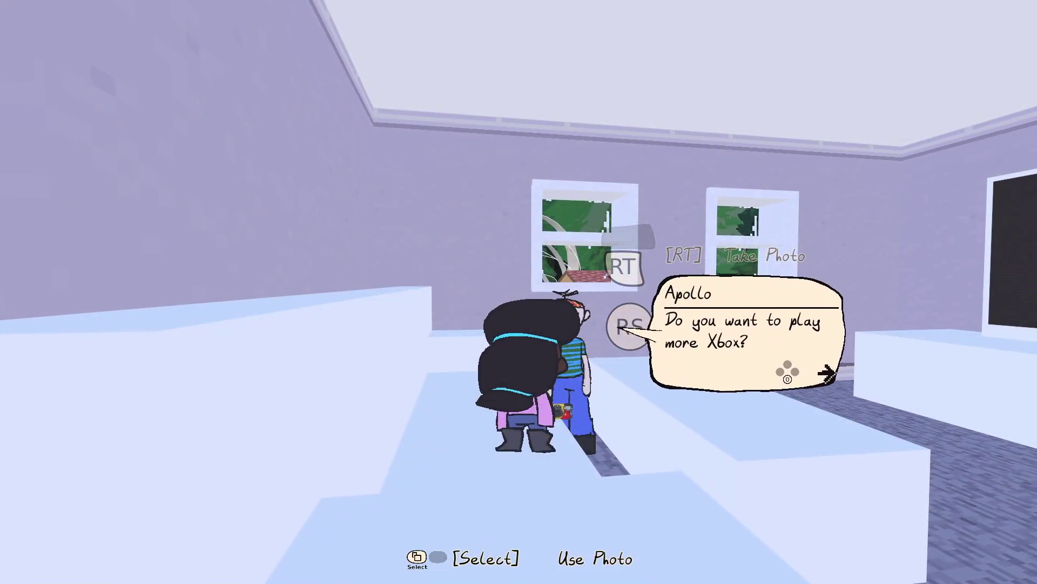
{"action": "key", "text": "space"}
{"action": "key", "text": "space"}
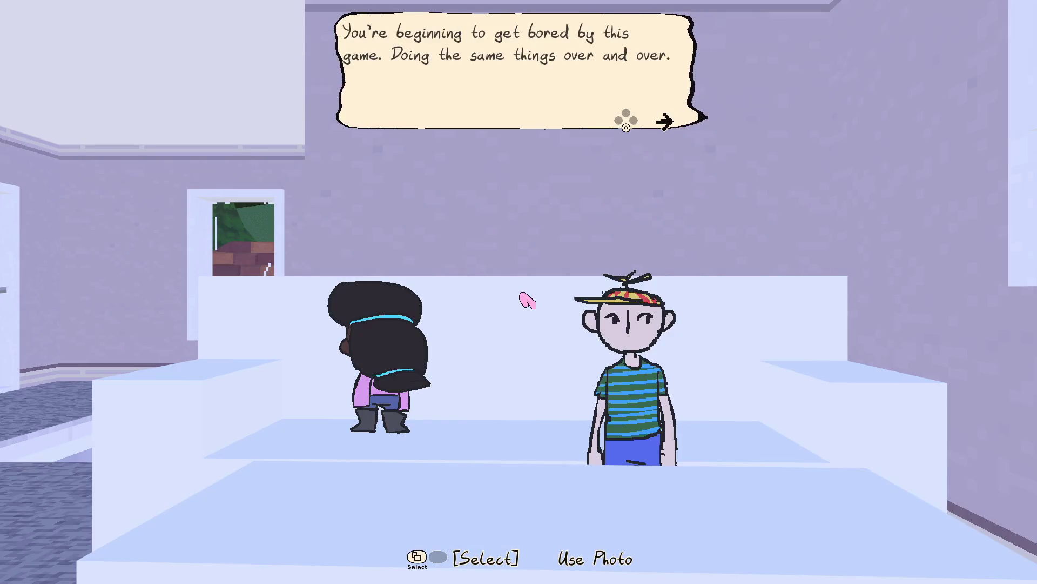
{"action": "key", "text": "space"}
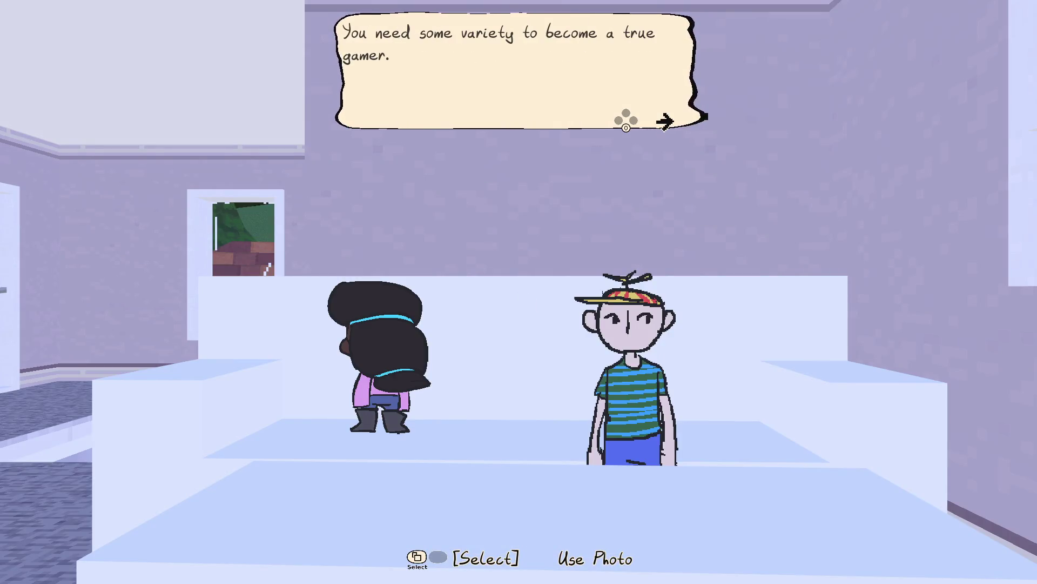
{"action": "key", "text": "space"}
{"action": "key", "text": "F8"}
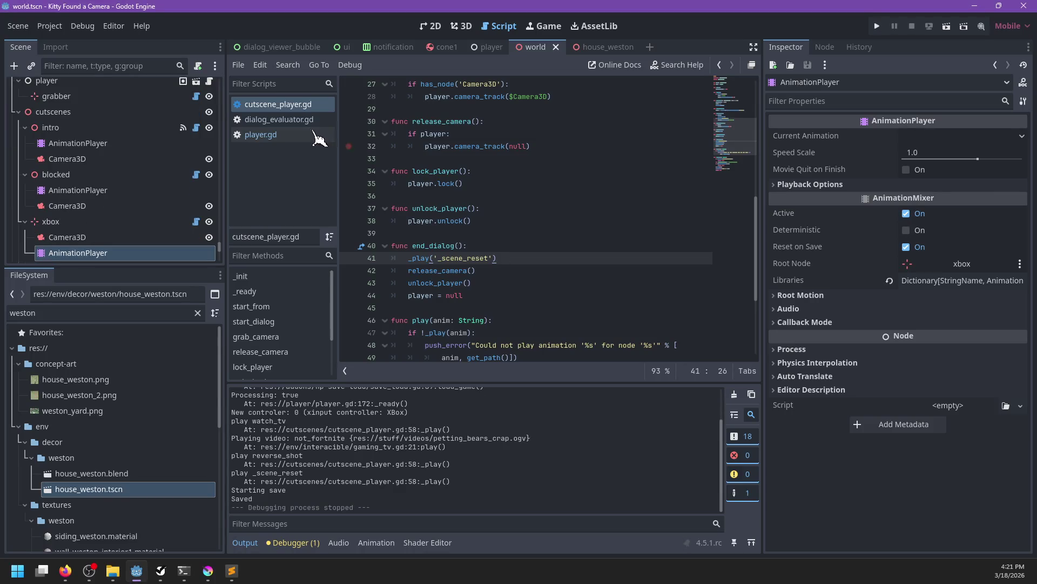
Step: In player.gd, move the lock(true) call above emote in lock_in
{"action": "left_click", "coordinate": [260, 134]}
{"action": "left_click", "coordinate": [521, 186]}
{"action": "key", "text": "alt+Down"}
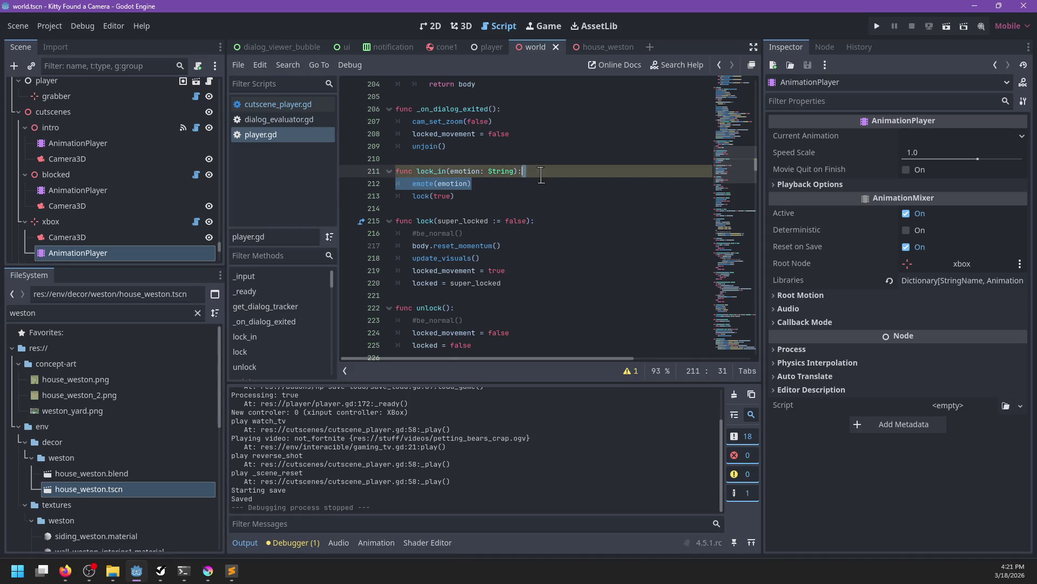
Step: Rename the emotion parameter to e, save player.gd, and relaunch the game
{"action": "double_click", "coordinate": [461, 172]}
{"action": "type", "text": "e"}
{"action": "double_click", "coordinate": [453, 195]}
{"action": "type", "text": "e"}
{"action": "left_click", "coordinate": [491, 195]}
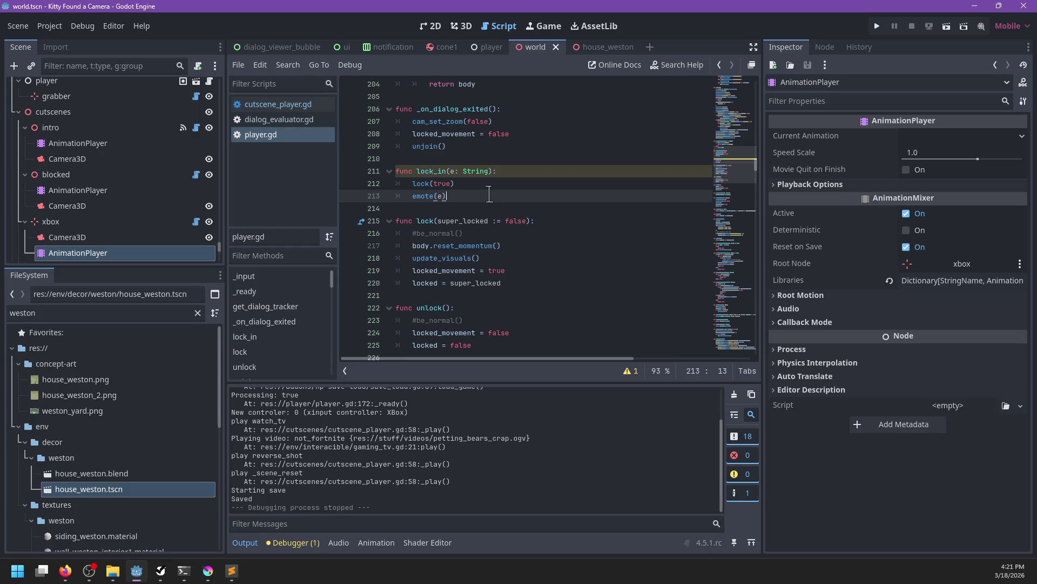
{"action": "key", "text": "ctrl+s"}
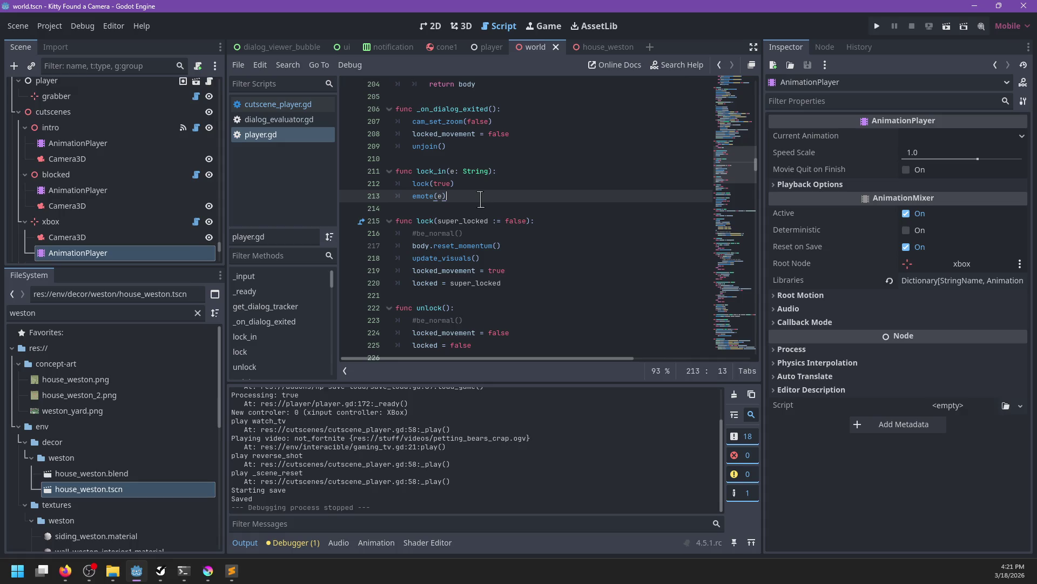
{"action": "key", "text": "F5"}
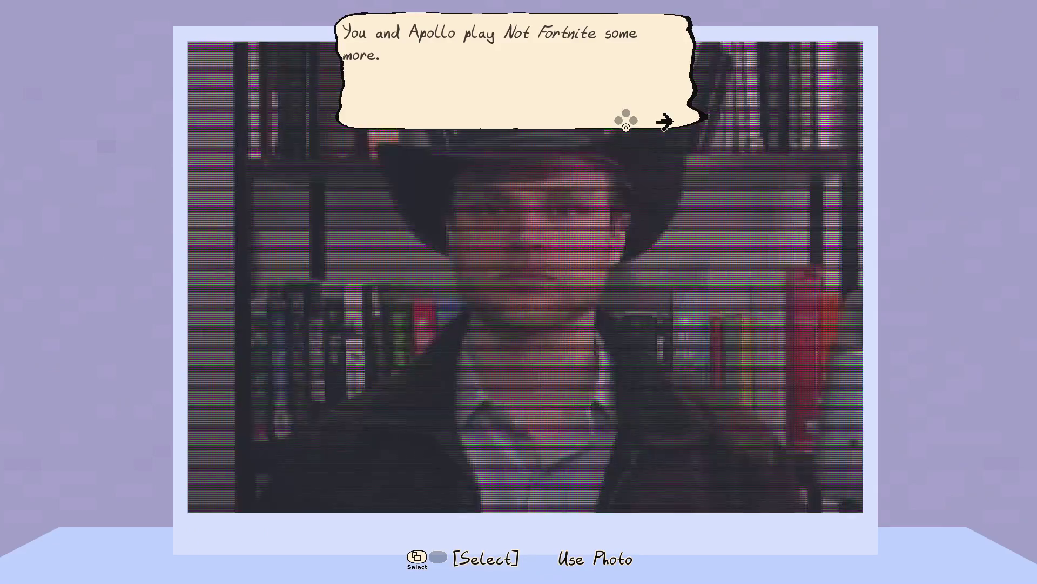
Step: Replay Apollo's Xbox offer, answer Yes, and advance through the boredom narration to Game Saved
{"action": "key", "text": "Return"}
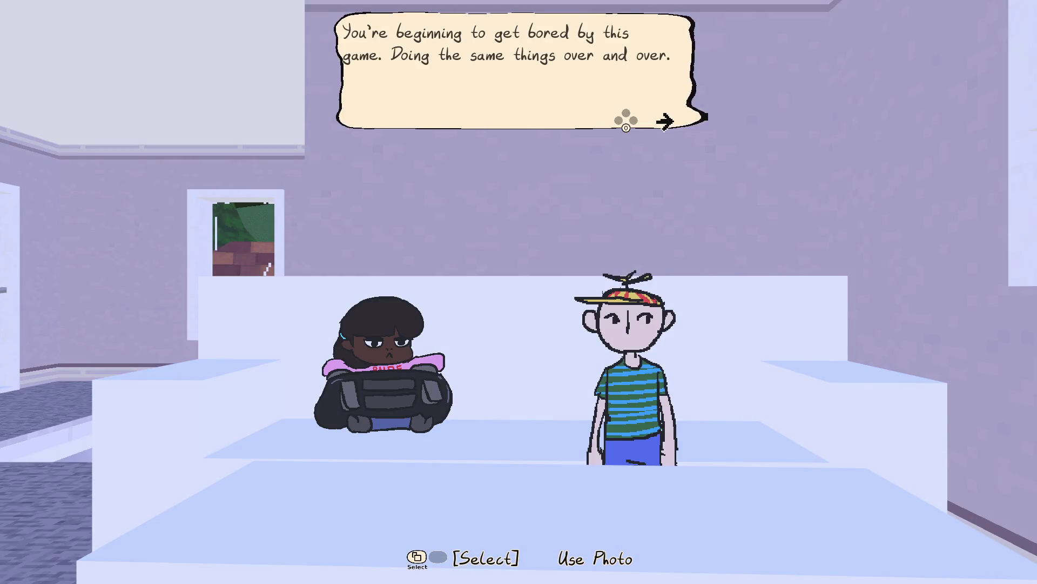
{"action": "key", "text": "Return"}
{"action": "key", "text": "Return"}
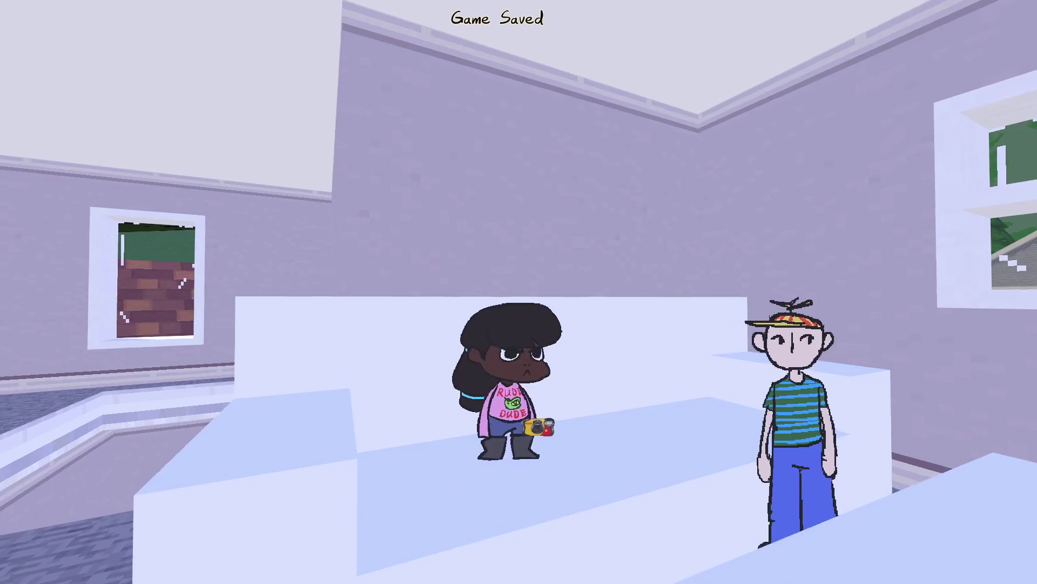
{"action": "key", "text": "w"}
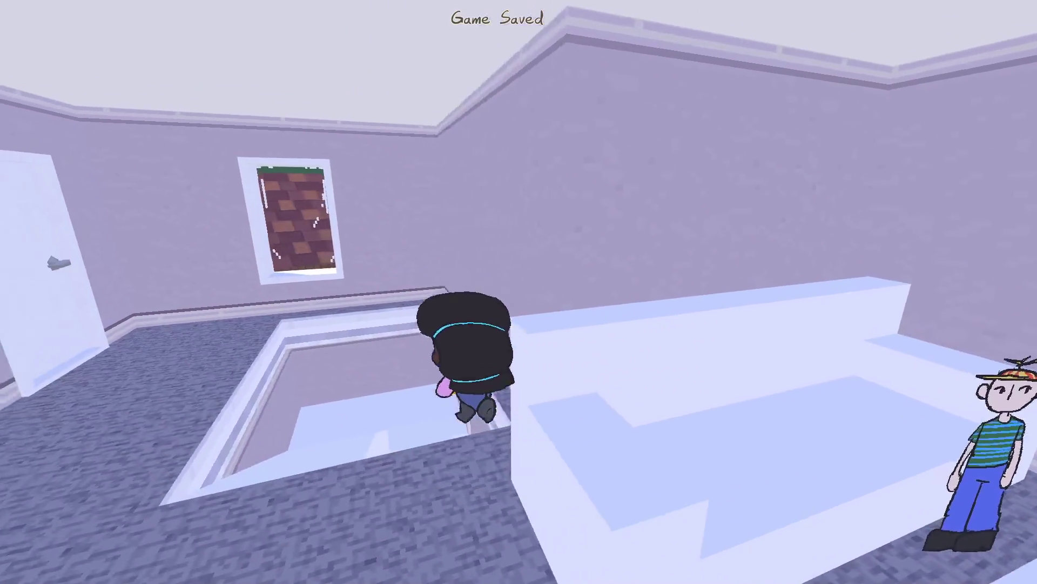
{"action": "key", "text": "Return"}
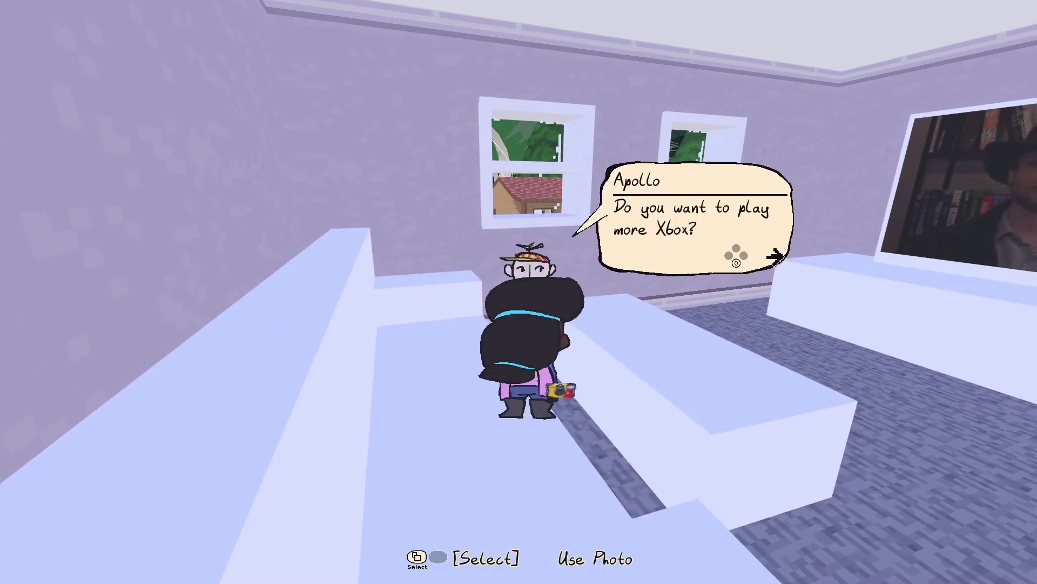
{"action": "key", "text": "Return"}
{"action": "key", "text": "Return"}
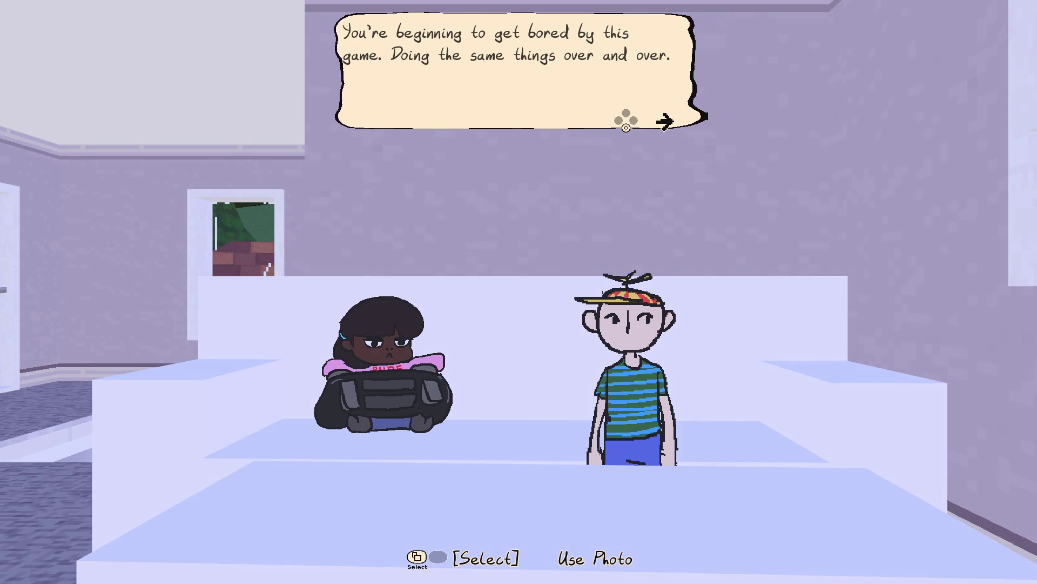
{"action": "key", "text": "Return"}
{"action": "key", "text": "space"}
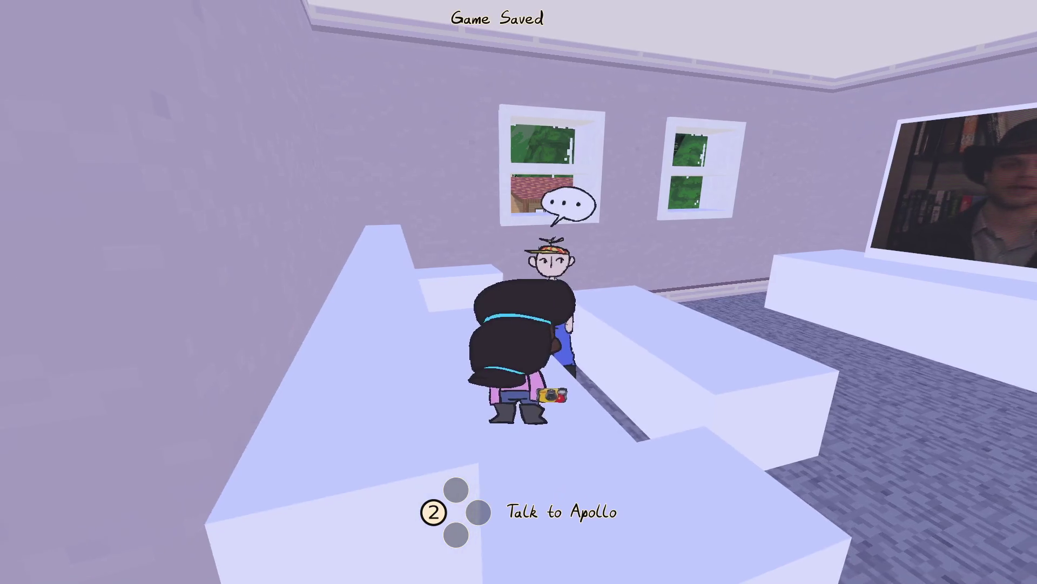
Step: Walk the girl from Apollo's room out the front door to the driveway
{"action": "key", "text": "w"}
{"action": "key", "text": "w"}
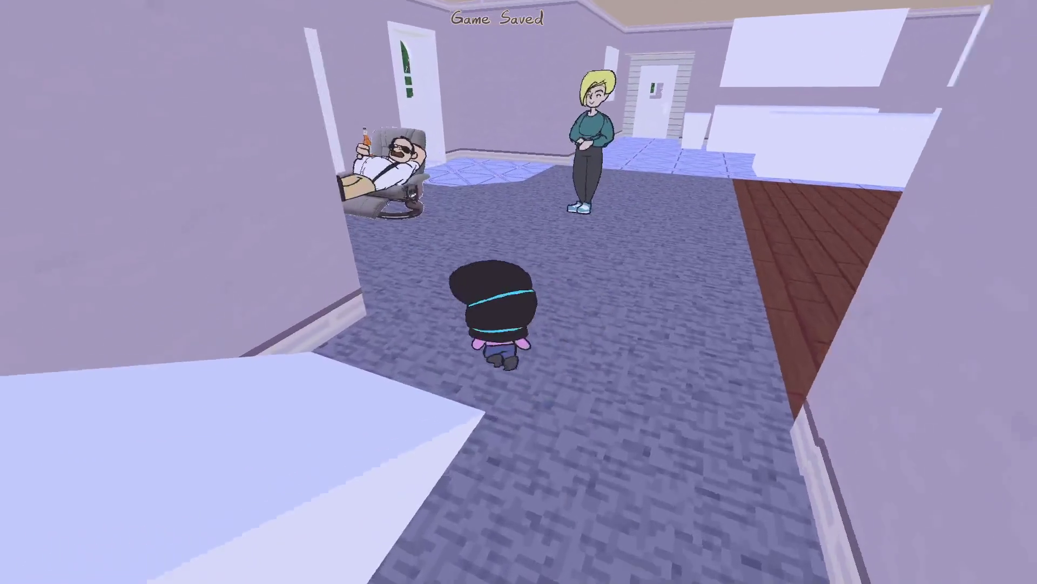
{"action": "key", "text": "w"}
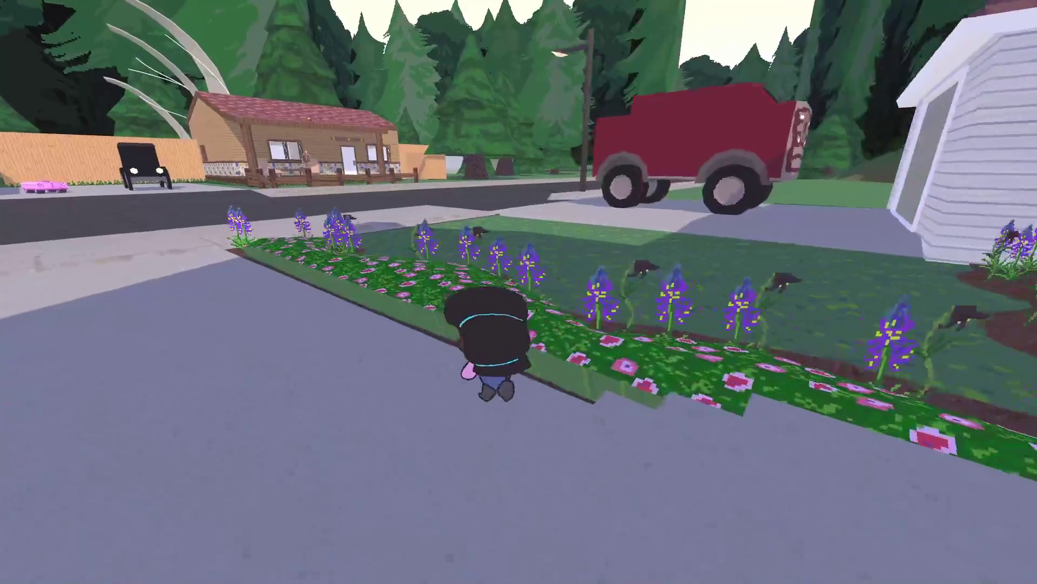
{"action": "key", "text": "w"}
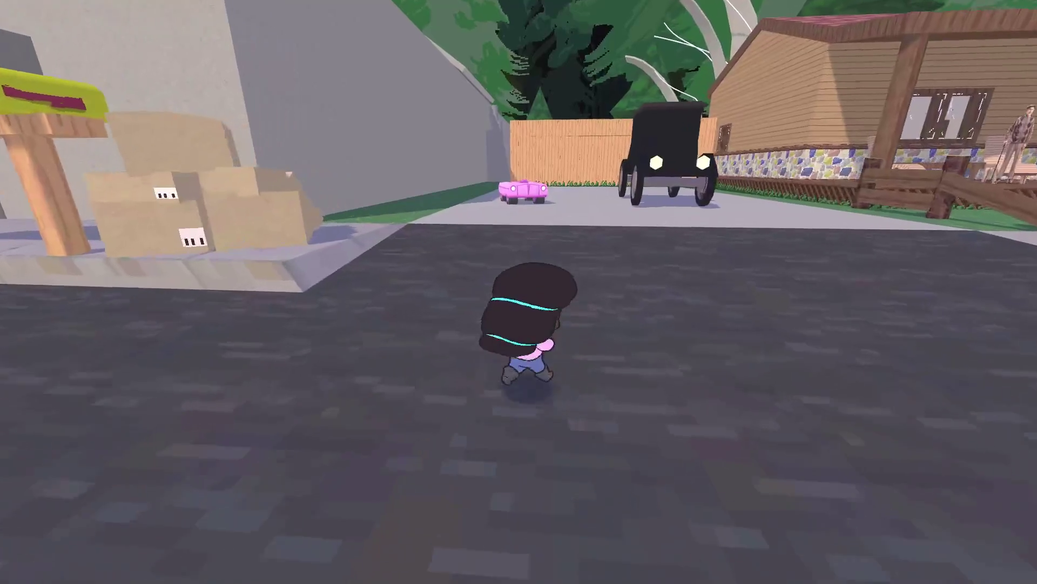
{"action": "key", "text": "w"}
Step: Get into the pink car and drive it down the road onto the grass
{"action": "key", "text": "2"}
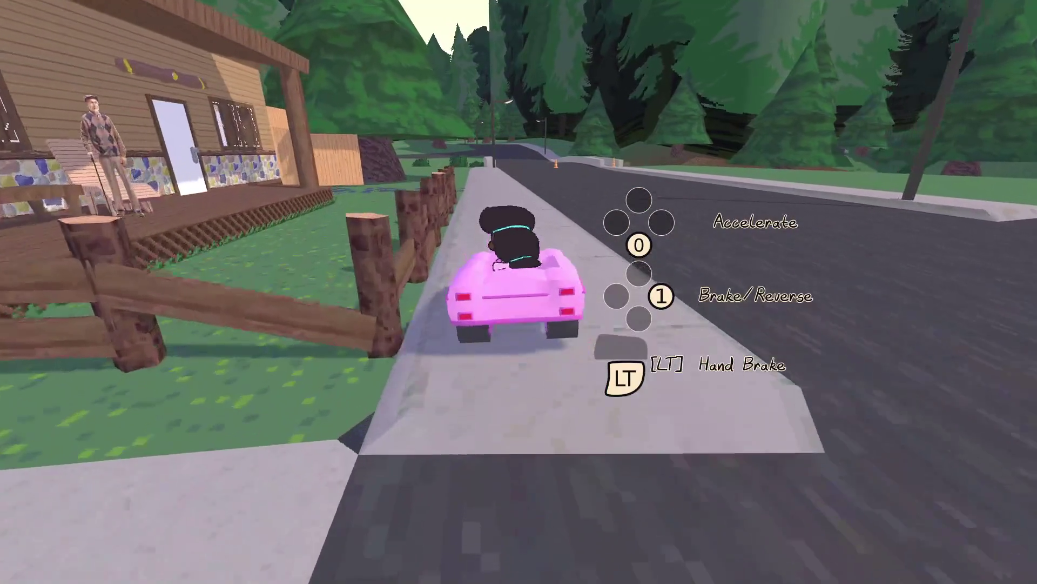
{"action": "key", "text": "w"}
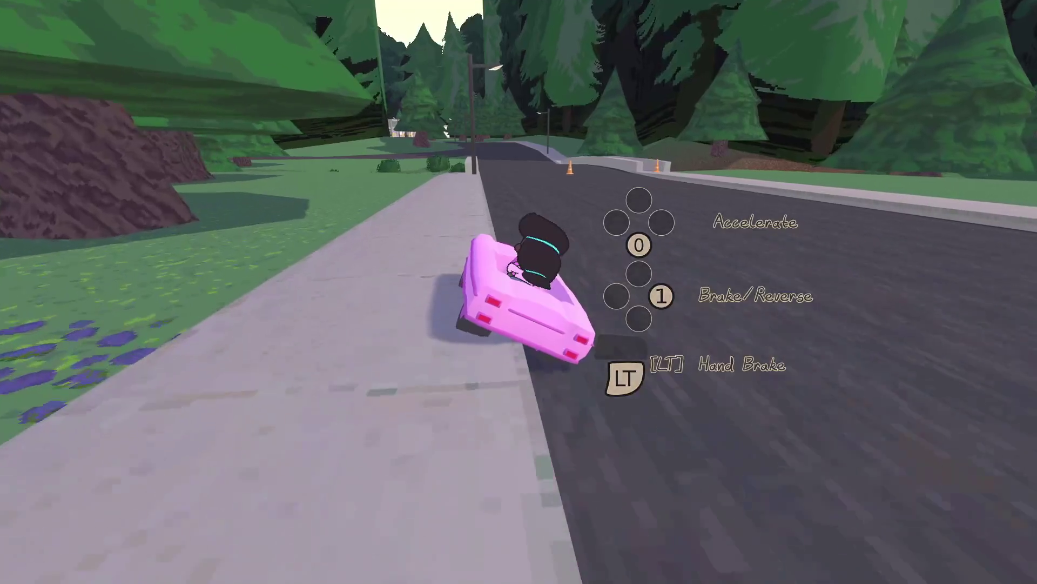
{"action": "key", "text": "d"}
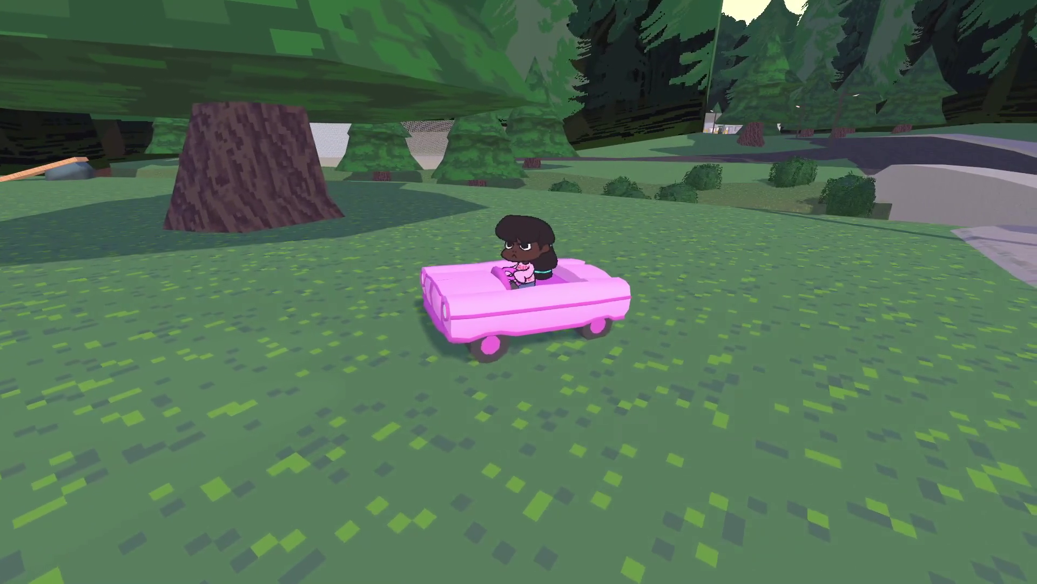
{"action": "key", "text": "a"}
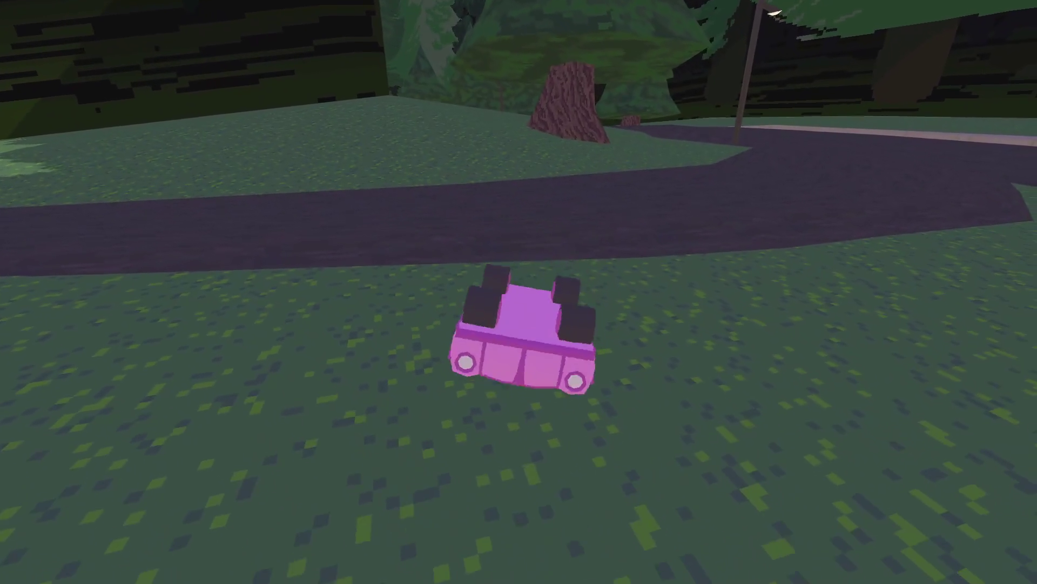
Step: Leave the car and run past the big tree and across the road to the gas station
{"action": "key", "text": "e"}
{"action": "key", "text": "w"}
{"action": "key", "text": "a"}
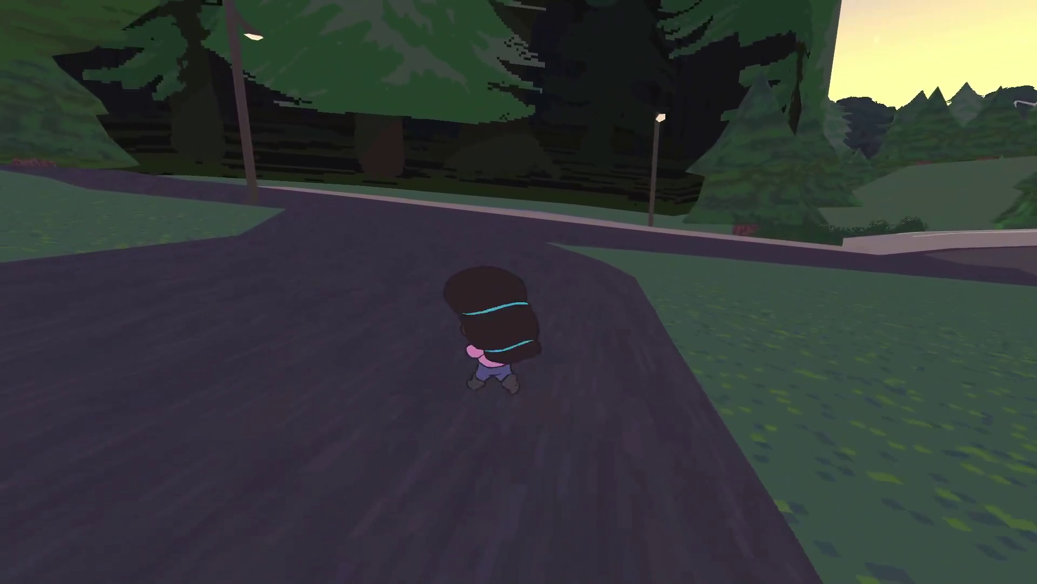
{"action": "key", "text": "a"}
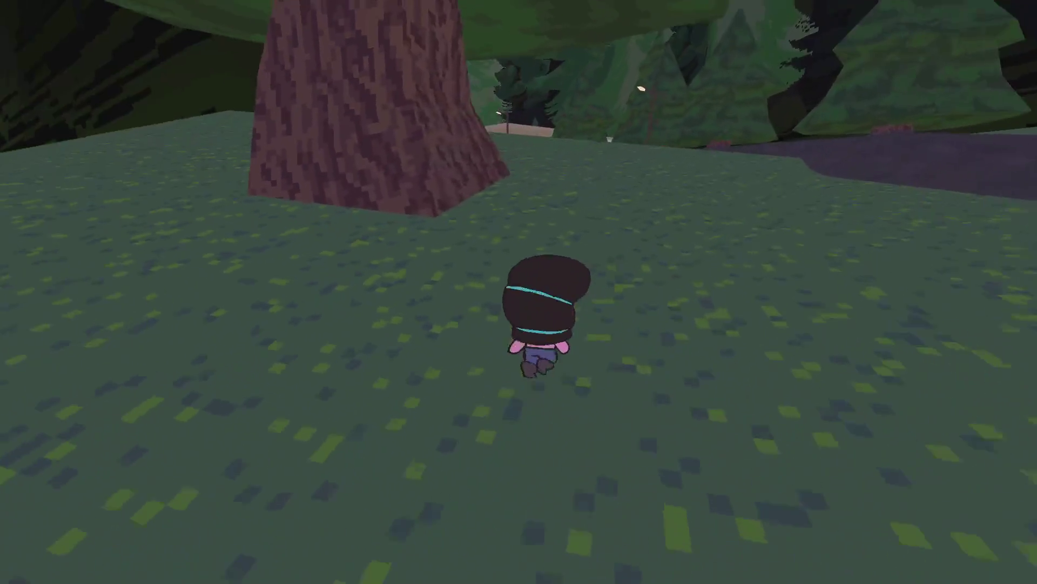
{"action": "key", "text": "w"}
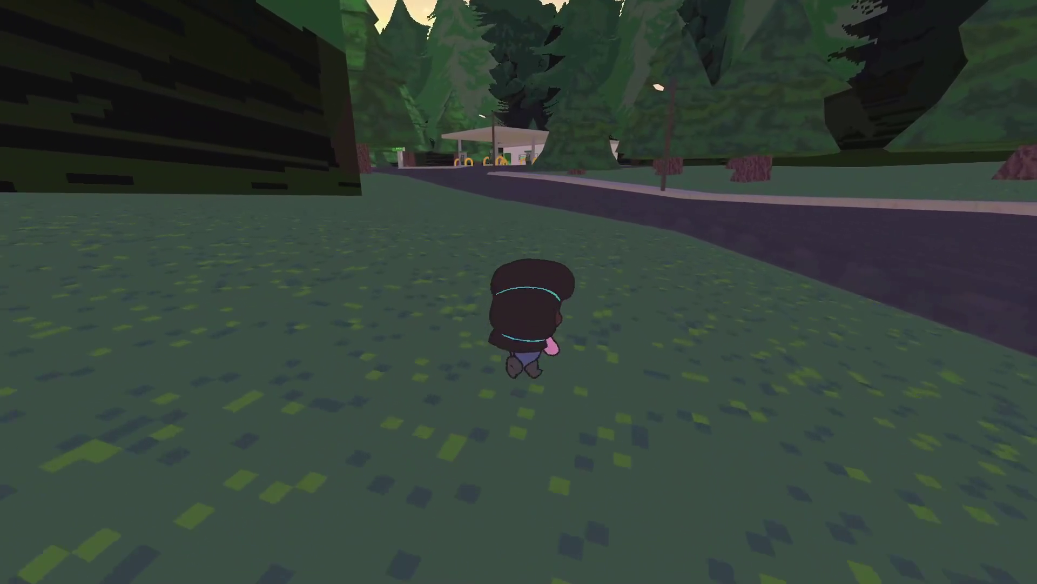
{"action": "key", "text": "w"}
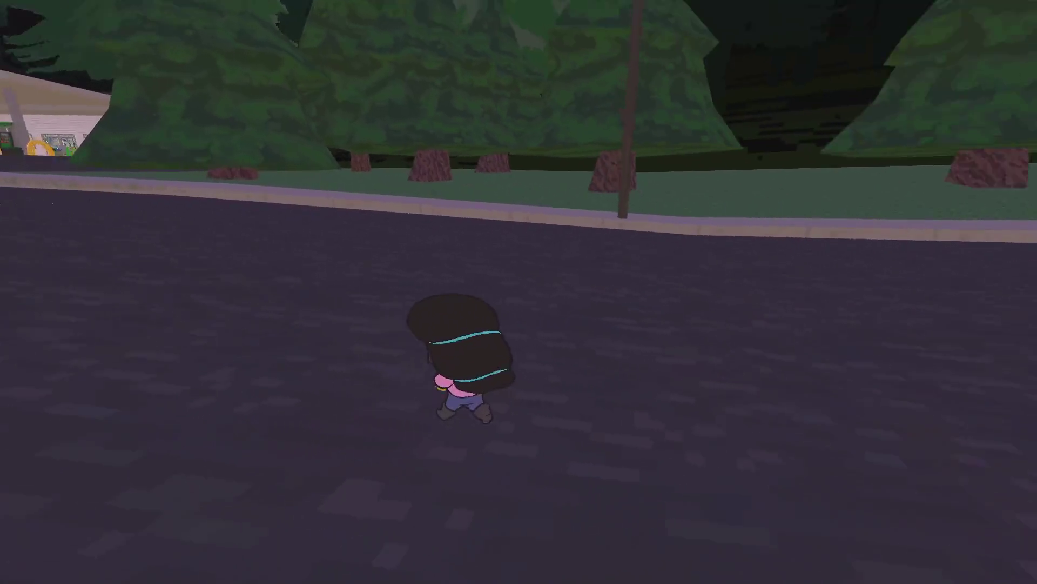
{"action": "key", "text": "s"}
{"action": "key", "text": "w"}
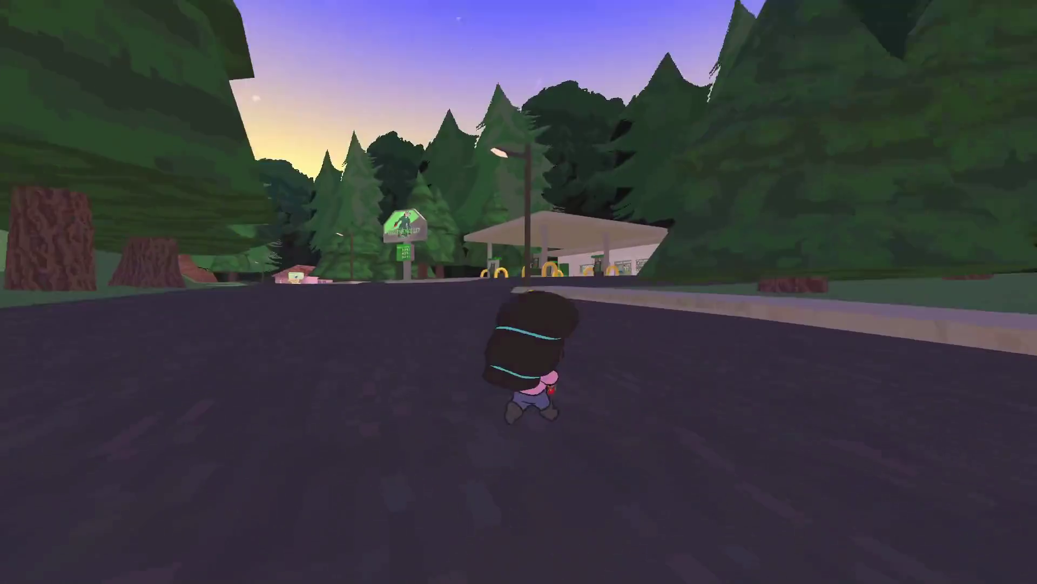
{"action": "key", "text": "d"}
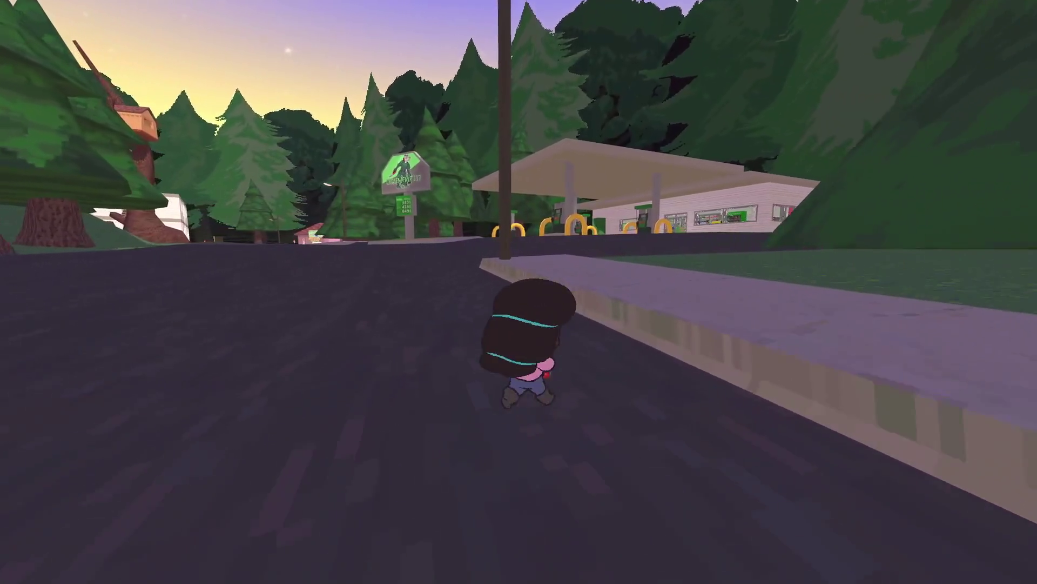
{"action": "key", "text": "w"}
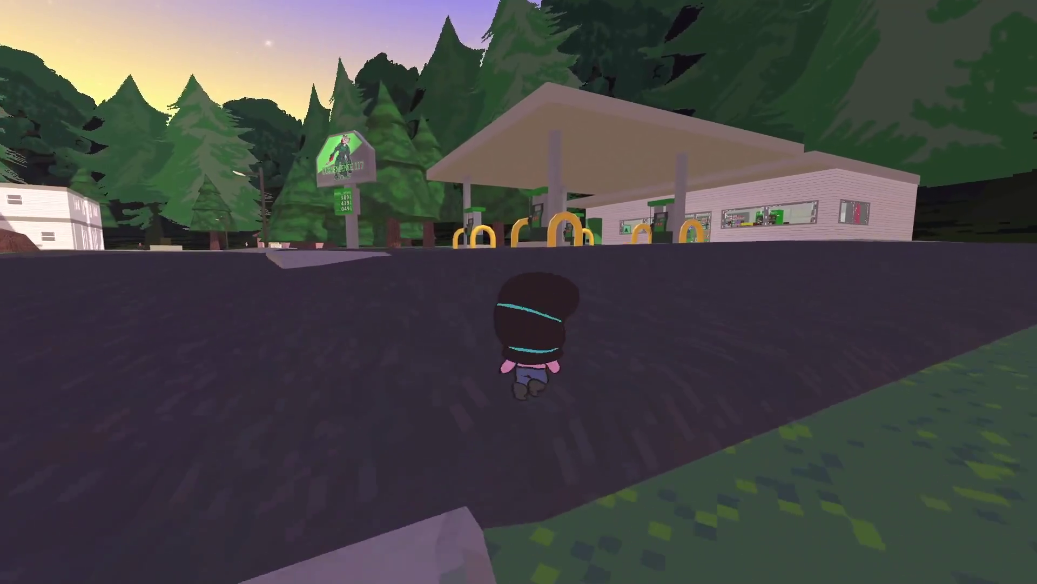
{"action": "key", "text": "s"}
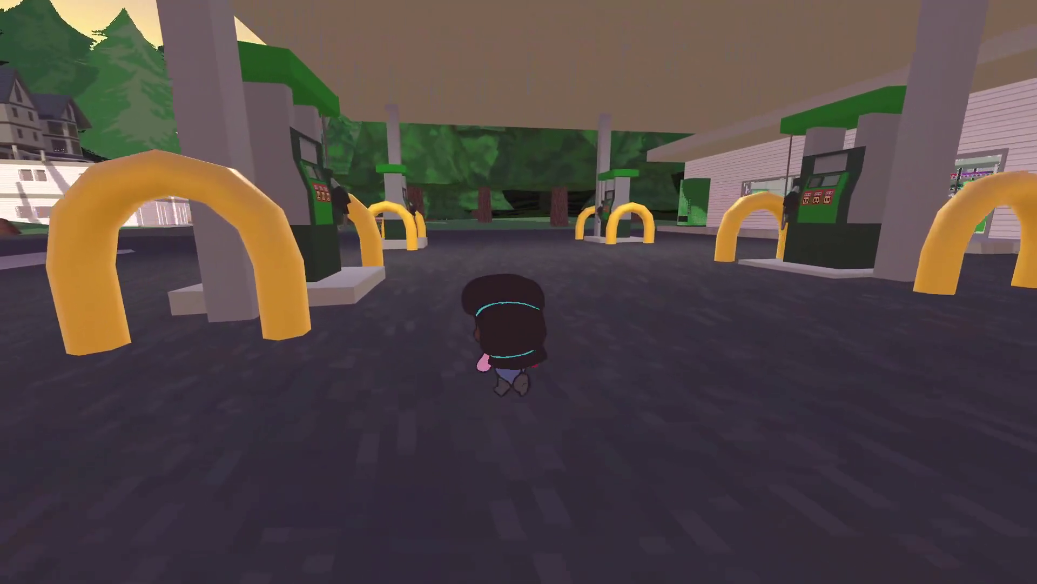
Step: Enter the gas station store and show the first gallery photo at the counter
{"action": "key", "text": "d"}
{"action": "key", "text": "w"}
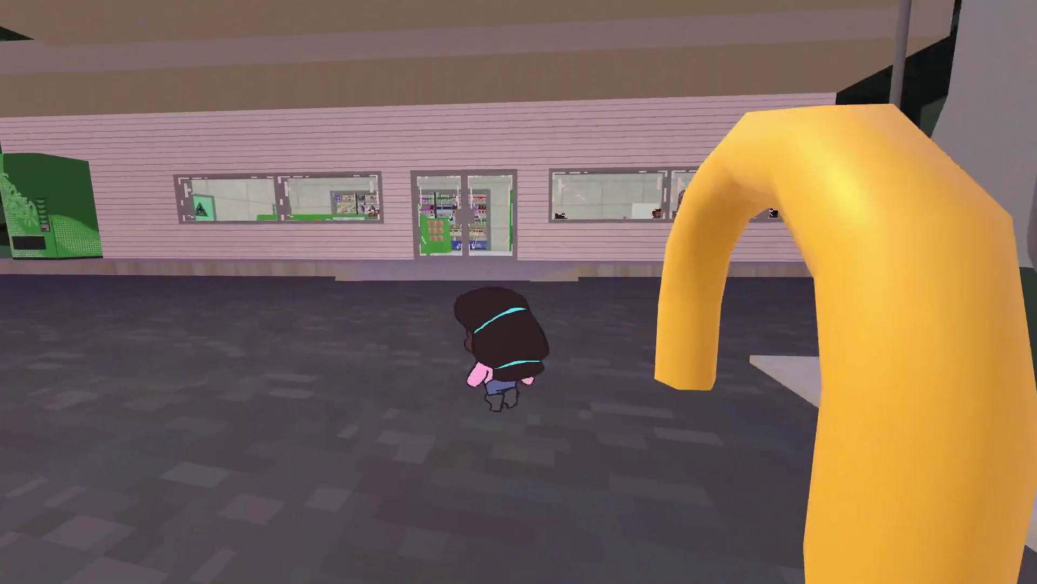
{"action": "key", "text": "w"}
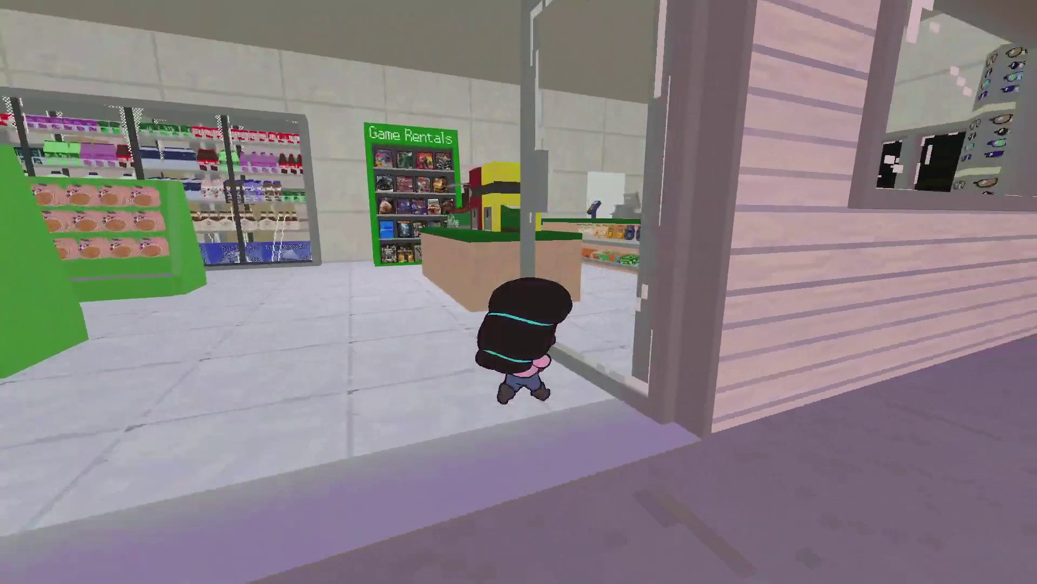
{"action": "key", "text": "w"}
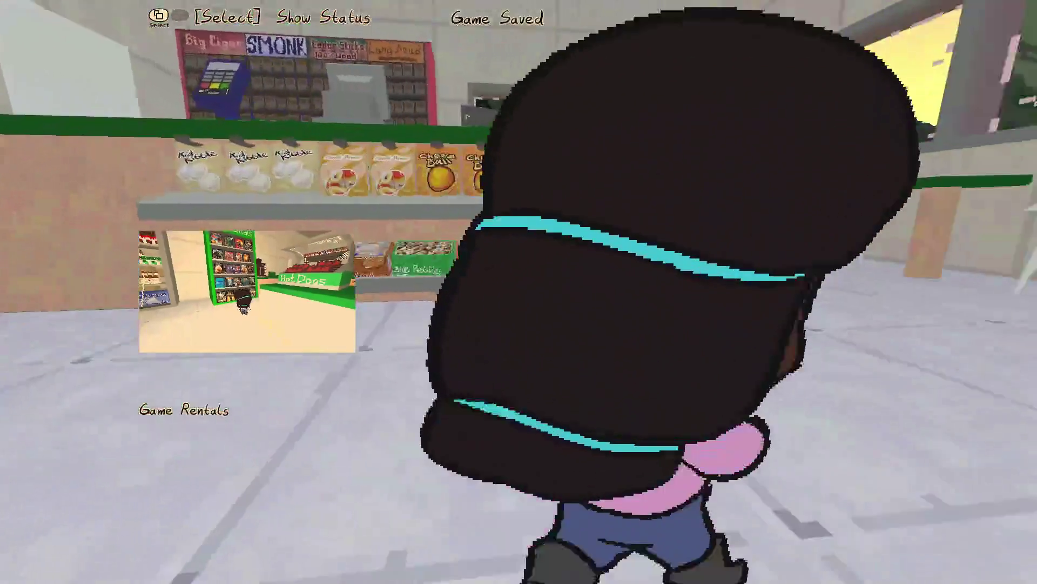
{"action": "key", "text": "Tab"}
{"action": "key", "text": "Return"}
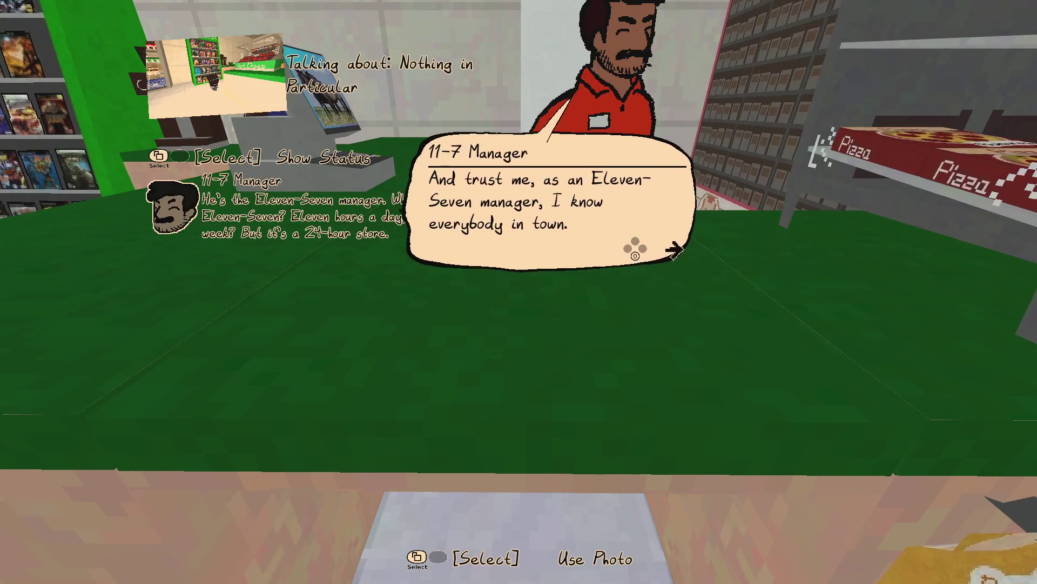
{"action": "key", "text": "Return"}
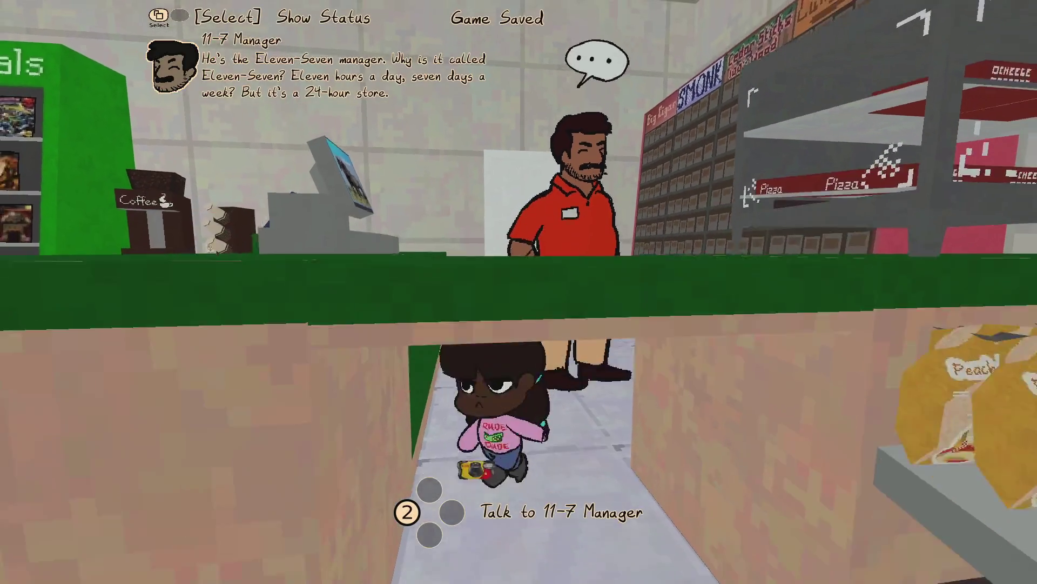
Step: Examine the Game Rentals shelf, then talk to the 11-7 Manager and show him a photo
{"action": "key", "text": "s"}
{"action": "key", "text": "2"}
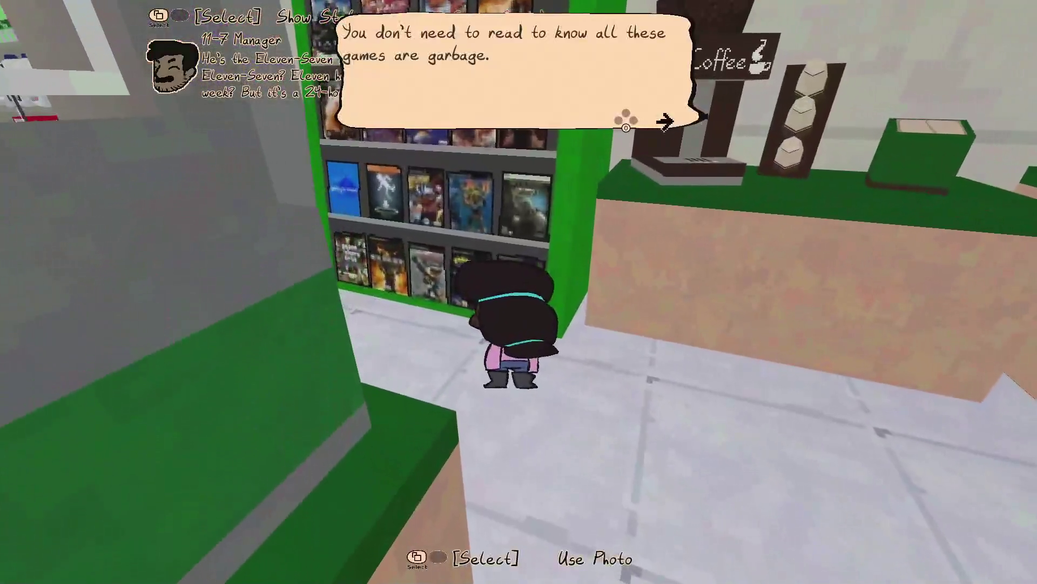
{"action": "key", "text": "s"}
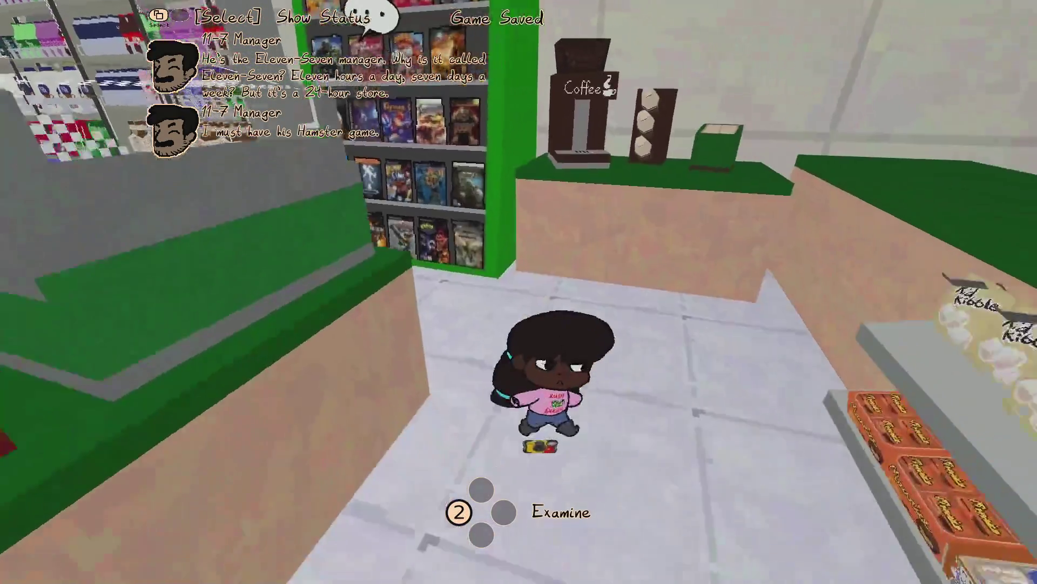
{"action": "key", "text": "w"}
{"action": "key", "text": "2"}
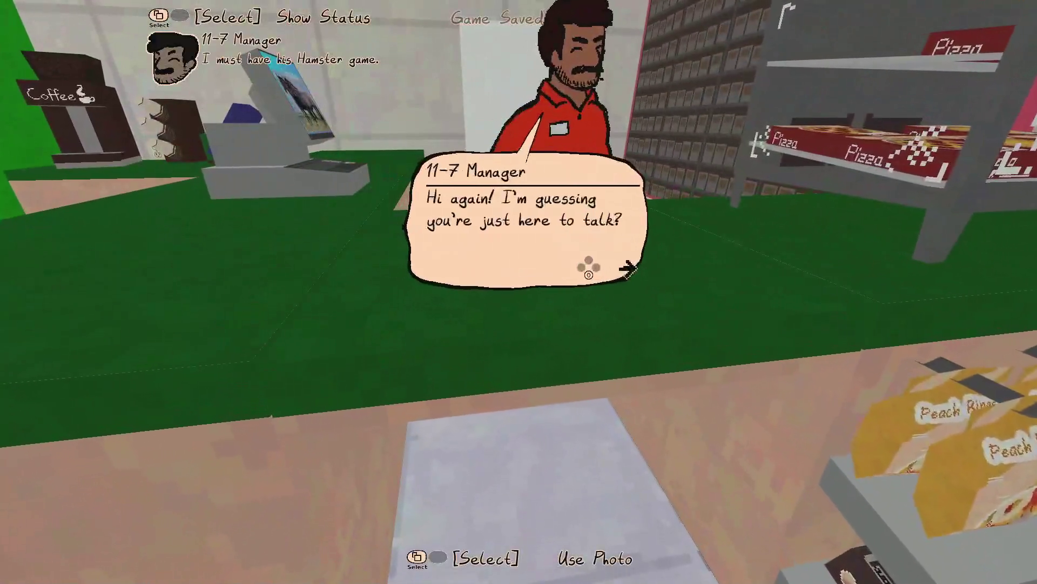
{"action": "key", "text": "Tab"}
{"action": "key", "text": "Return"}
{"action": "key", "text": "Return"}
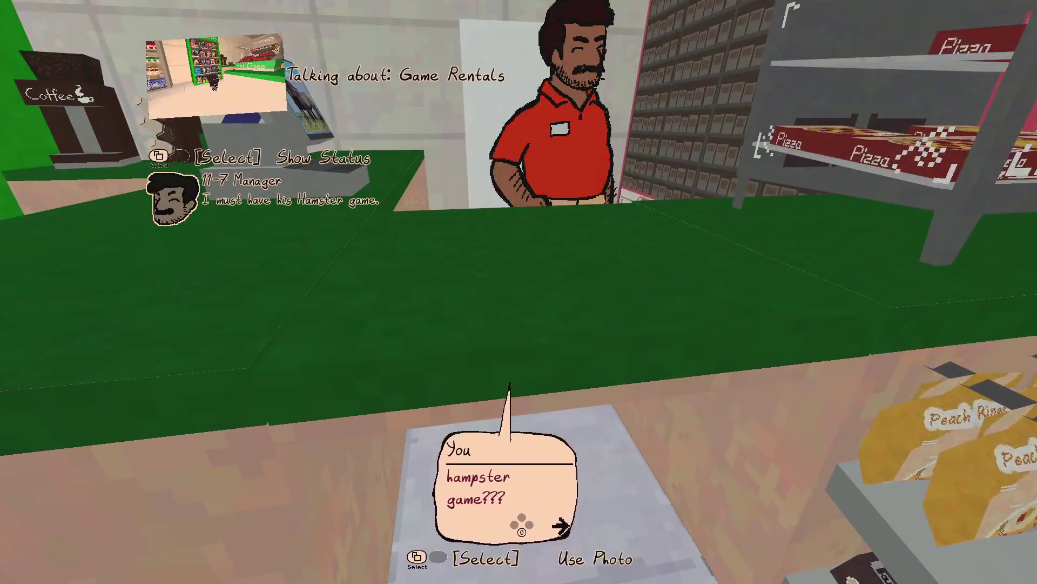
{"action": "key", "text": "Return"}
{"action": "key", "text": "Return"}
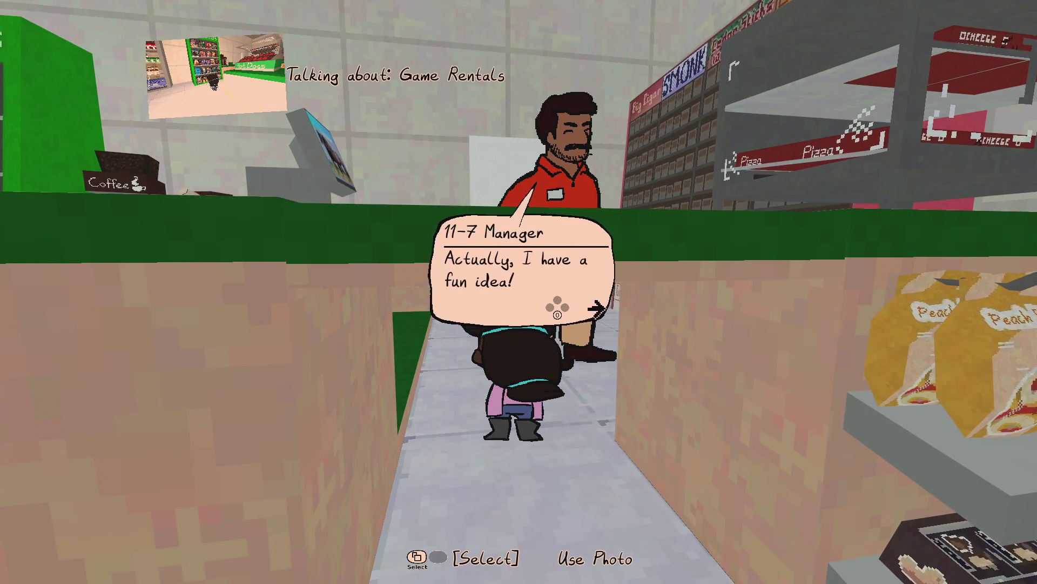
{"action": "key", "text": "Return"}
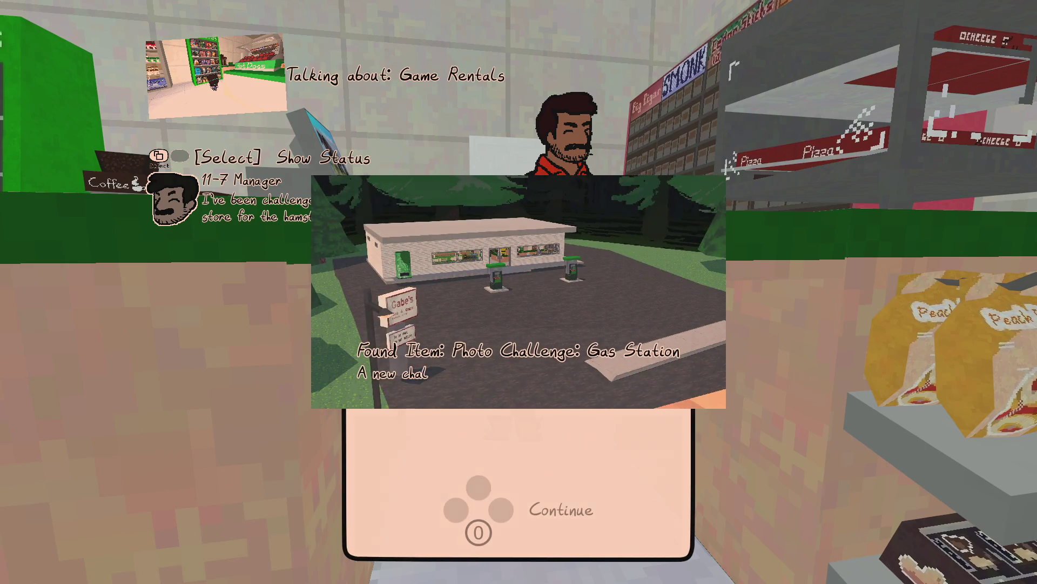
Step: Dismiss the new challenge notice and walk from the store across the road to the treehouse
{"action": "key", "text": "Return"}
{"action": "key", "text": "Return"}
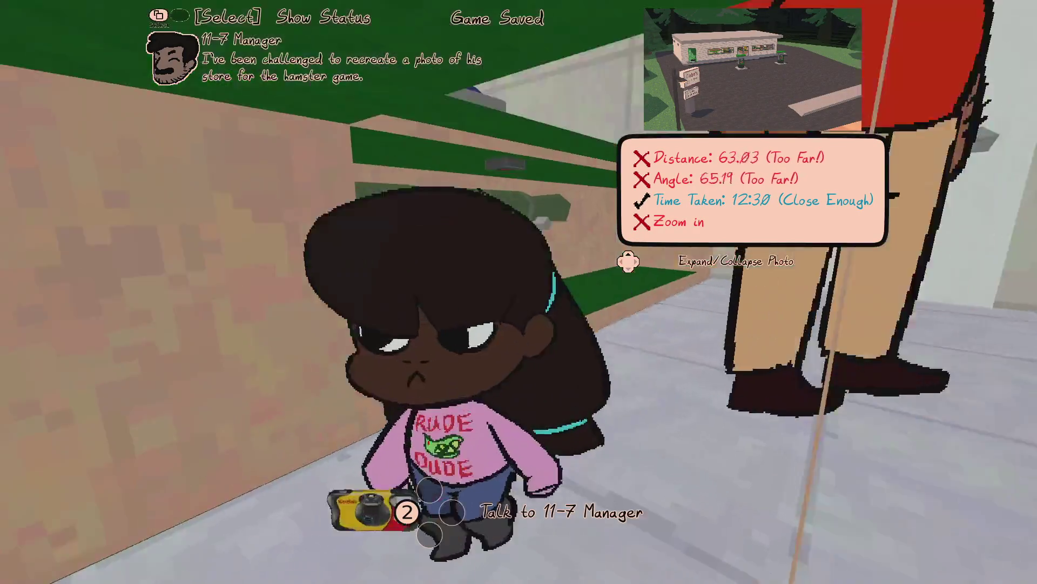
{"action": "key", "text": "w"}
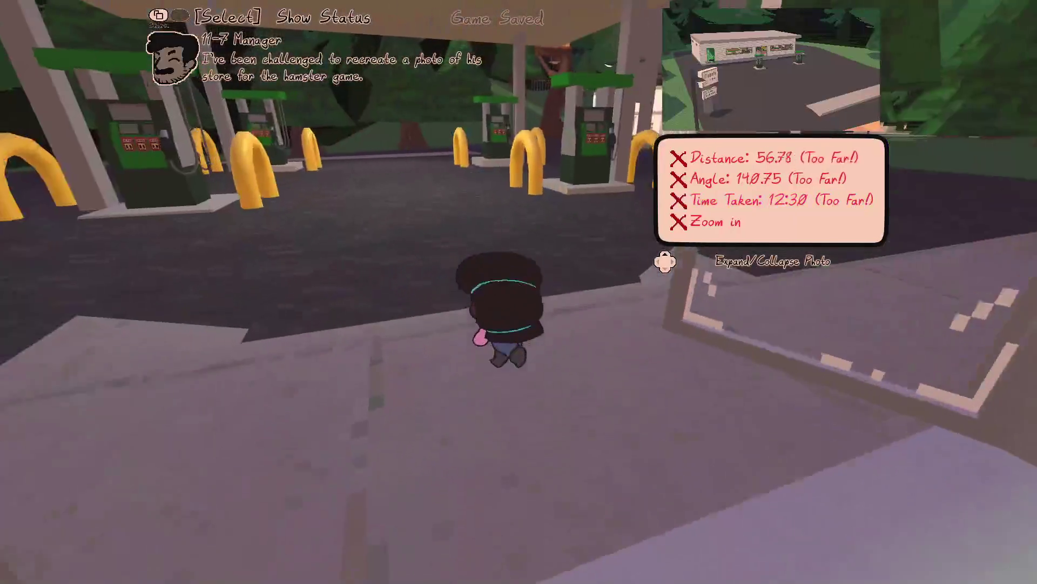
{"action": "key", "text": "w"}
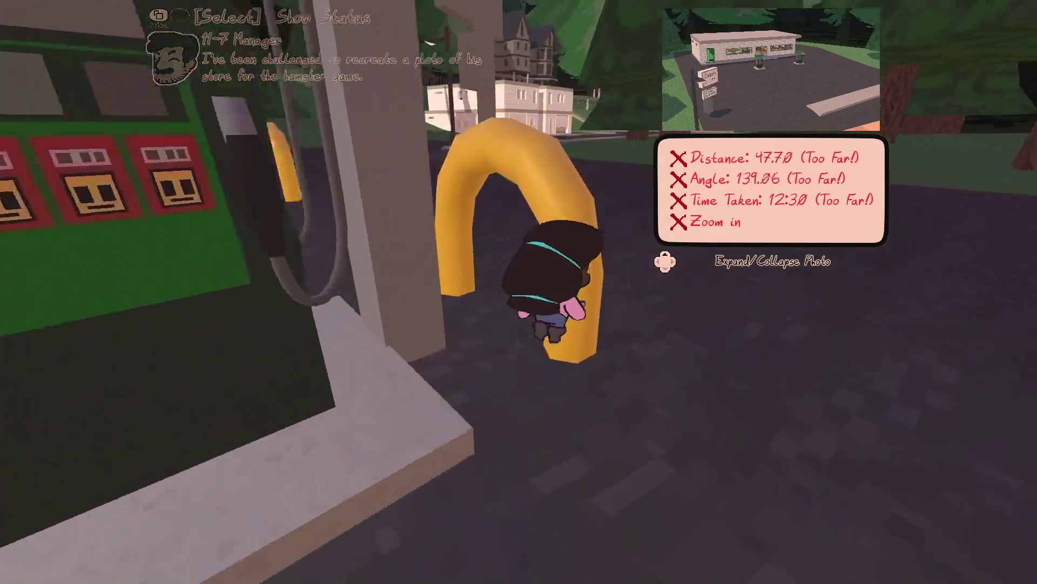
{"action": "key", "text": "w"}
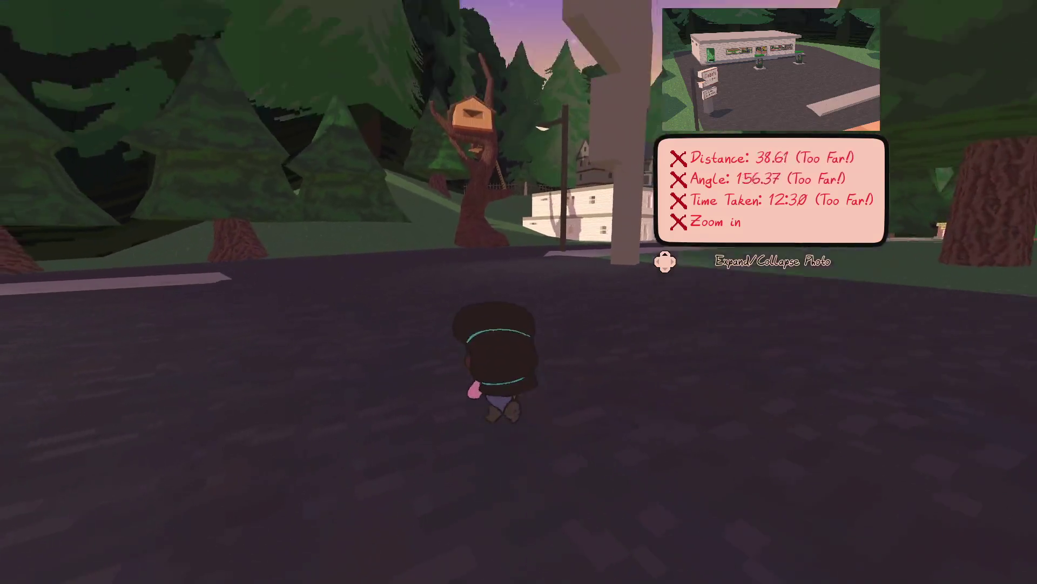
{"action": "key", "text": "w"}
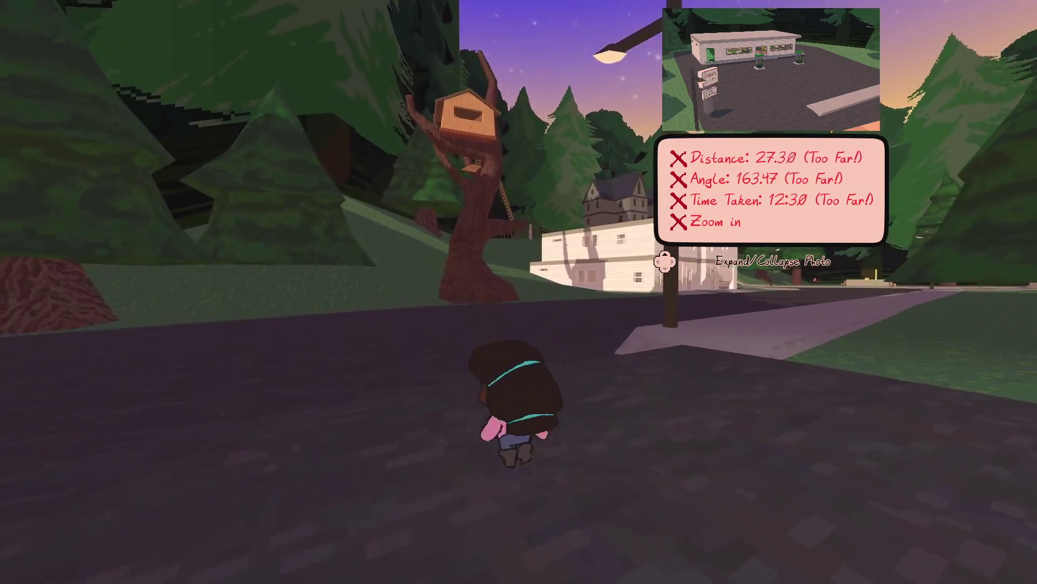
{"action": "key", "text": "w"}
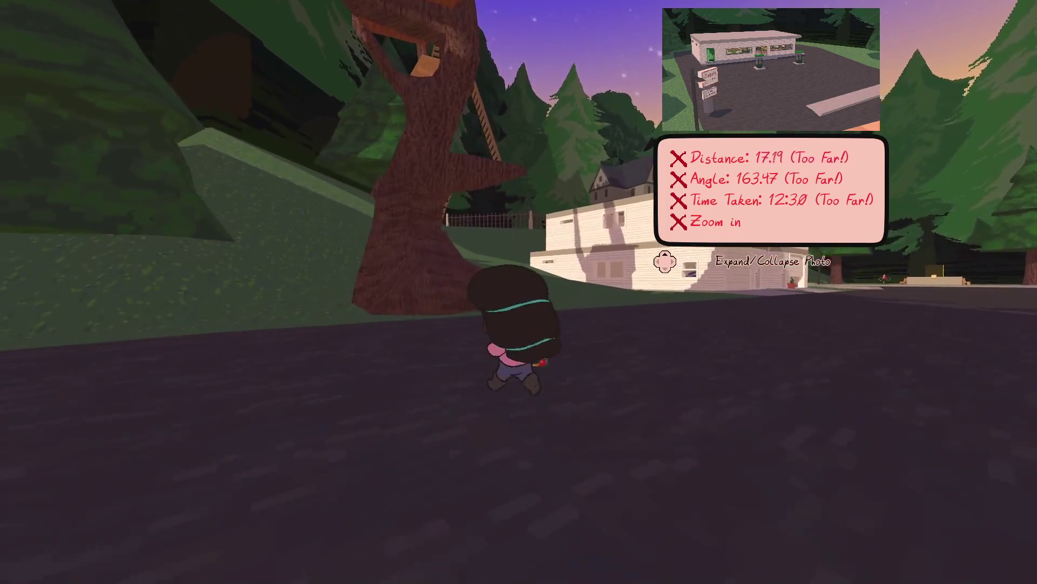
Step: Compare the view with the challenge photo, climb into the treehouse and aim at the gas station
{"action": "key", "text": "w"}
{"action": "key", "text": "Up"}
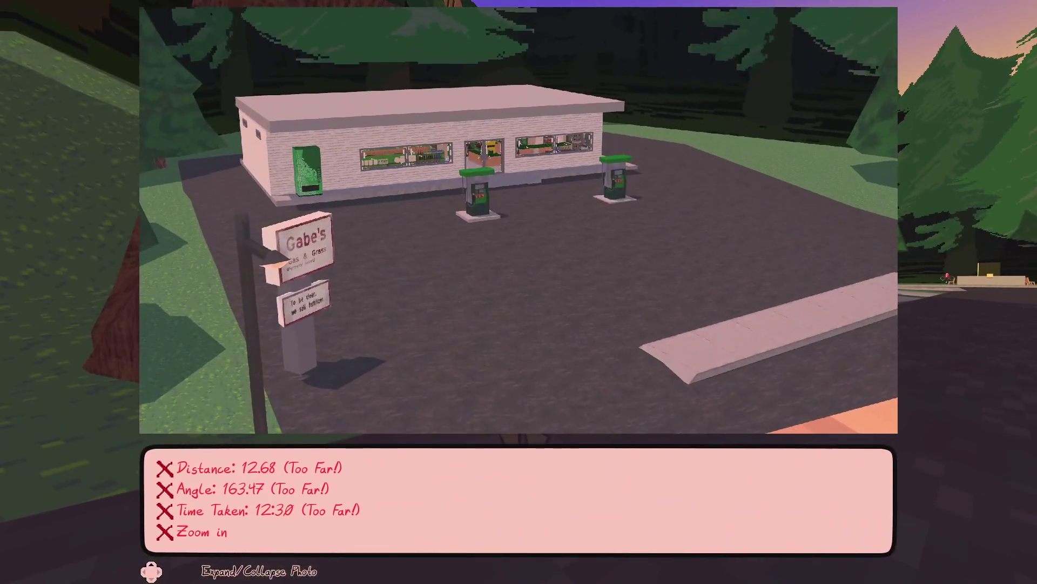
{"action": "key", "text": "Left"}
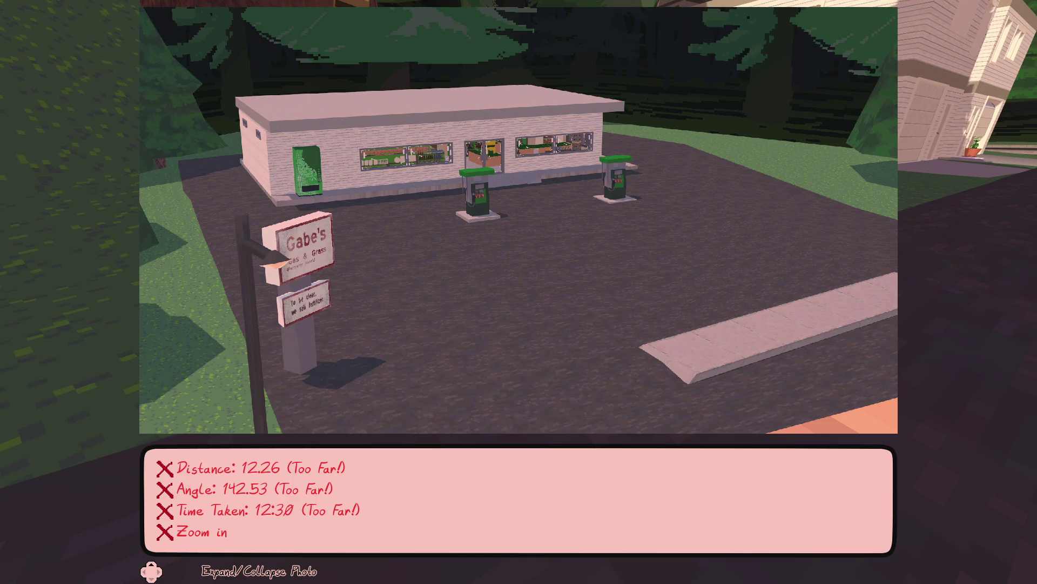
{"action": "key", "text": "Up"}
{"action": "key", "text": "w"}
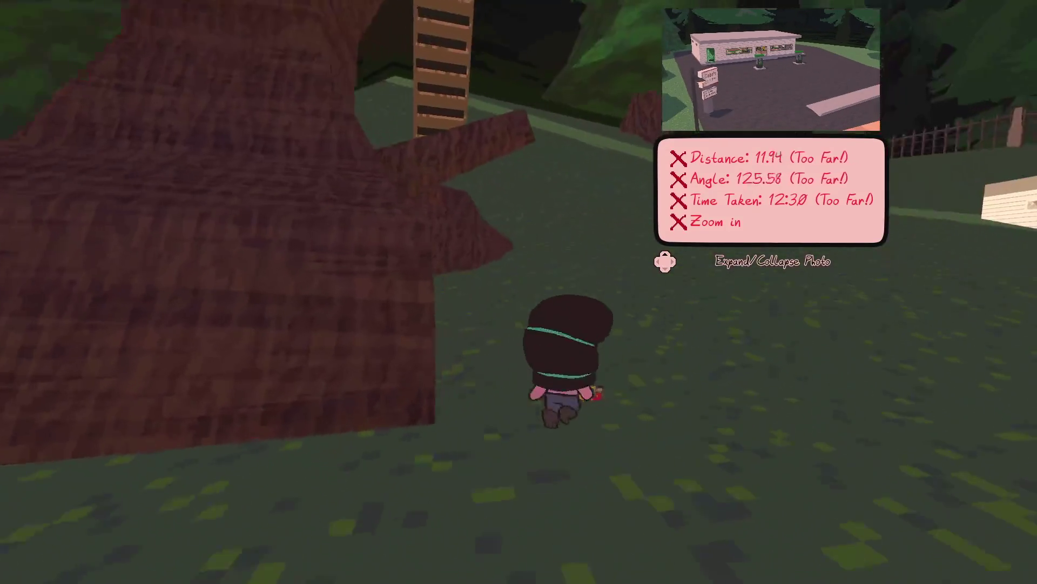
{"action": "key", "text": "w"}
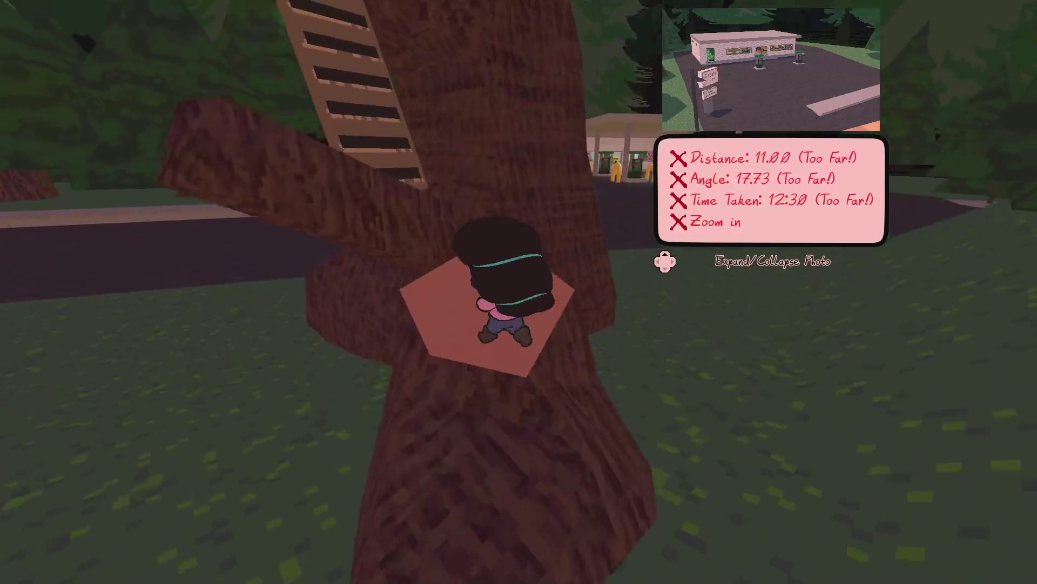
{"action": "key", "text": "w"}
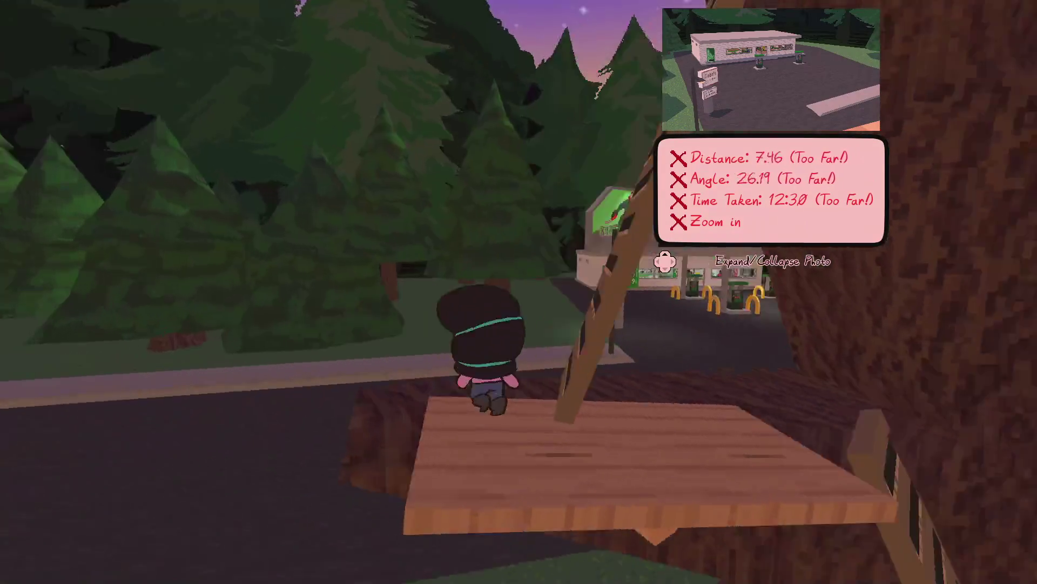
{"action": "key", "text": "w"}
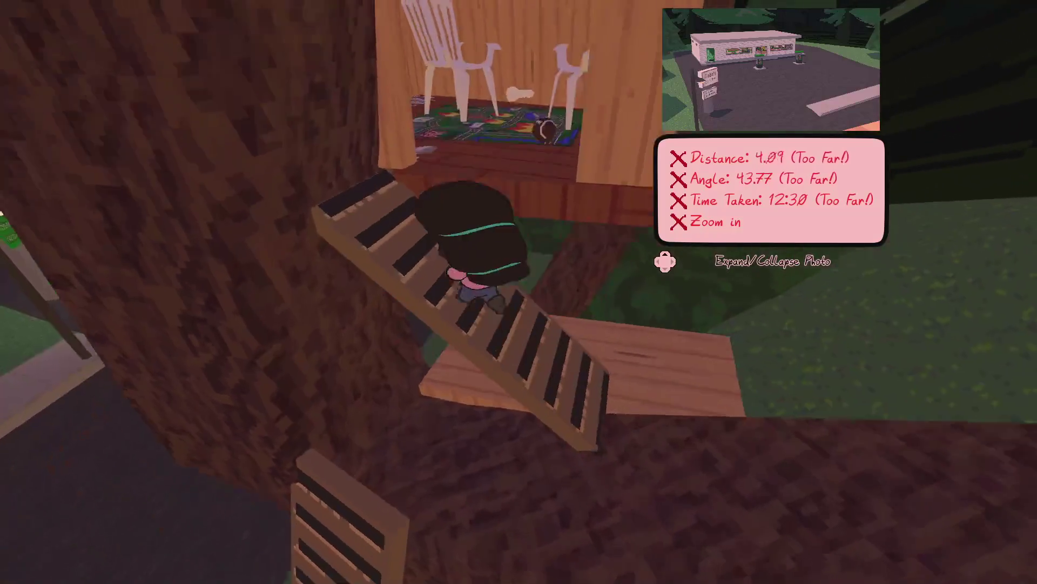
{"action": "key", "text": "w"}
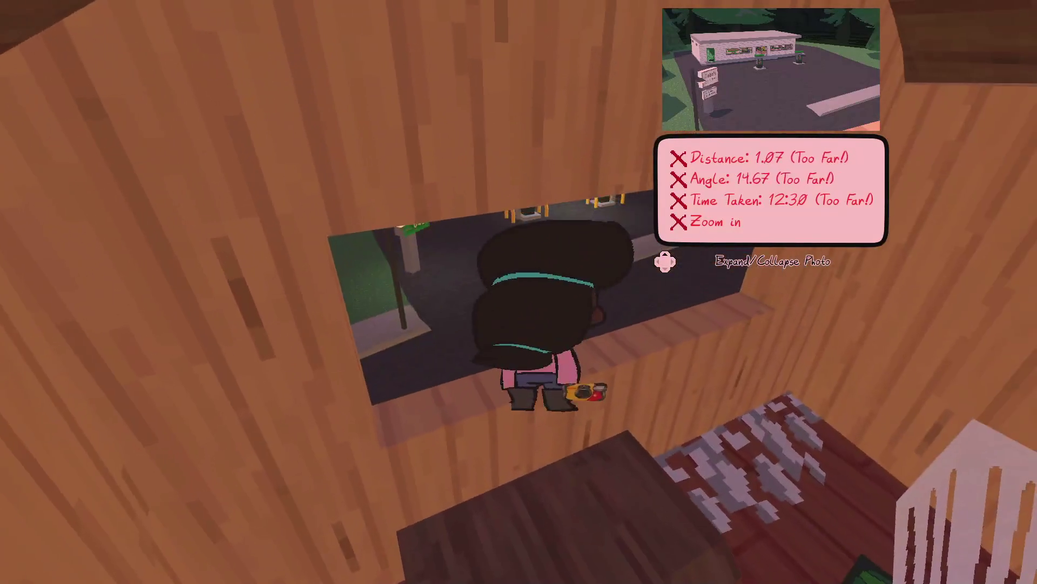
{"action": "scroll", "coordinate": [519, 292], "scroll_direction": "down", "scroll_amount": 5}
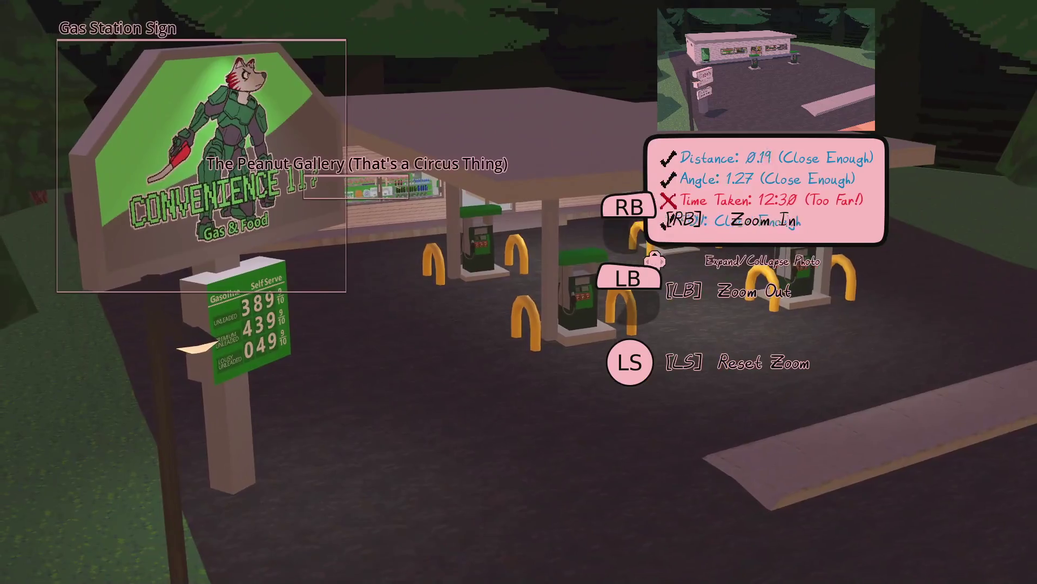
Step: Pick up the white key and finish the Gas Station photo challenge
{"action": "key", "text": "Escape"}
{"action": "key", "text": "e"}
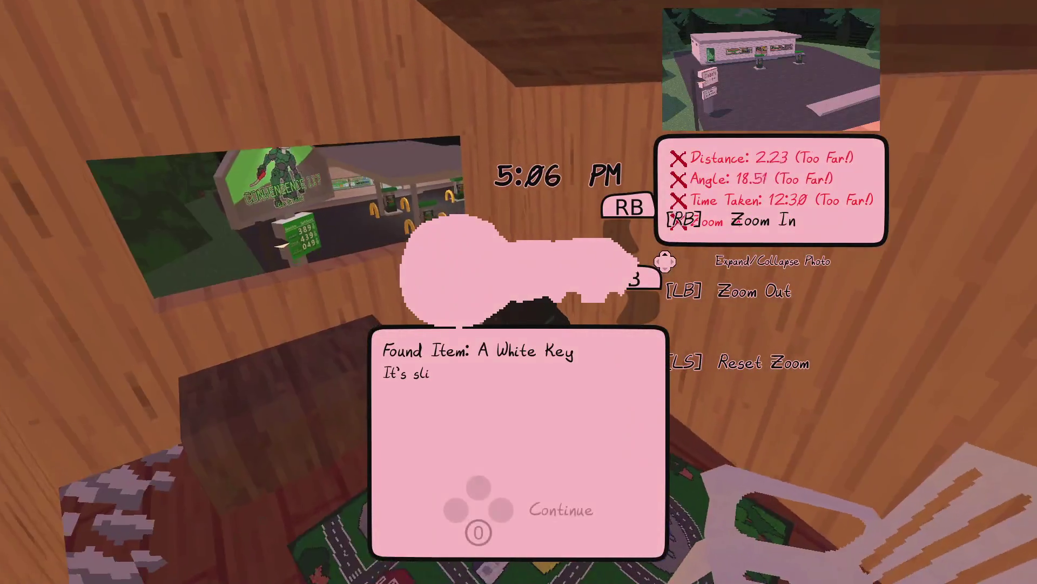
{"action": "key", "text": "e"}
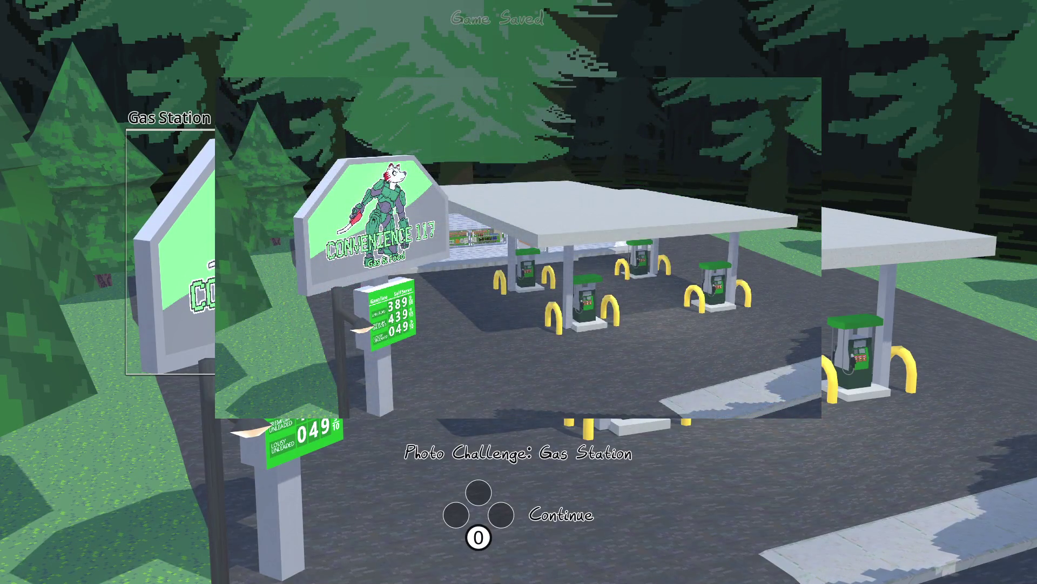
{"action": "key", "text": "Return"}
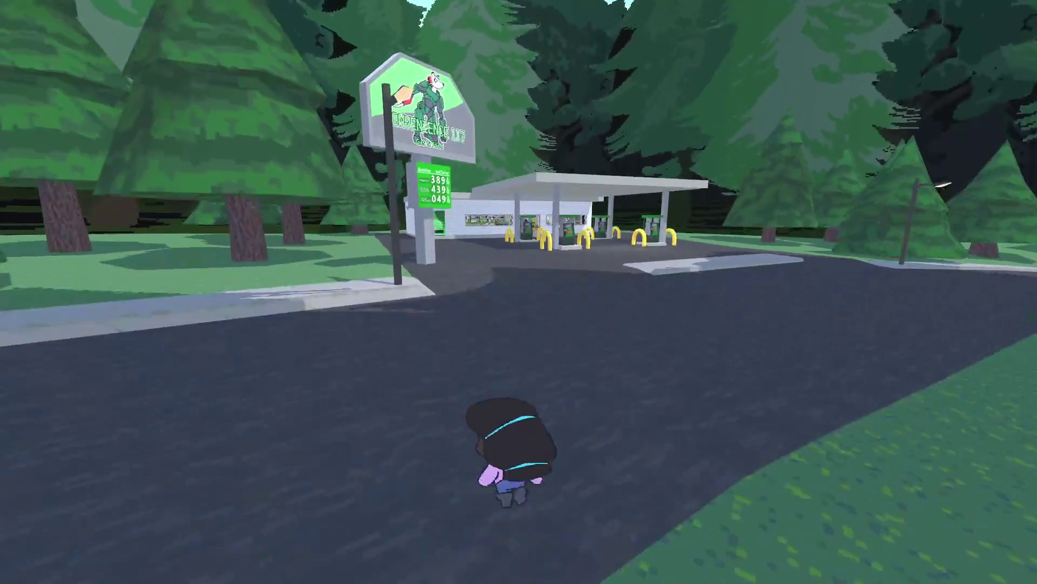
Step: Run back past the pumps to the store and pause the game
{"action": "key", "text": "w"}
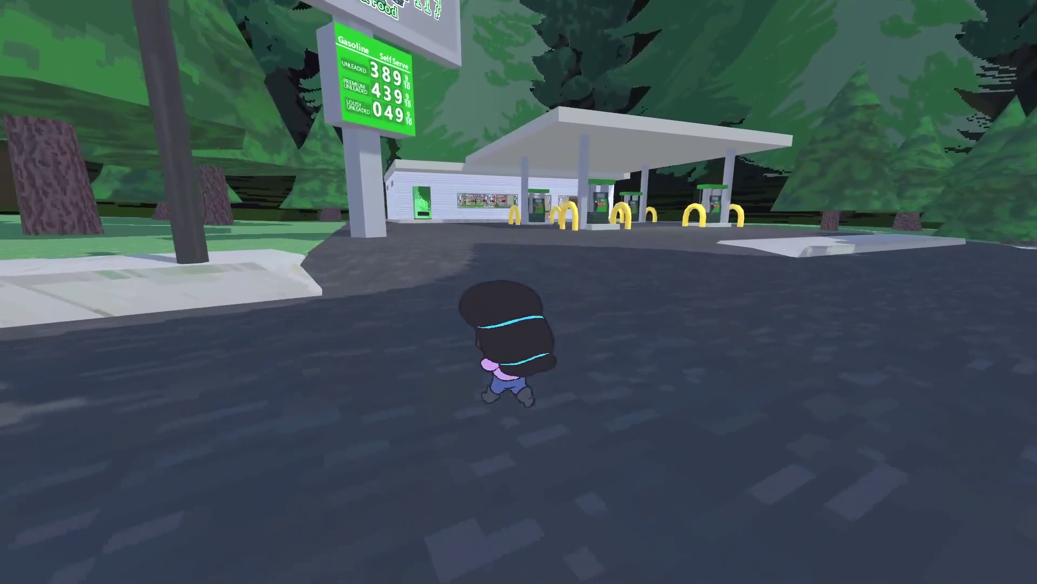
{"action": "key", "text": "w"}
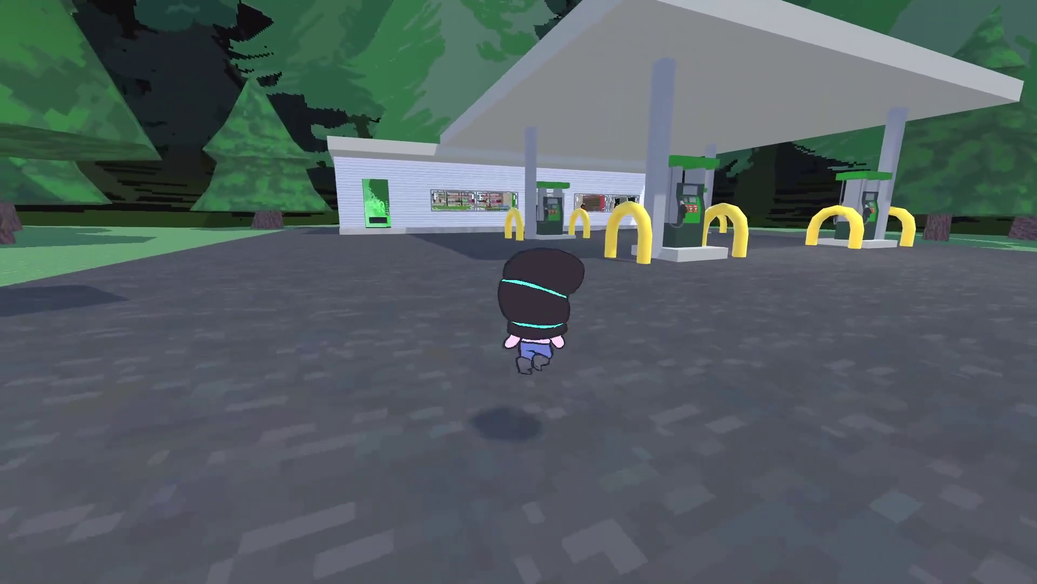
{"action": "key", "text": "w"}
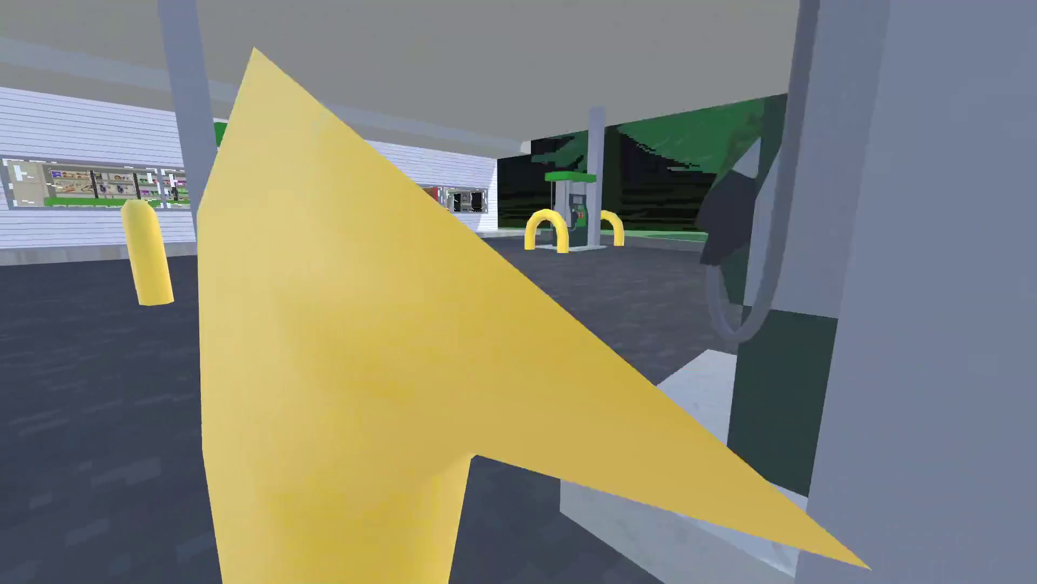
{"action": "key", "text": "w"}
{"action": "key", "text": "Escape"}
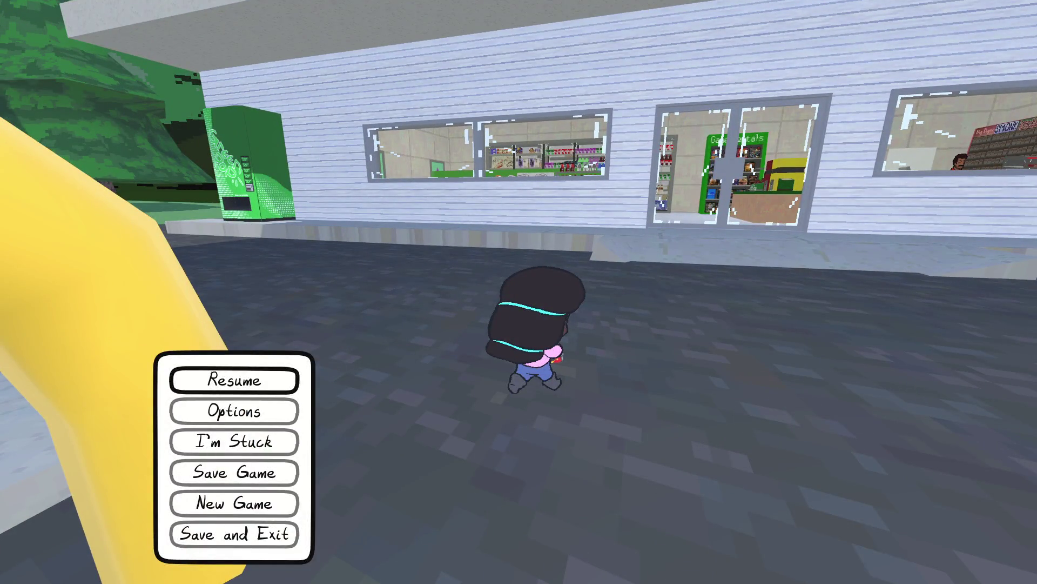
Step: Add an Environment task 'Recolor old gas pumps and vendin…' in NP-ToDo, then return to the game
{"action": "key", "text": "alt+Tab"}
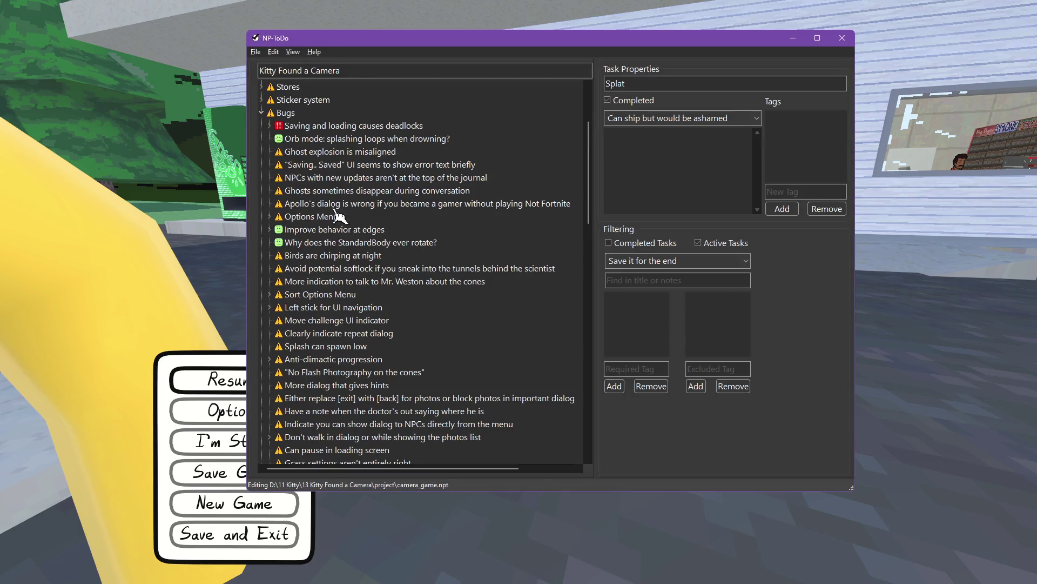
{"action": "double_click", "coordinate": [295, 165]}
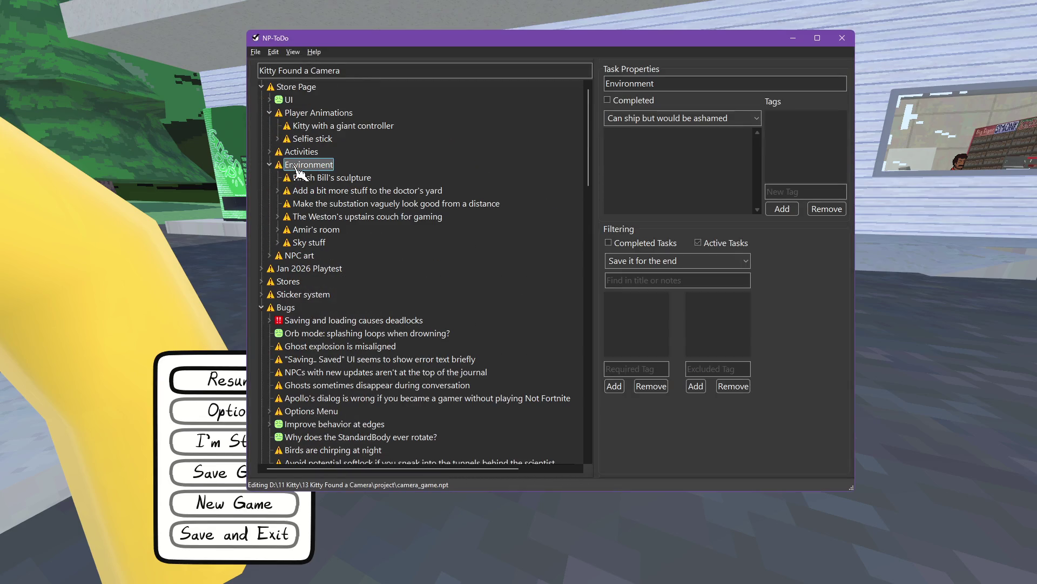
{"action": "key", "text": "Insert"}
{"action": "type", "text": "R"}
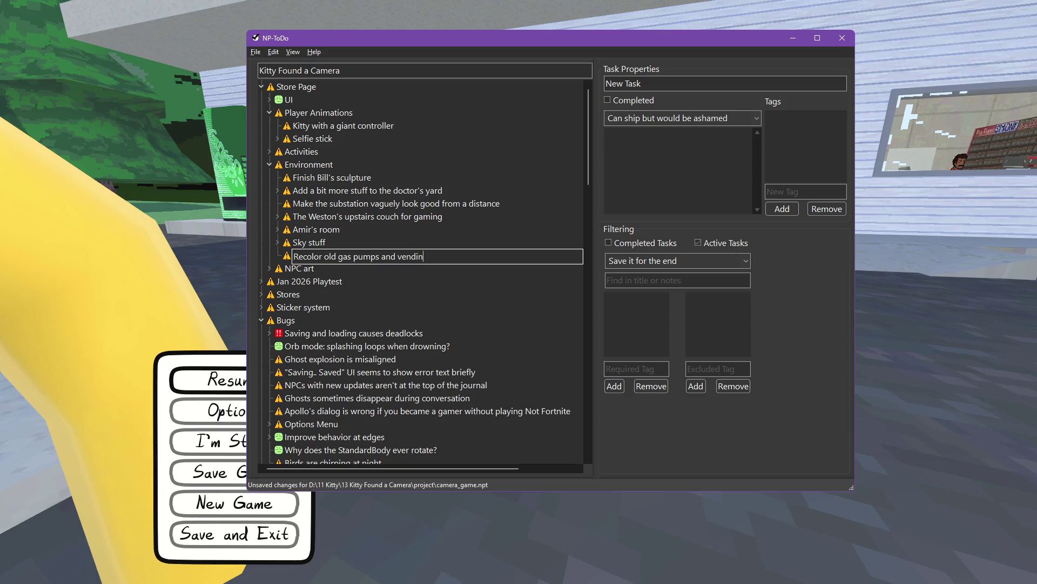
{"action": "key", "text": "alt+Tab"}
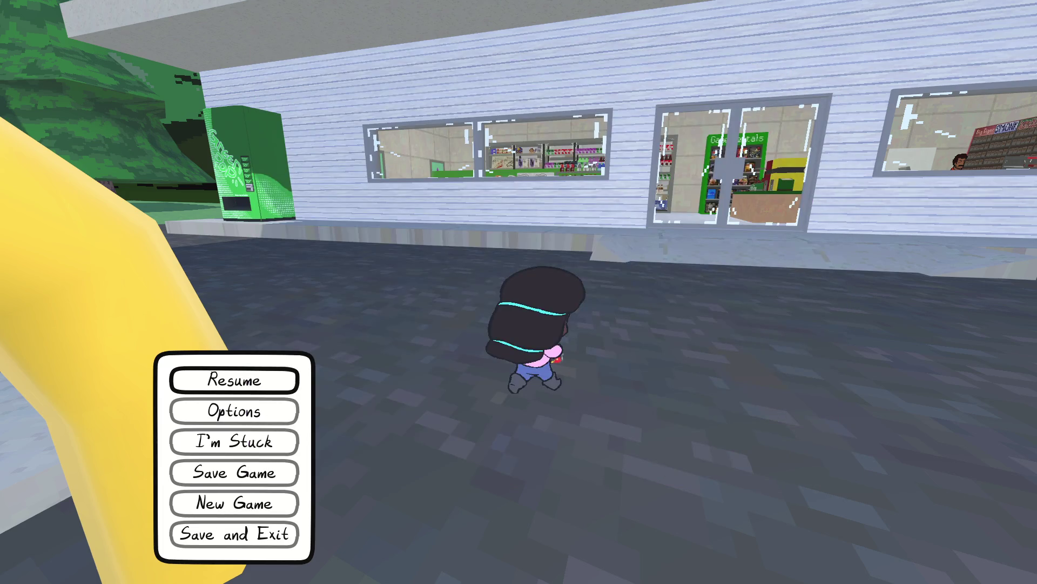
Step: Show the 11-7 Manager the Gas Station photo and receive Mr. Hamster's Cool Day
{"action": "key", "text": "Escape"}
{"action": "key", "text": "w"}
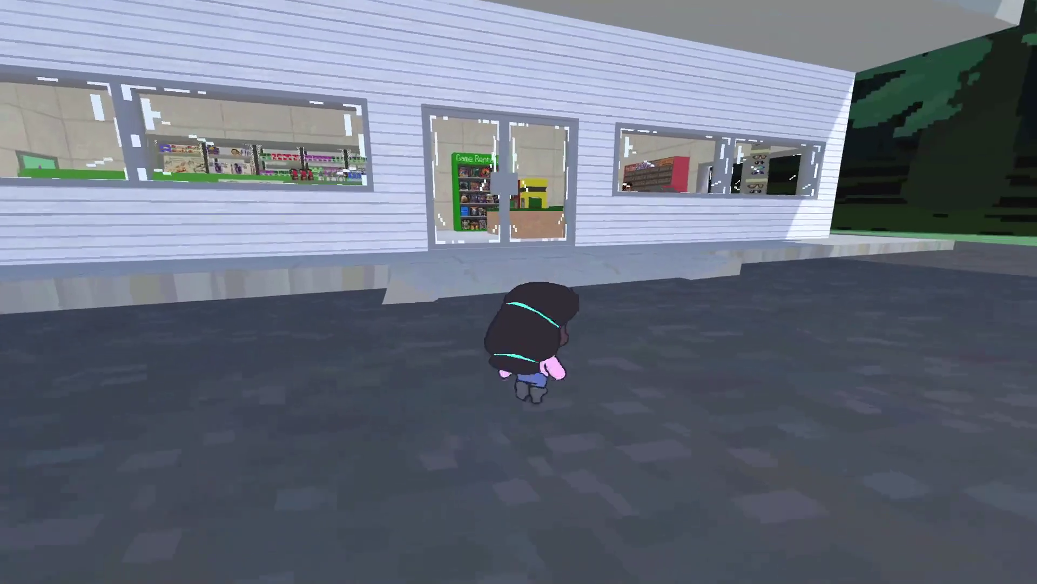
{"action": "key", "text": "d"}
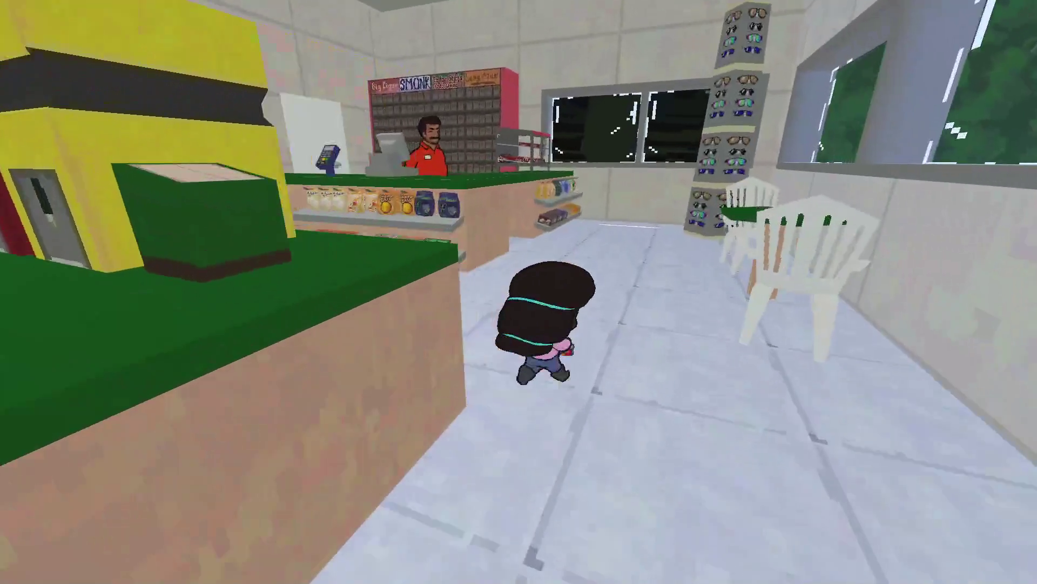
{"action": "key", "text": "w"}
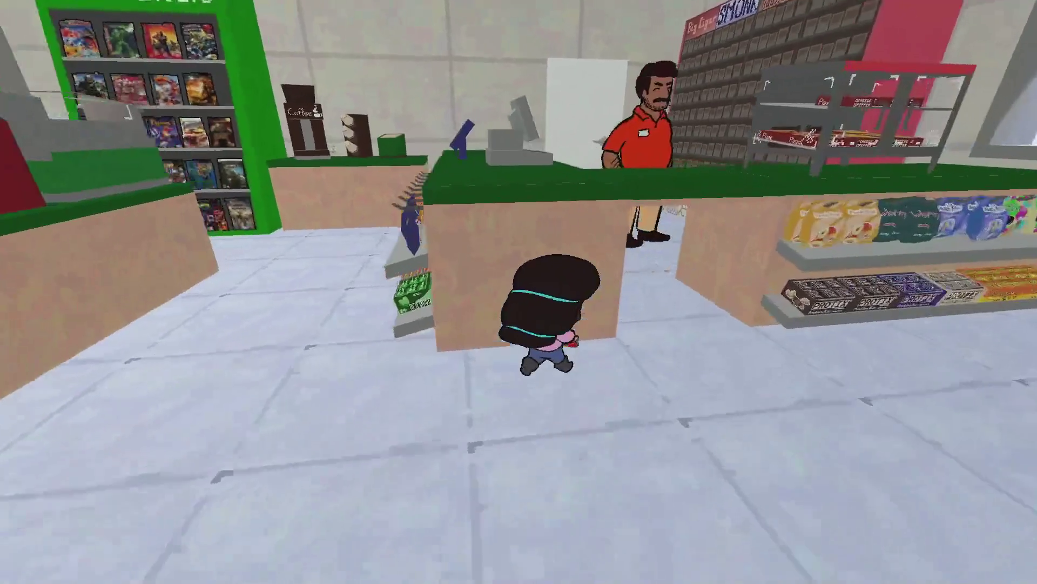
{"action": "key", "text": "e"}
{"action": "key", "text": "Tab"}
{"action": "key", "text": "e"}
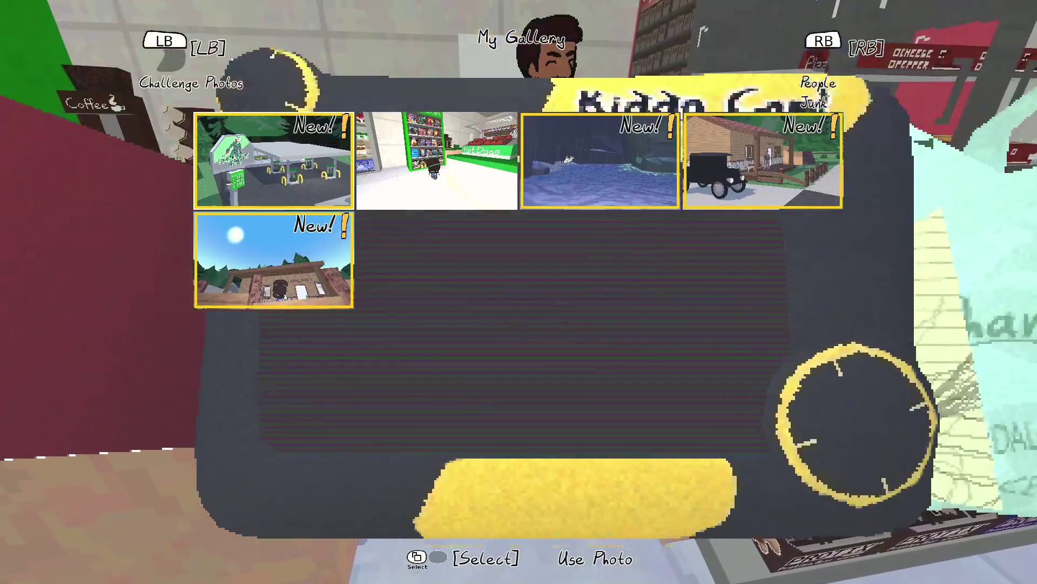
{"action": "key", "text": "e"}
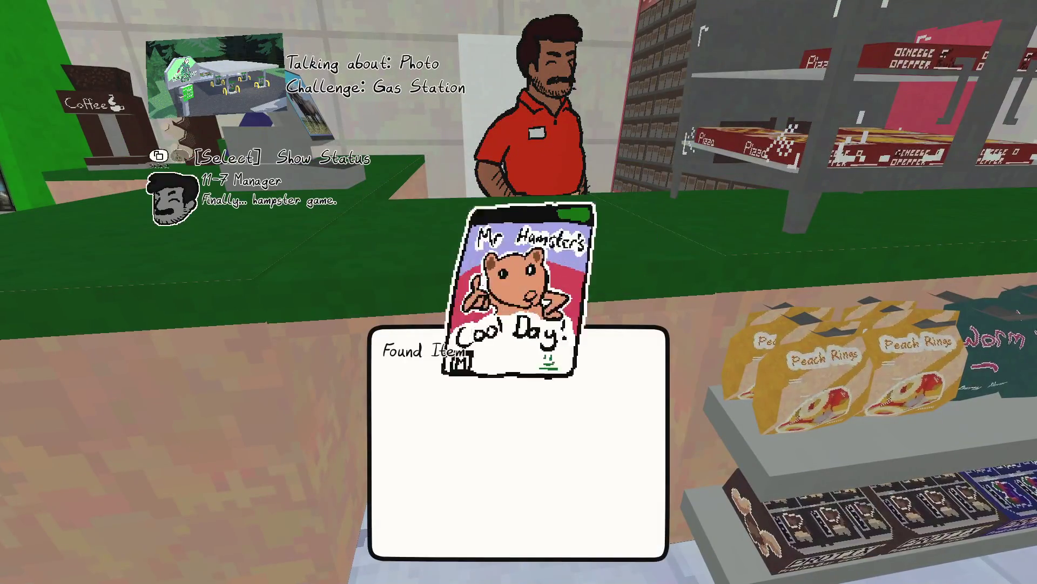
{"action": "key", "text": "e"}
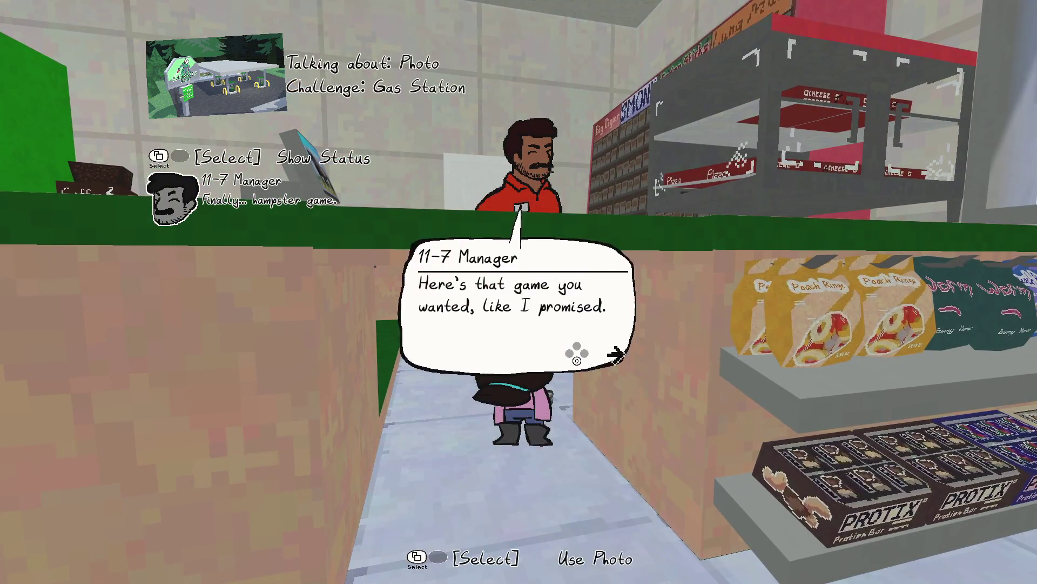
{"action": "key", "text": "e"}
Step: Walk home to the Weston house, go upstairs, and approach Apollo
{"action": "key", "text": "w"}
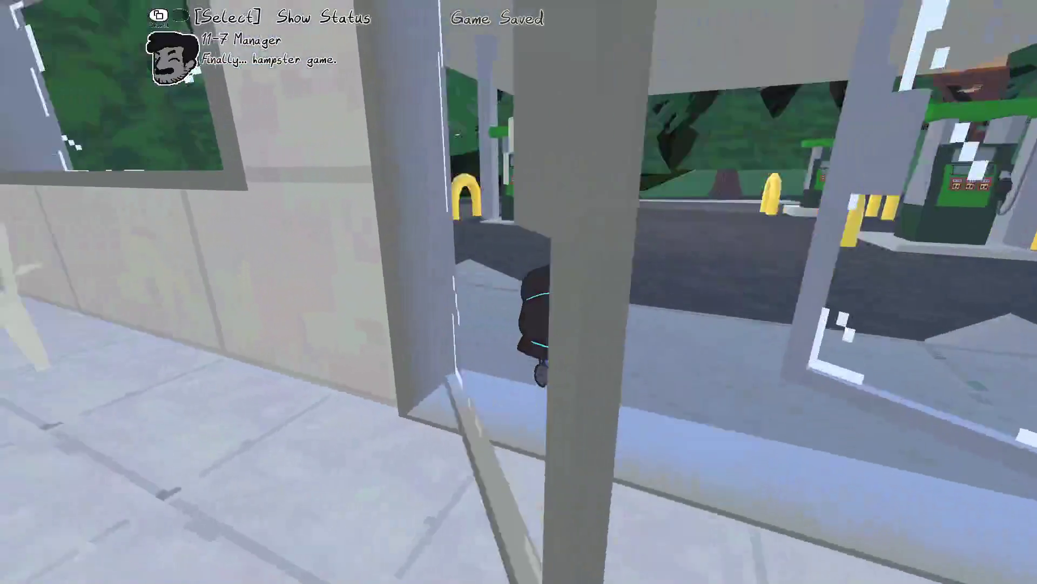
{"action": "key", "text": "Escape"}
{"action": "key", "text": "Return"}
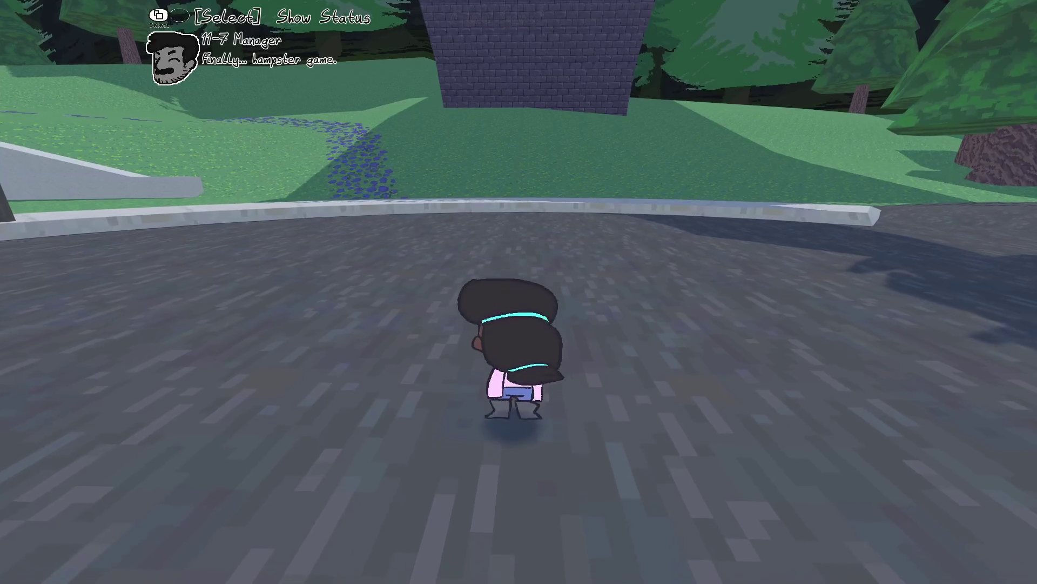
{"action": "key", "text": "w"}
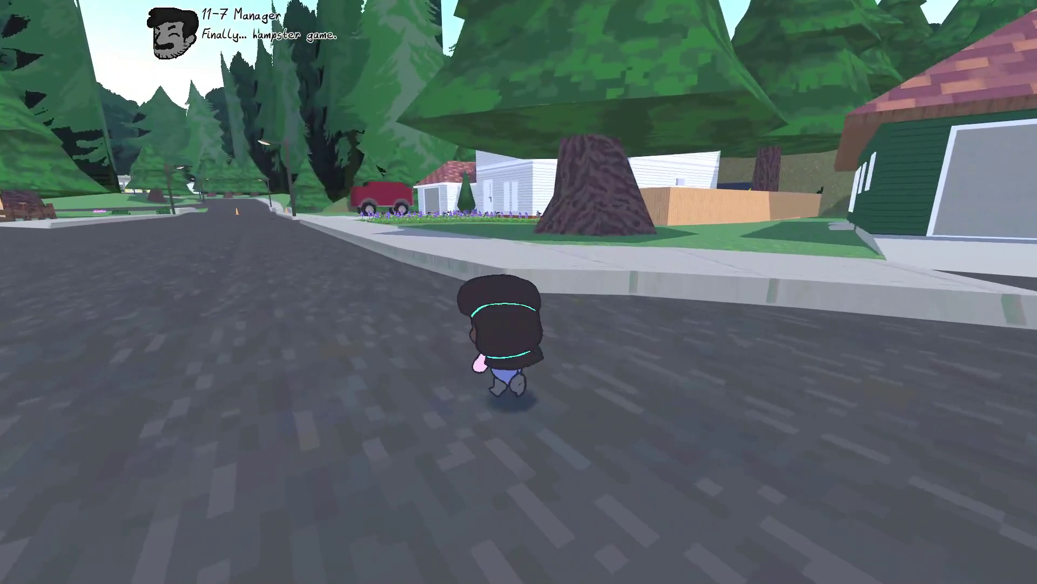
{"action": "key", "text": "w"}
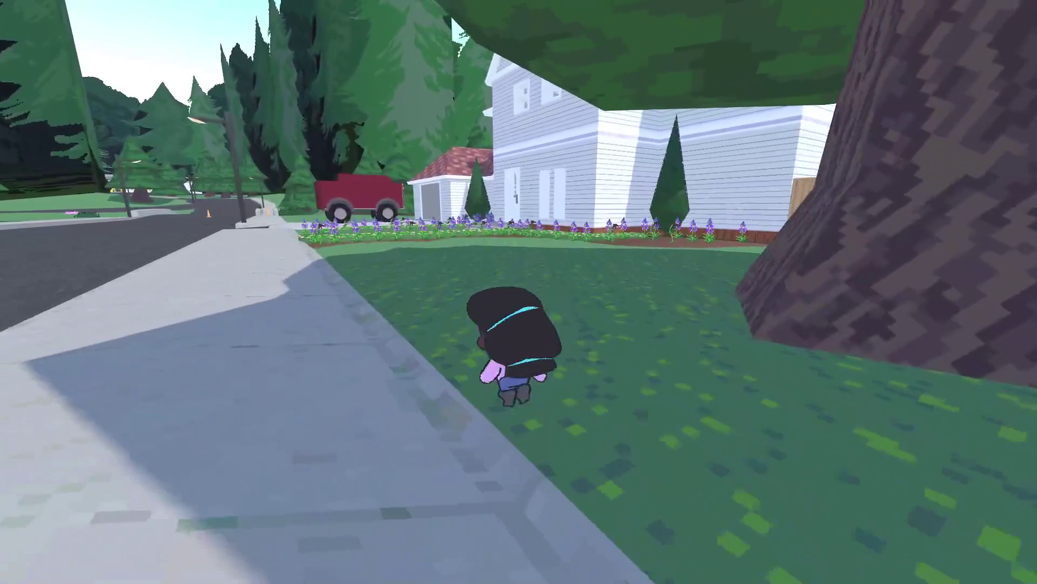
{"action": "key", "text": "w"}
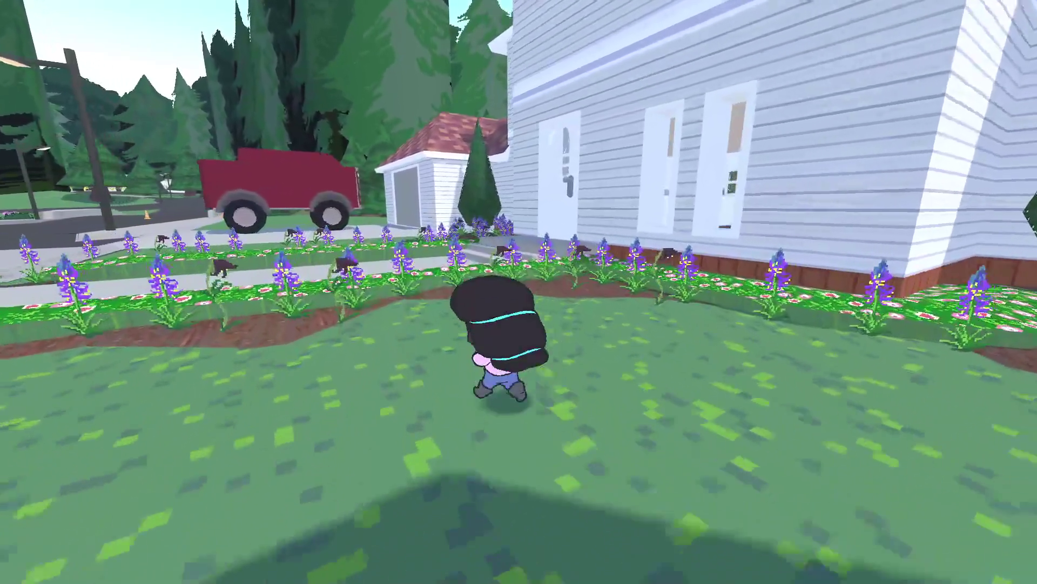
{"action": "key", "text": "w"}
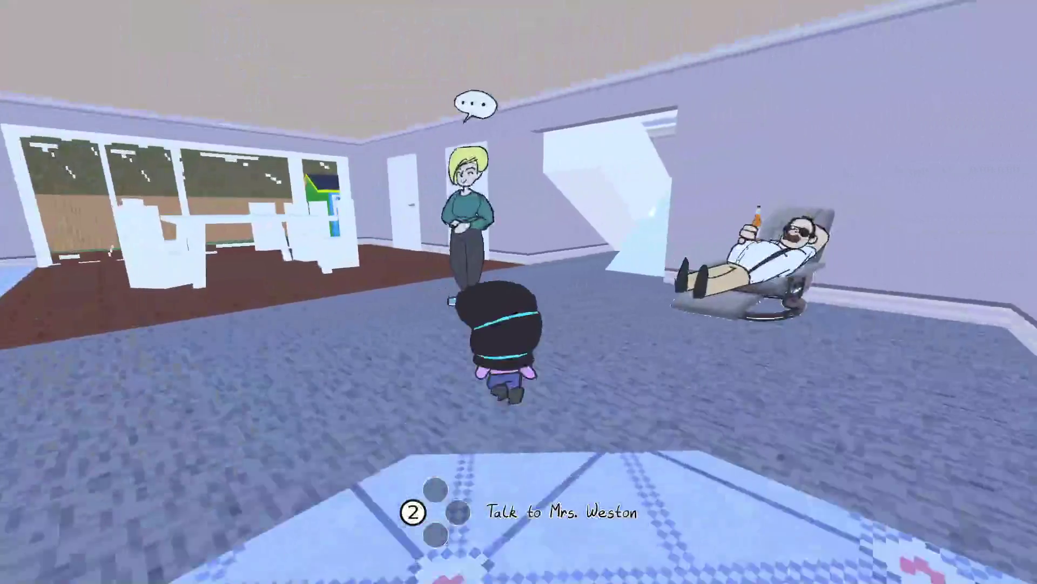
{"action": "key", "text": "w"}
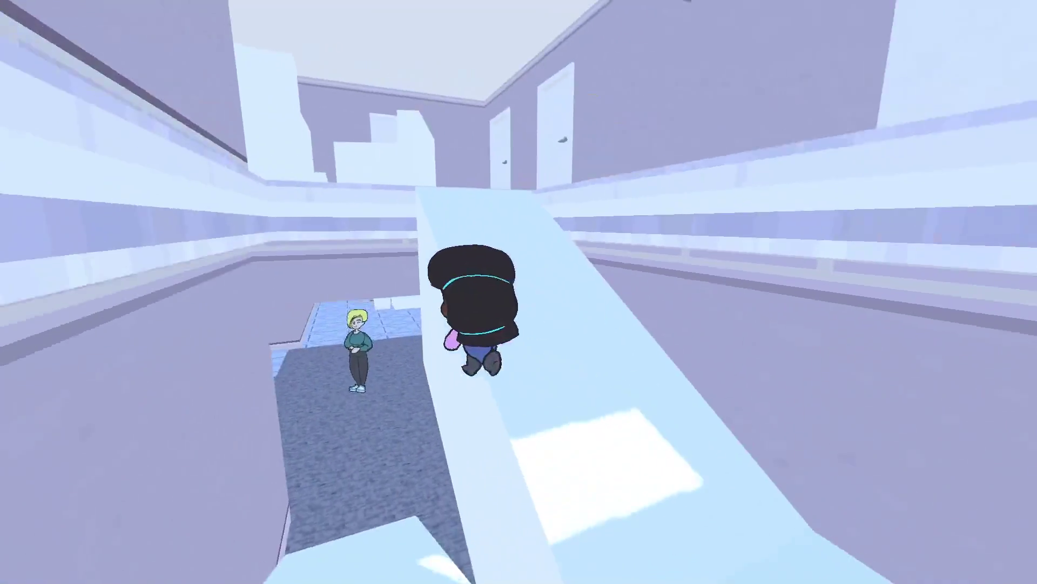
{"action": "key", "text": "w"}
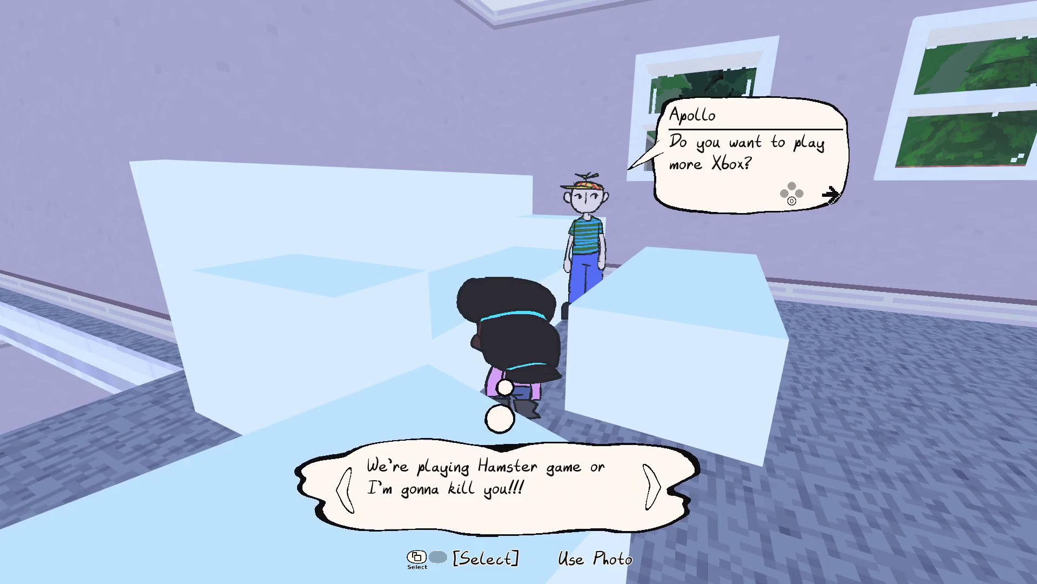
Step: Choose the hamster game reply, play Mr. Hamster's Cool Day cutscene to the city hall line, then stop the game
{"action": "key", "text": "Return"}
{"action": "key", "text": "Return"}
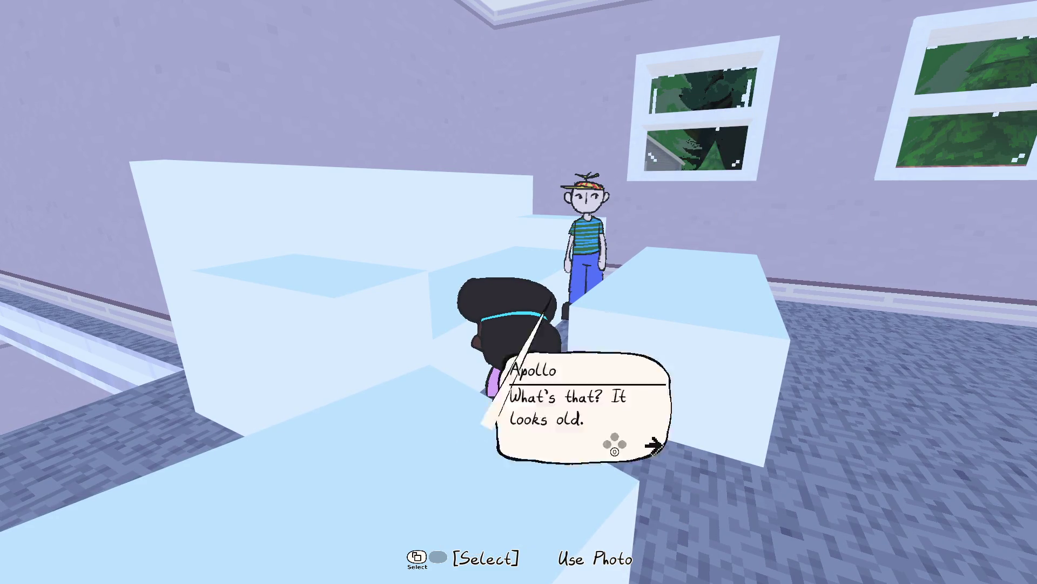
{"action": "key", "text": "Return"}
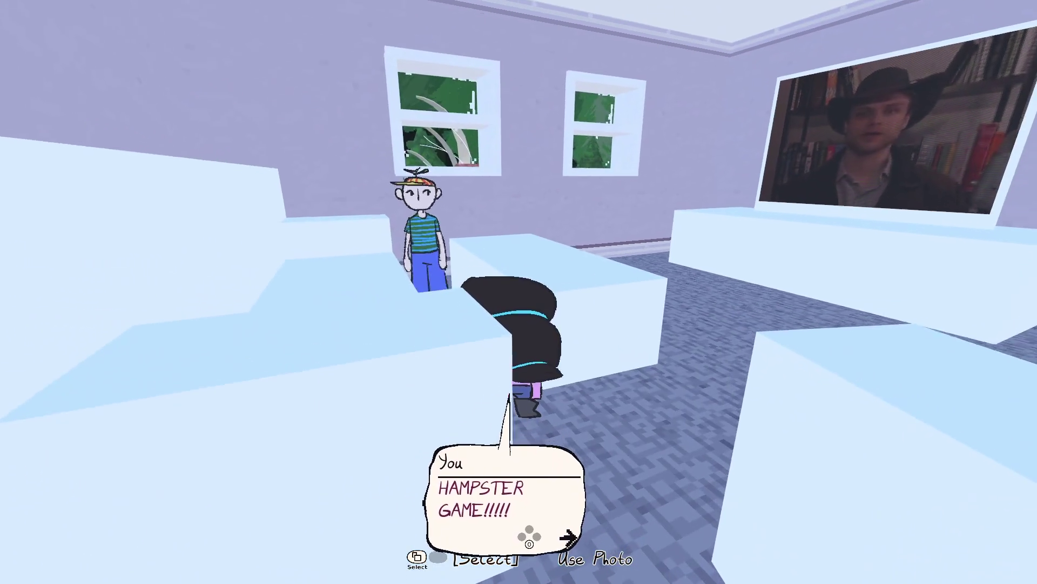
{"action": "key", "text": "Return"}
{"action": "key", "text": "Return"}
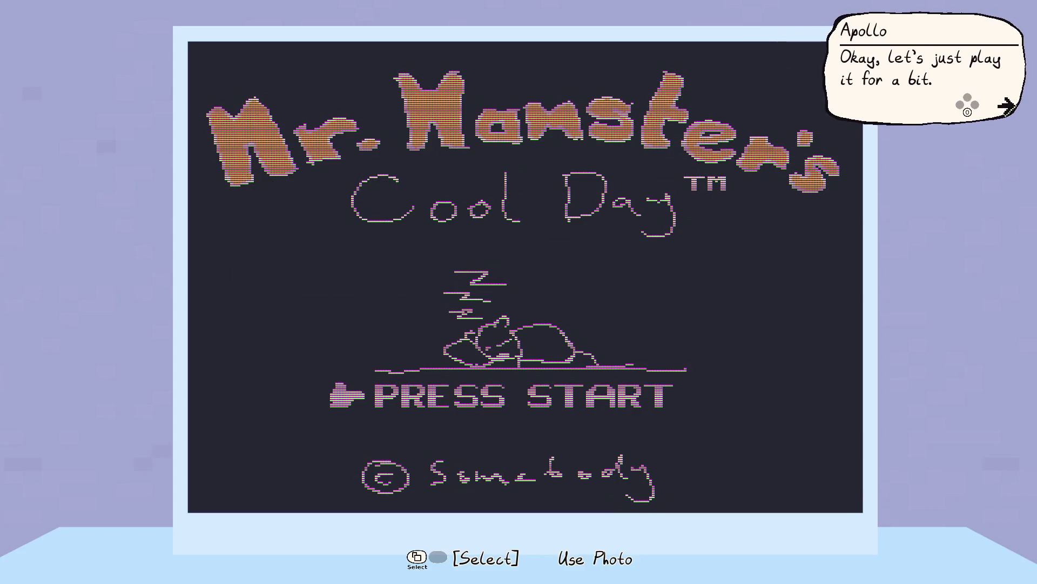
{"action": "key", "text": "Return"}
{"action": "key", "text": "Return"}
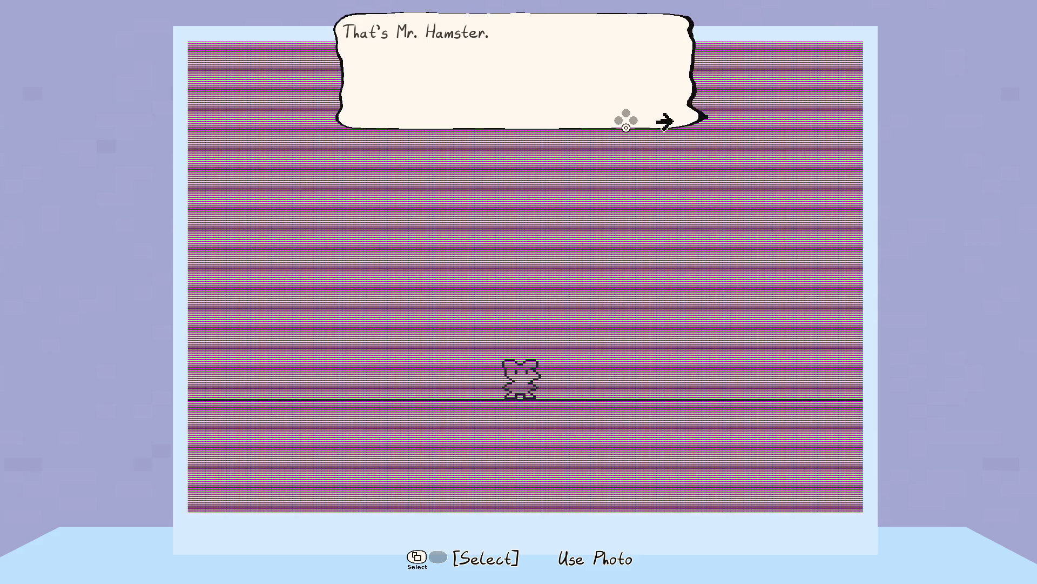
{"action": "key", "text": "Return"}
{"action": "key", "text": "Return"}
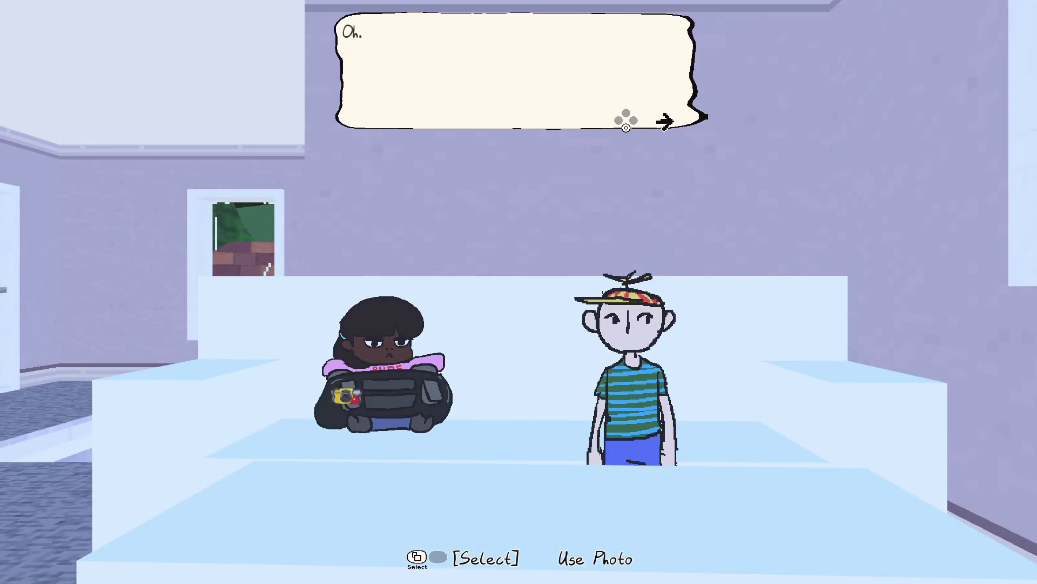
{"action": "key", "text": "Return"}
{"action": "key", "text": "Return"}
{"action": "key", "text": "Return"}
{"action": "key", "text": "Return"}
{"action": "key", "text": "Return"}
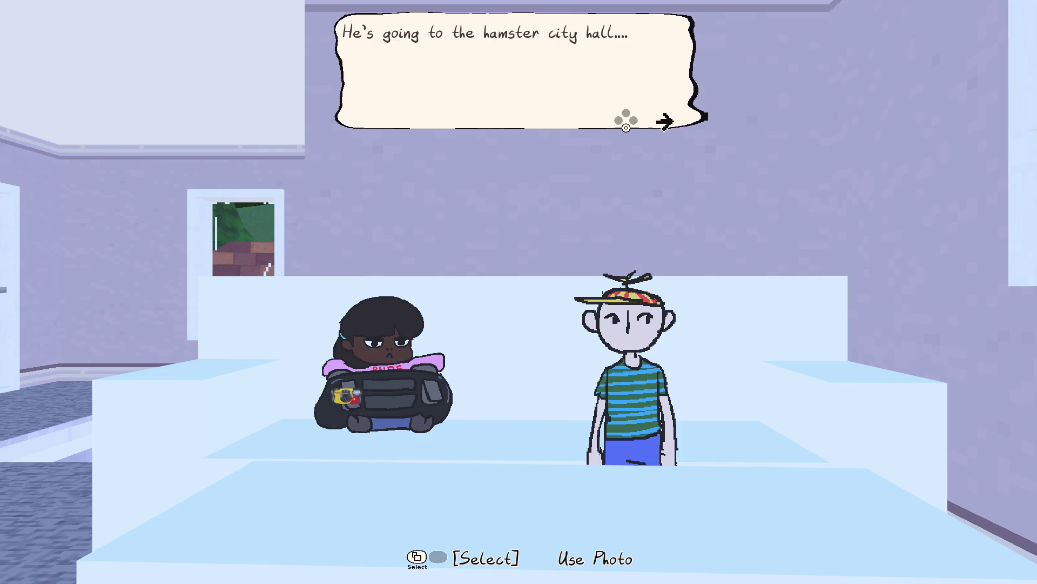
{"action": "key", "text": "Return"}
{"action": "key", "text": "alt+Tab"}
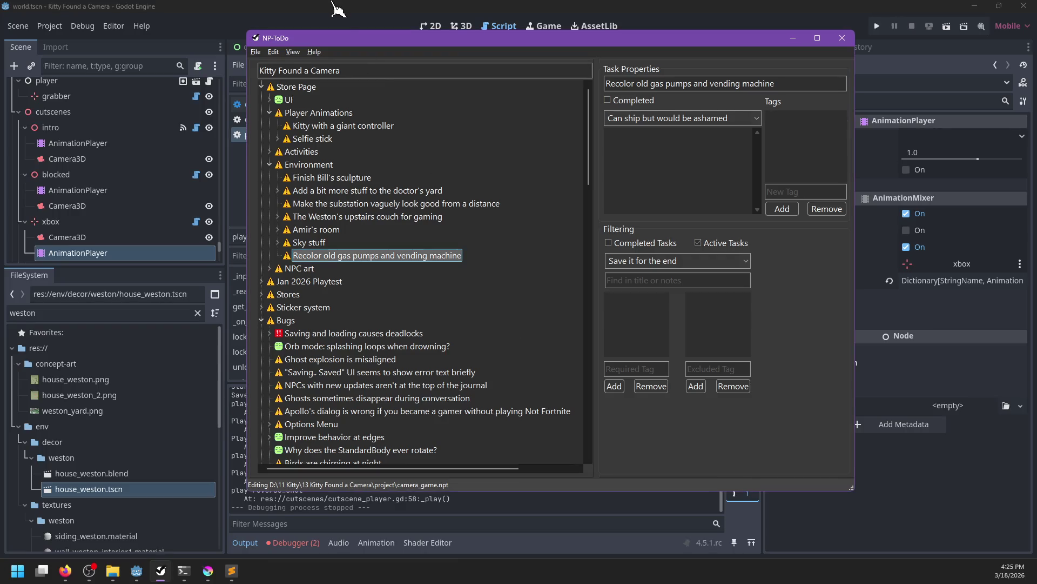
Step: Insert a [c play: closeup] cue at line 66 of apollo.dialog, after the hamster chance line, and save
{"action": "left_click", "coordinate": [231, 571]}
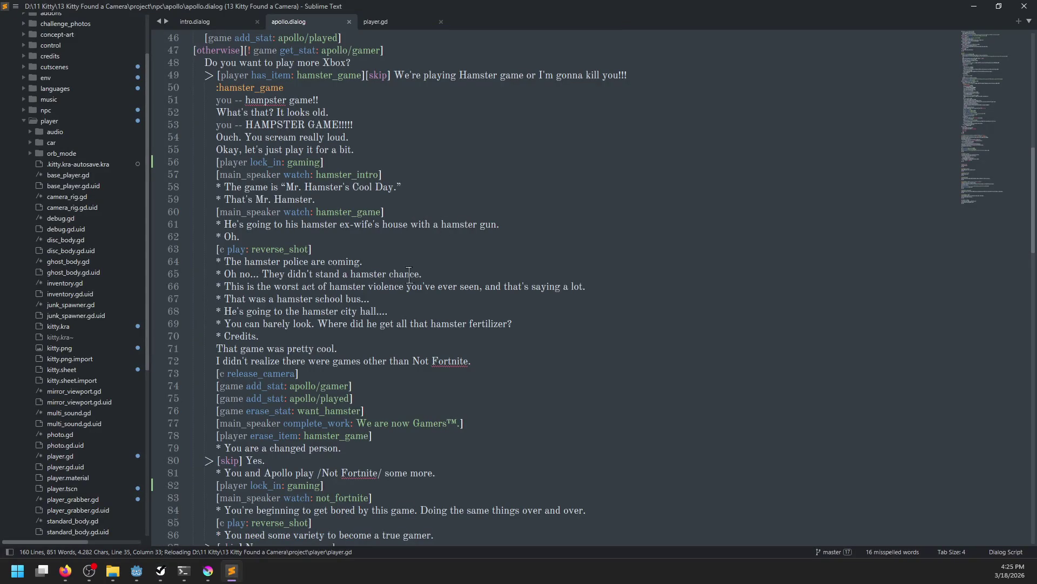
{"action": "left_click", "coordinate": [599, 282]}
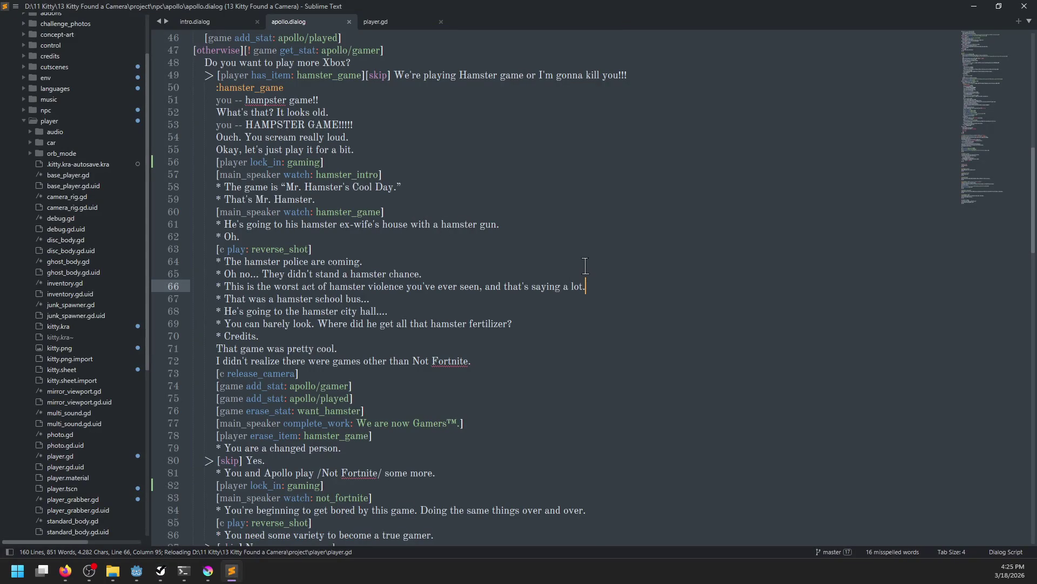
{"action": "key", "text": "ctrl+shift+Return"}
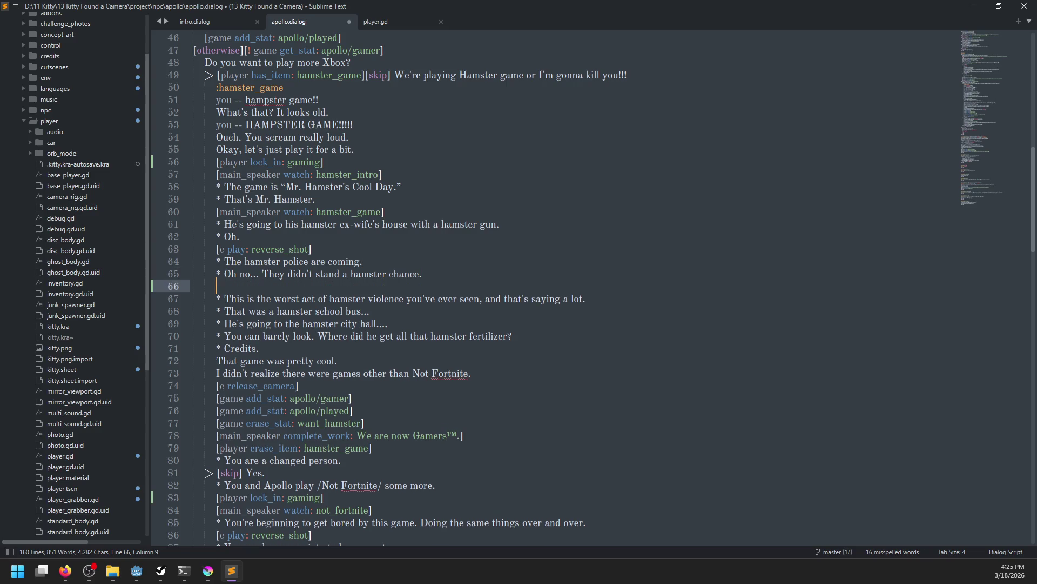
{"action": "type", "text": "[c"}
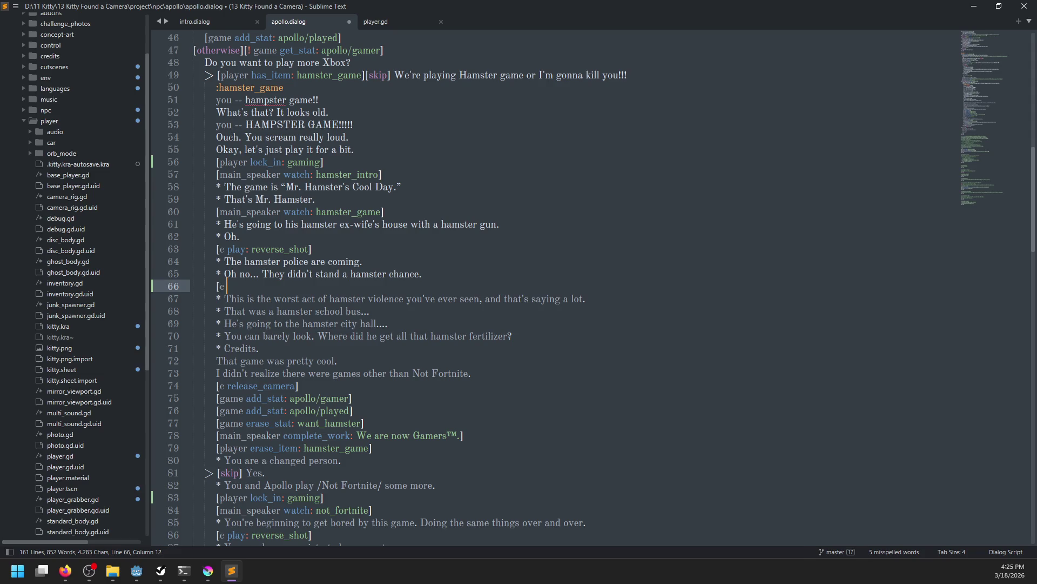
{"action": "key", "text": "ctrl+s"}
Step: Add a [c play: reverse_shot] cue after the city hall line and save apollo.dialog
{"action": "key", "text": "Down"}
{"action": "key", "text": "Down"}
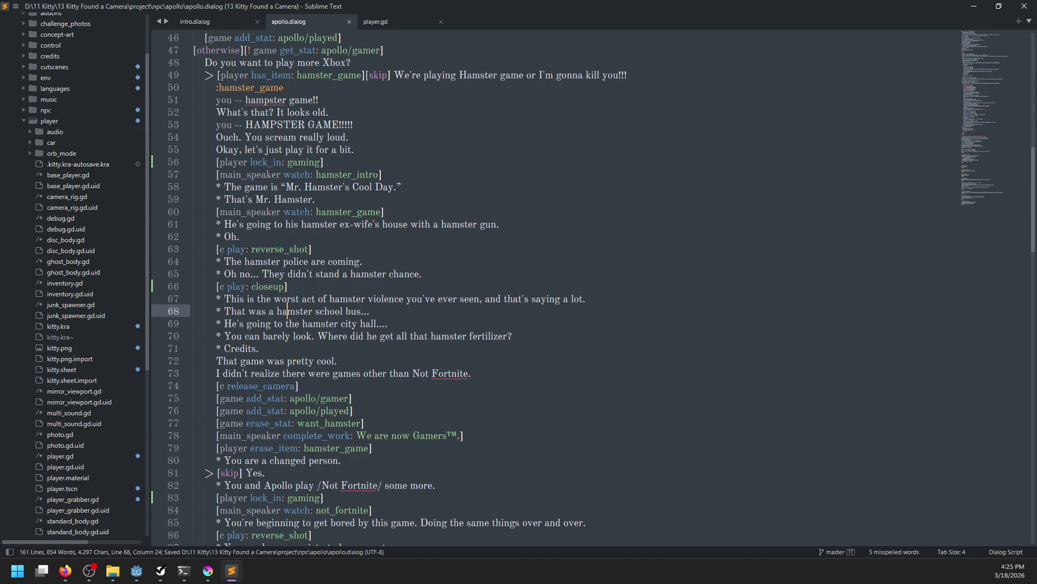
{"action": "key", "text": "Down"}
{"action": "key", "text": "End"}
{"action": "key", "text": "Return"}
{"action": "type", "text": "[]"}
{"action": "key", "text": "BackSpace"}
{"action": "type", "text": "c play"}
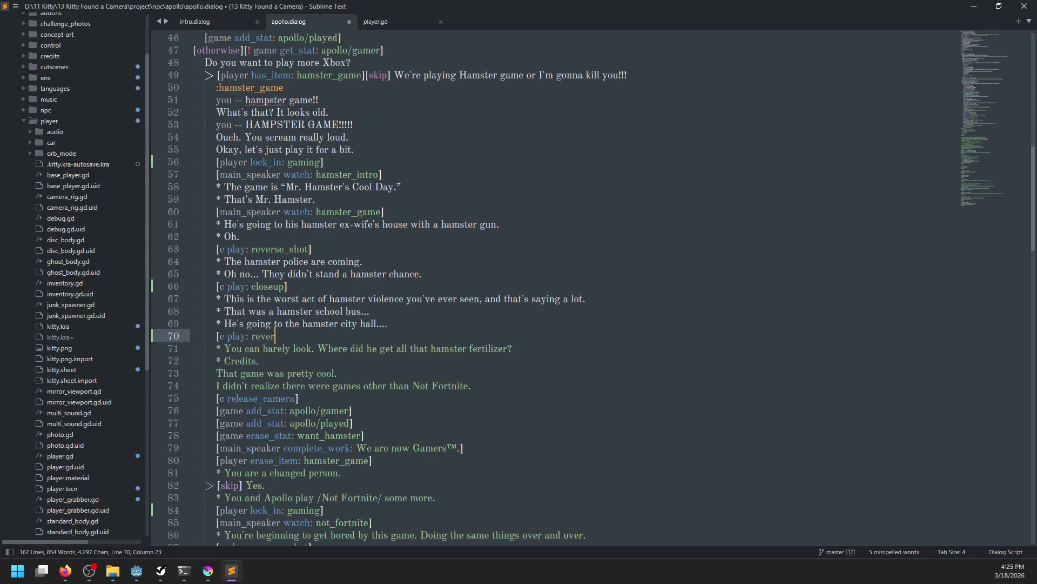
{"action": "key", "text": "BackSpace"}
{"action": "key", "text": "ctrl+s"}
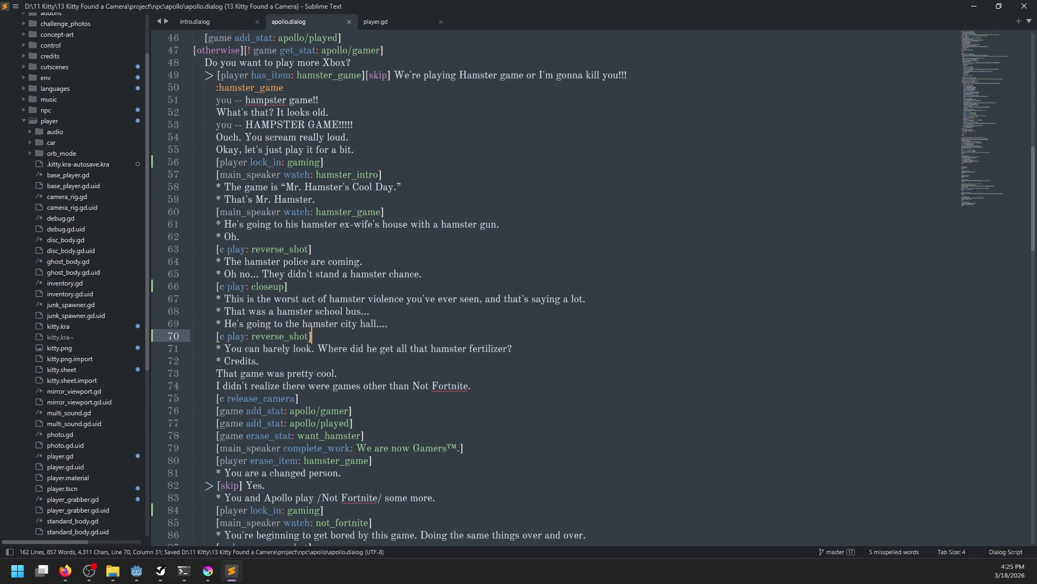
{"action": "key", "text": "alt+Tab"}
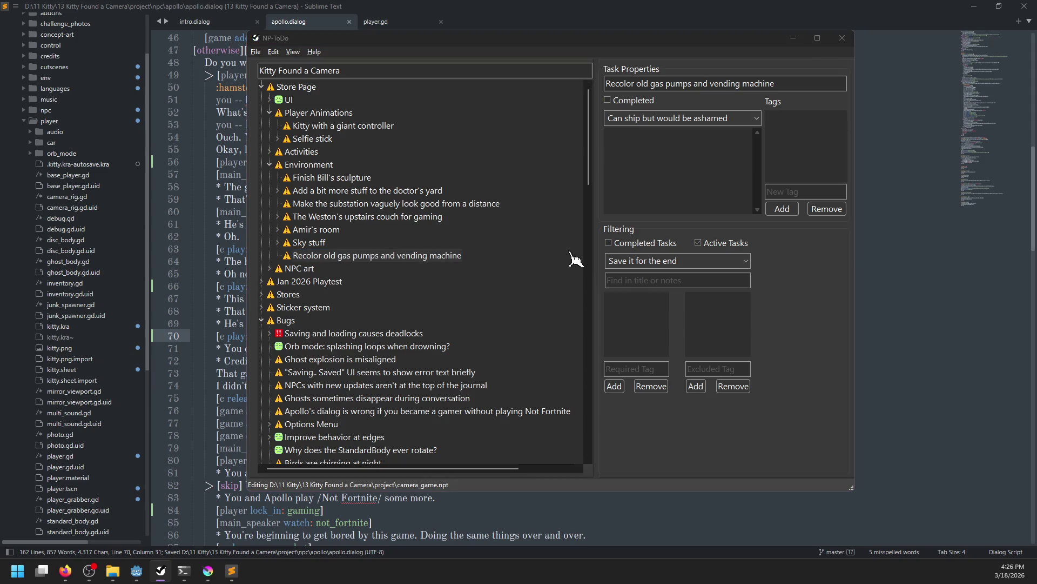
Step: Return to Godot and run the project again with F5 after assets reimport
{"action": "key", "text": "alt+Tab"}
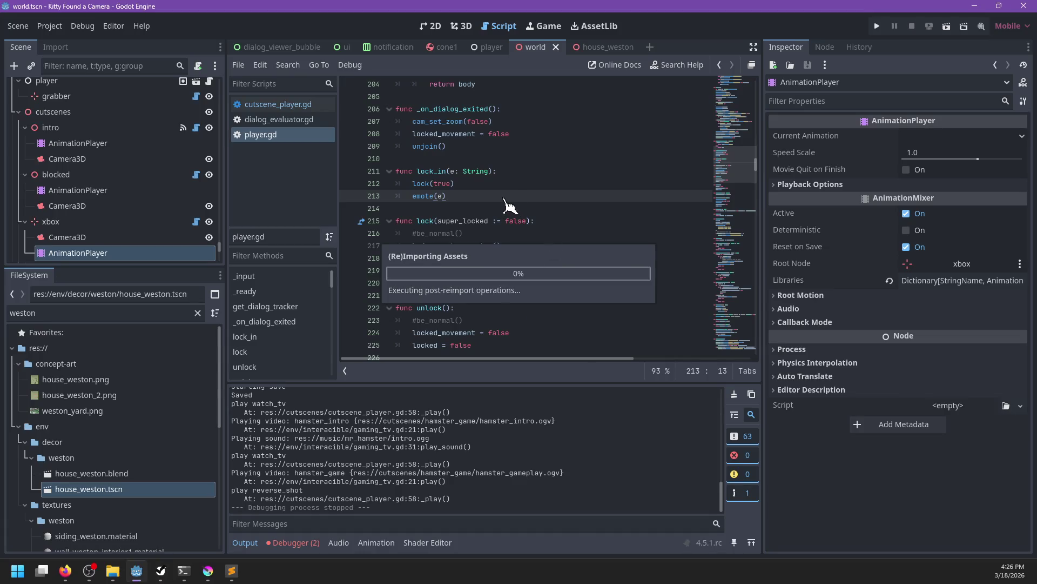
{"action": "key", "text": "F5"}
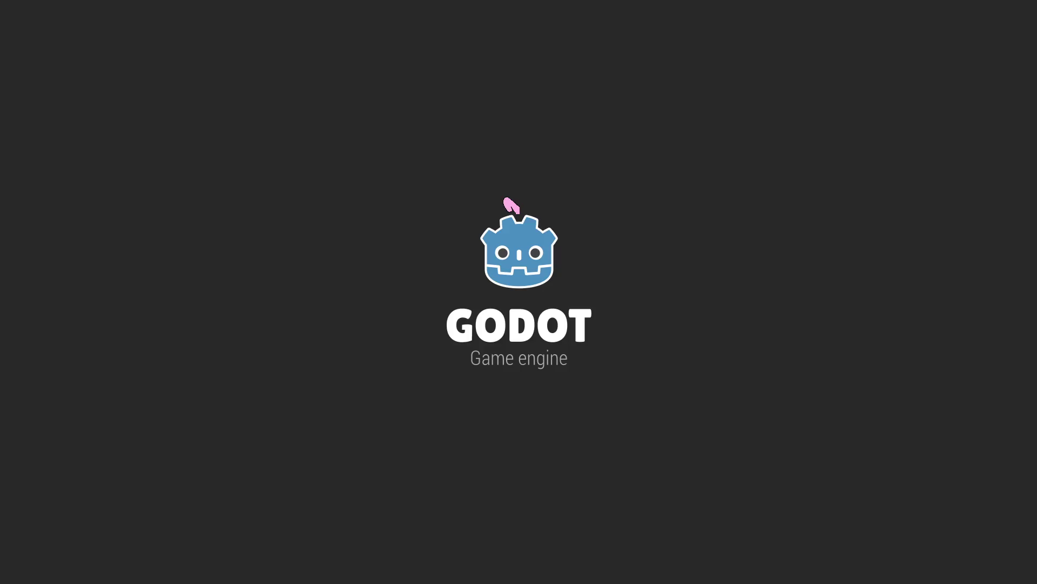